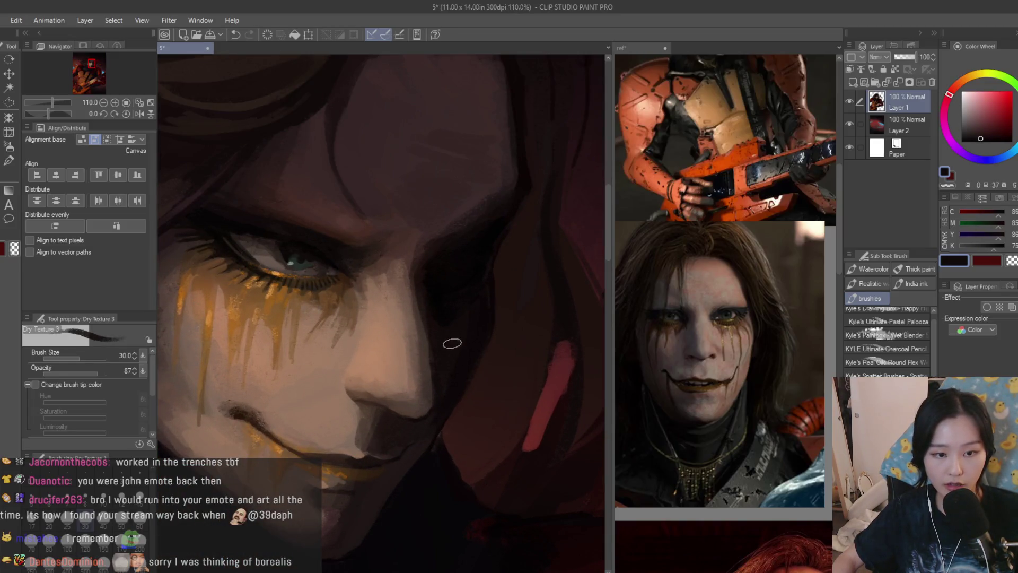
Sample near-black reds and a dark blue-purple from the collar shadows
scroll(439, 239, "down", 6)
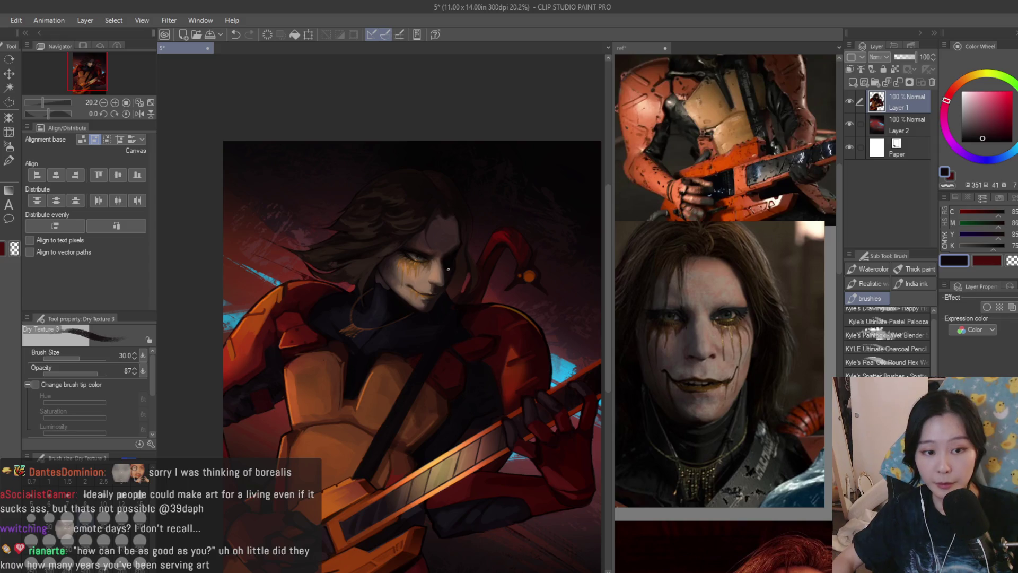
scroll(448, 270, "up", 4)
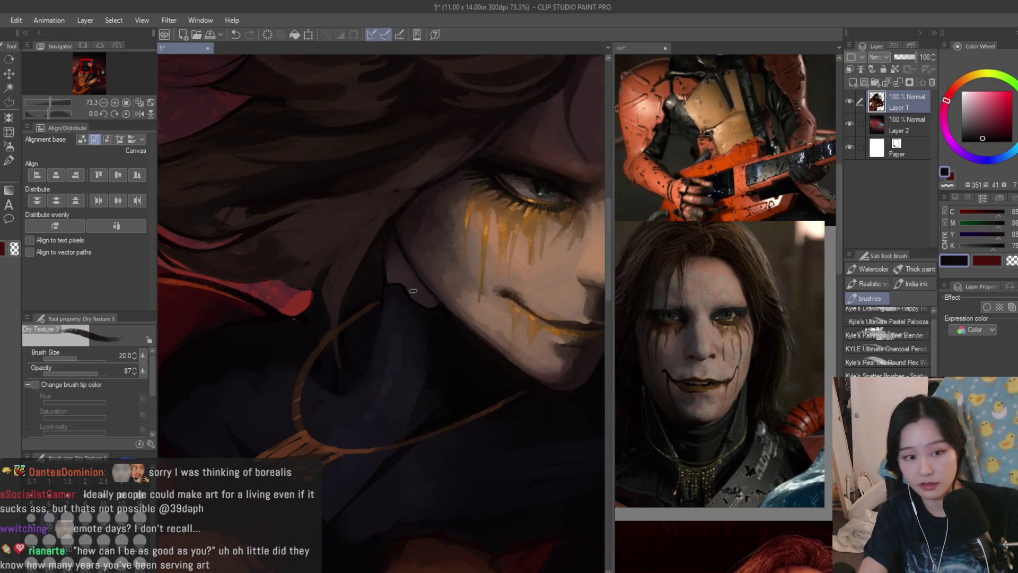
scroll(413, 291, "up", 3)
left_click(370, 328, "alt")
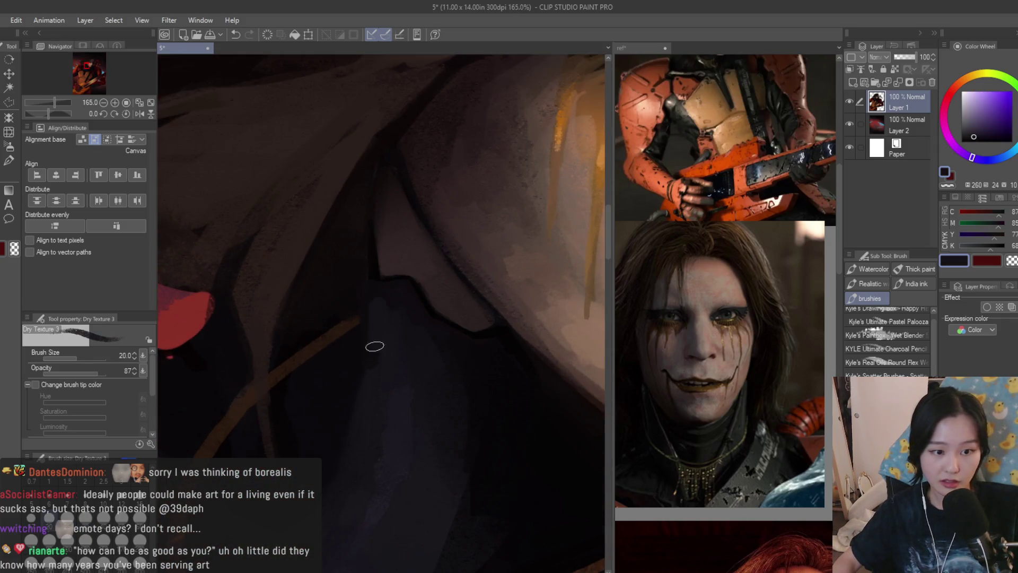
left_click(377, 274, "alt")
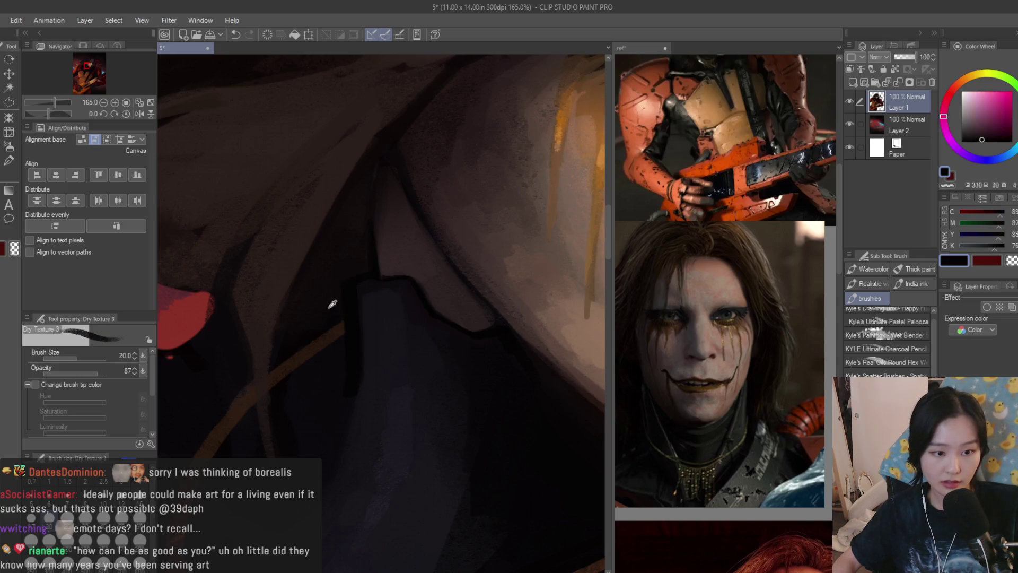
scroll(359, 371, "down", 2)
scroll(374, 371, "down", 2)
left_click(374, 370, "alt")
left_click(359, 395, "alt")
Sample dark purples and near-black reds from the collar and its edge
scroll(346, 382, "down", 4)
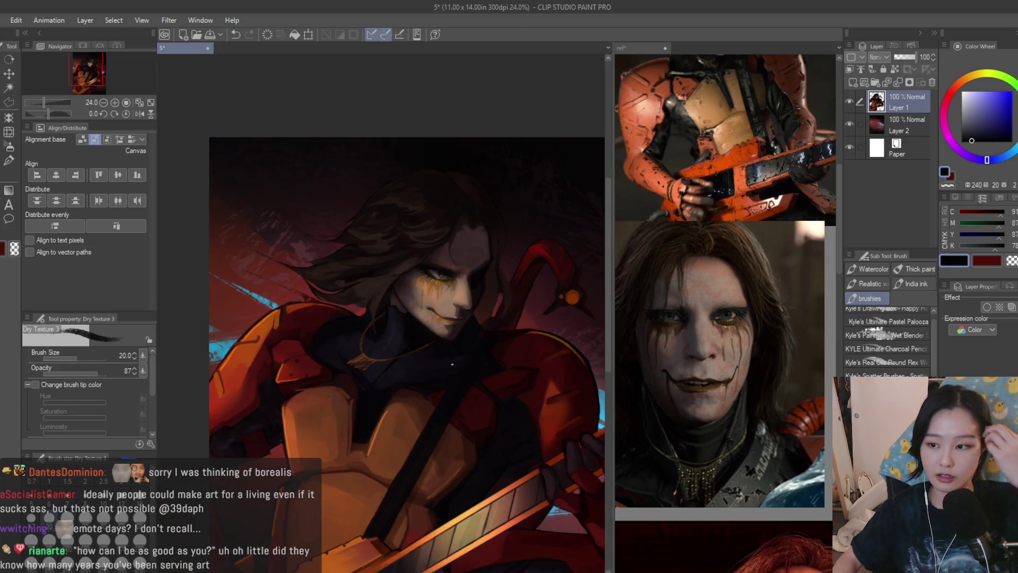
scroll(366, 340, "up", 3)
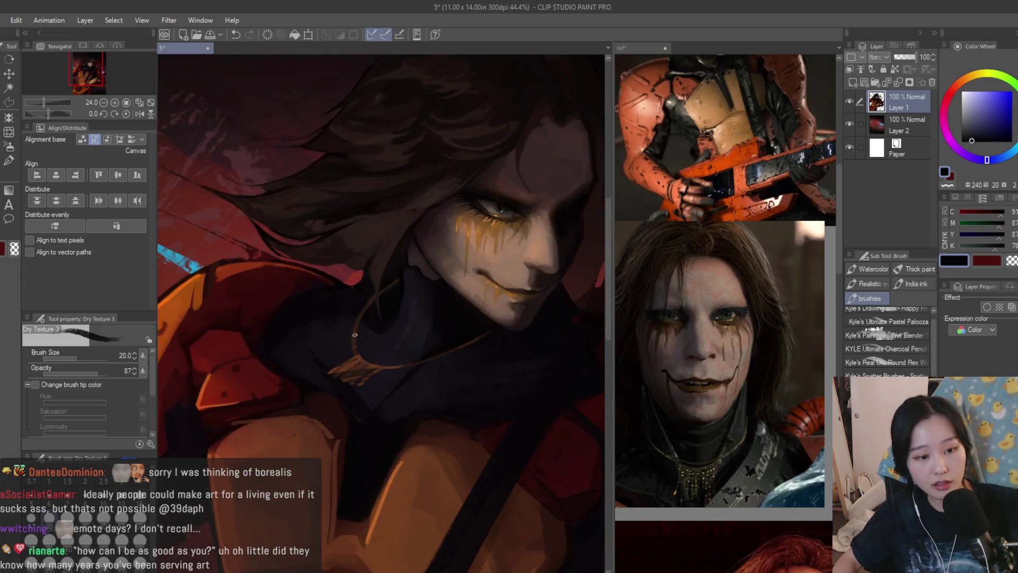
left_click(298, 310, "alt")
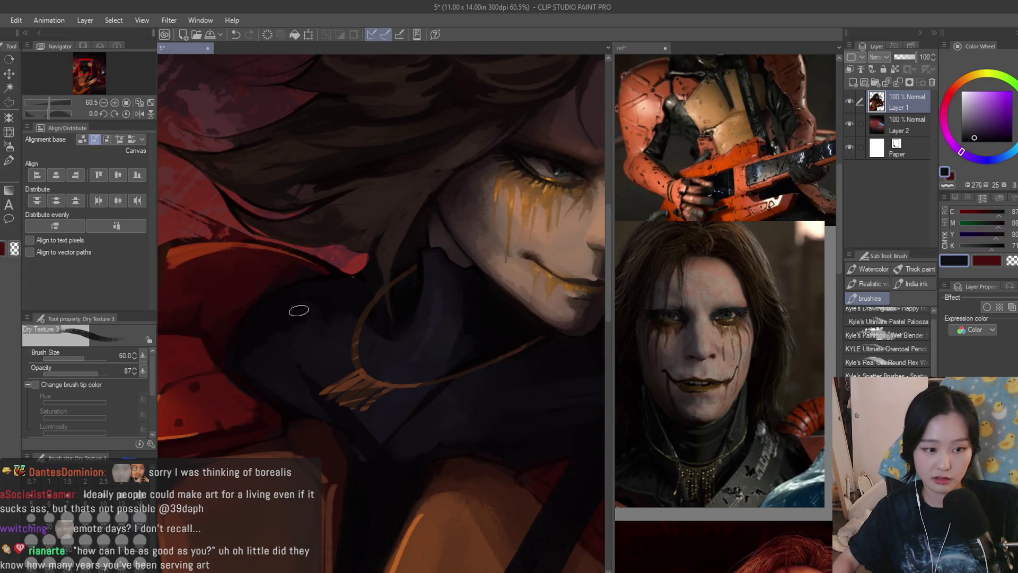
scroll(327, 313, "up", 1)
left_click(304, 292, "alt")
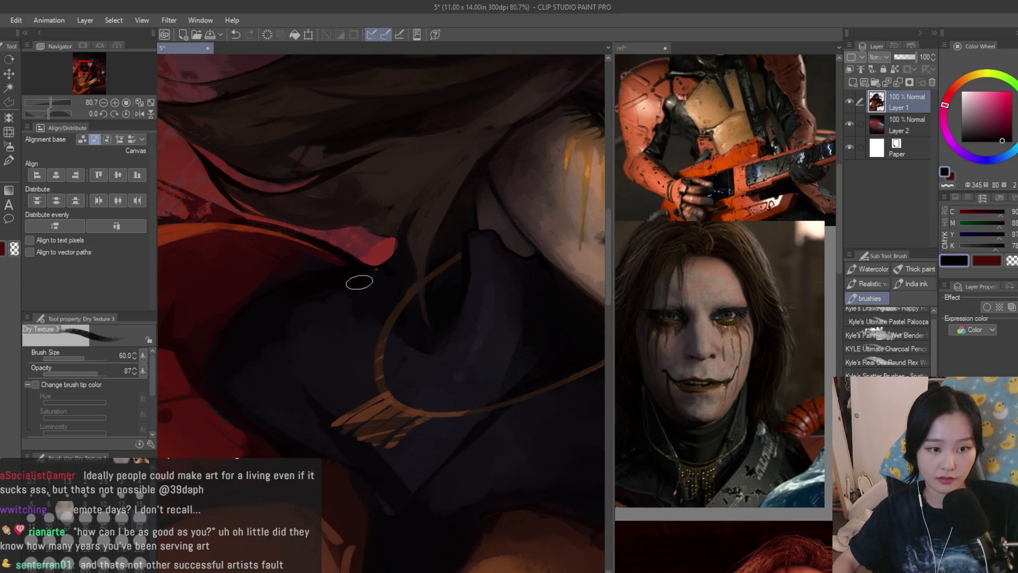
scroll(367, 287, "up", 1)
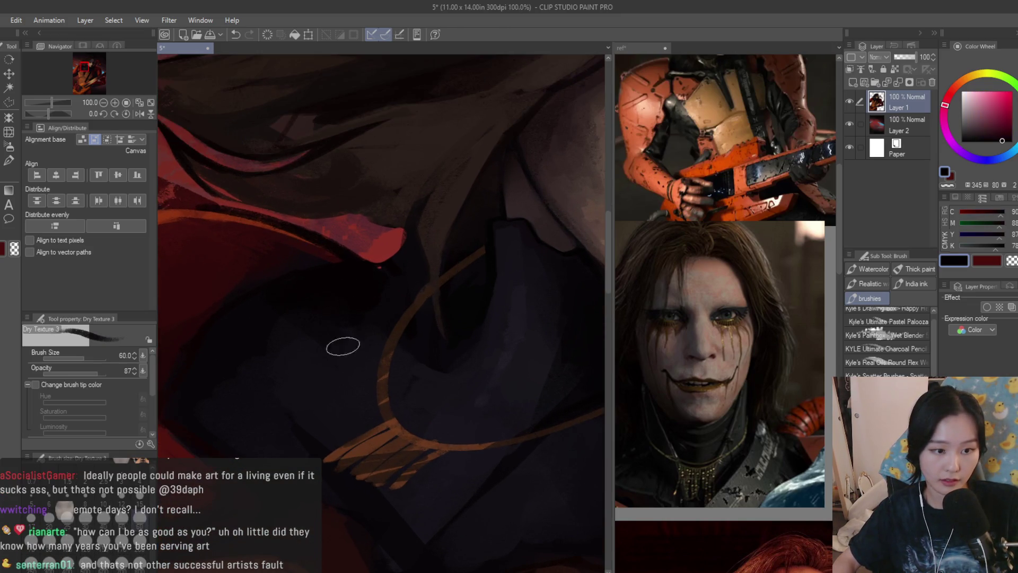
left_click(248, 365, "alt")
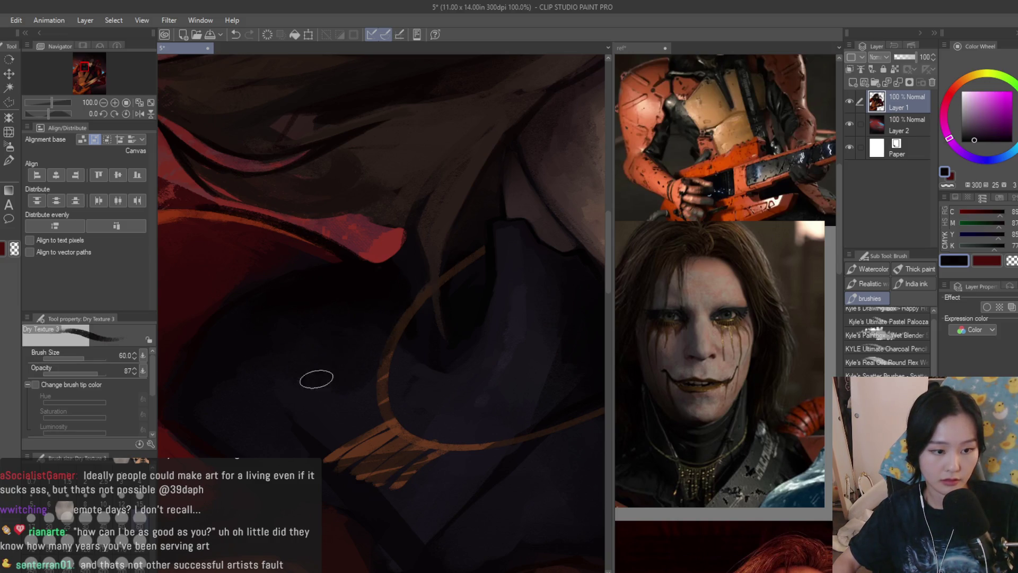
left_click(359, 365, "alt")
Sample deeper and slightly brighter dark reds from the shoulder armor and painting
scroll(290, 291, "down", 2)
left_click(335, 304, "alt")
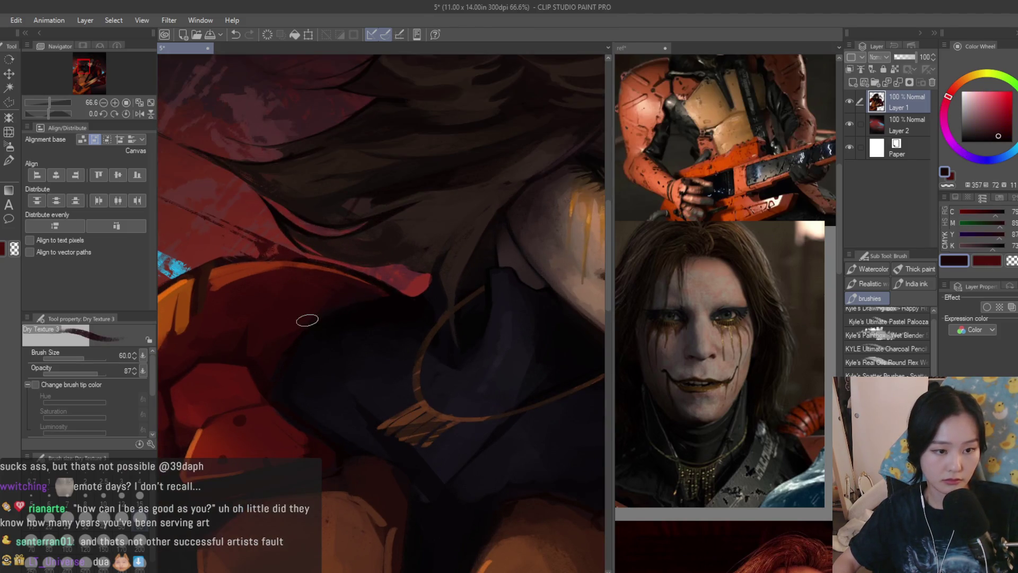
scroll(281, 316, "down", 1)
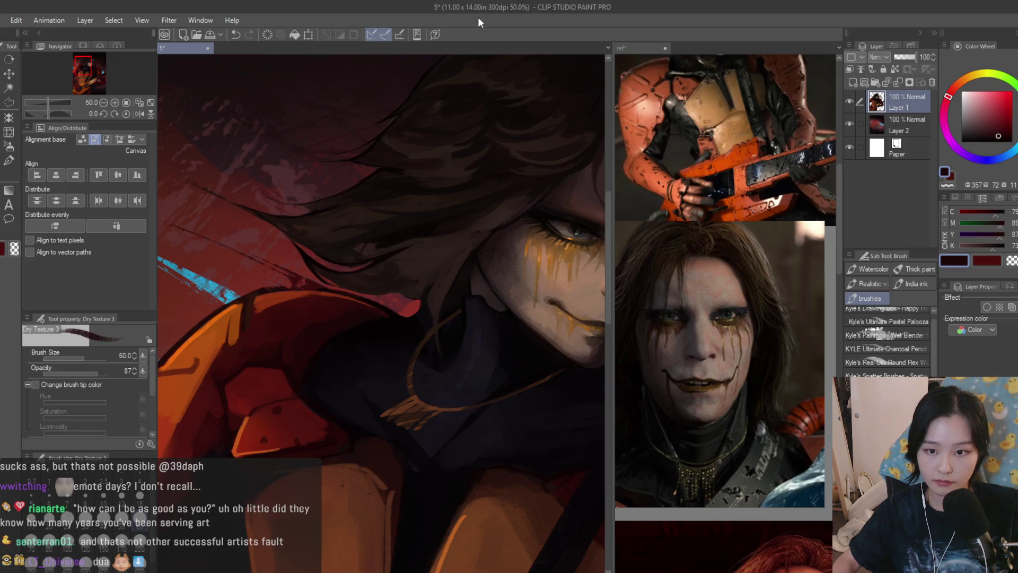
scroll(300, 330, "up", 2)
left_click(299, 330, "alt")
scroll(319, 297, "down", 5)
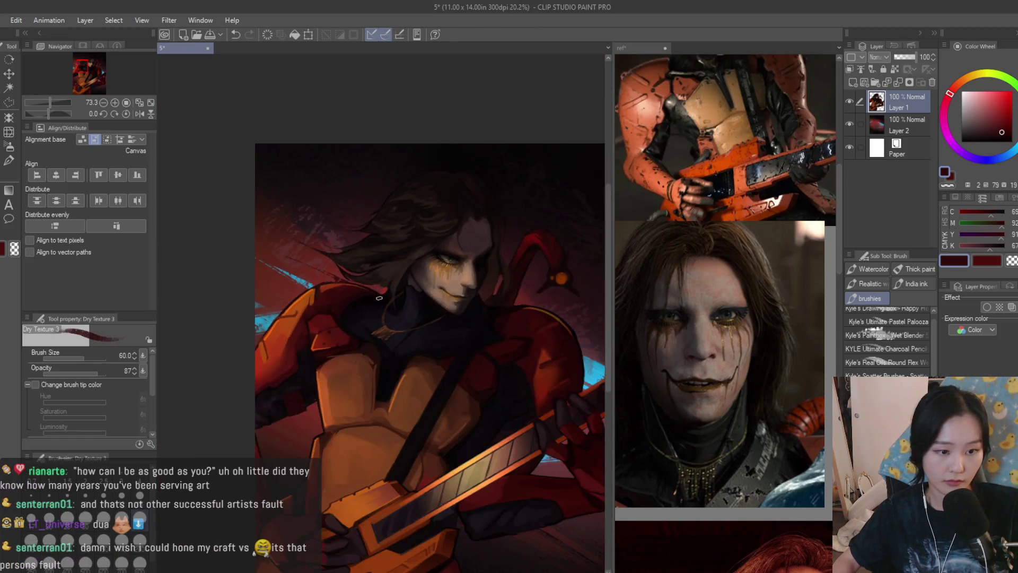
scroll(299, 279, "up", 2)
left_click(298, 279, "alt")
Sample orange and a redder orange from the shoulder armor plate
scroll(298, 279, "up", 3)
left_click(286, 312, "alt")
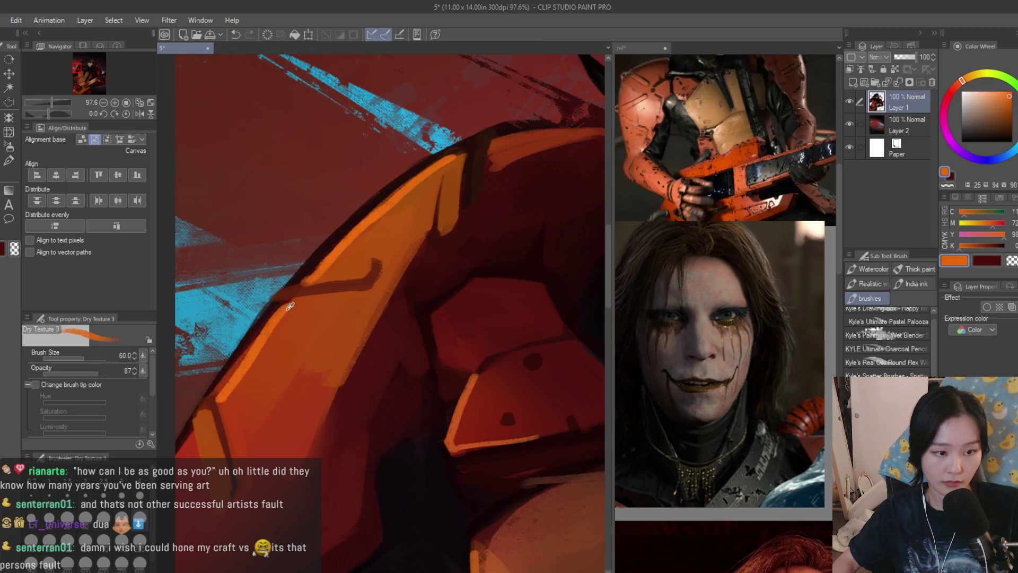
scroll(296, 318, "down", 1)
left_click(296, 318, "alt")
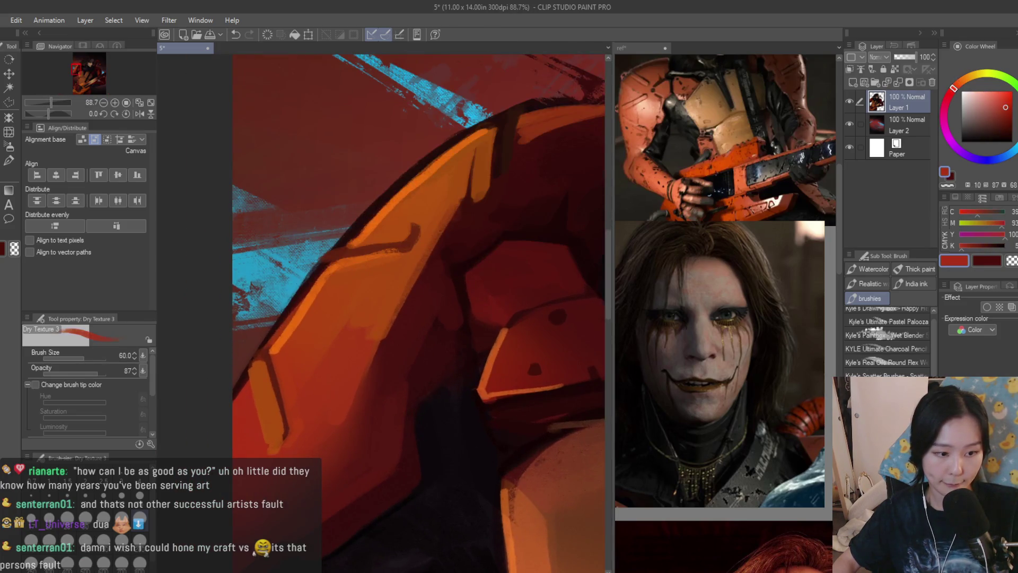
scroll(286, 360, "down", 5)
scroll(723, 294, "down", 5)
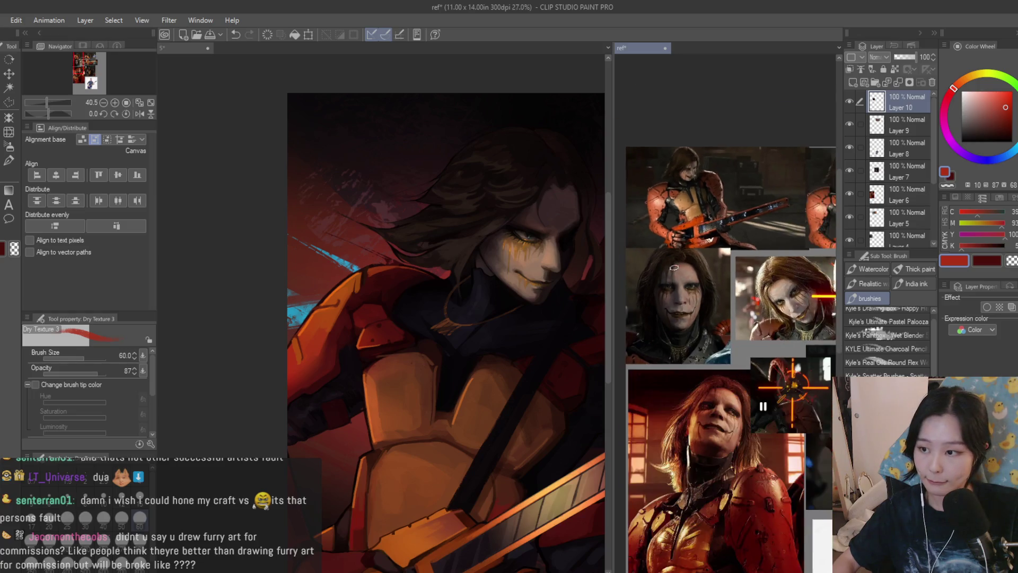
Zoom around the reference collage and nudge the working dark red colour
scroll(724, 294, "up", 3)
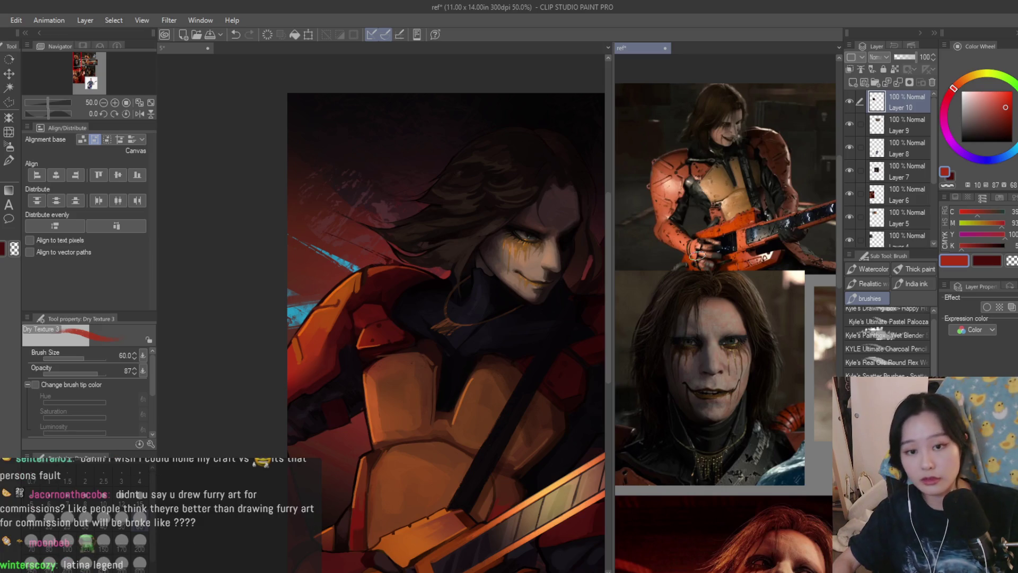
scroll(492, 298, "down", 5)
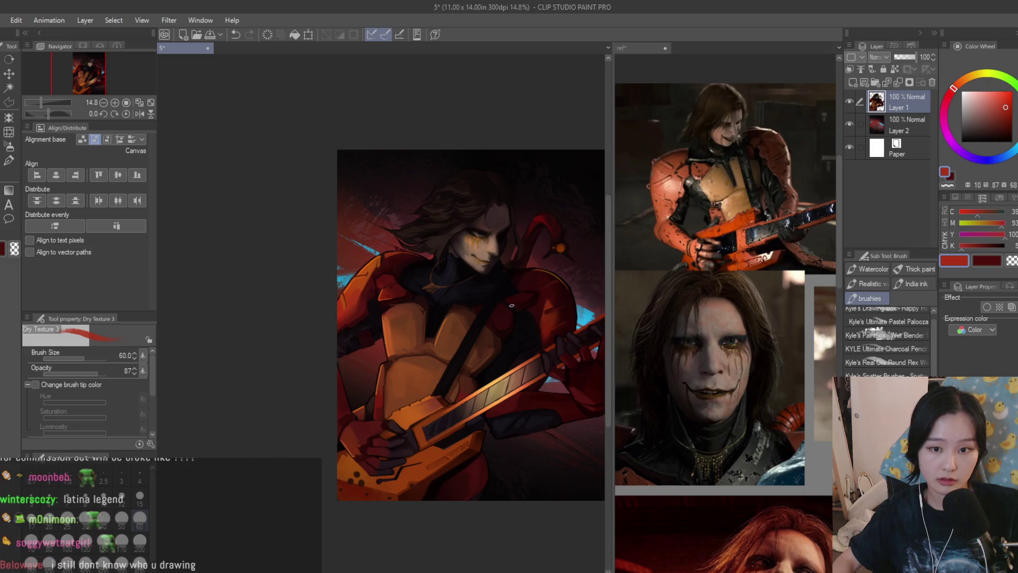
scroll(493, 301, "up", 8)
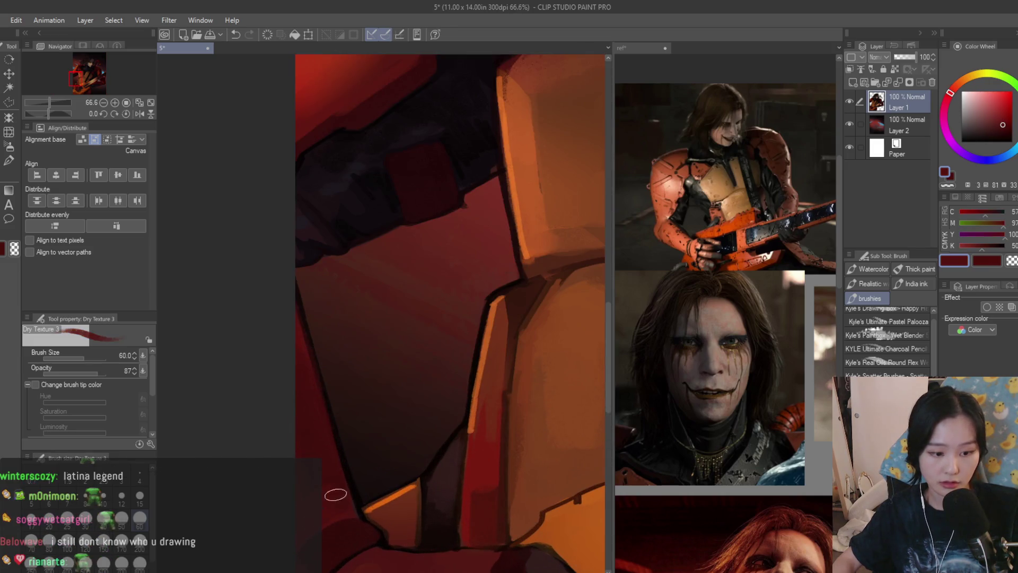
scroll(313, 498, "down", 2)
scroll(317, 485, "up", 1)
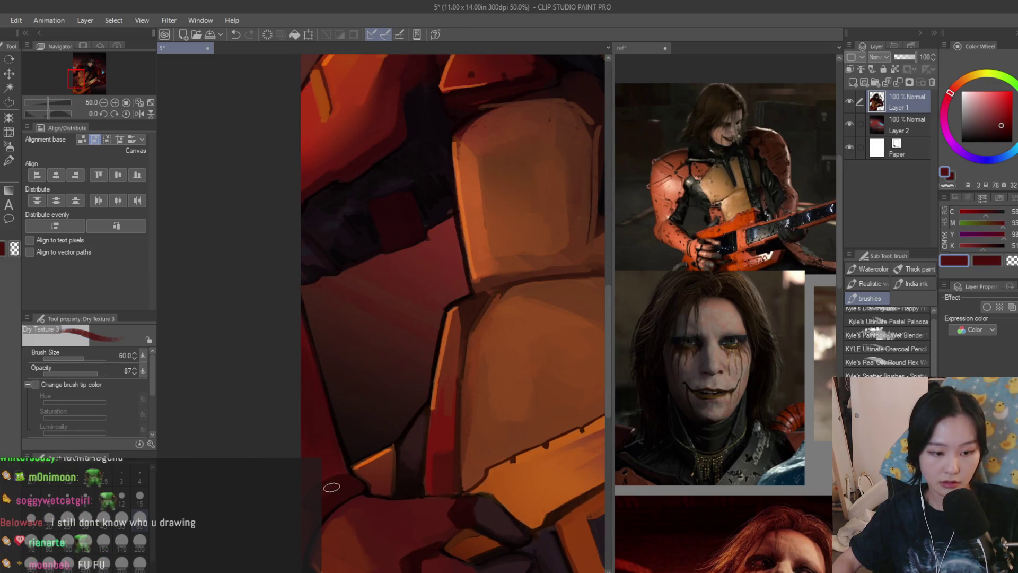
scroll(436, 404, "down", 5)
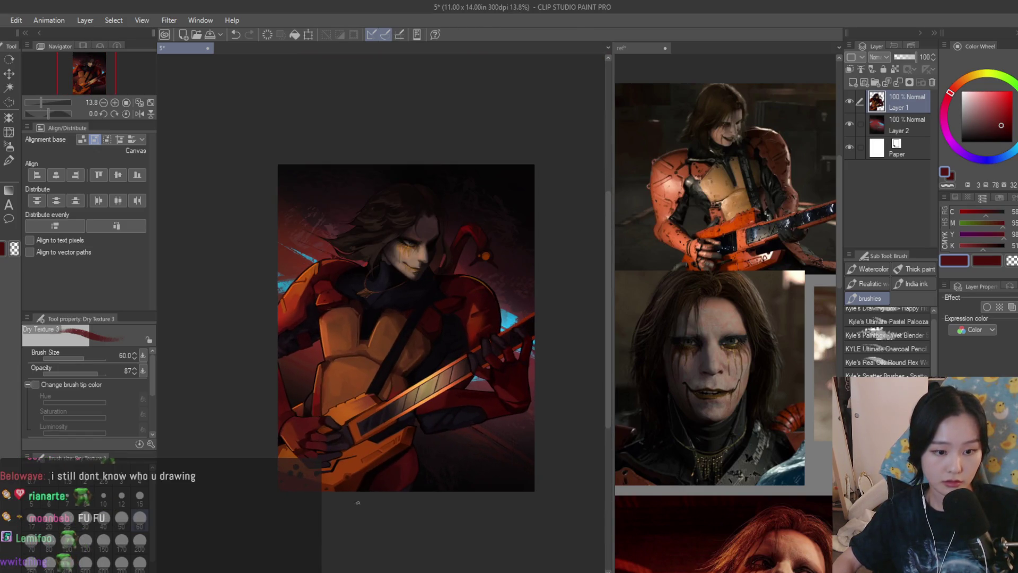
scroll(372, 477, "up", 6)
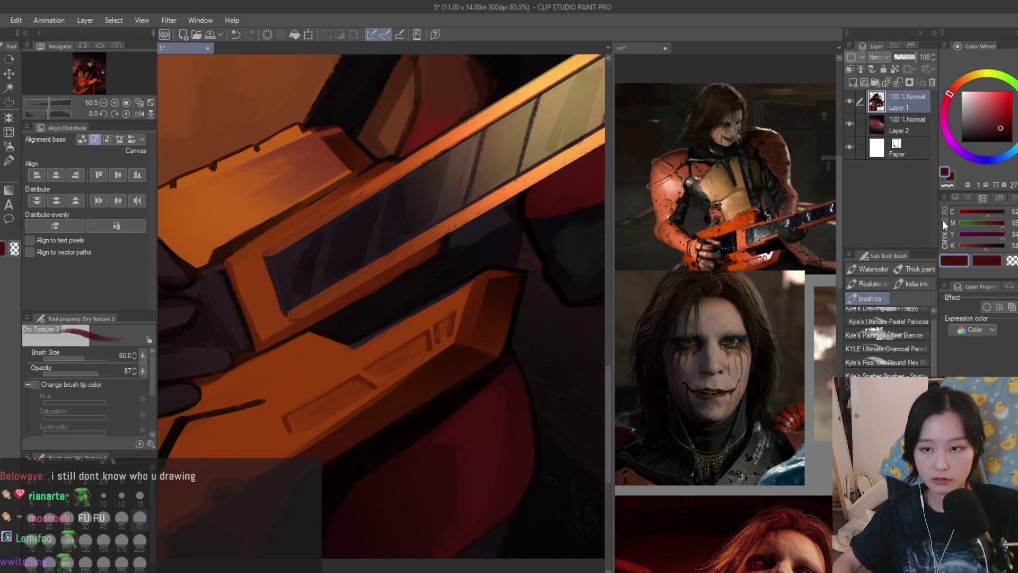
left_click(1005, 121)
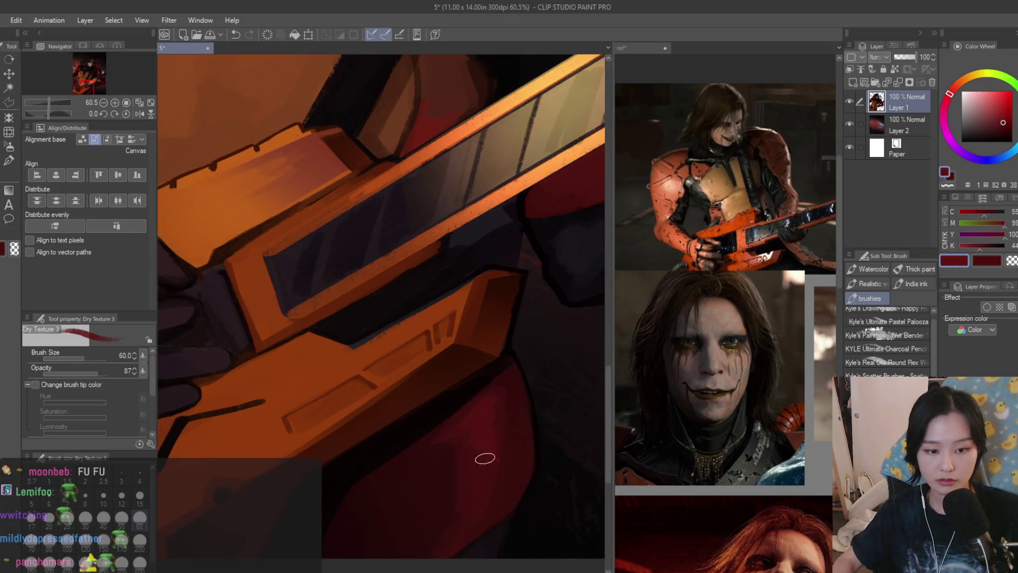
Zoom onto the guitar and sample orange from the guitar body
scroll(498, 447, "down", 1)
scroll(632, 287, "down", 1)
scroll(633, 287, "down", 1)
scroll(633, 287, "up", 4)
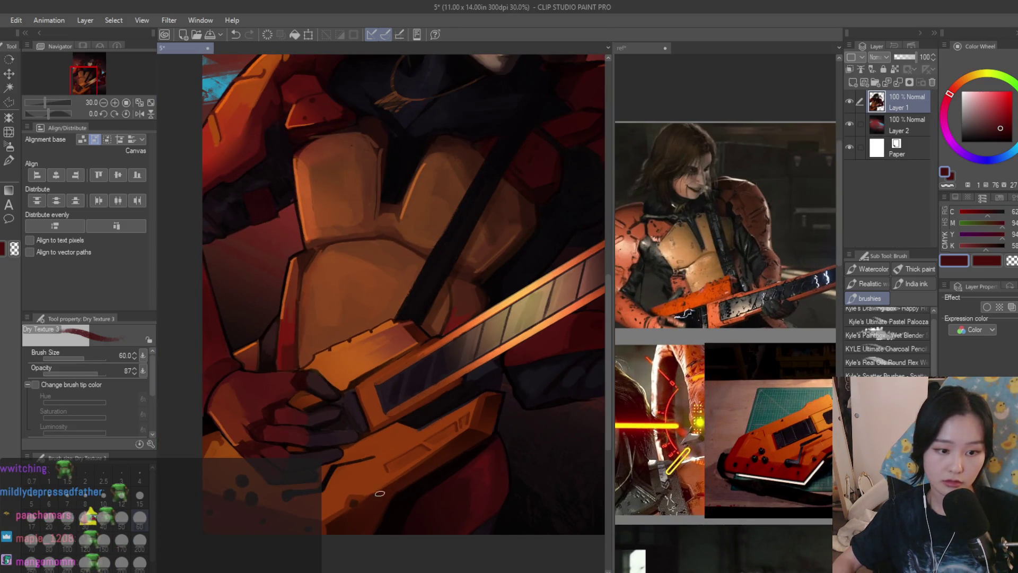
scroll(380, 493, "up", 6)
left_click(364, 302, "alt")
Brush light orange textured highlights on the guitar body's top face and lower edge
mouse_move(378, 348)
left_mouse_down()
mouse_move(448, 454)
mouse_move(432, 482)
mouse_move(517, 438)
left_mouse_up()
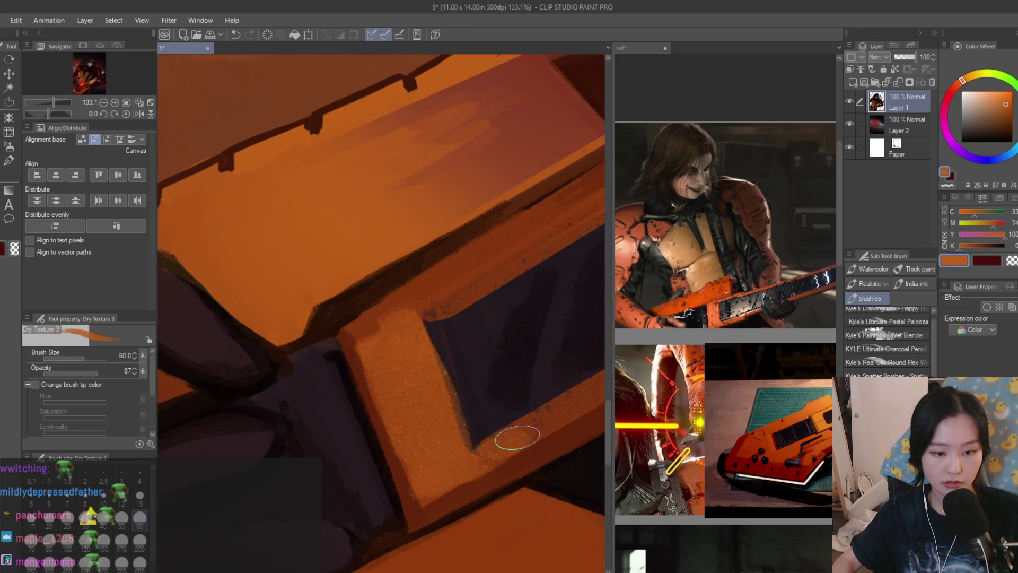
scroll(517, 437, "down", 3)
mouse_move(425, 372)
left_mouse_down()
mouse_move(482, 336)
mouse_move(393, 387)
left_mouse_up()
scroll(459, 452, "up", 1)
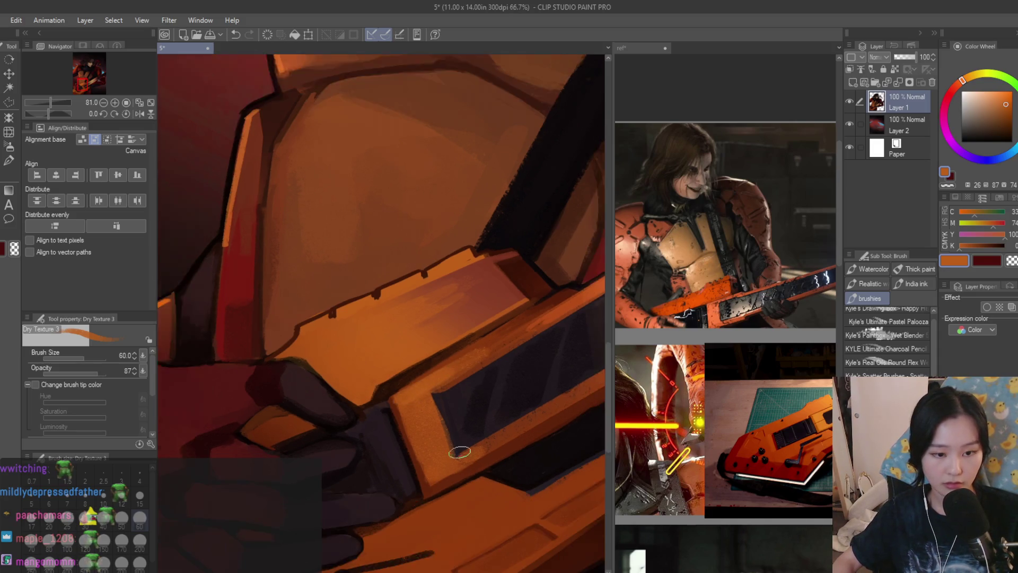
scroll(459, 452, "down", 1)
mouse_move(444, 472)
left_mouse_down()
mouse_move(477, 454)
mouse_move(435, 469)
mouse_move(419, 444)
left_mouse_up()
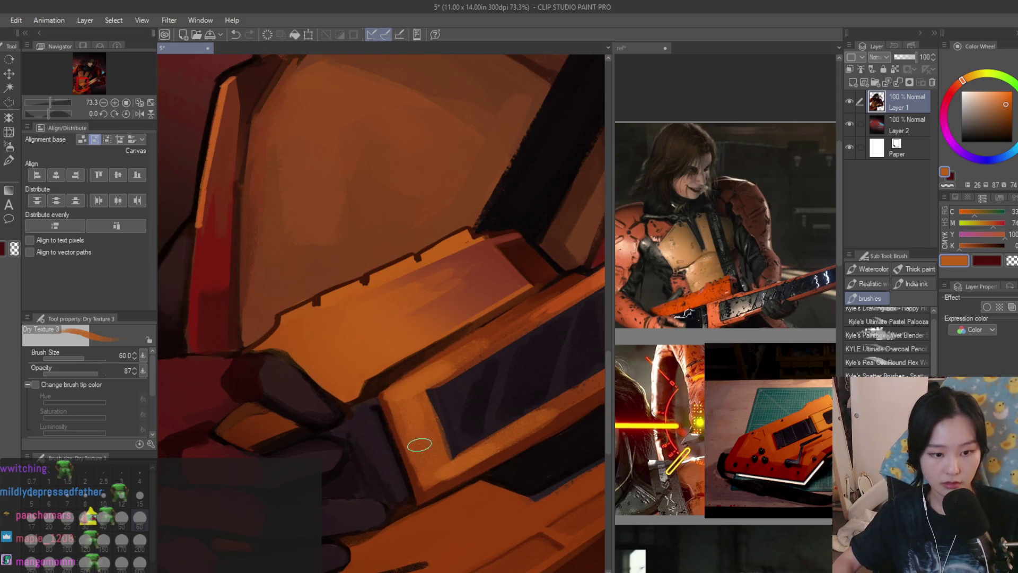
scroll(420, 445, "down", 3)
scroll(423, 424, "up", 3)
scroll(426, 413, "down", 3)
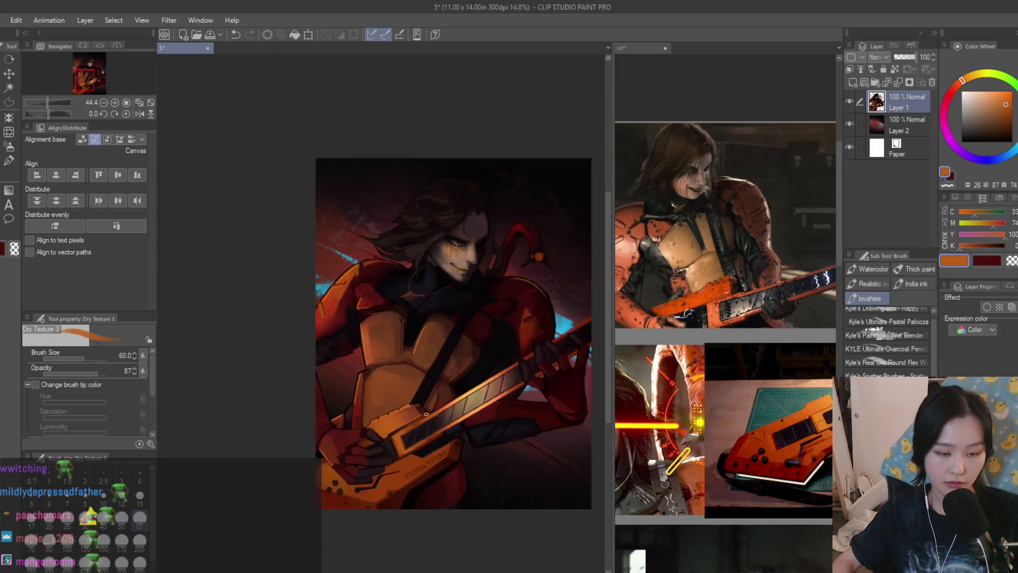
scroll(426, 413, "down", 2)
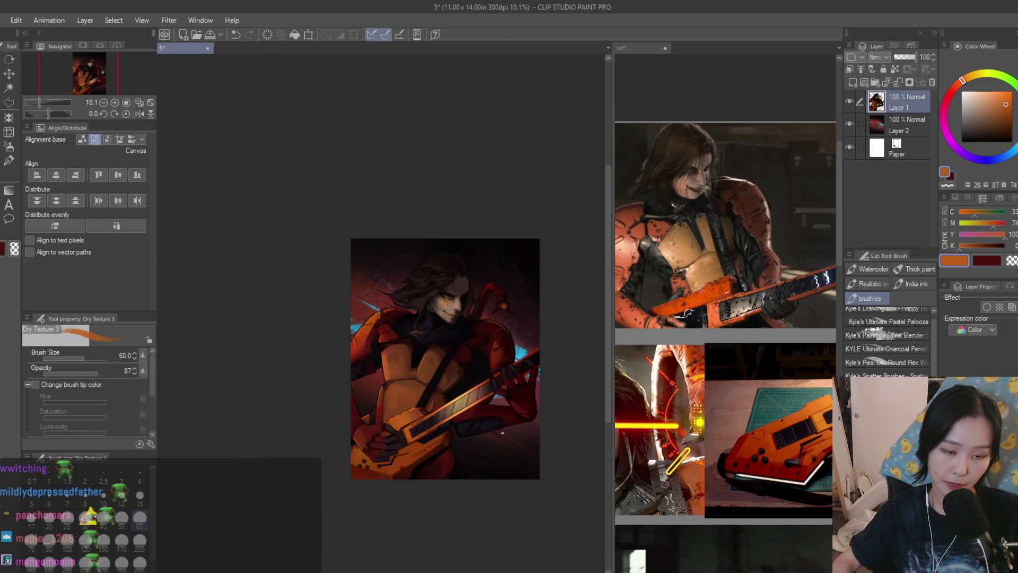
scroll(424, 480, "up", 4)
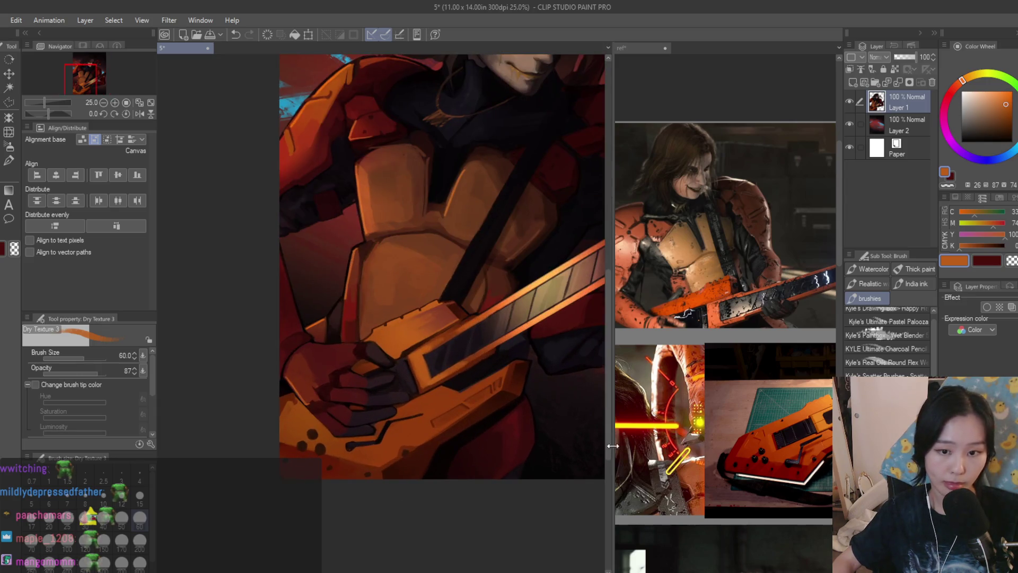
Check the reference sheet, then sample a dark red-brown from the painting
left_click(642, 47)
scroll(749, 373, "down", 2)
scroll(749, 372, "down", 2)
scroll(769, 344, "up", 3)
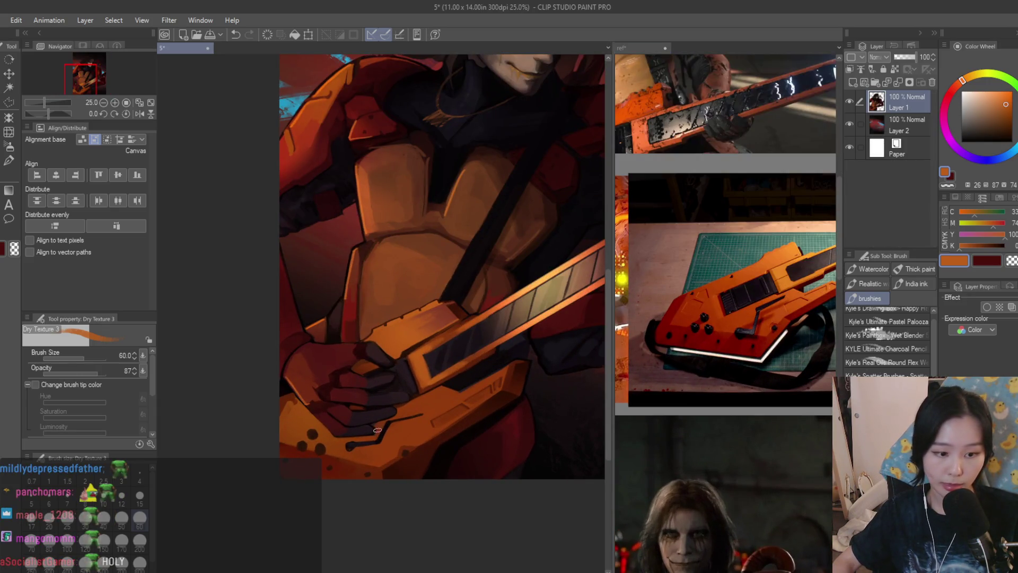
scroll(350, 468, "up", 1)
scroll(350, 467, "up", 1)
left_click(423, 438, "alt")
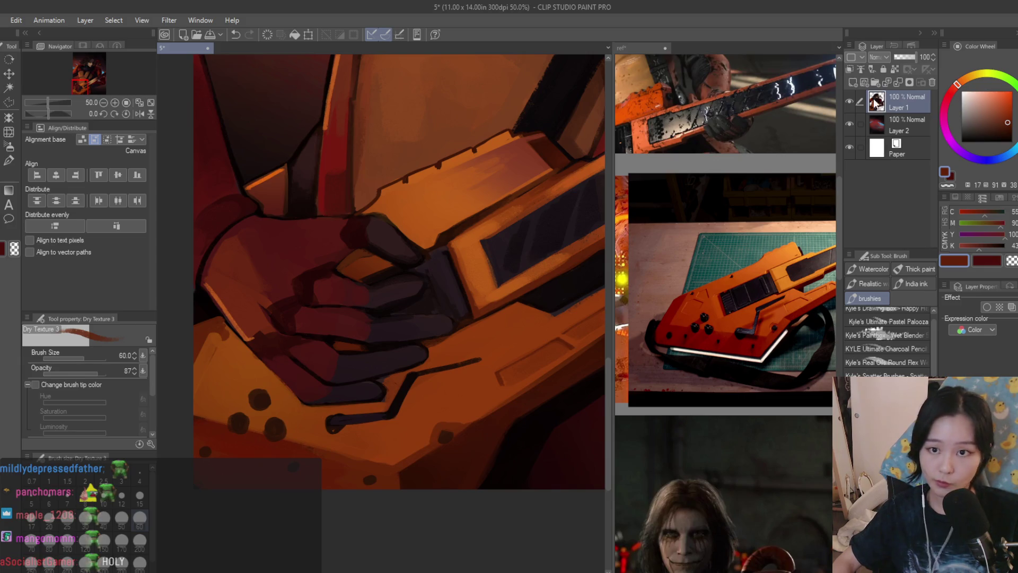
Add a new layer clipped to the figure below and pick a light pink colour
left_click(854, 82)
left_click(850, 69)
left_click(981, 102)
Review the painting at different zoom levels, then save it with Ctrl+S
scroll(353, 405, "up", 2)
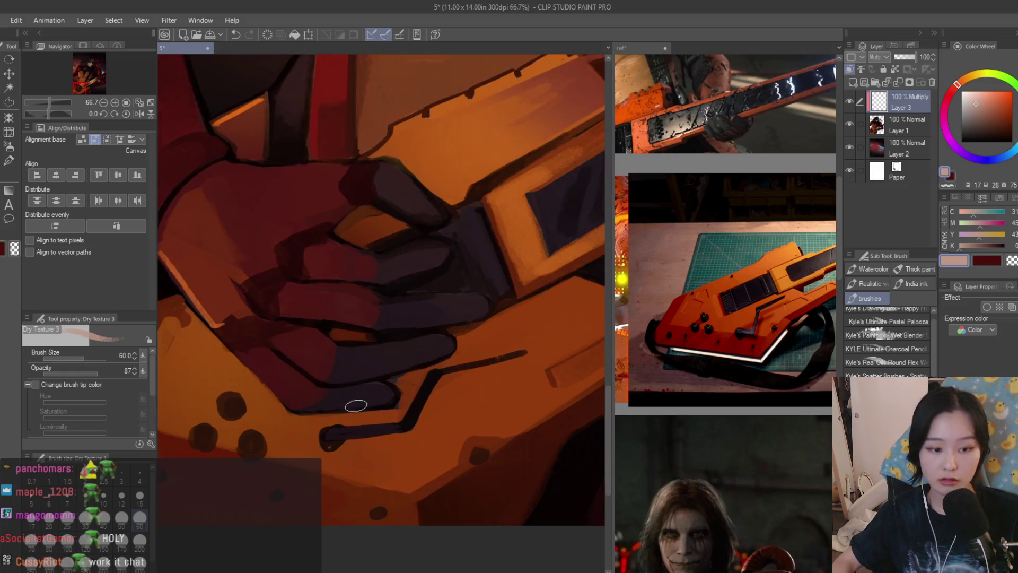
scroll(375, 432, "down", 1)
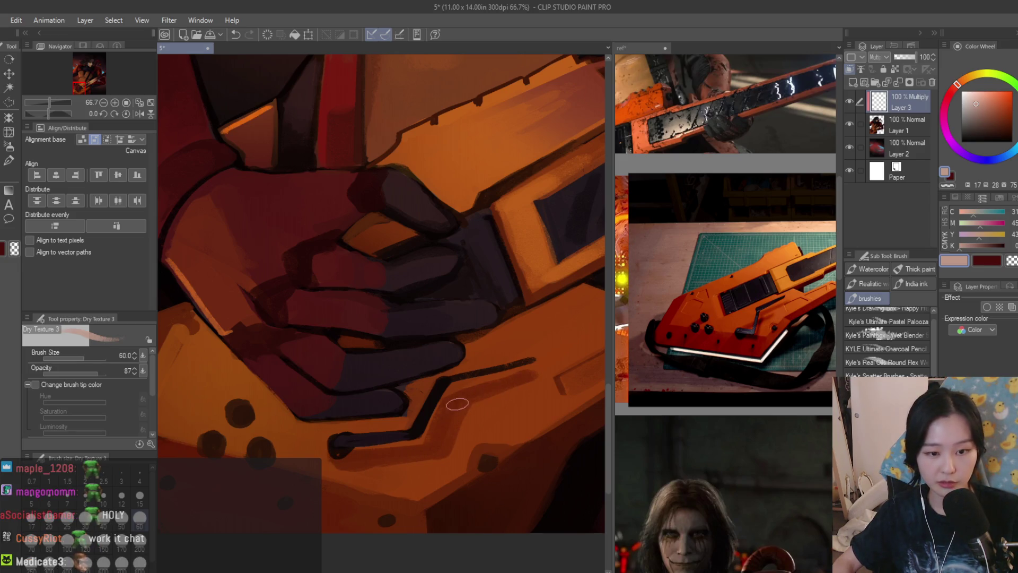
scroll(413, 448, "down", 3)
scroll(412, 430, "up", 4)
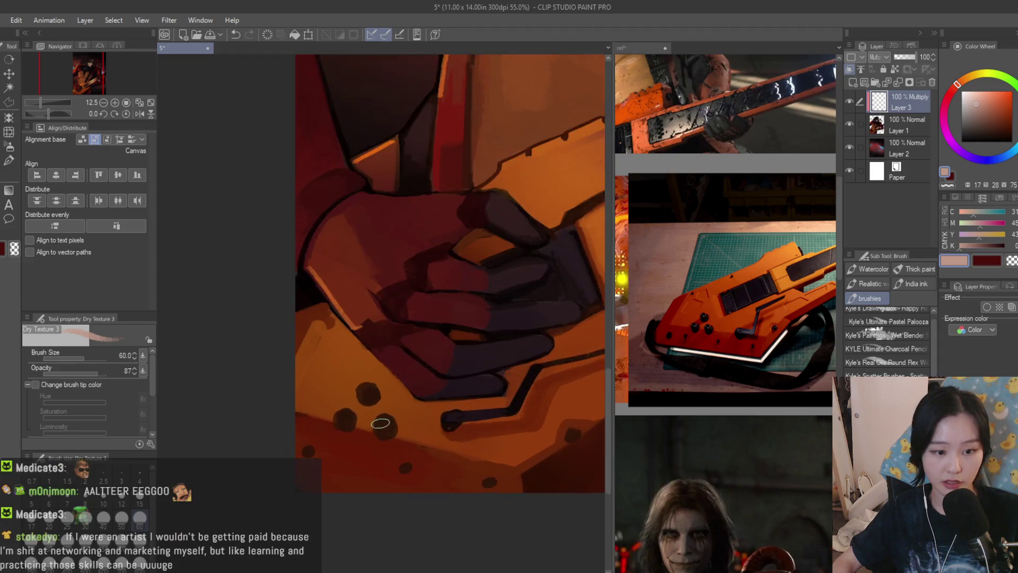
scroll(345, 419, "down", 5)
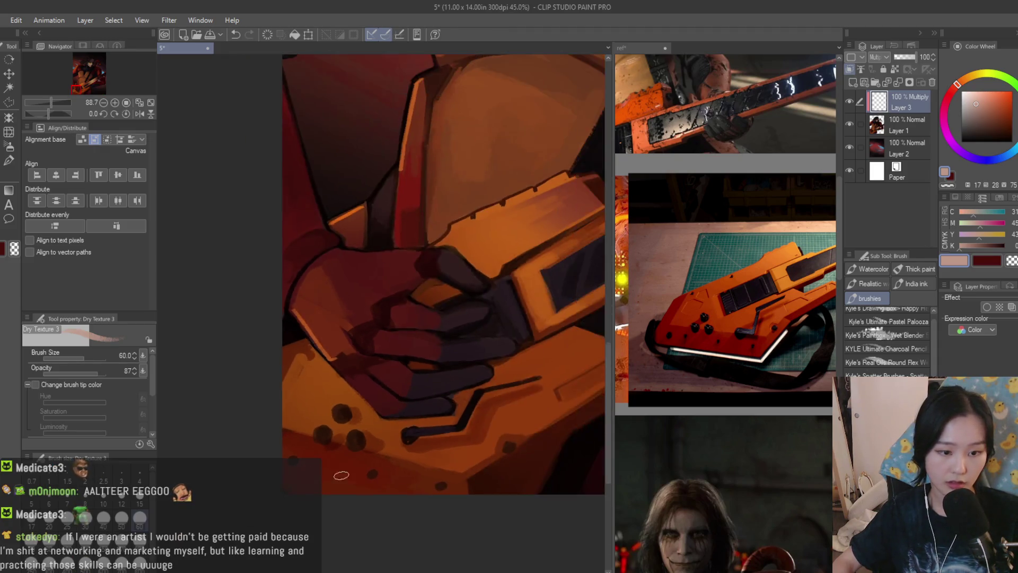
scroll(414, 446, "up", 4)
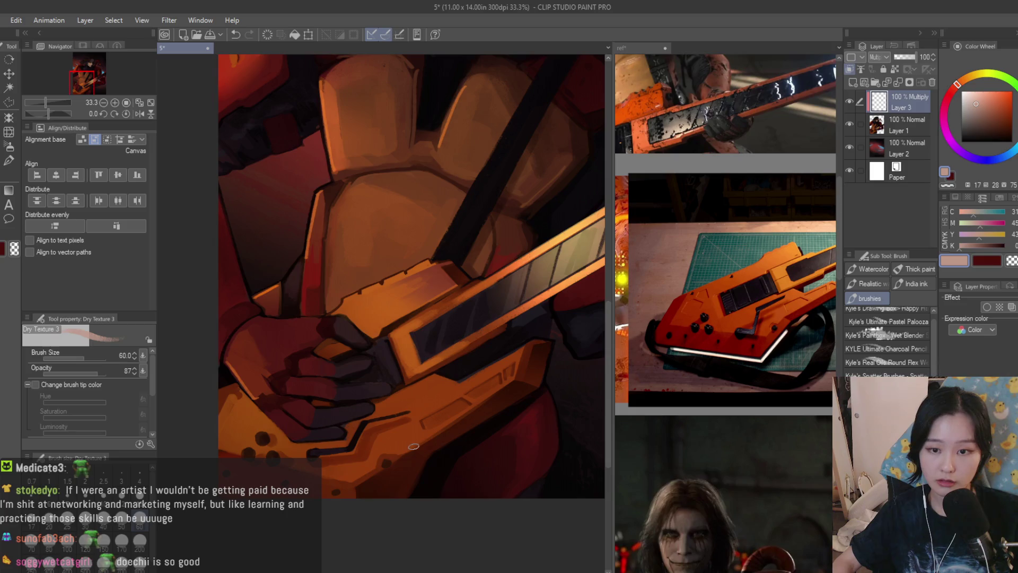
scroll(460, 344, "down", 4)
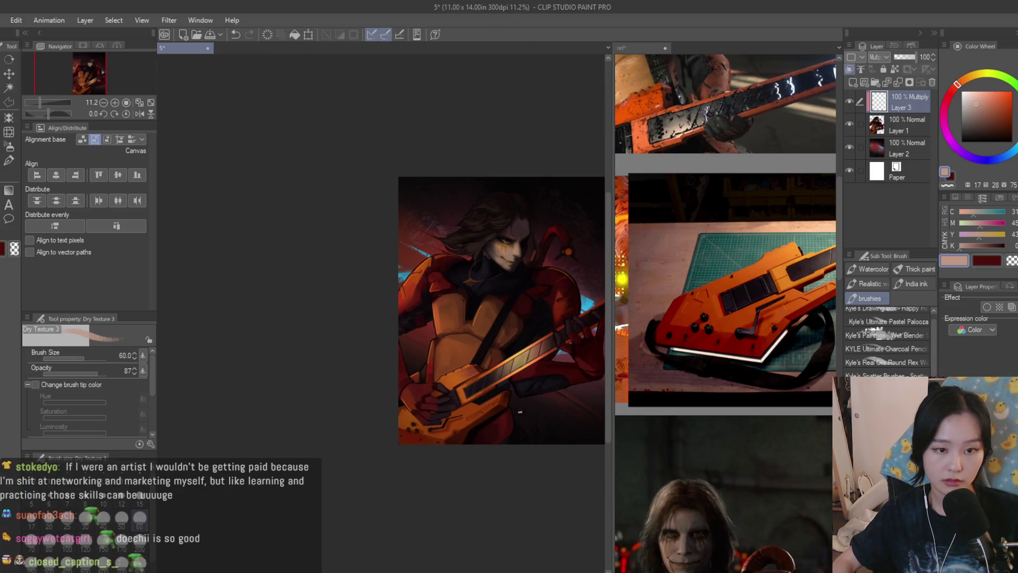
scroll(510, 334, "up", 4)
scroll(336, 321, "up", 2)
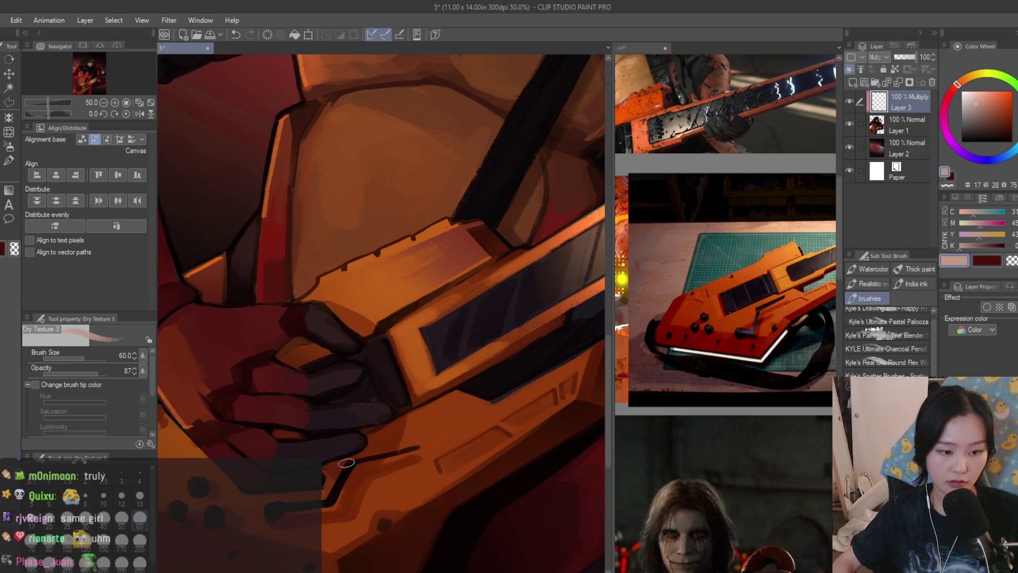
scroll(383, 470, "down", 2)
scroll(383, 470, "down", 3)
scroll(424, 319, "up", 2)
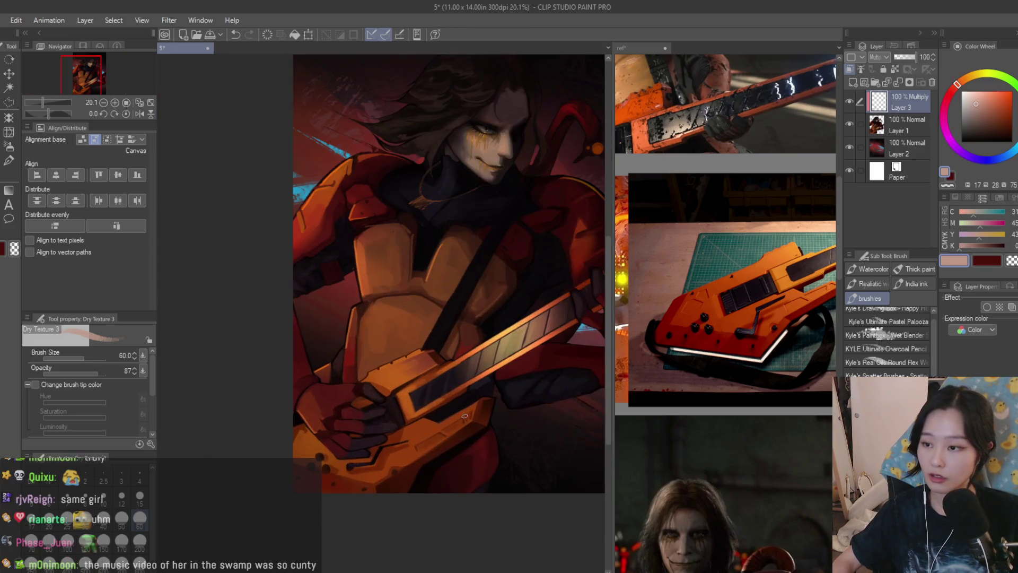
scroll(367, 480, "up", 3)
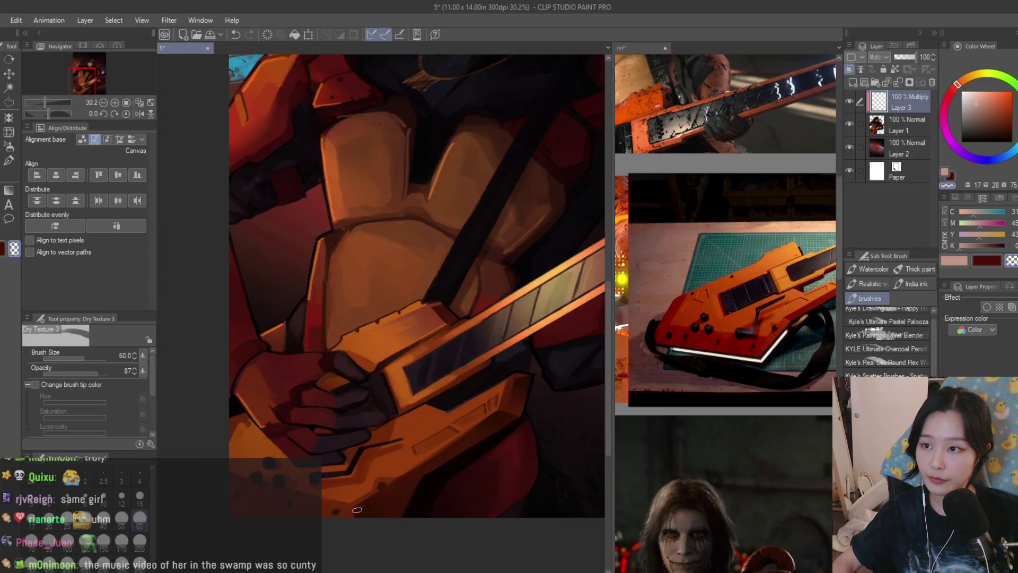
scroll(368, 479, "up", 1)
scroll(414, 394, "up", 1)
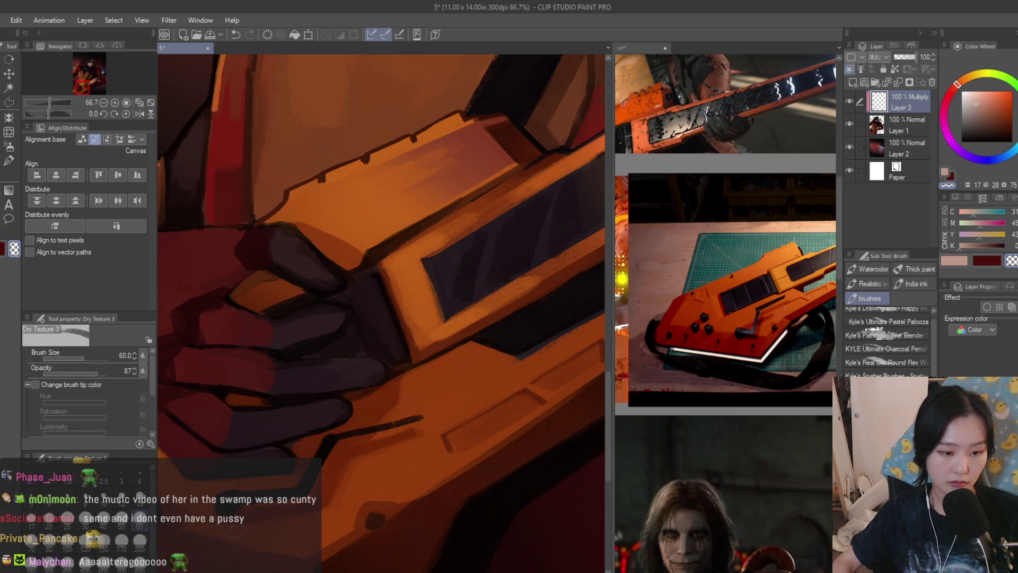
scroll(412, 464, "down", 7)
scroll(412, 464, "up", 1)
key("ctrl+s")
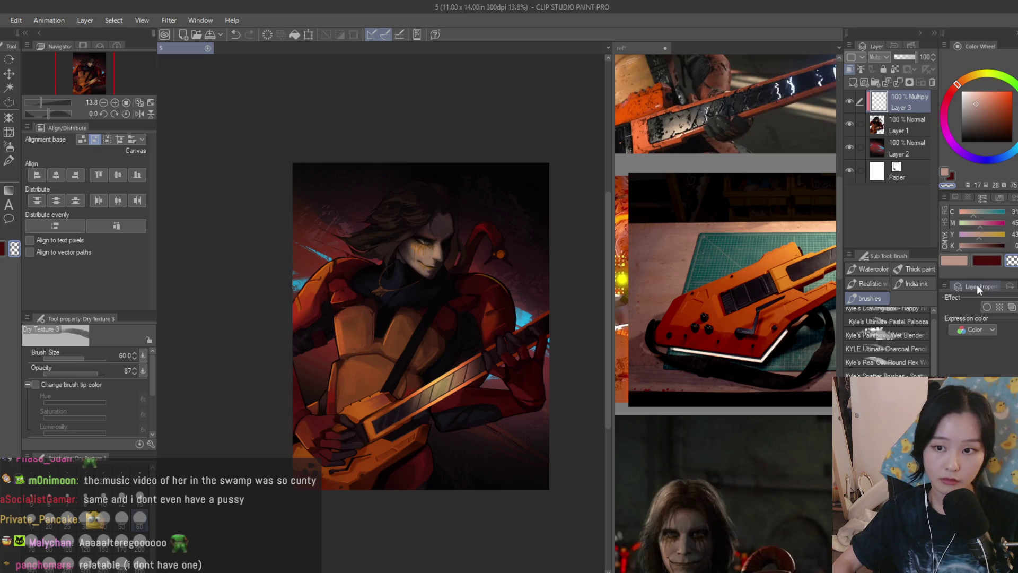
Switch to the light pink drawing colour and save the painting again
left_click(955, 261)
scroll(514, 314, "up", 5)
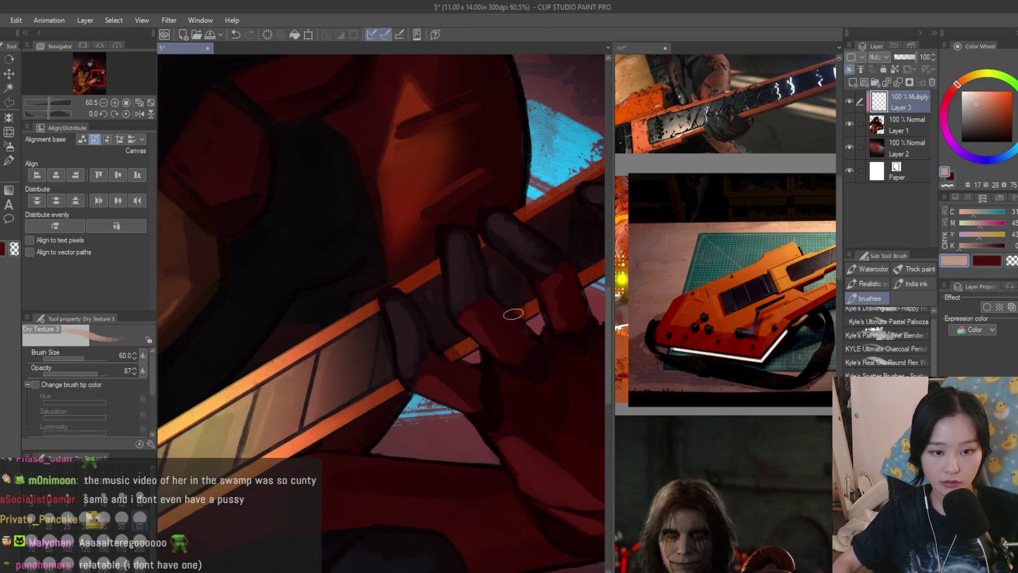
scroll(514, 314, "down", 2)
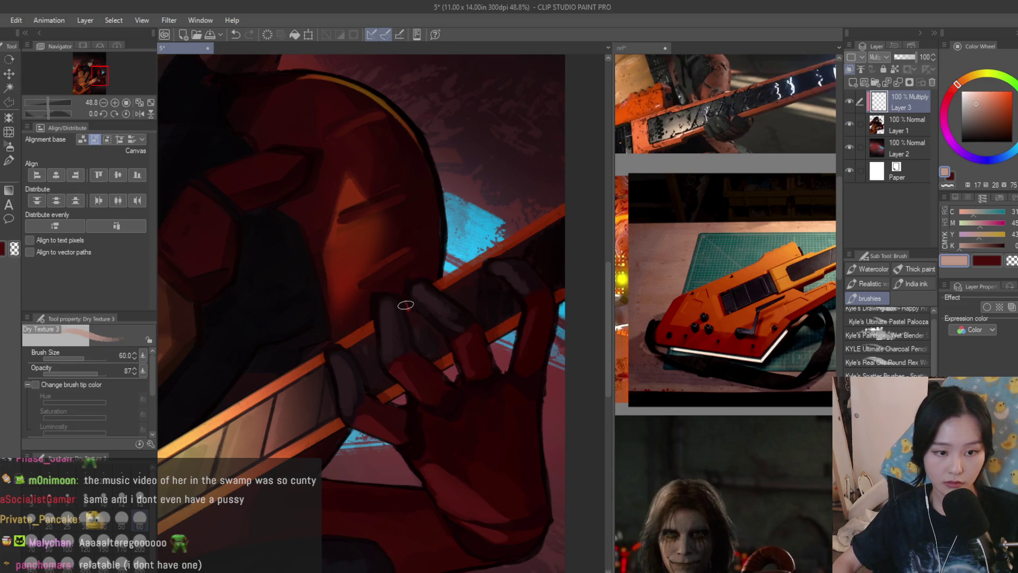
scroll(501, 251, "down", 6)
key("ctrl+s")
View the armoured torso photo on the reference sheet, then return to the painting
left_click(727, 292)
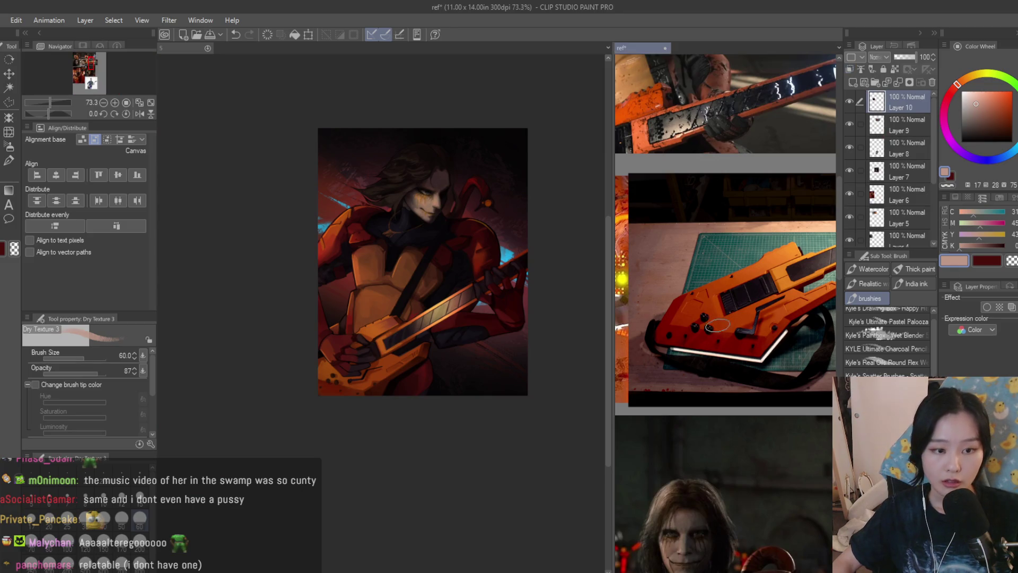
scroll(726, 292, "down", 3)
scroll(742, 435, "up", 5)
left_click(357, 268)
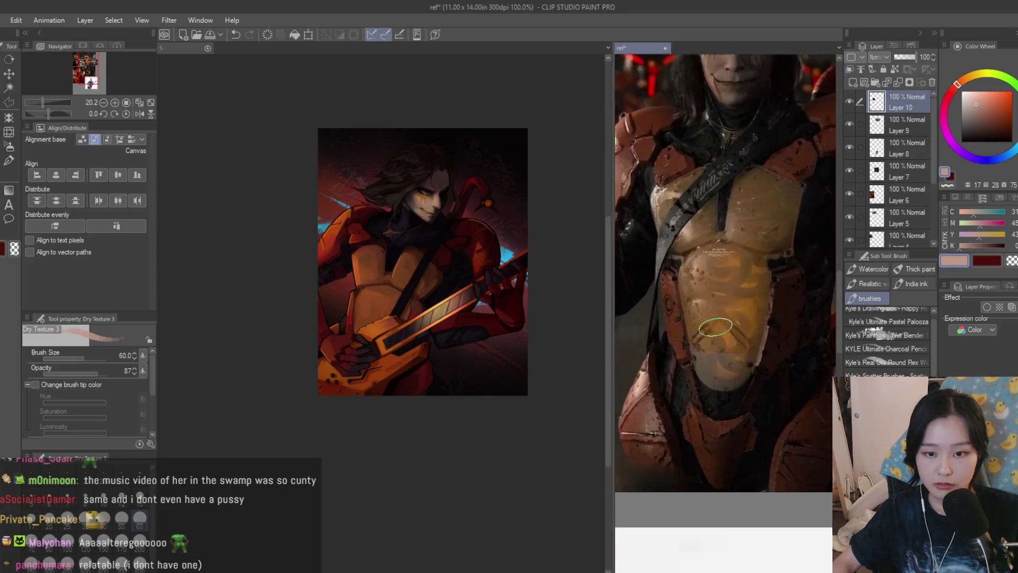
Add a new Multiply layer on top and paint a curved stroke across the chest plate
scroll(357, 267, "up", 2)
scroll(357, 268, "up", 3)
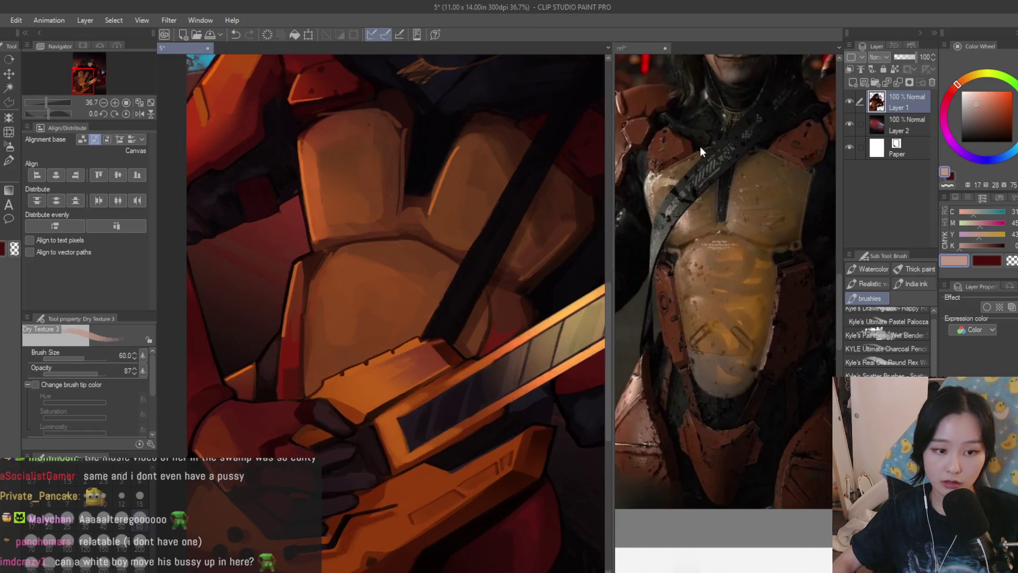
left_click(851, 83)
left_click(963, 101)
scroll(386, 318, "up", 2)
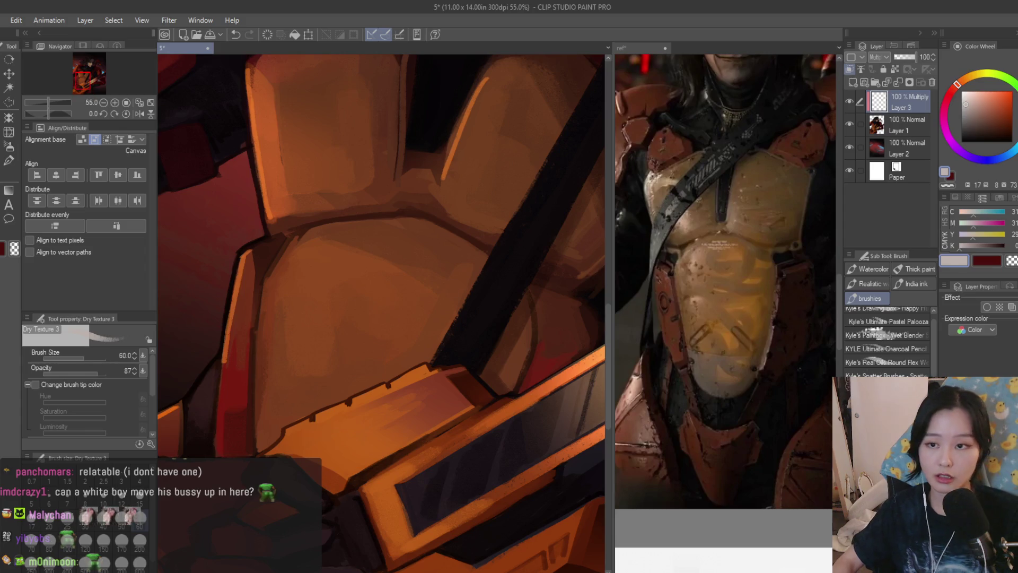
scroll(318, 245, "up", 1)
mouse_move(319, 244)
left_mouse_down()
mouse_move(456, 366)
mouse_move(353, 286)
mouse_move(403, 311)
mouse_move(456, 366)
left_mouse_up()
Redo the chest stroke diagonally with a larger brush, then shrink the Dry Texture 3 brush to size 70
scroll(451, 361, "down", 3)
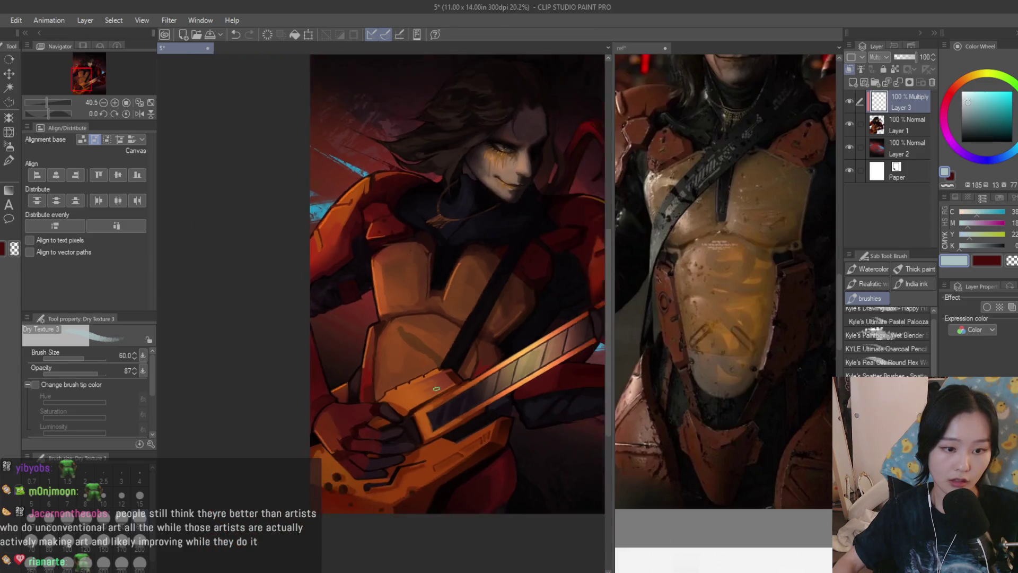
key("ctrl+z")
key("bracketright")
key("bracketright")
key("bracketright")
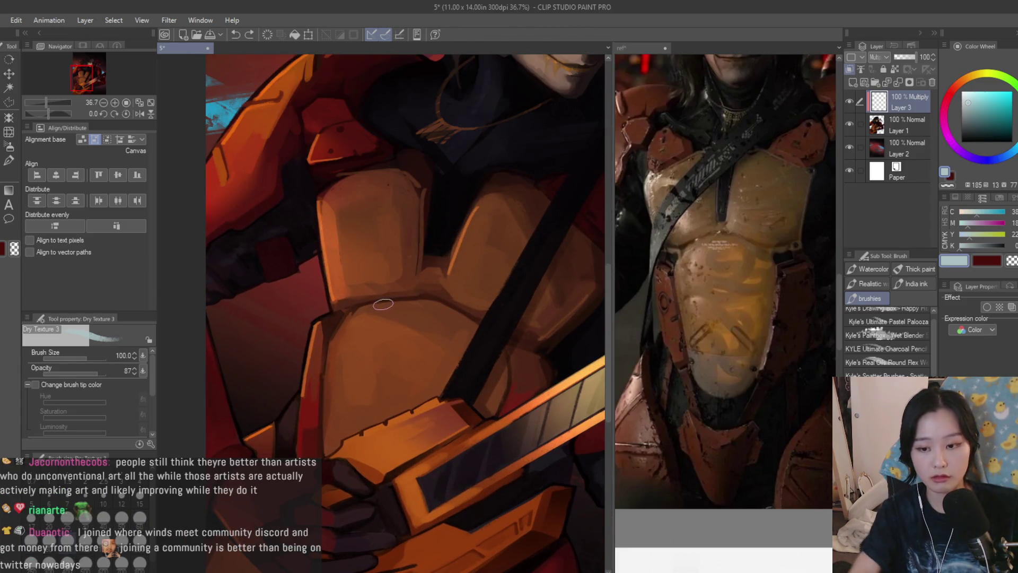
scroll(376, 327, "up", 3)
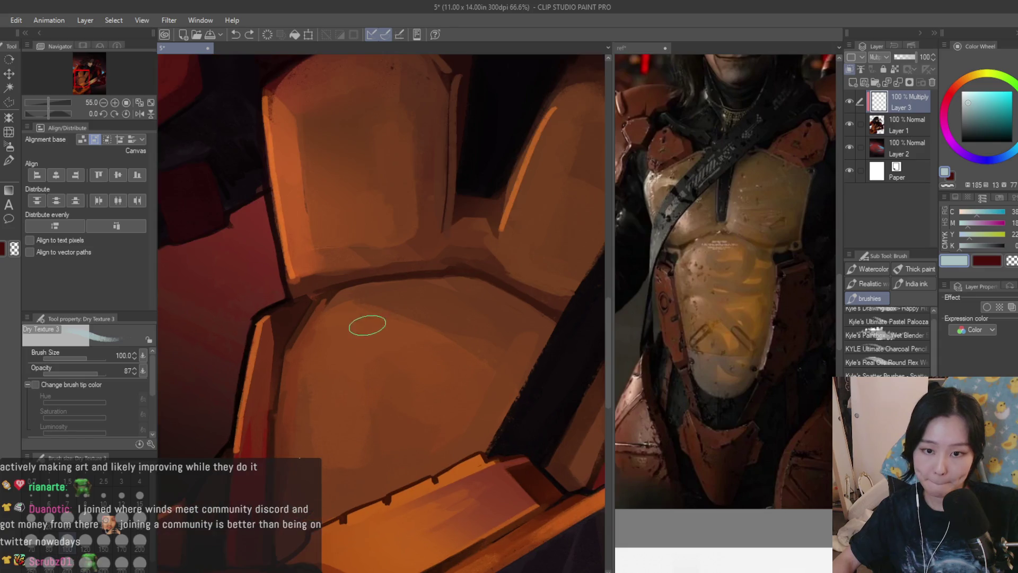
mouse_move(333, 320)
left_mouse_down()
mouse_move(448, 422)
mouse_move(455, 461)
mouse_move(355, 363)
left_mouse_up()
scroll(355, 363, "down", 5)
scroll(469, 339, "up", 2)
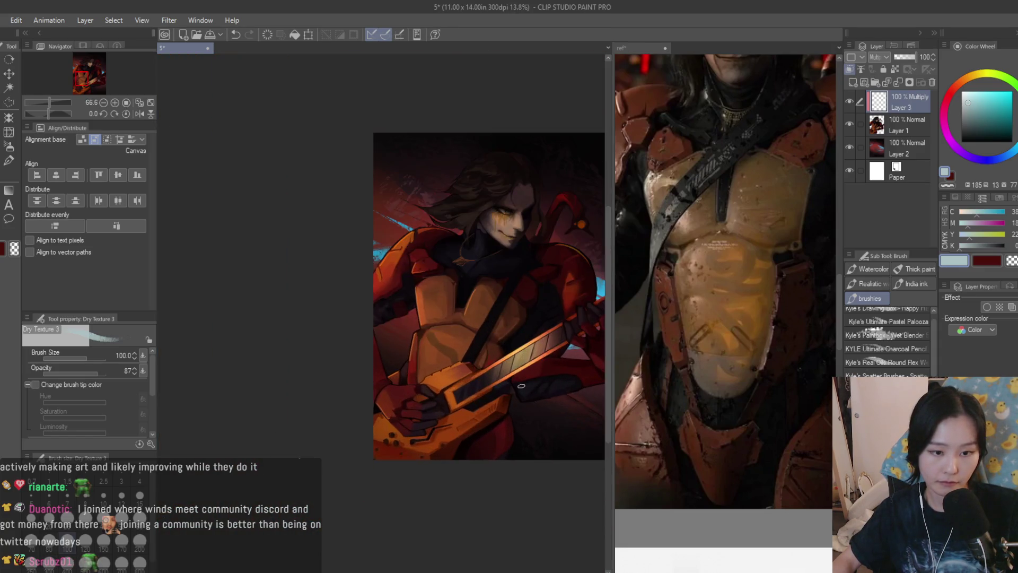
scroll(469, 338, "up", 2)
key("bracketleft")
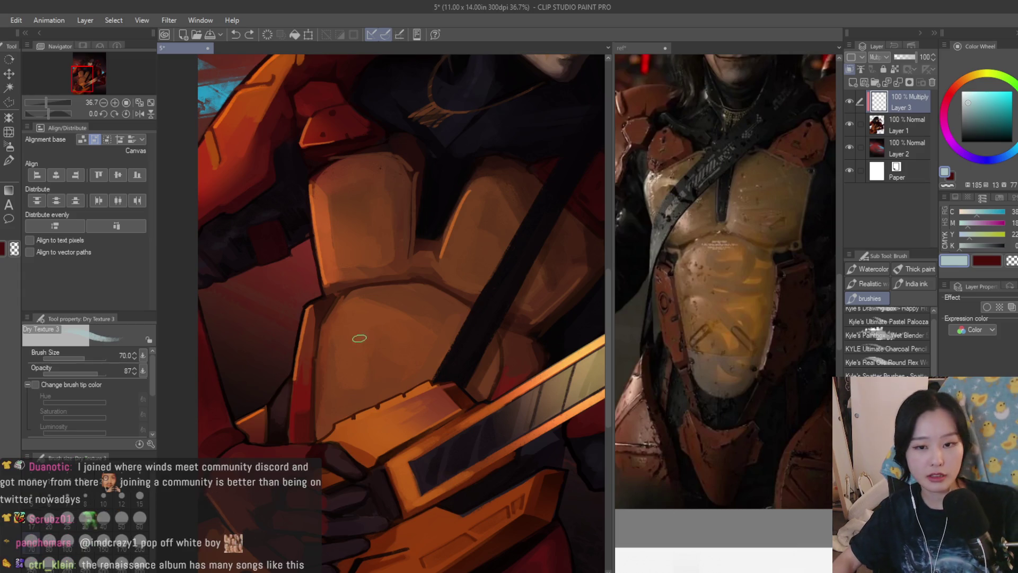
Paint a dark S-curve across the chest plate, then switch to transparent and light blue colours
scroll(357, 336, "up", 3)
mouse_move(335, 304)
left_mouse_down()
mouse_move(441, 419)
mouse_move(445, 411)
mouse_move(448, 443)
mouse_move(325, 291)
mouse_move(325, 269)
mouse_move(333, 274)
left_mouse_up()
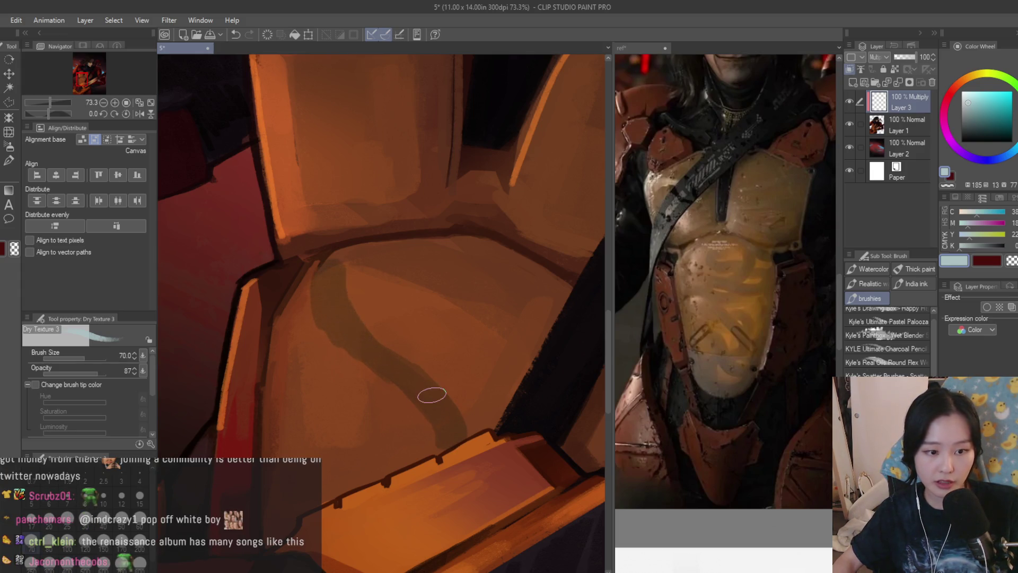
key("c")
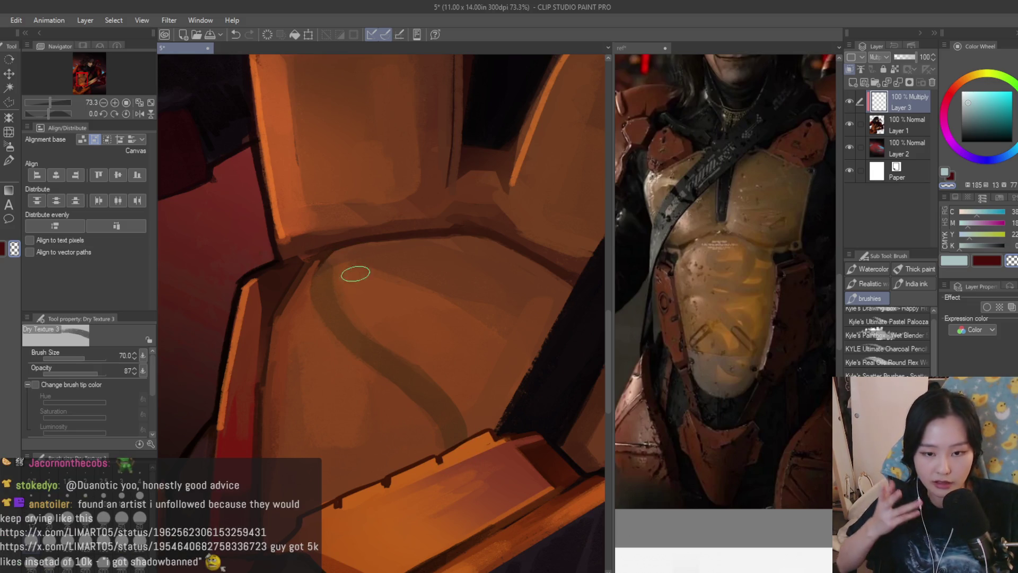
left_click(947, 267)
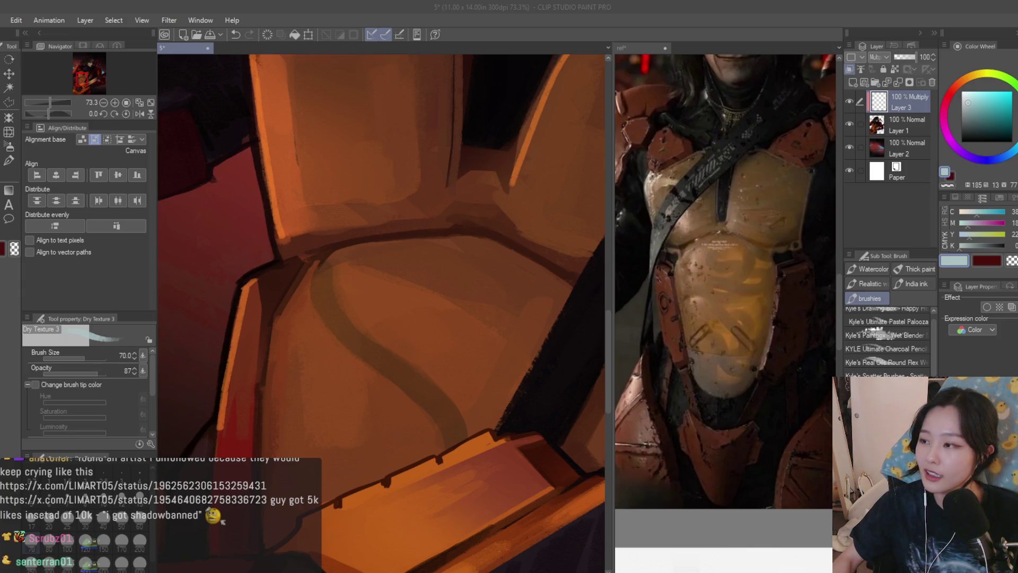
Pan across the chest plate, toggling between transparent and light blue drawing colours
scroll(387, 388, "down", 5)
scroll(387, 388, "up", 3)
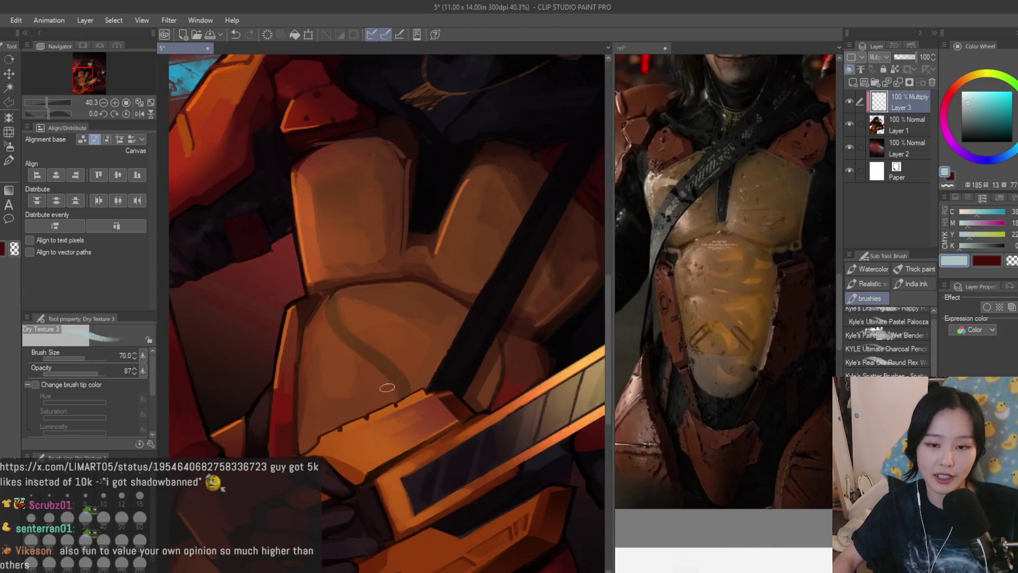
scroll(340, 353, "up", 4)
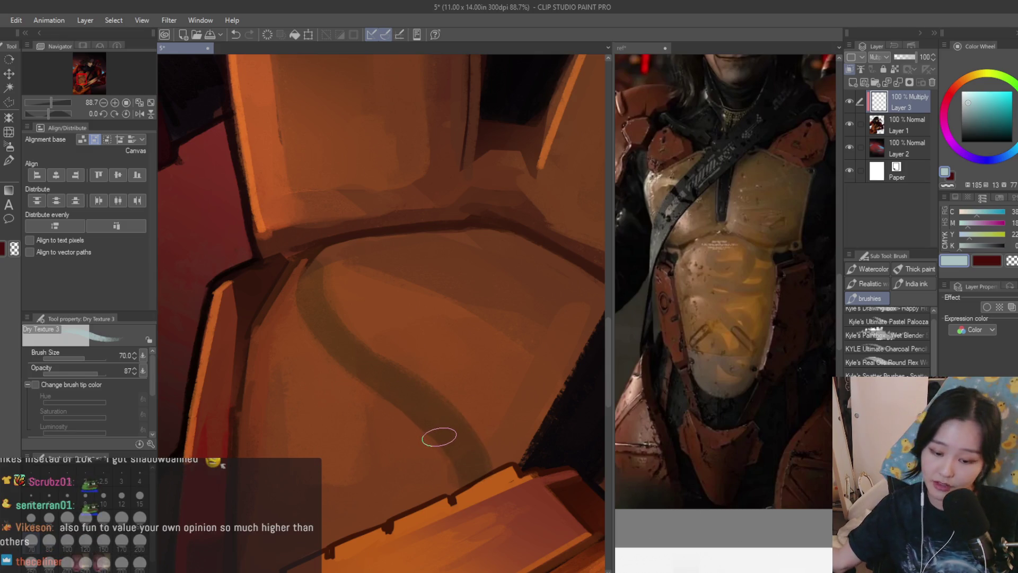
mouse_move(412, 387)
left_mouse_down()
mouse_move(452, 375)
mouse_move(440, 396)
mouse_move(447, 381)
left_mouse_up()
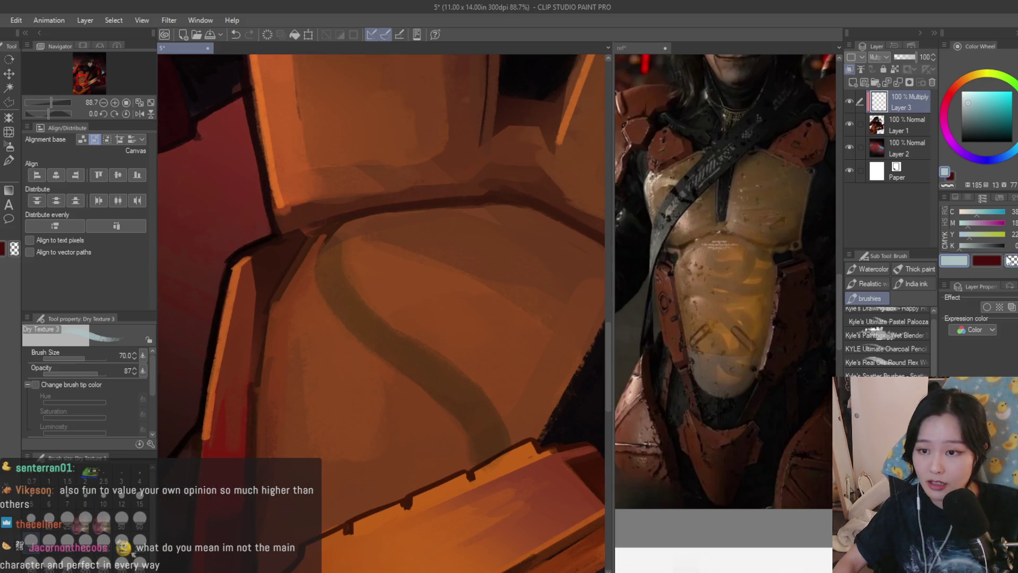
left_click(1010, 260)
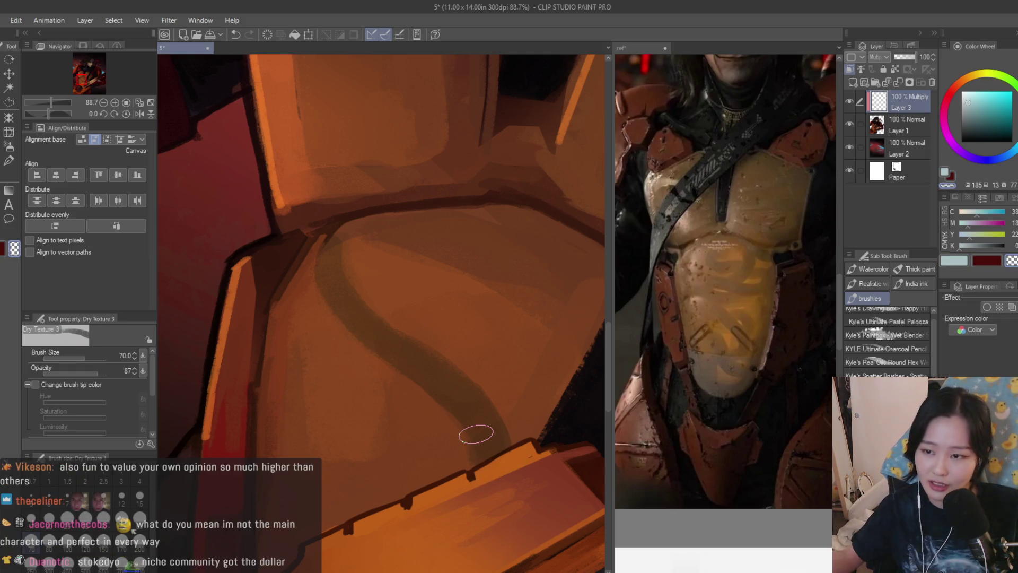
scroll(468, 421, "down", 1)
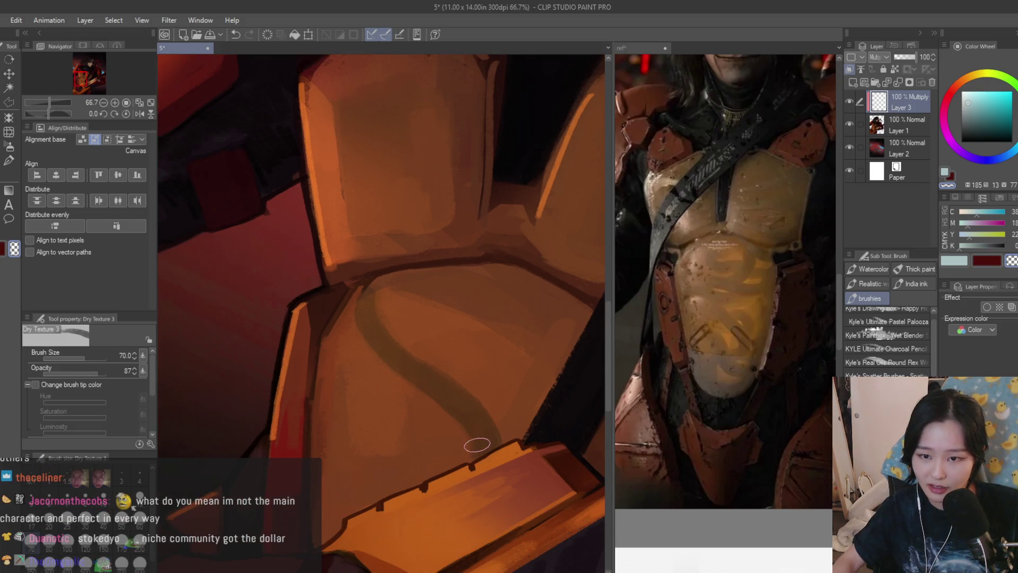
left_click(951, 266)
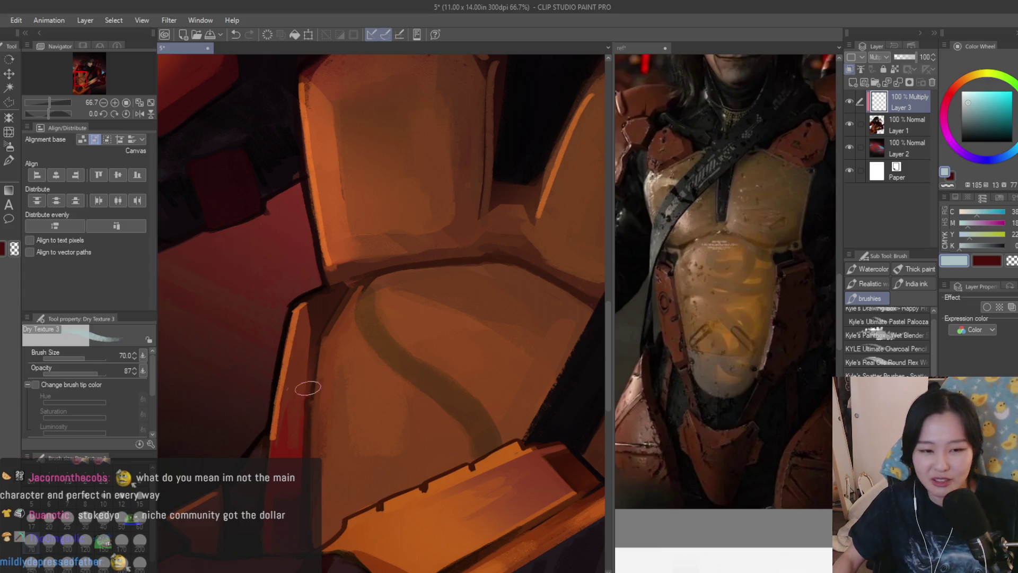
Paint hook-shaped and curved rib strokes across the plate with a larger brush, then shrink it
scroll(380, 387, "down", 2)
scroll(381, 387, "up", 2)
mouse_move(337, 422)
left_mouse_down()
mouse_move(420, 357)
mouse_move(337, 416)
left_mouse_up()
key("ctrl+z")
key("bracketright")
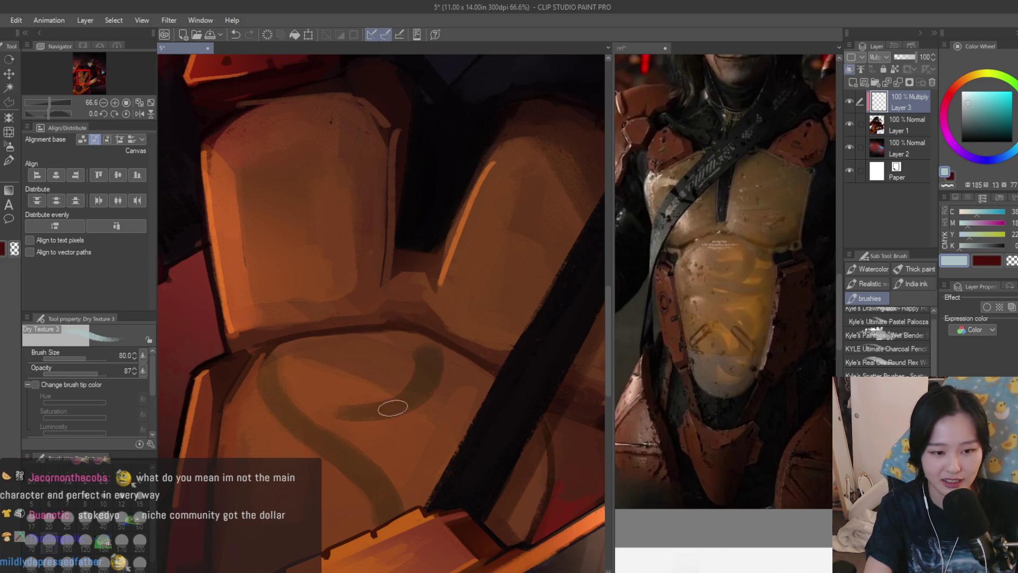
key("ctrl+z")
left_click_drag(427, 355, 308, 402)
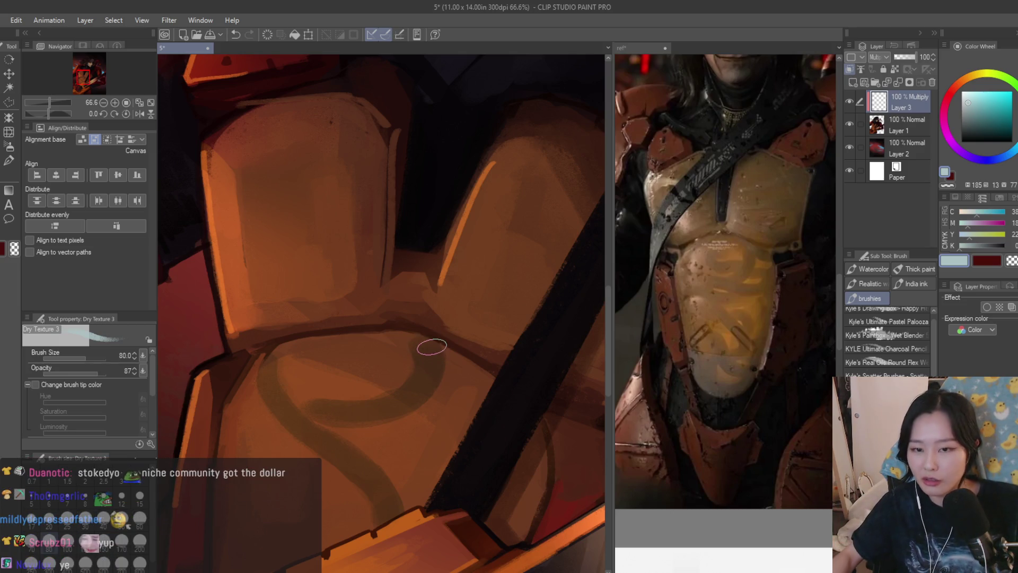
mouse_move(329, 352)
left_mouse_down()
mouse_move(359, 376)
mouse_move(330, 368)
left_mouse_up()
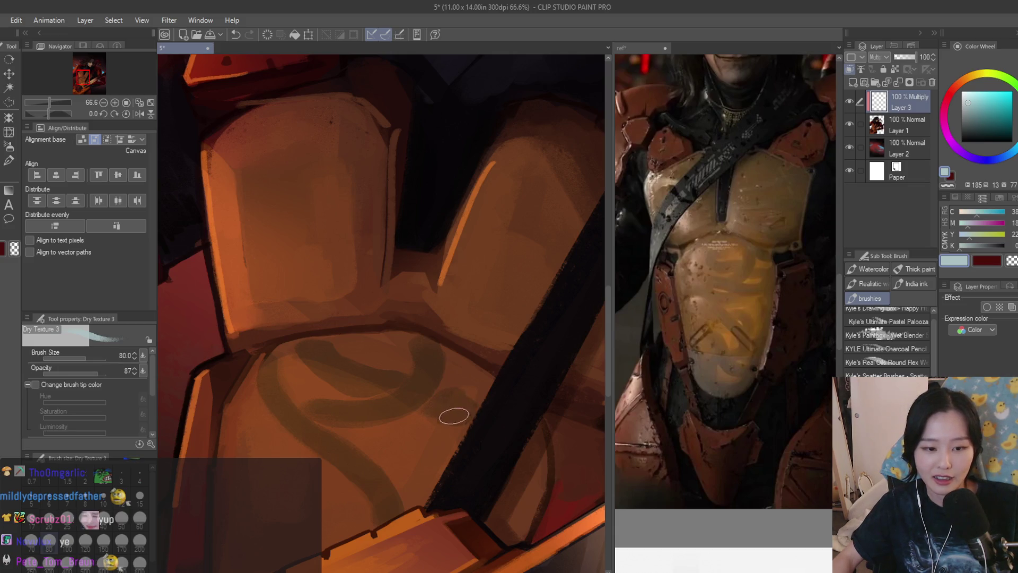
scroll(421, 427, "up", 1)
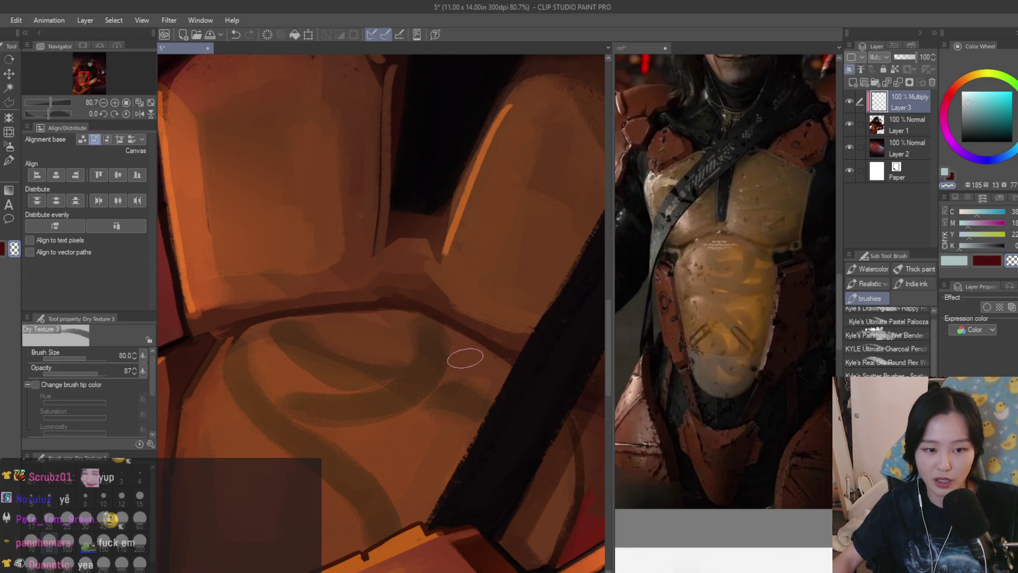
scroll(382, 314, "down", 1)
key("bracketleft")
key("bracketleft")
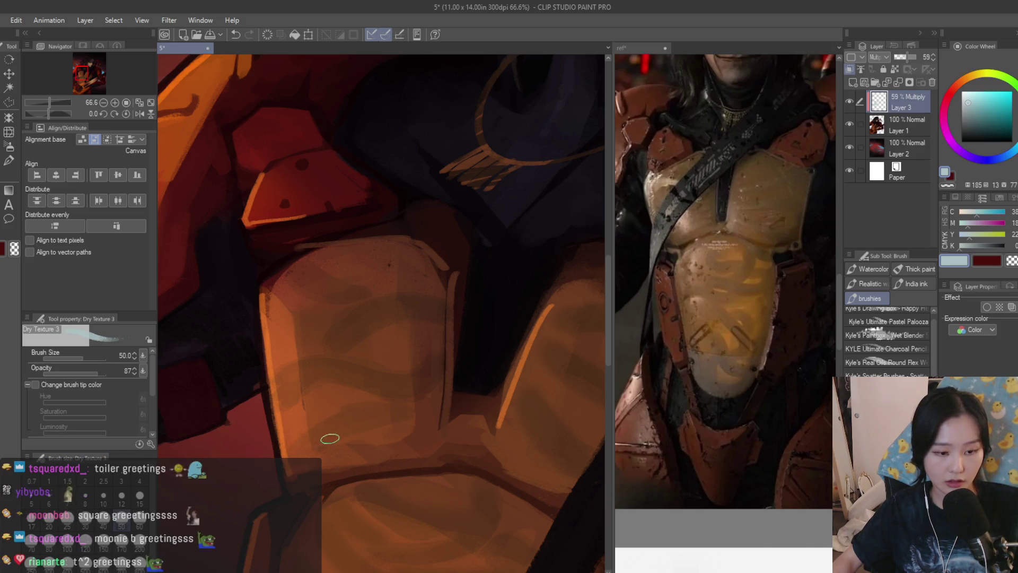
Choose the Airbrush Soft sub tool and lower Layer 3's opacity to about 51%
scroll(306, 437, "down", 5)
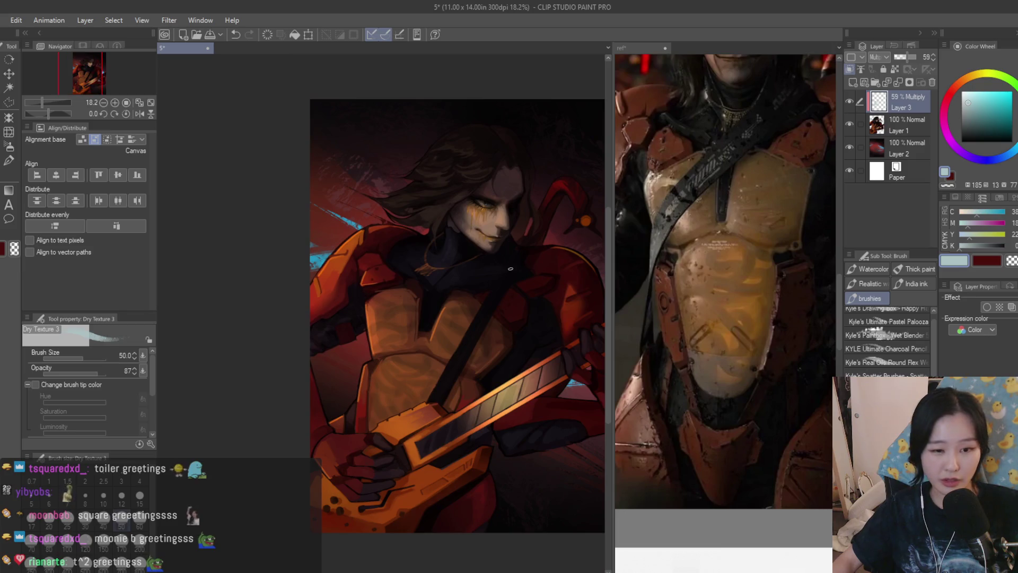
left_click(15, 157)
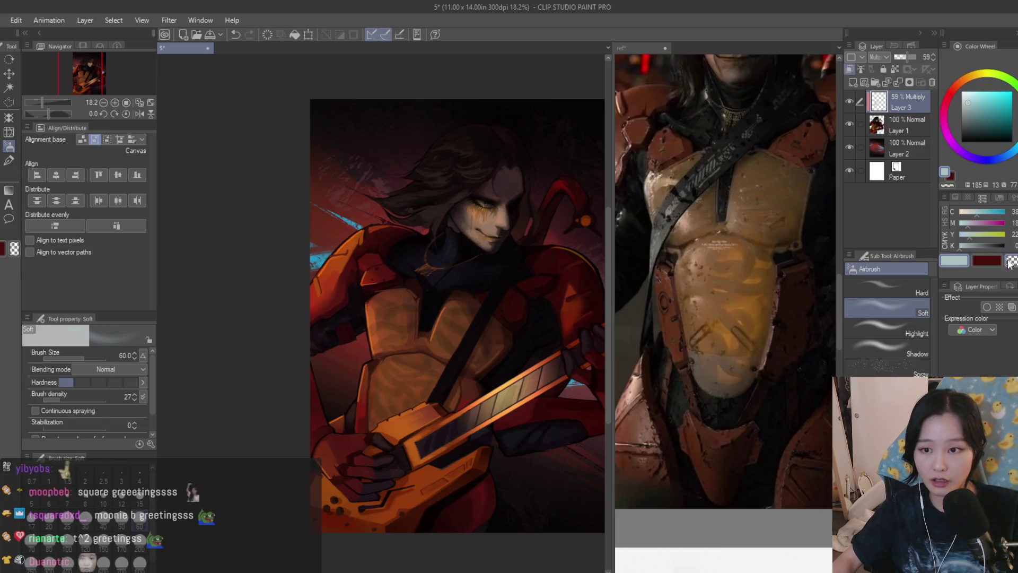
scroll(453, 341, "up", 3)
scroll(374, 290, "up", 2)
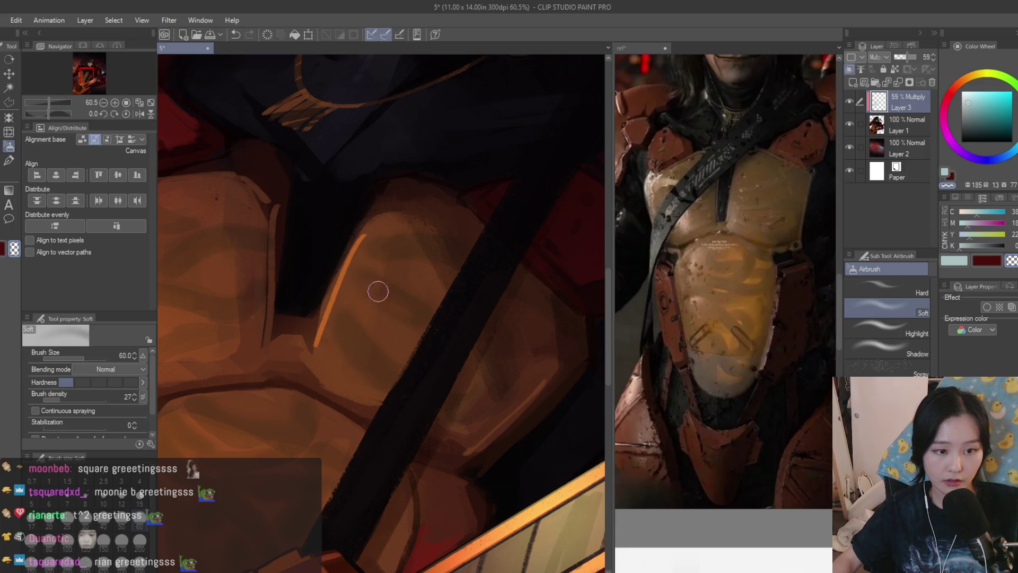
scroll(485, 374, "down", 8)
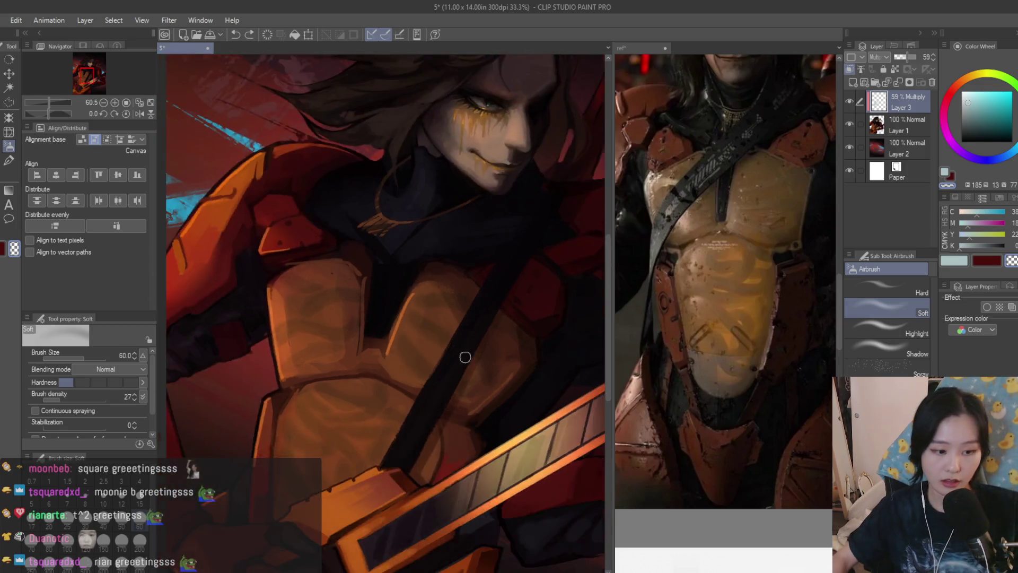
scroll(529, 293, "up", 3)
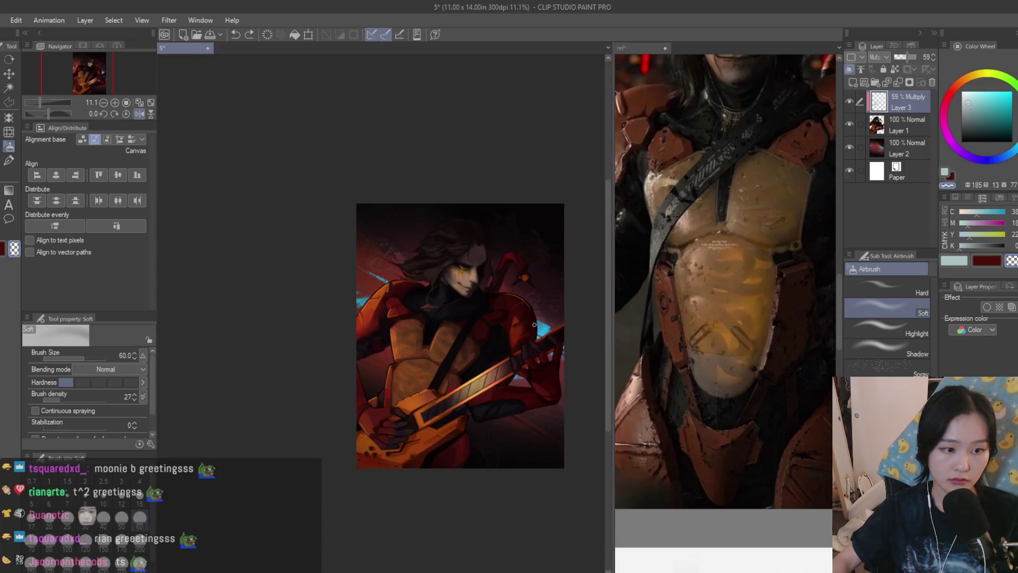
left_click(899, 58)
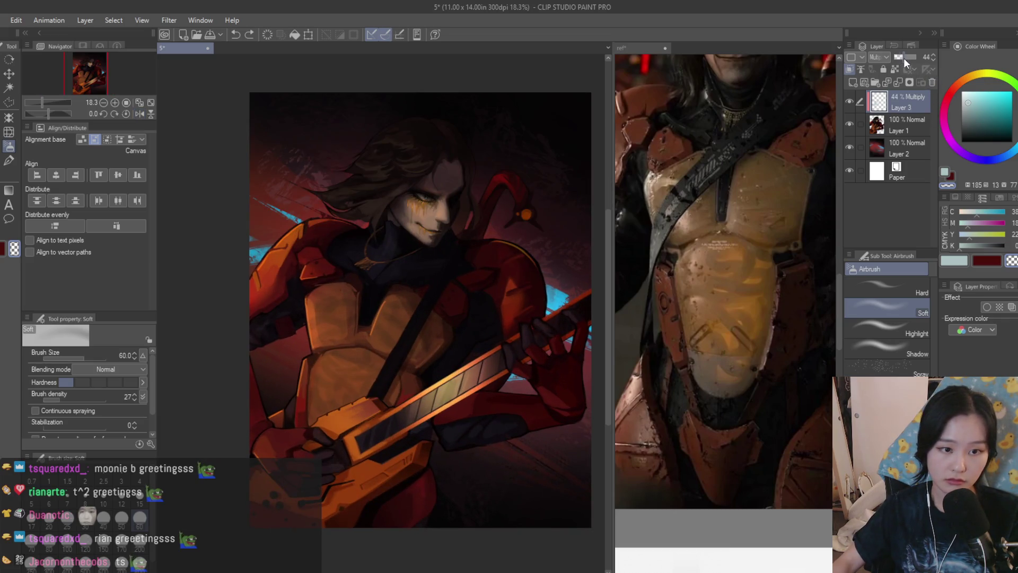
Switch to Airbrush Hard, merge the rib layer into Layer 1, and shrink the brush
scroll(161, 267, "up", 2)
left_click(884, 287)
scroll(445, 360, "up", 2)
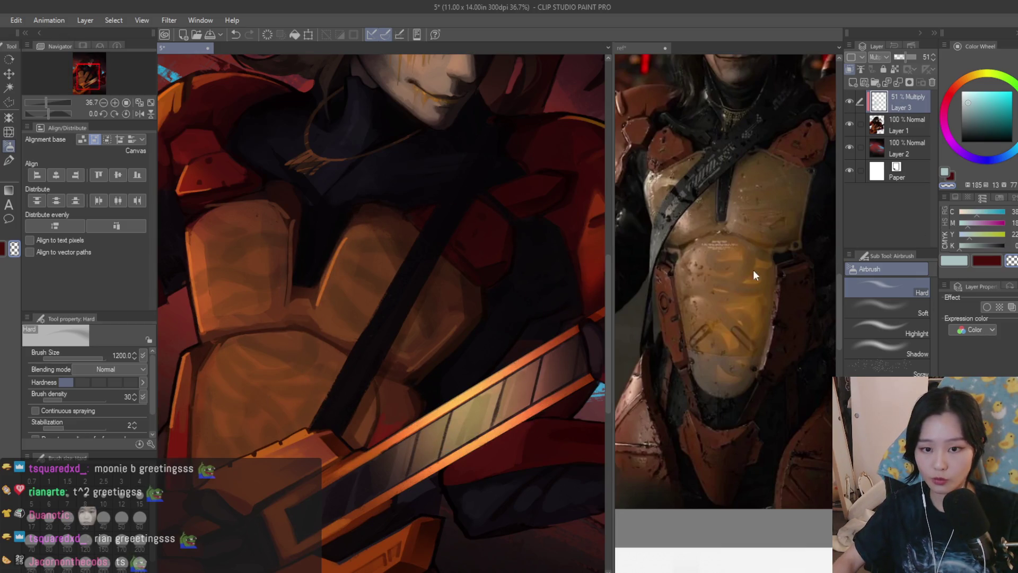
scroll(352, 261, "up", 1)
key("ctrl+e")
key("bracketleft")
key("bracketleft")
key("bracketleft")
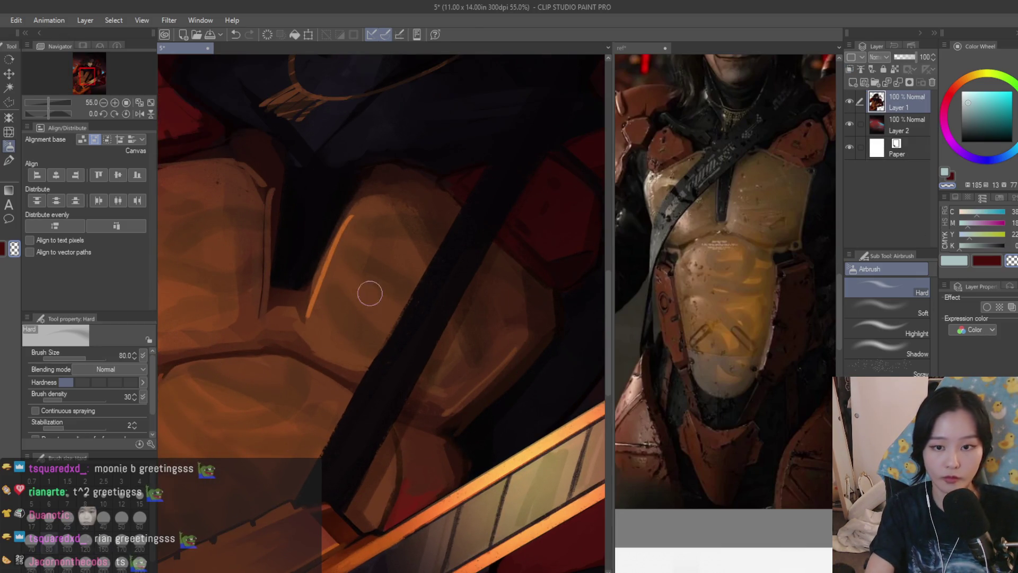
Sample the brown from the chest armour plate and brighten it slightly
scroll(350, 269, "up", 2)
left_click(370, 260, "alt")
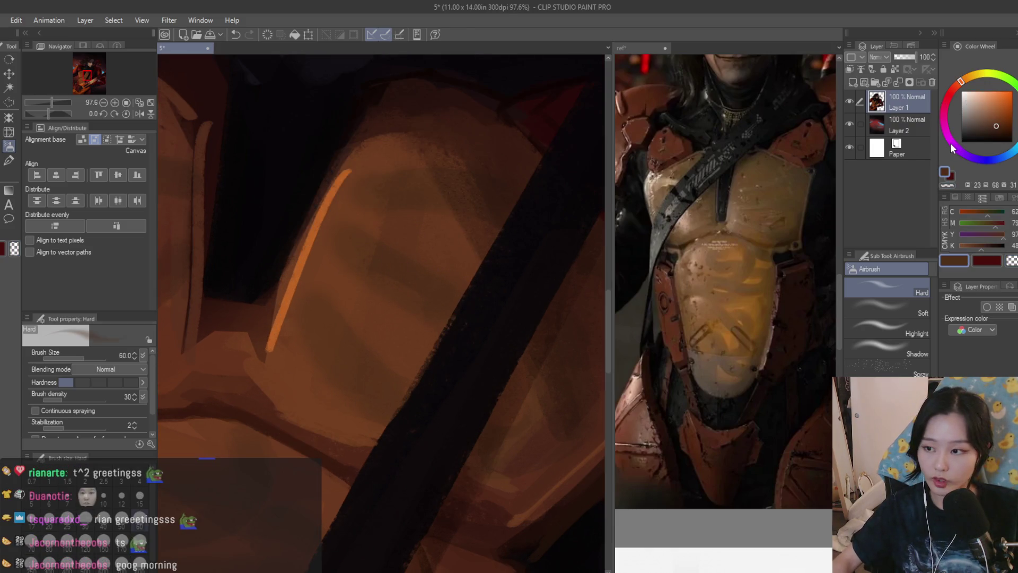
left_click(997, 117)
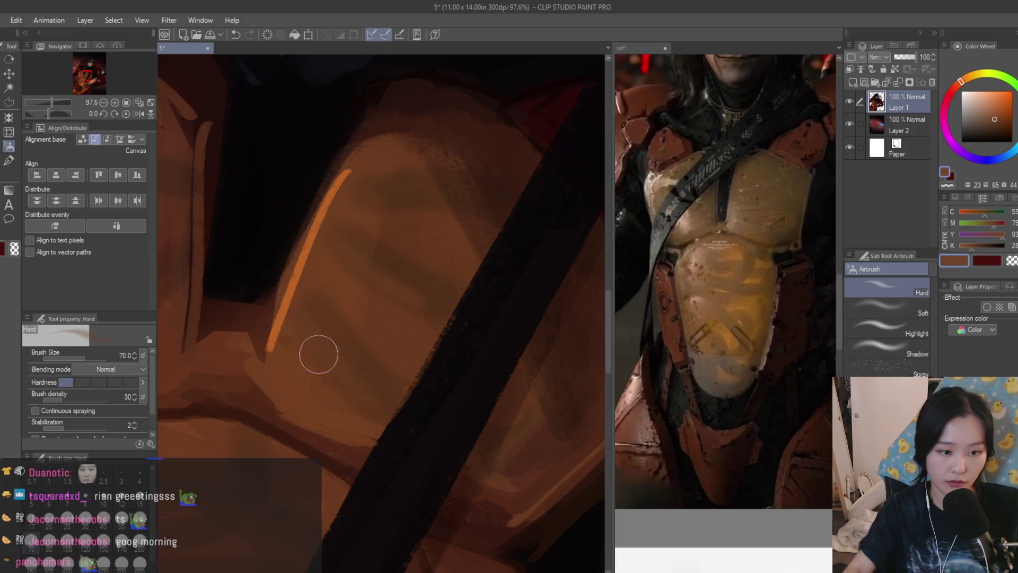
scroll(478, 368, "down", 6)
scroll(518, 404, "up", 2)
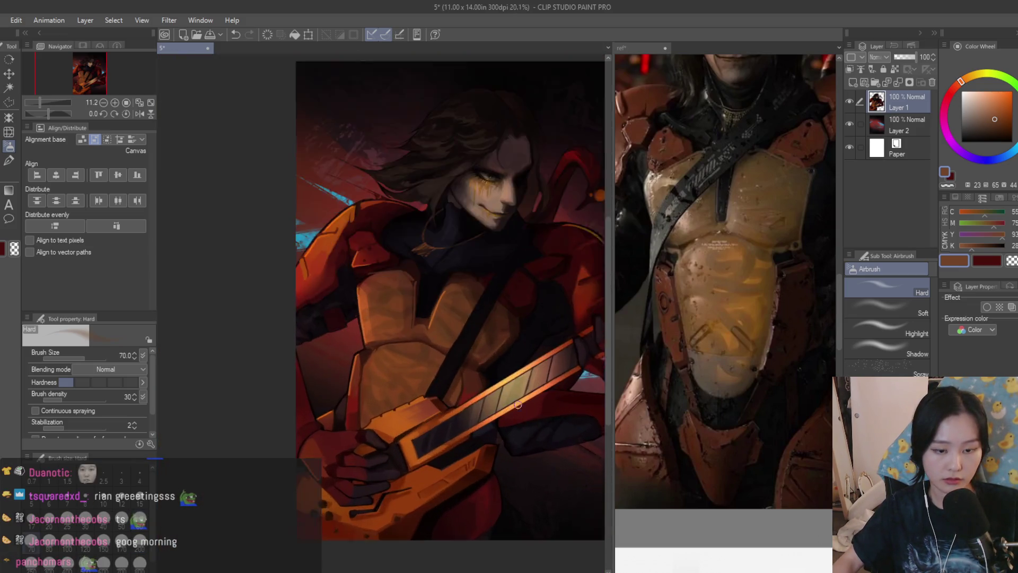
scroll(519, 404, "up", 5)
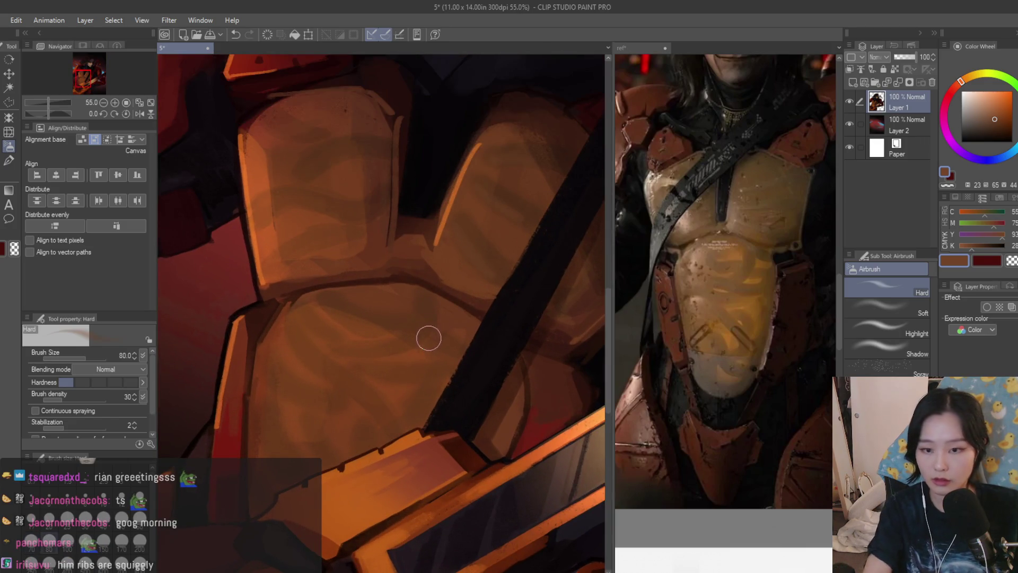
scroll(395, 333, "up", 2)
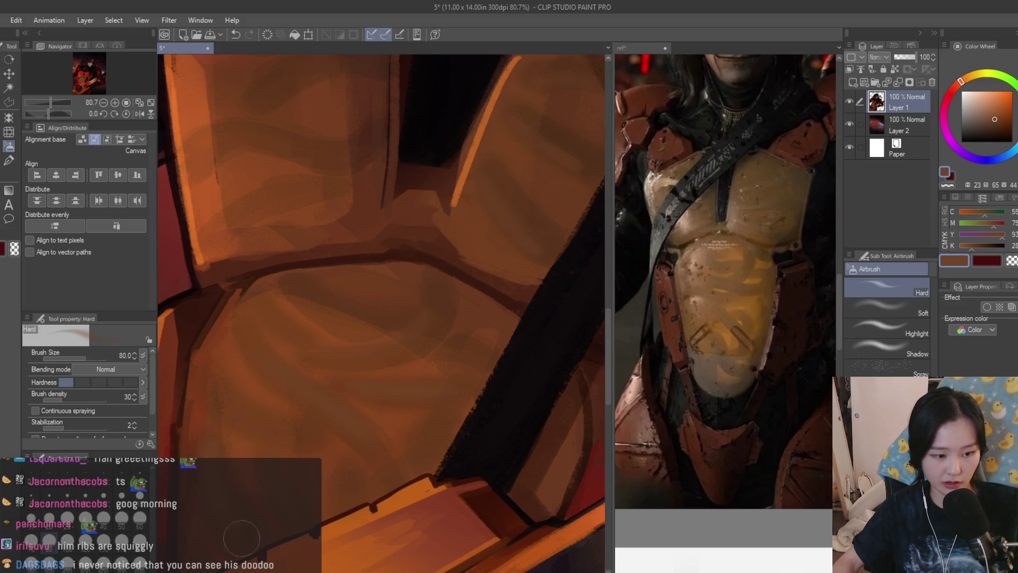
scroll(450, 421, "down", 8)
scroll(506, 431, "up", 2)
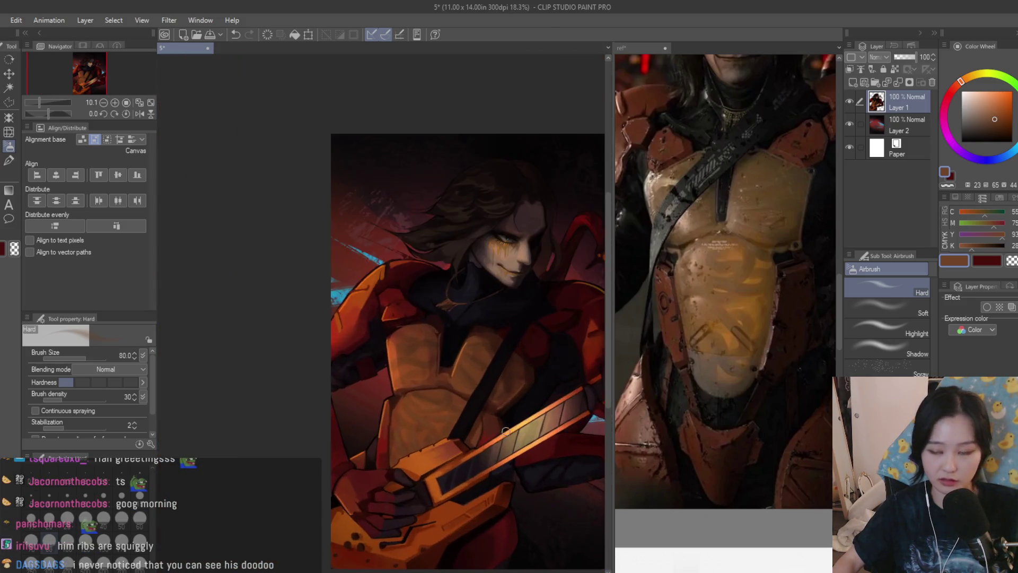
scroll(506, 431, "up", 8)
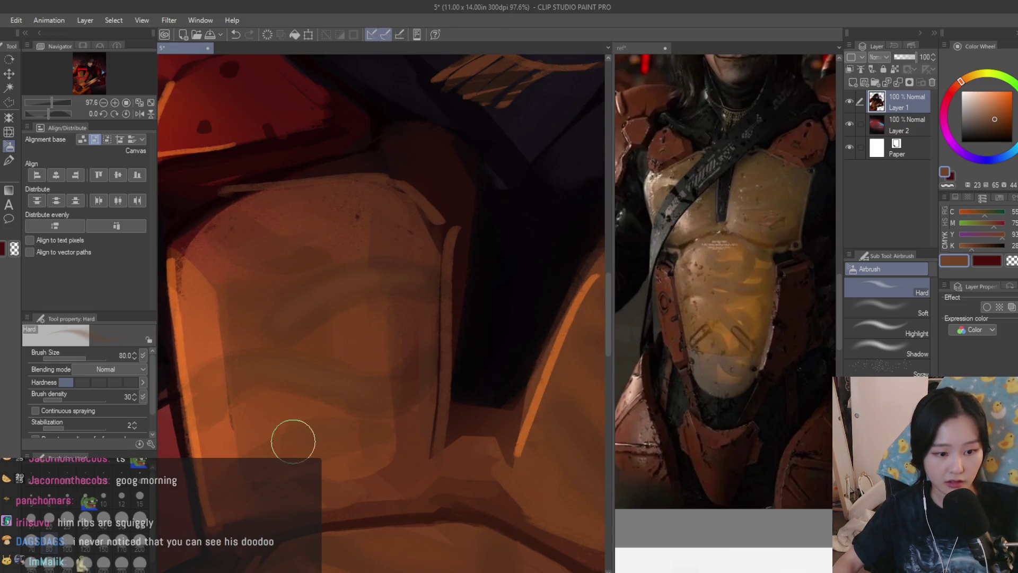
scroll(347, 244, "down", 4)
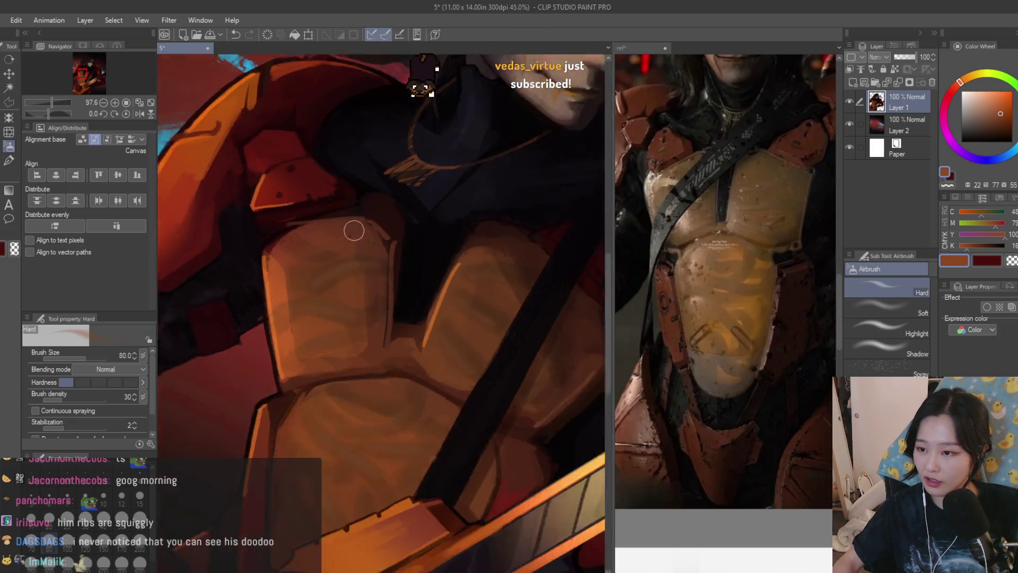
scroll(354, 230, "down", 1)
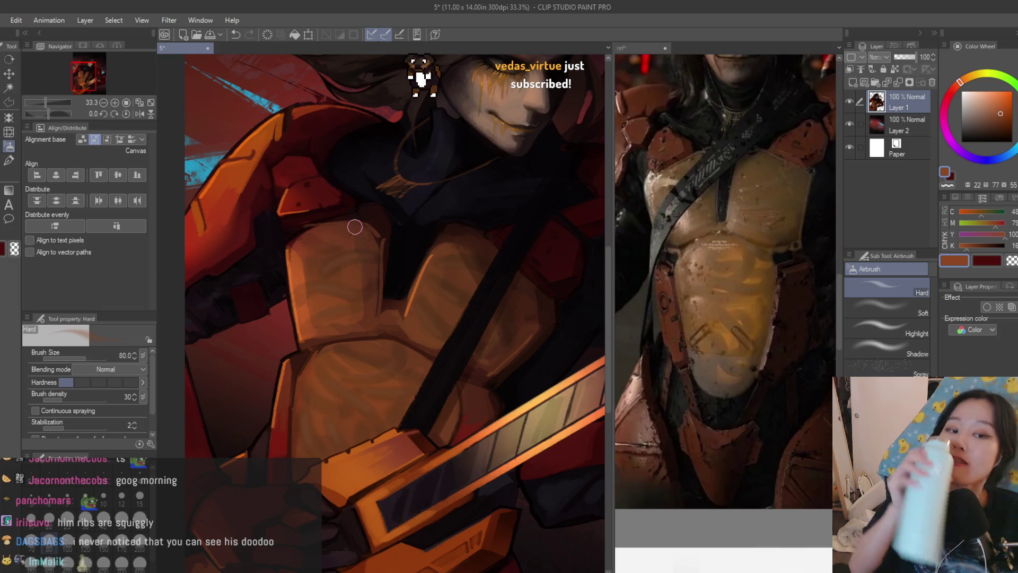
scroll(368, 402, "down", 1)
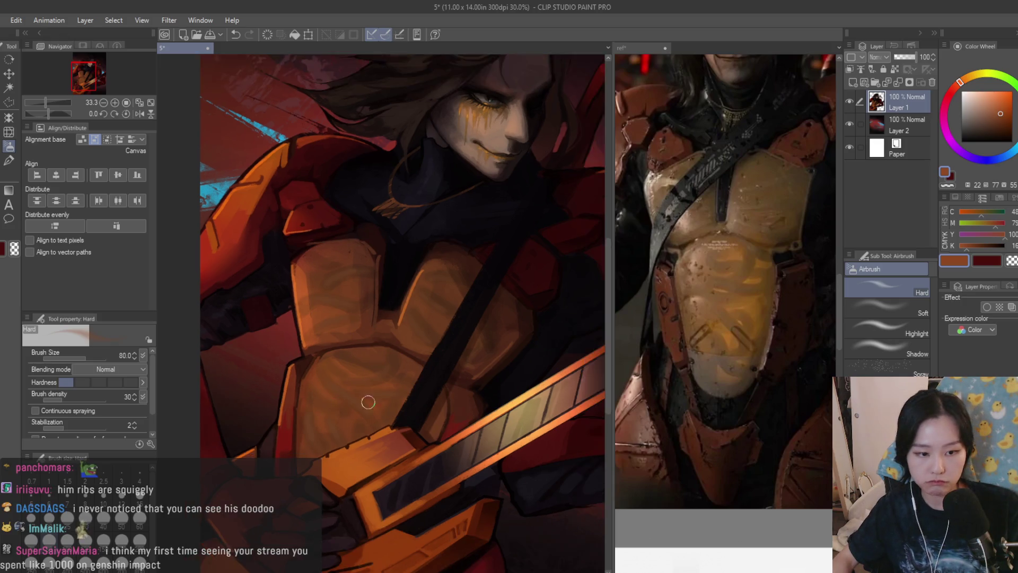
scroll(368, 402, "up", 3)
Shift the colour to a darker orange-brown and enlarge the brush for broader strokes
left_click(1008, 104)
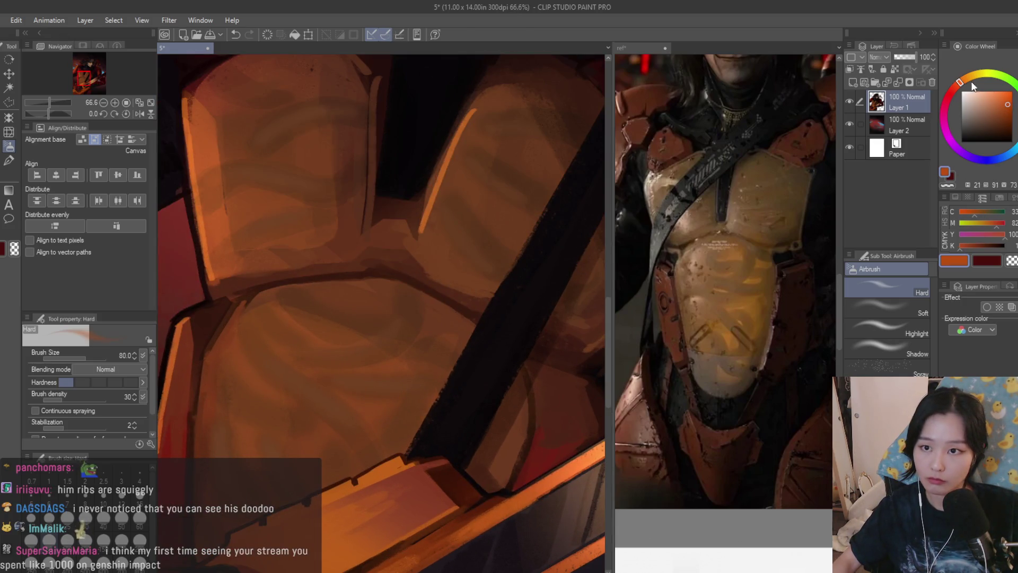
left_click(968, 77)
scroll(375, 412, "up", 2)
left_click(366, 405, "alt")
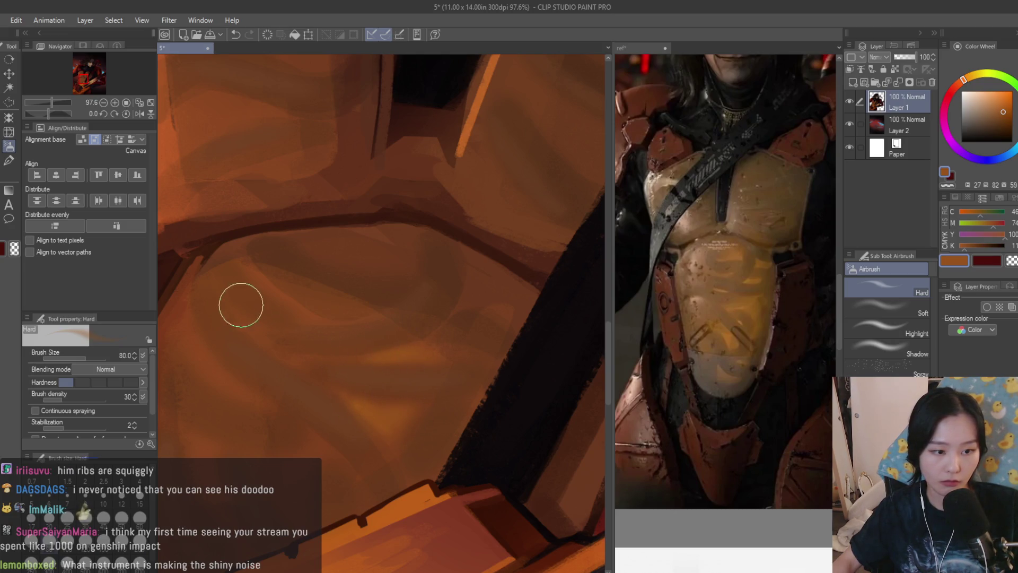
scroll(411, 348, "down", 8)
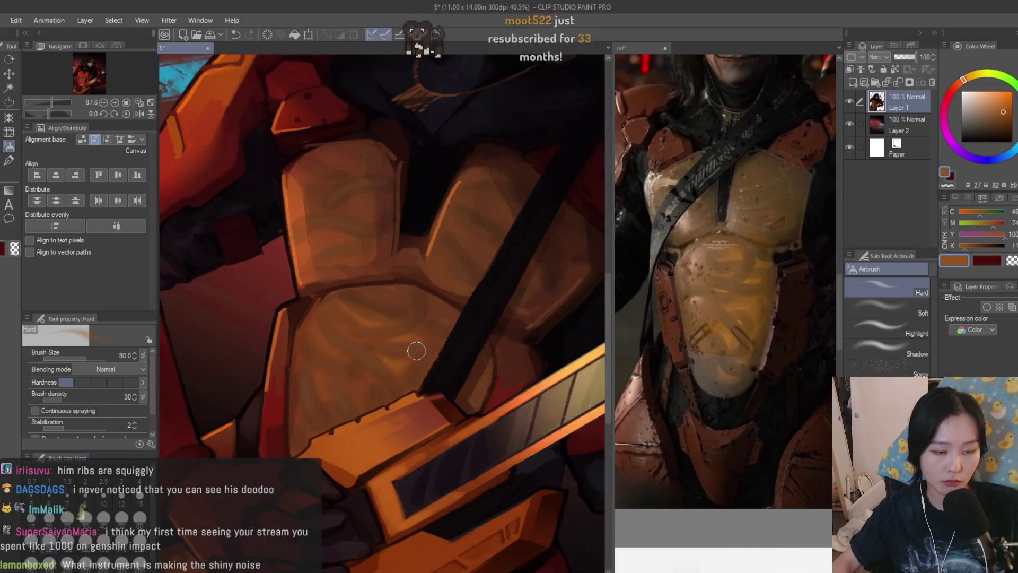
scroll(481, 402, "up", 2)
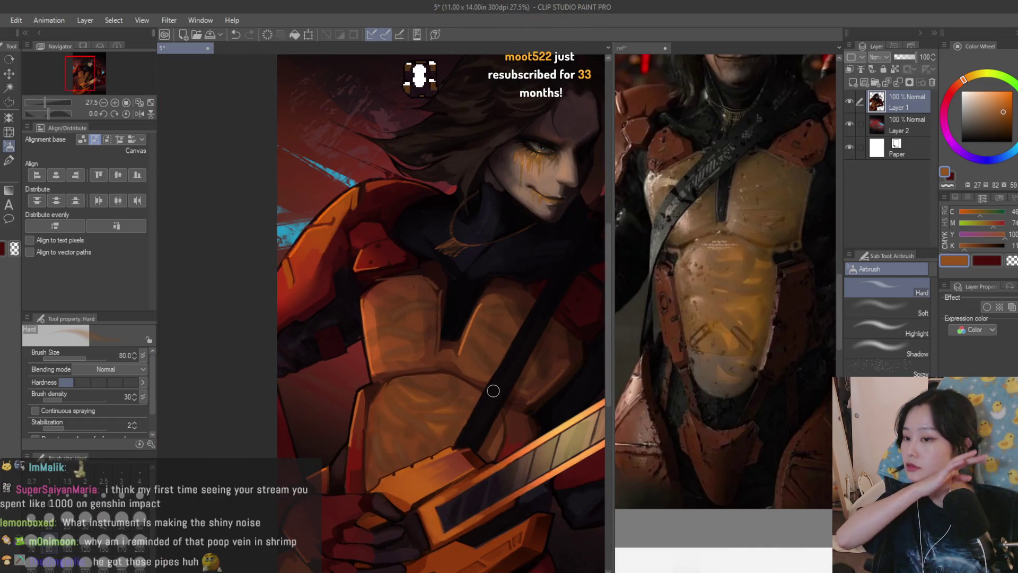
scroll(402, 418, "up", 3)
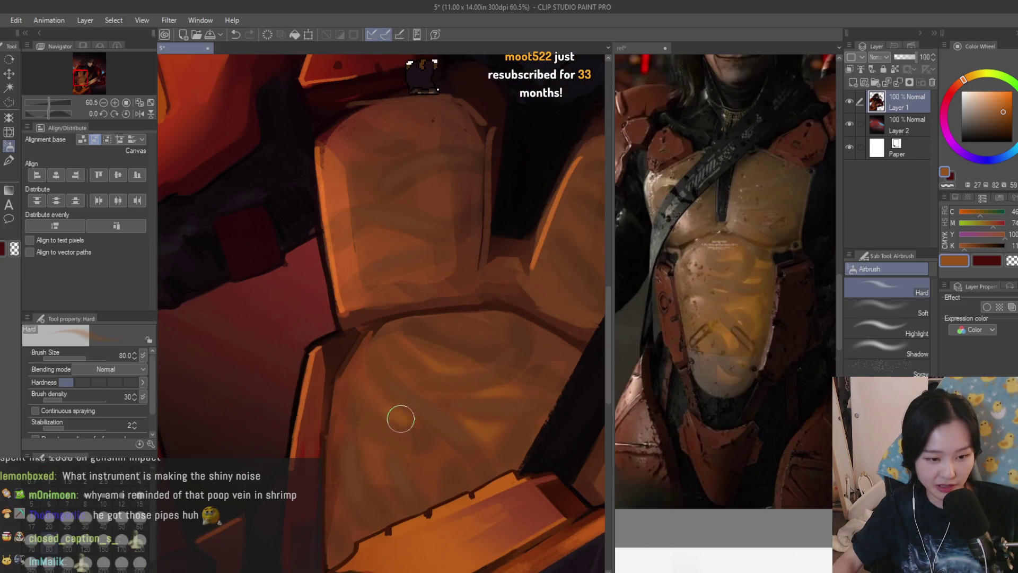
scroll(403, 419, "up", 2)
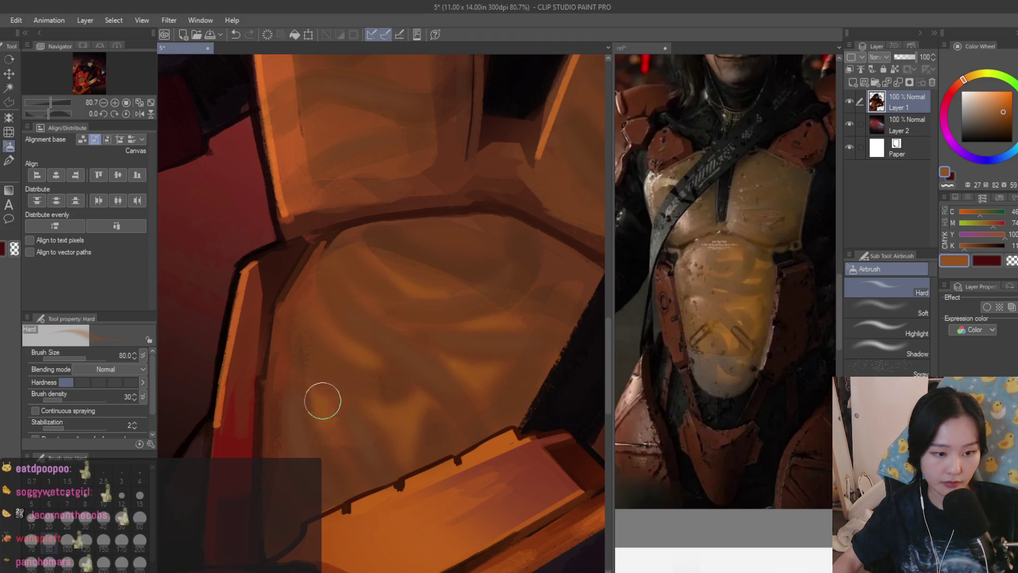
scroll(371, 403, "down", 8)
scroll(521, 474, "up", 5)
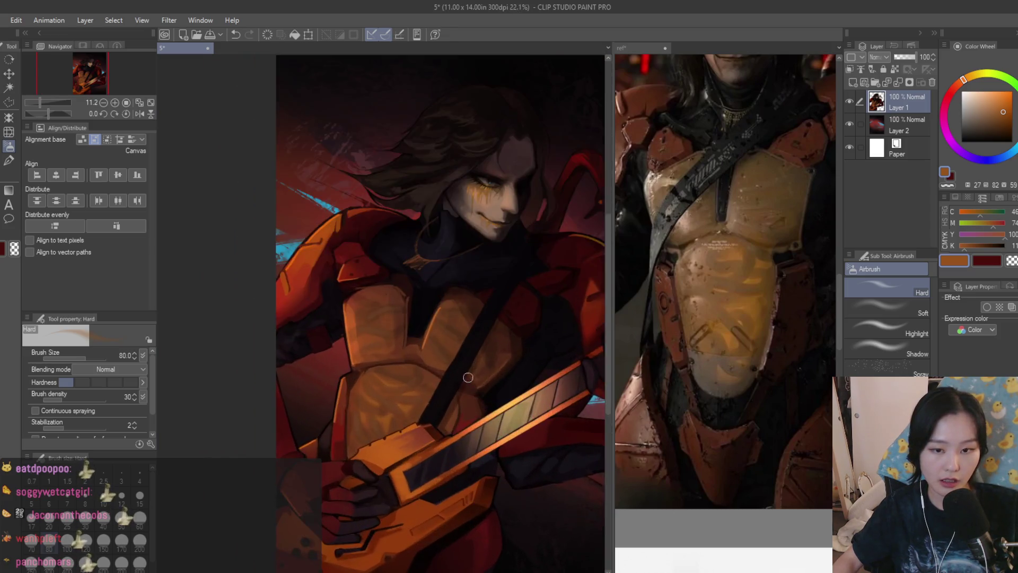
key("bracketright")
key("bracketright")
key("bracketright")
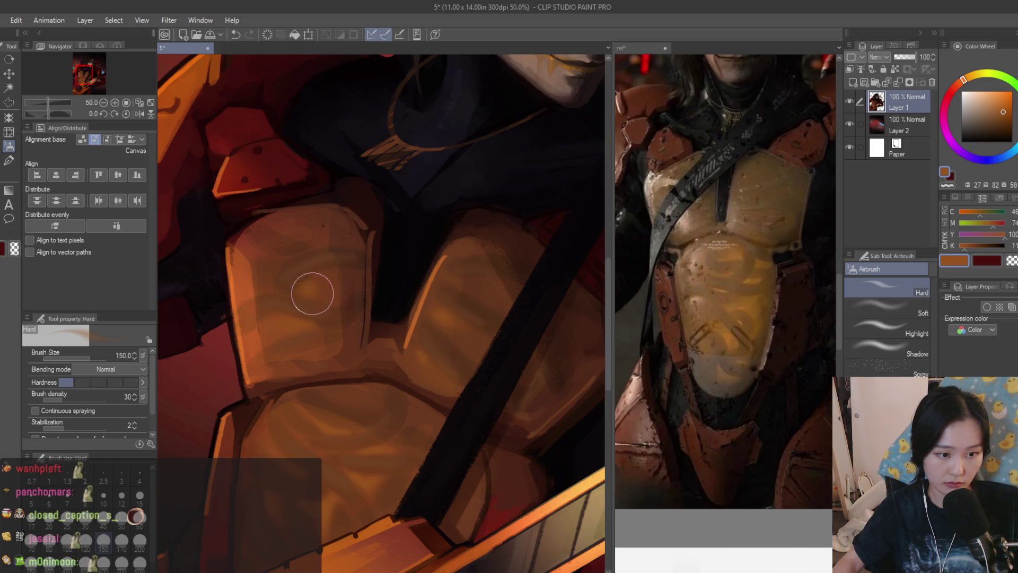
Mix a bright yellow-orange and airbrush light highlights across the chest plate folds
scroll(311, 352, "down", 7)
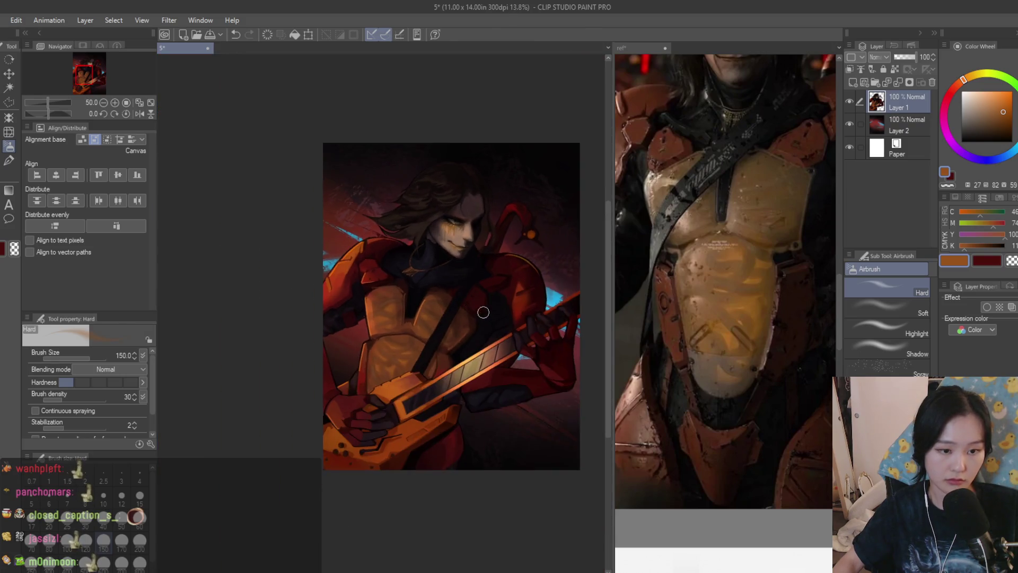
scroll(489, 332, "up", 2)
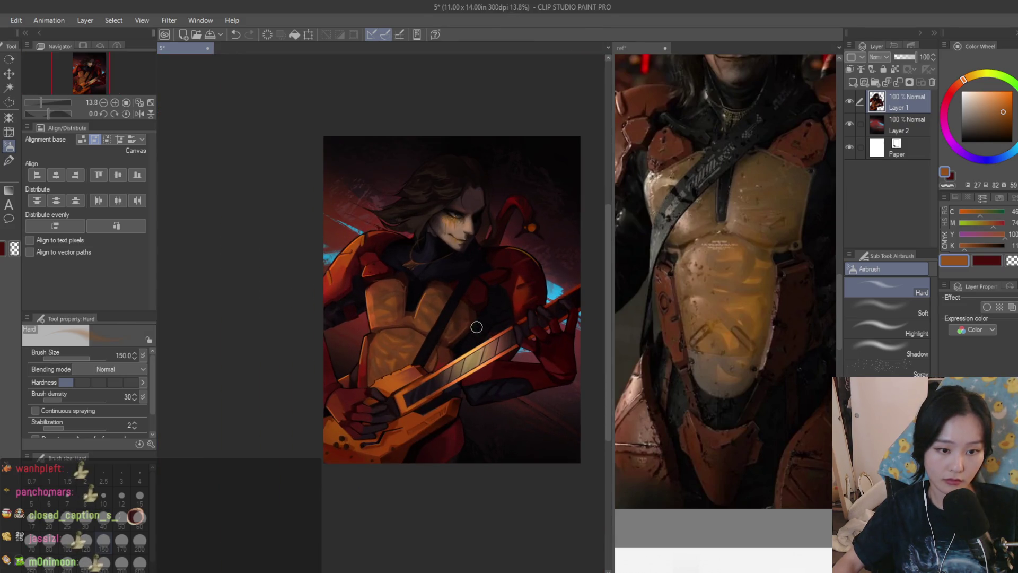
scroll(476, 327, "up", 7)
left_click(375, 329, "alt")
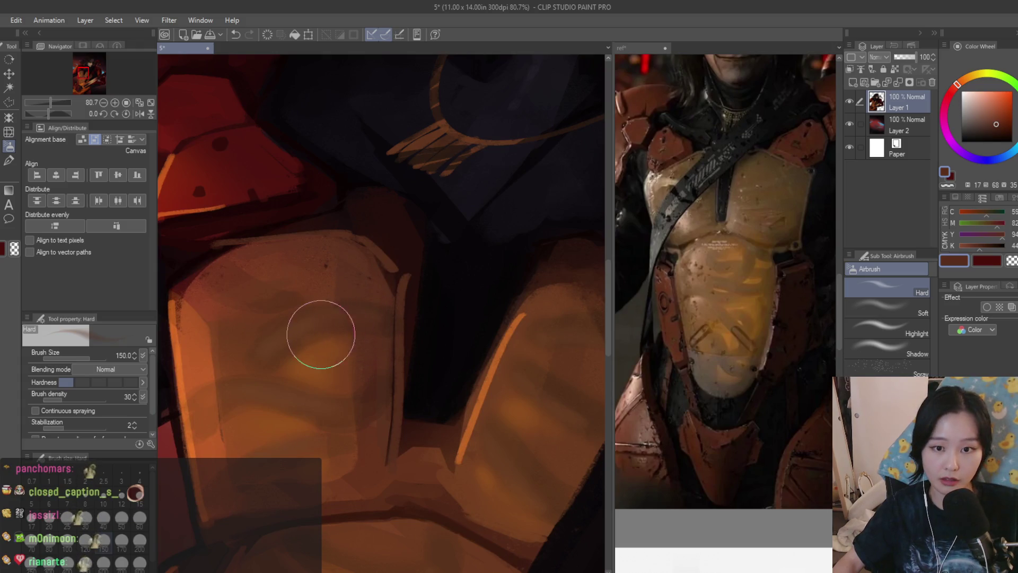
scroll(360, 316, "down", 4)
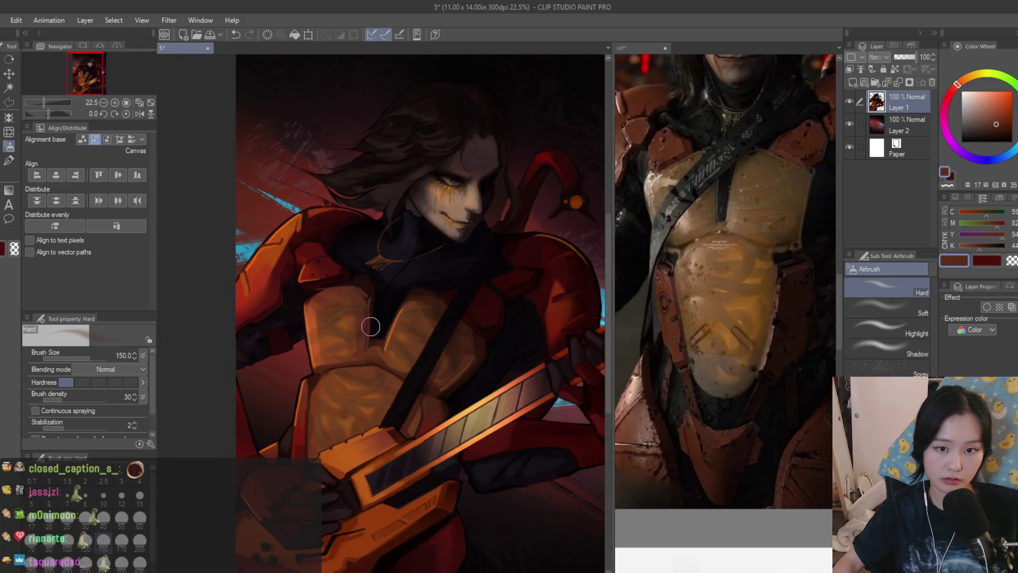
scroll(372, 330, "down", 2)
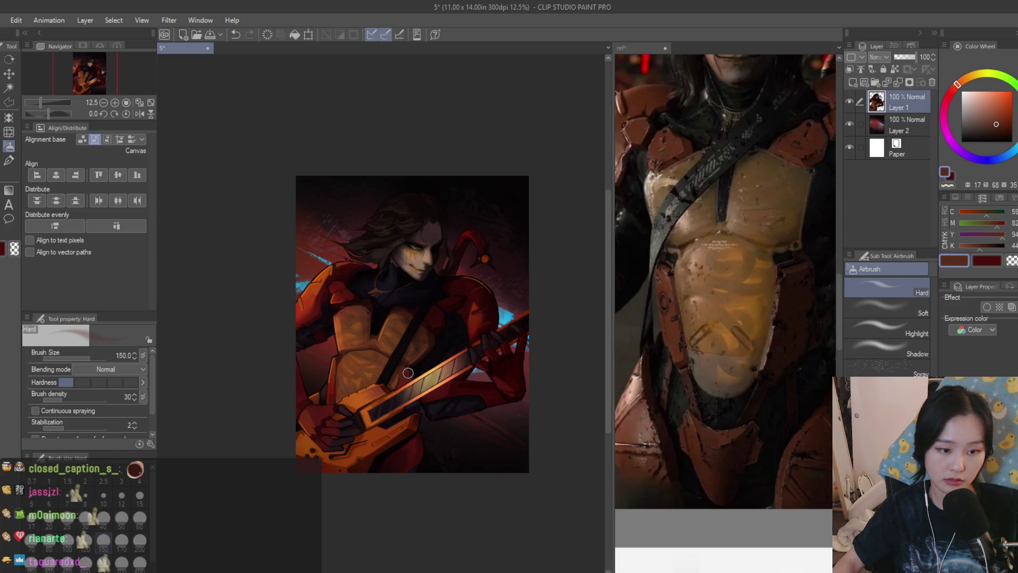
scroll(408, 373, "up", 7)
left_click(439, 352, "alt")
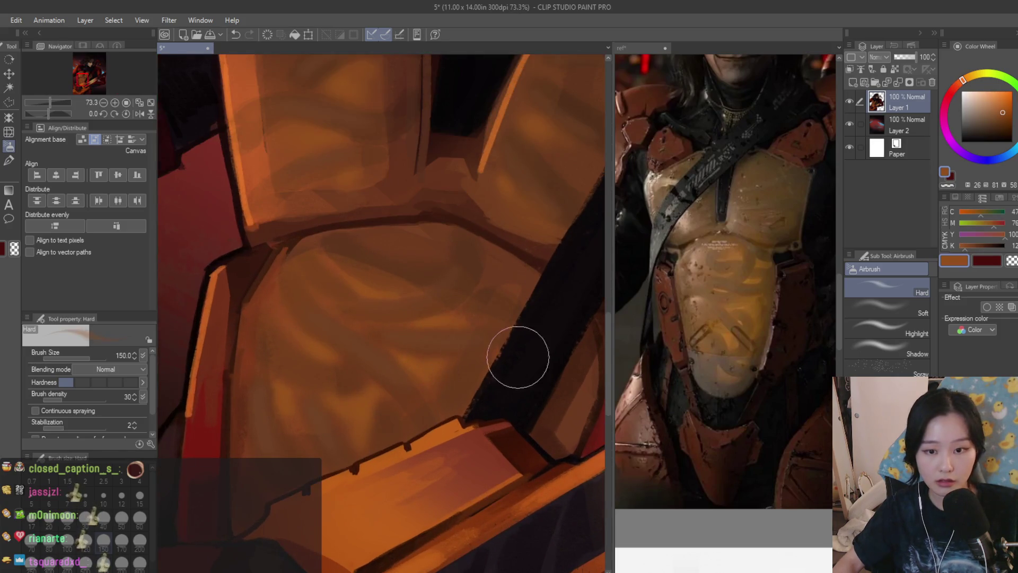
left_click(970, 75)
left_click(1004, 91)
scroll(387, 340, "up", 2)
left_click_drag(320, 404, 322, 409)
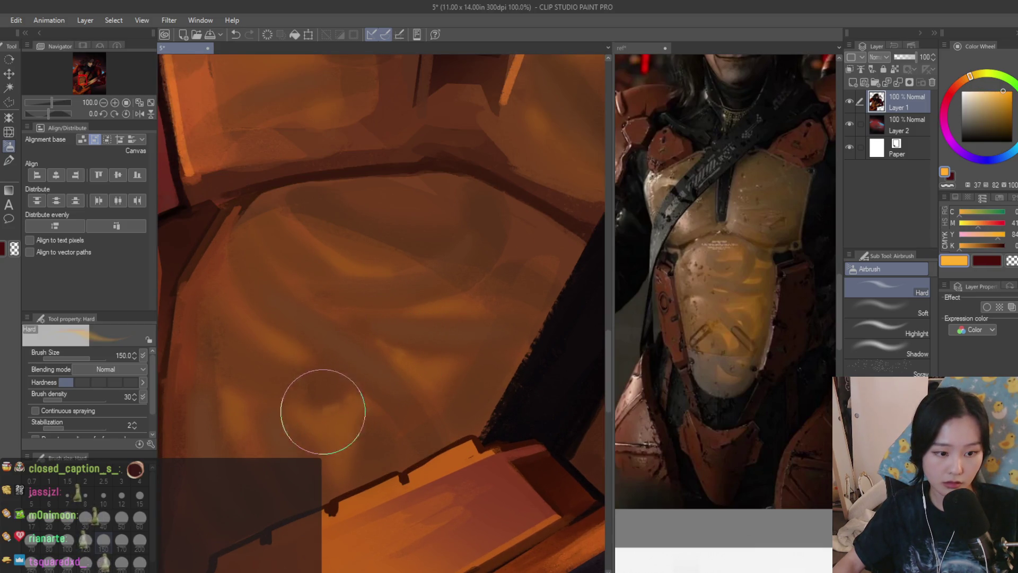
scroll(359, 397, "down", 8)
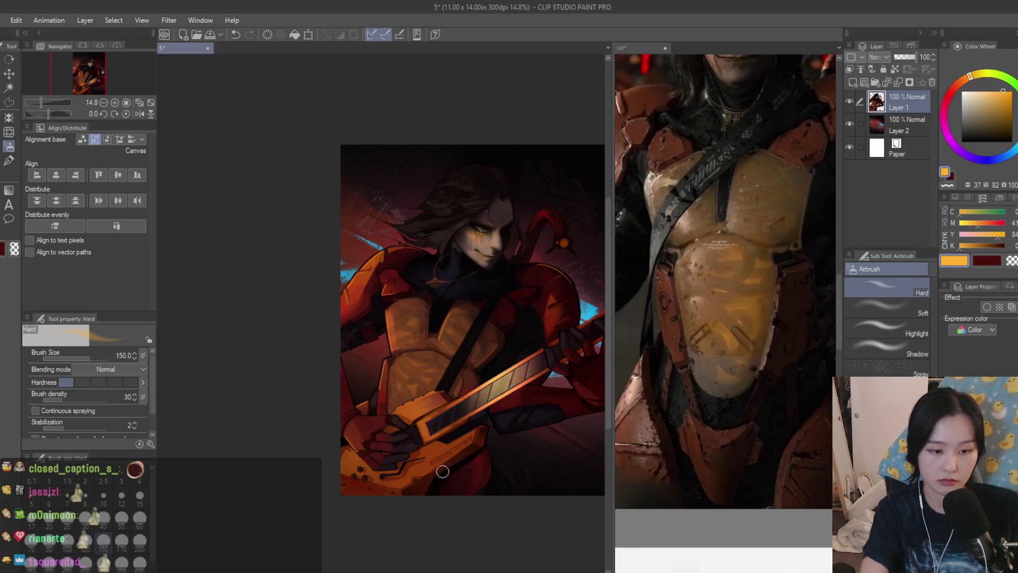
scroll(375, 337, "up", 8)
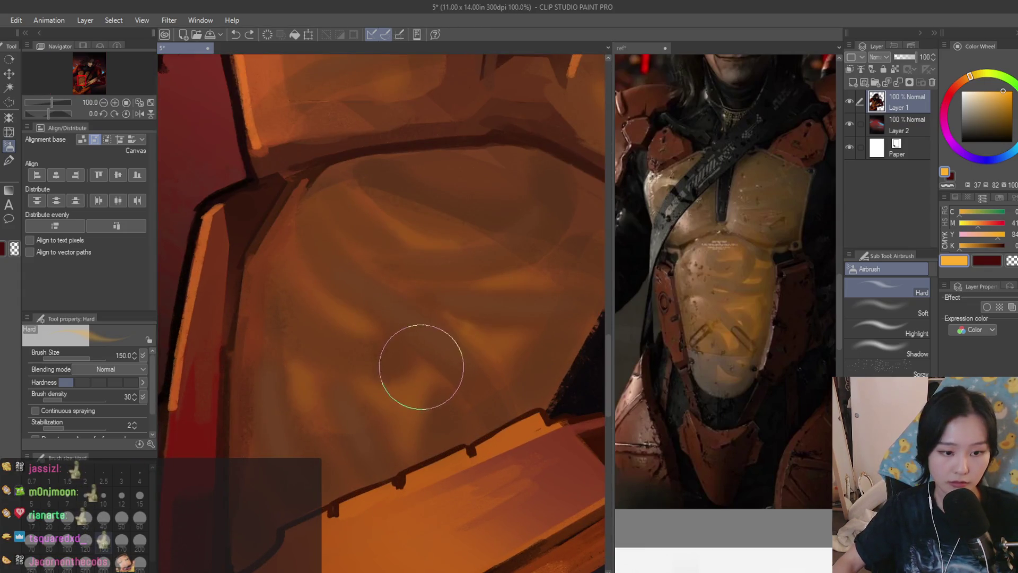
mouse_move(414, 266)
left_mouse_down()
mouse_move(359, 205)
mouse_move(480, 303)
mouse_move(505, 268)
mouse_move(518, 281)
mouse_move(500, 282)
left_mouse_up()
Eyedrop dark brown armour tones and shade the lower chest plate
left_click(479, 304, "alt")
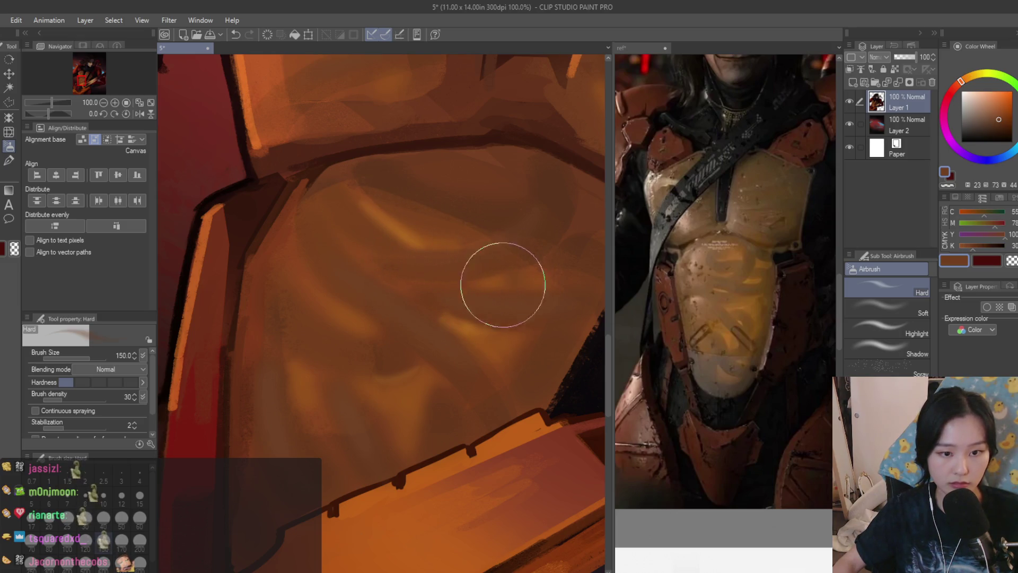
scroll(414, 419, "down", 1)
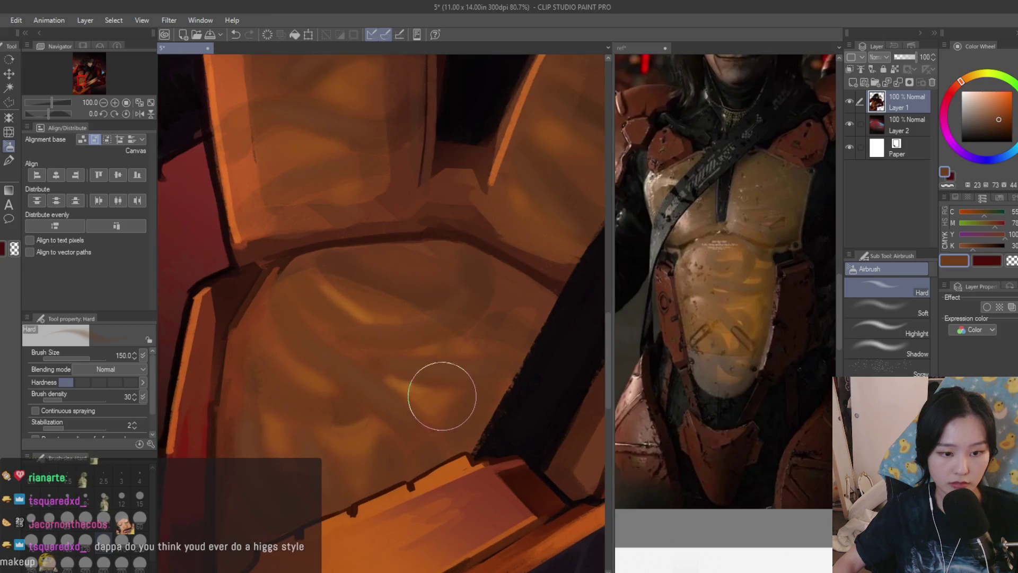
scroll(419, 382, "down", 5)
scroll(393, 333, "up", 3)
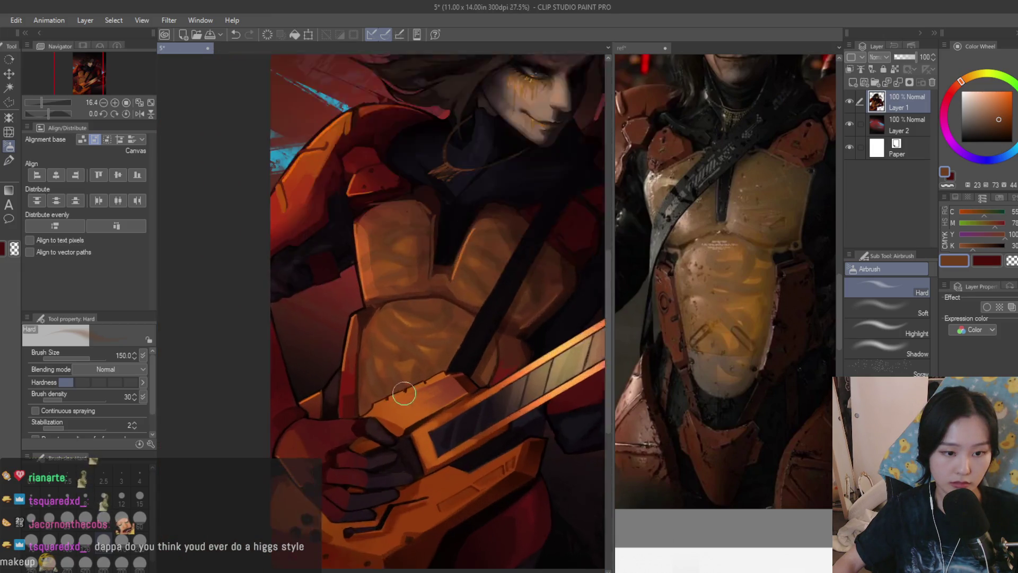
scroll(402, 428, "down", 3)
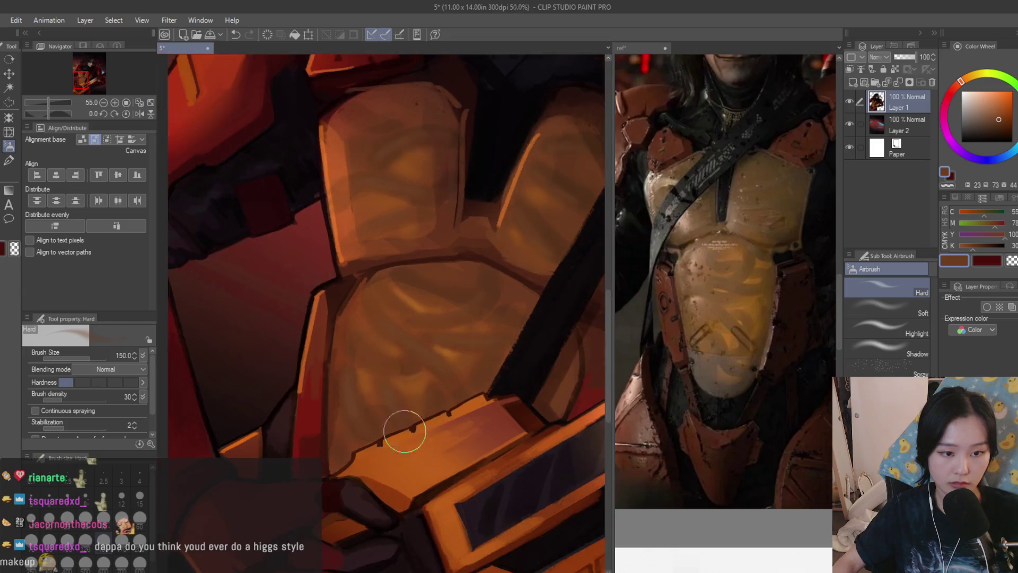
scroll(461, 318, "up", 4)
left_click(478, 294, "alt")
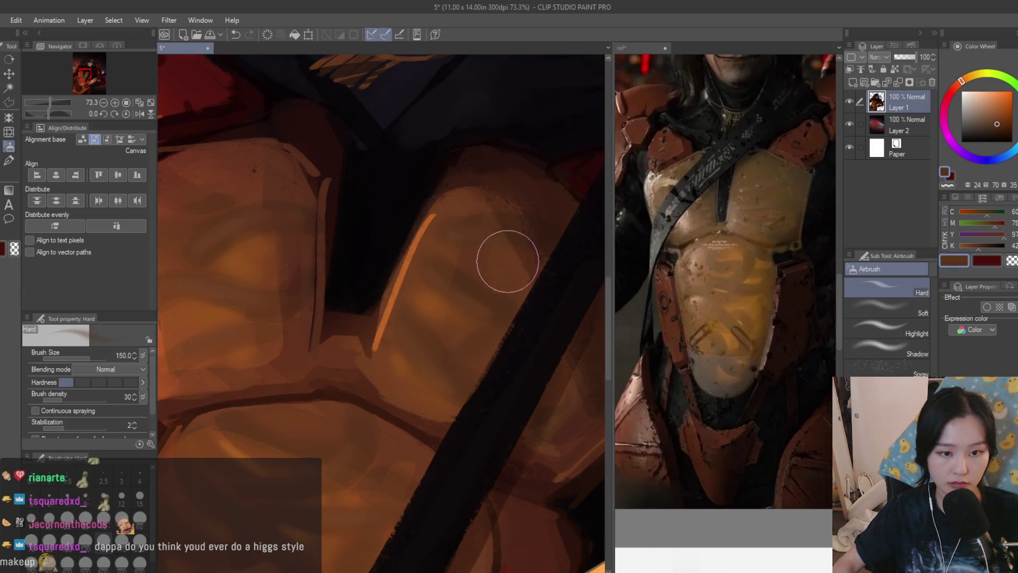
scroll(473, 341, "down", 5)
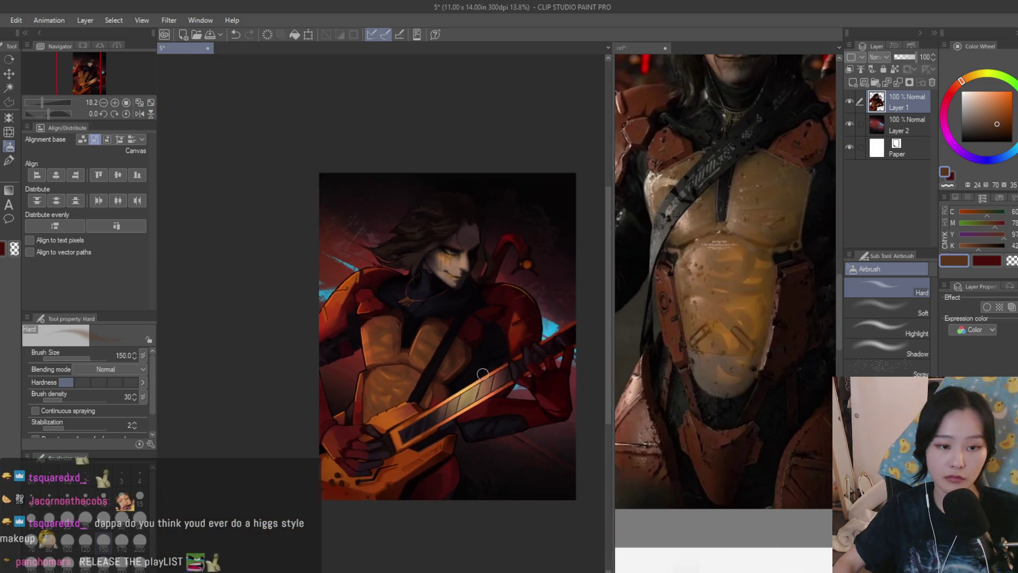
scroll(419, 409, "up", 1)
scroll(442, 413, "up", 4)
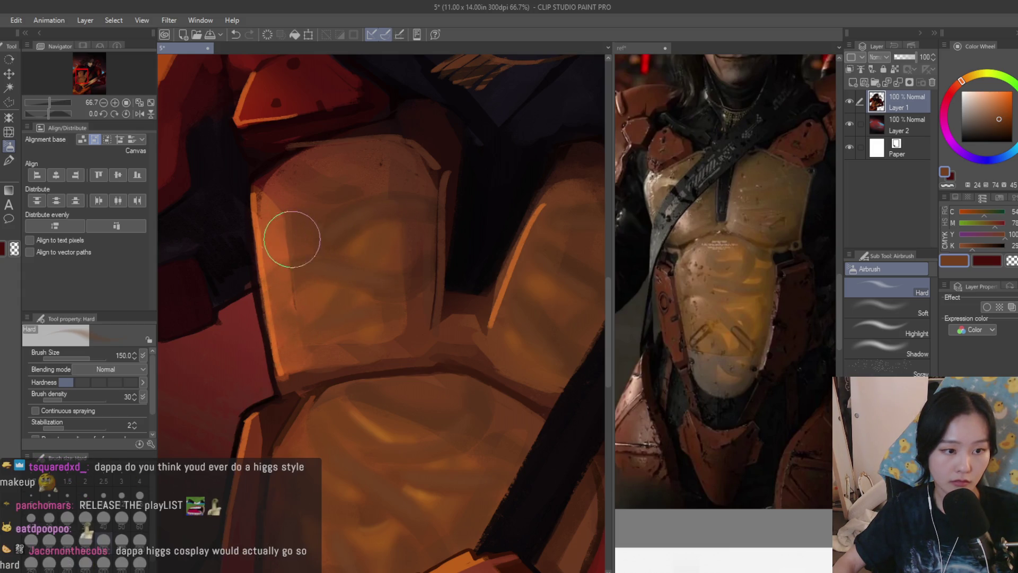
scroll(370, 295, "down", 5)
scroll(569, 338, "down", 1)
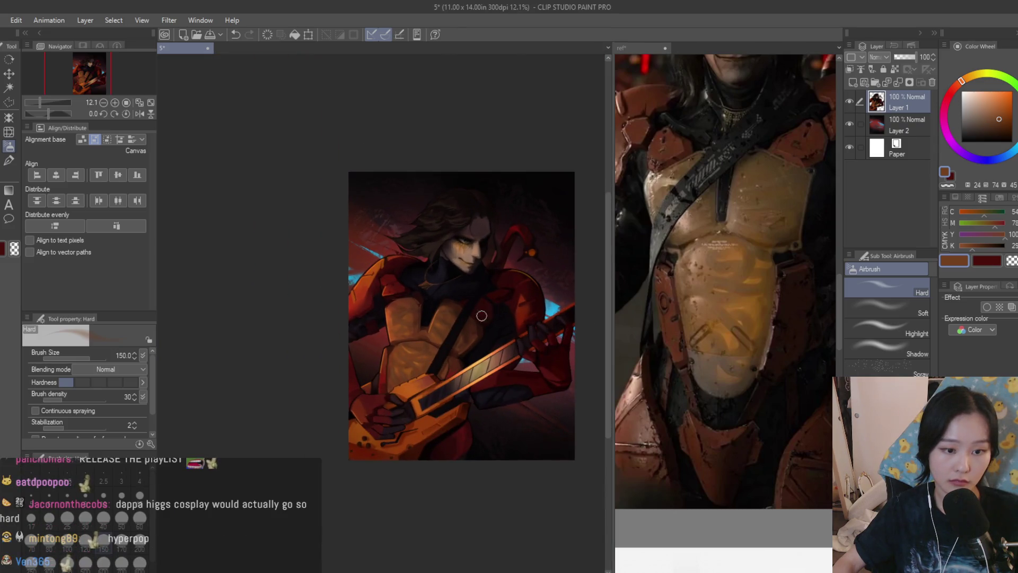
scroll(482, 316, "up", 3)
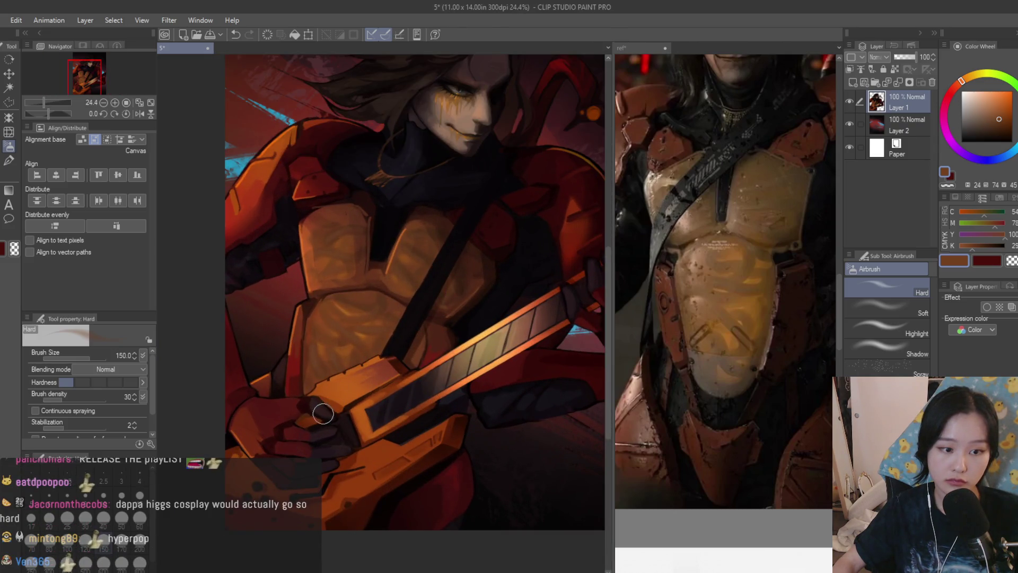
scroll(320, 418, "up", 2)
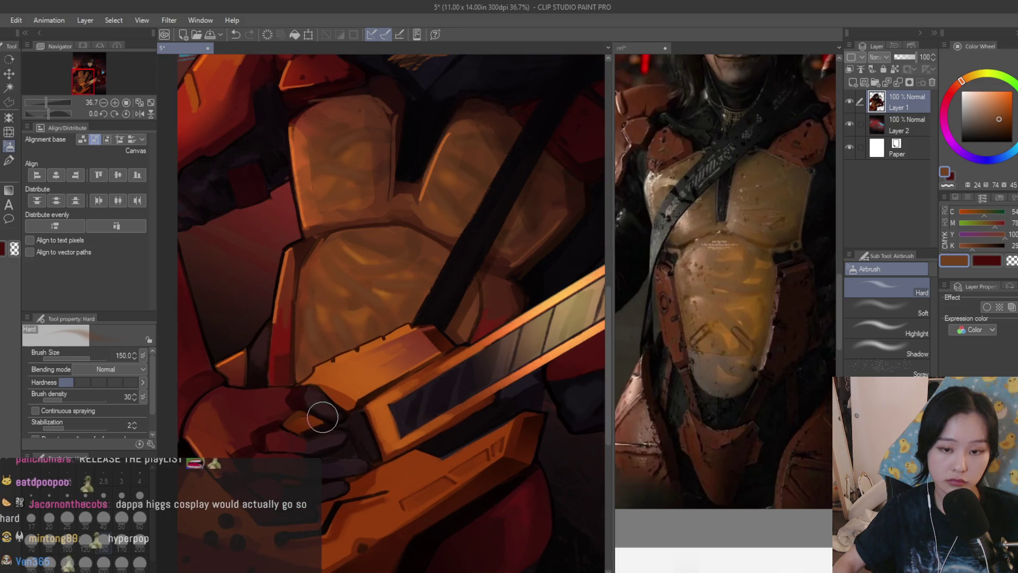
scroll(301, 323, "up", 1)
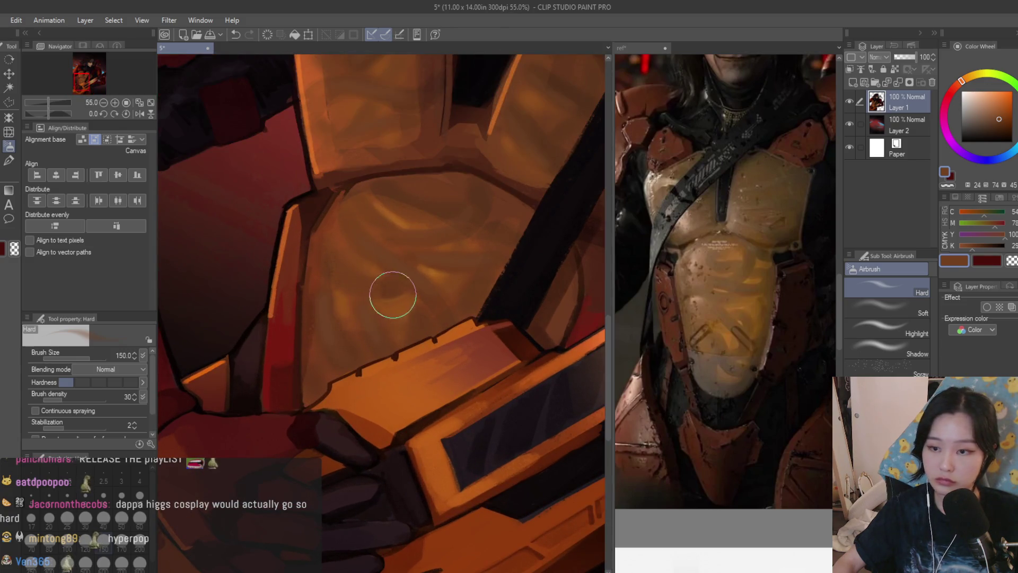
scroll(393, 295, "up", 1)
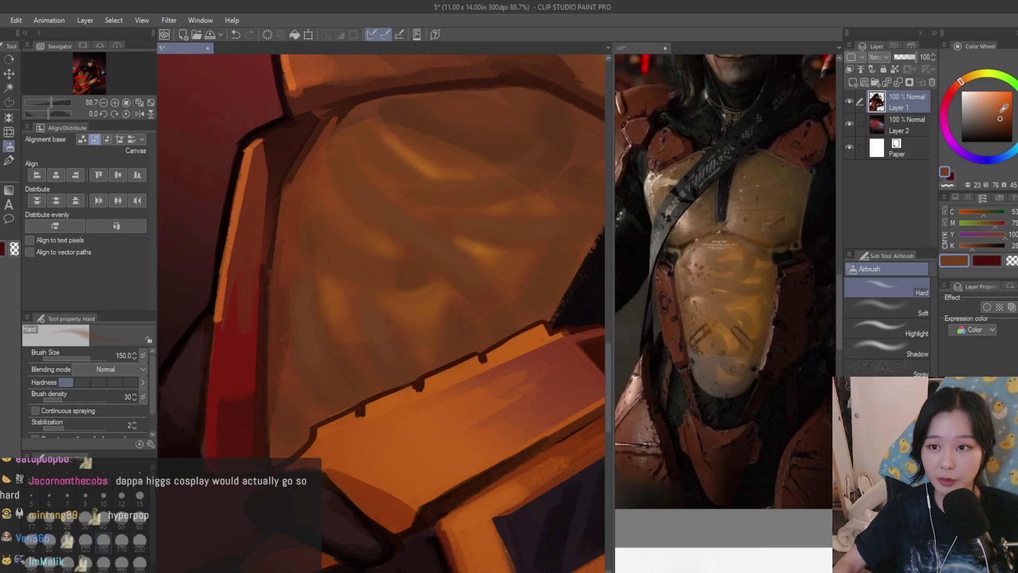
Choose a lighter orange for highlights and undo the last stroke
left_click(997, 108)
scroll(314, 281, "up", 1)
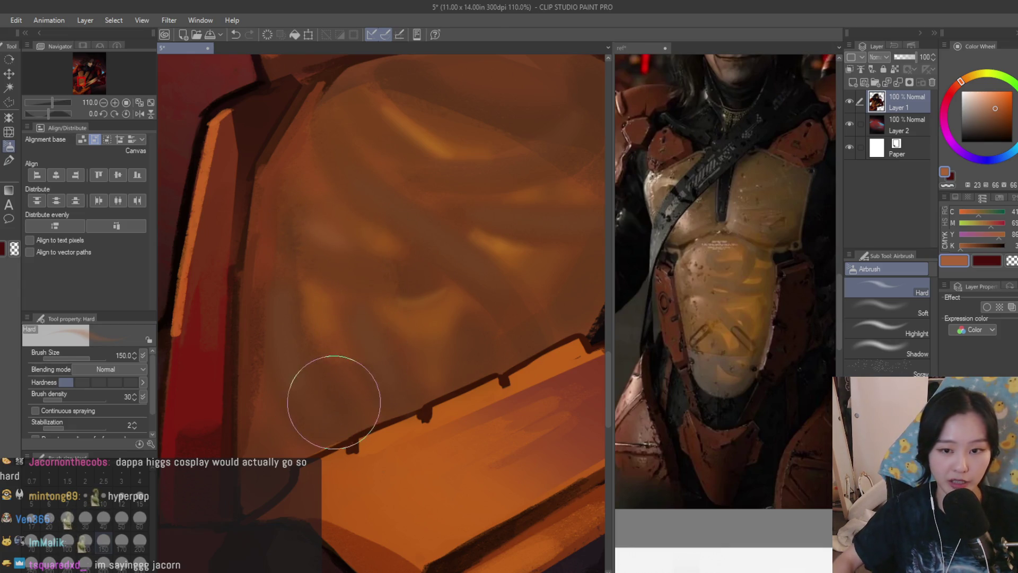
scroll(361, 297, "down", 1)
key("ctrl+z")
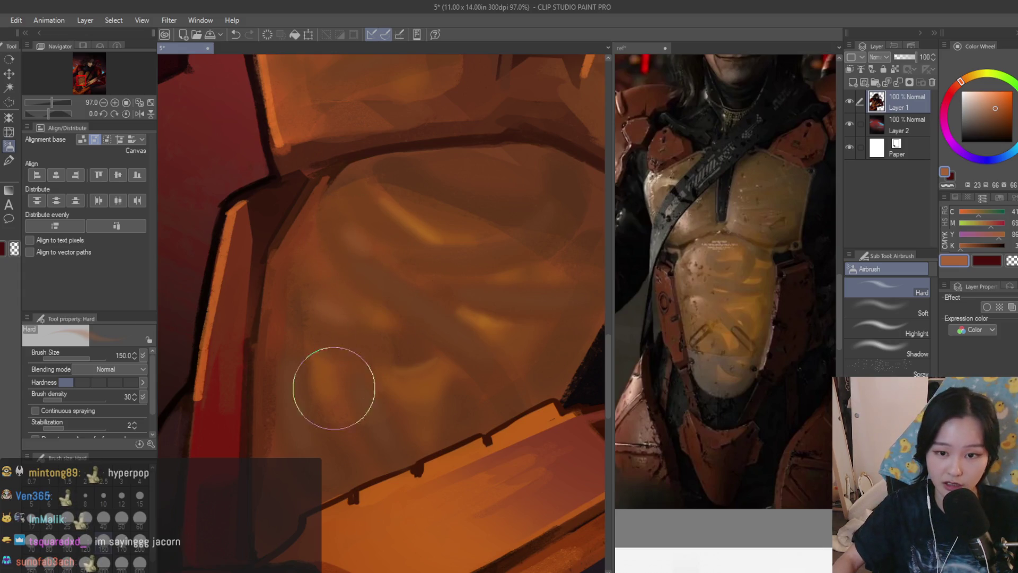
scroll(332, 387, "down", 8)
scroll(329, 427, "up", 1)
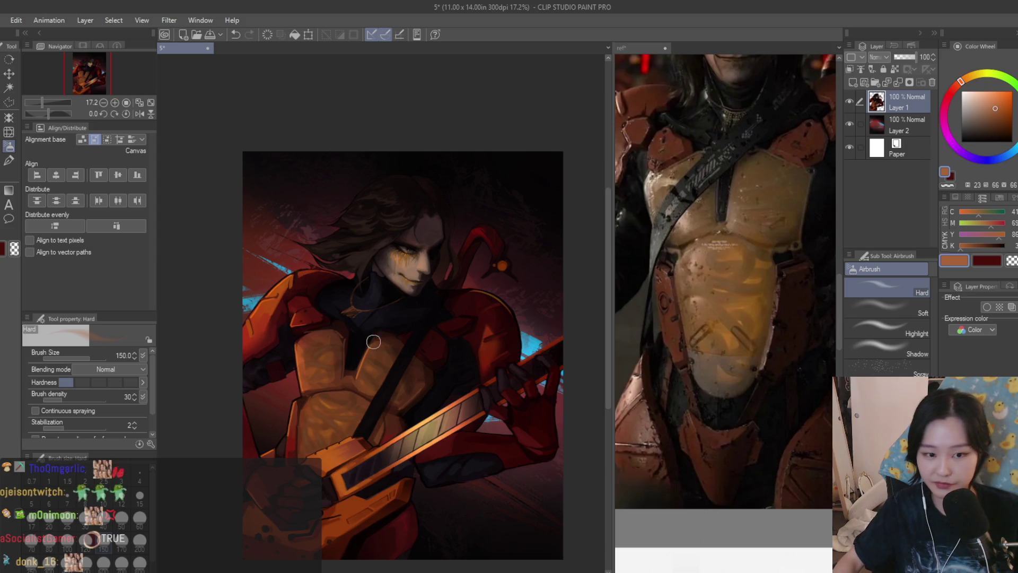
scroll(374, 342, "up", 2)
scroll(757, 317, "down", 3)
scroll(748, 297, "up", 2)
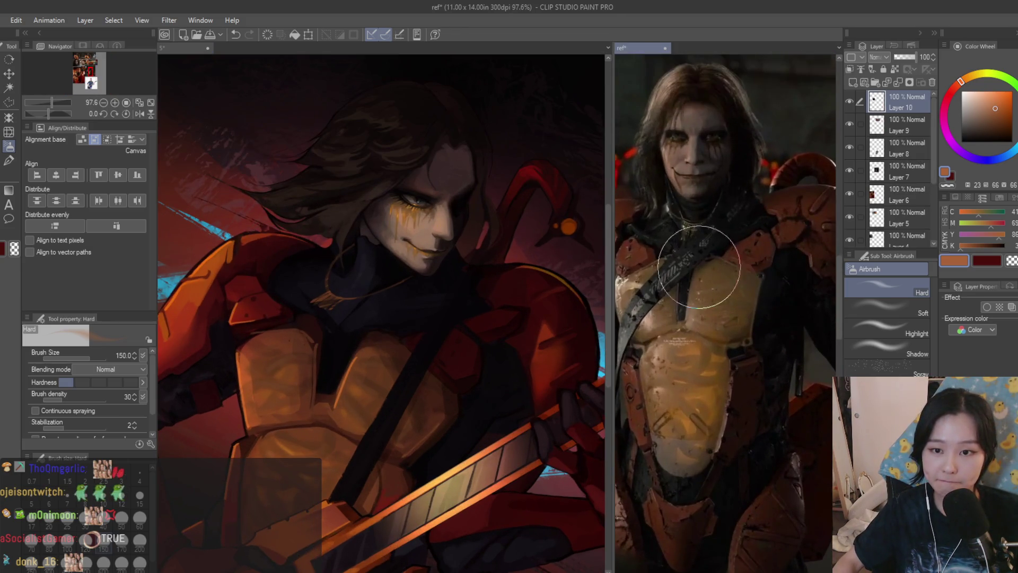
scroll(711, 277, "down", 2)
scroll(475, 333, "down", 1)
Switch to the Dry Texture 3 brush and sample dark and mid reds from the shoulder armour
key("b")
scroll(475, 333, "up", 2)
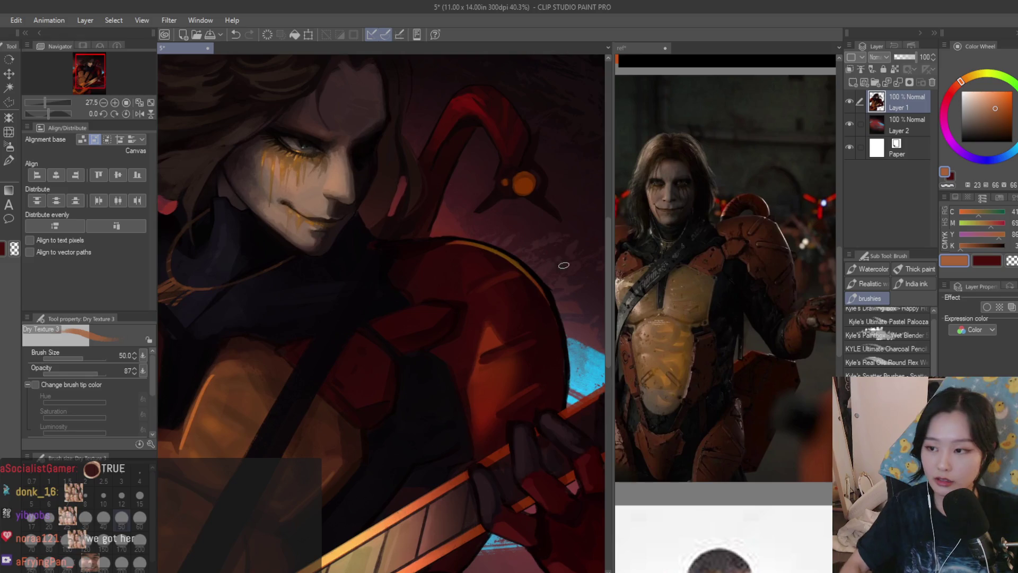
scroll(475, 330, "up", 3)
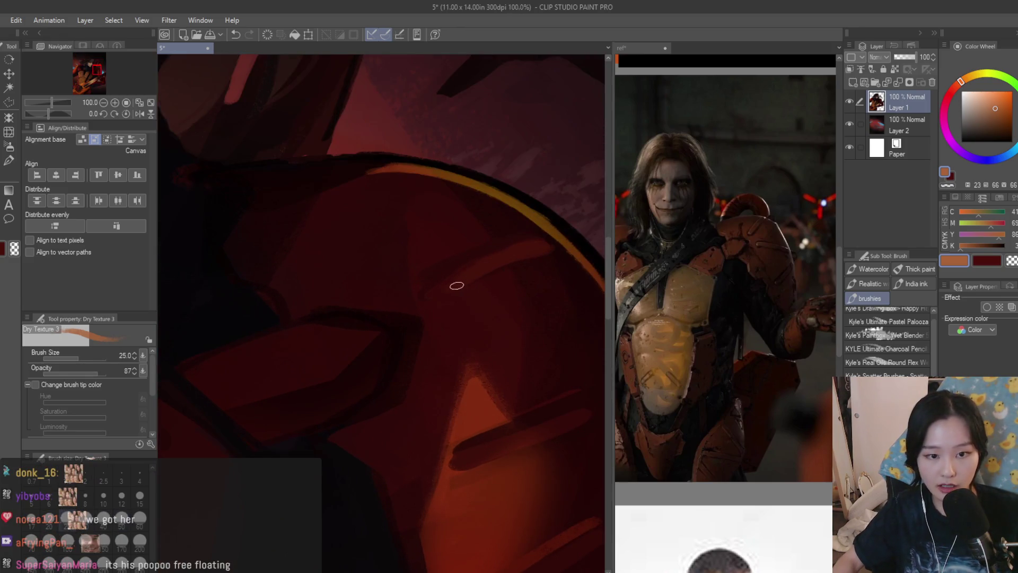
left_click(504, 250, "alt")
left_click(520, 246, "alt")
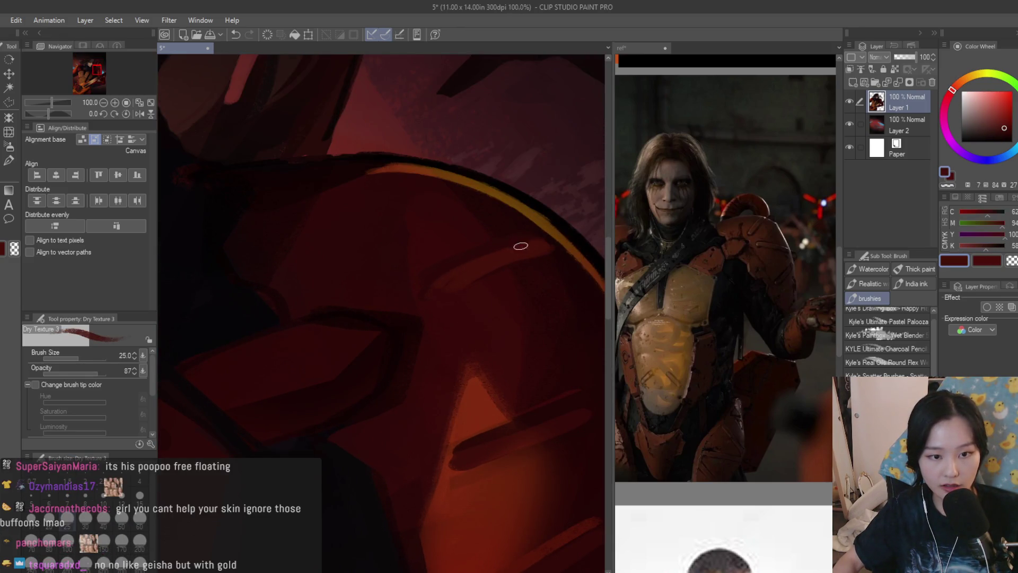
left_click(527, 265, "alt")
left_click(475, 281, "alt")
Paint shoulder armour shadows using very dark reds and near-black tones sampled from the painting
scroll(535, 317, "down", 3)
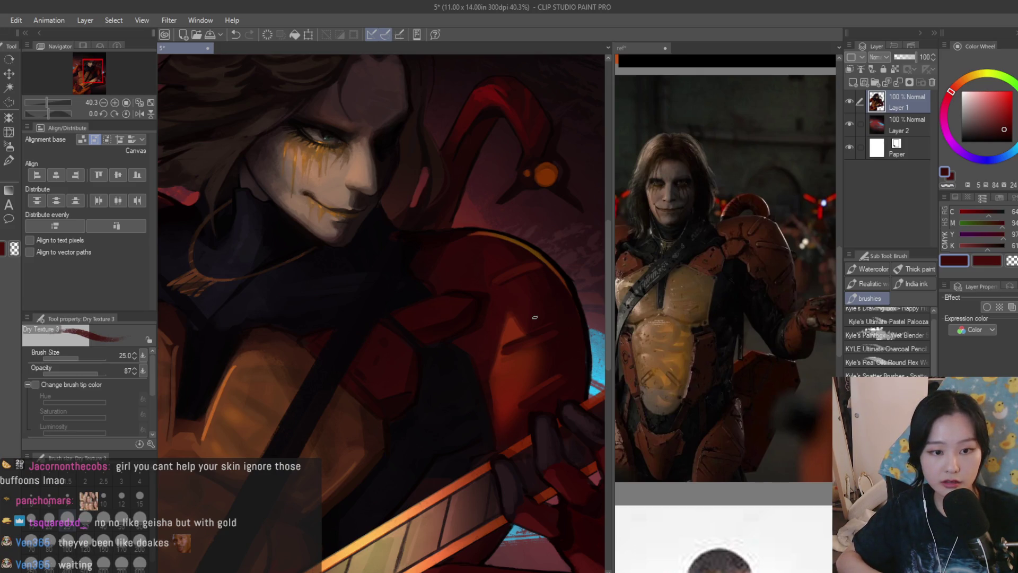
scroll(534, 317, "up", 5)
left_click(431, 314, "alt")
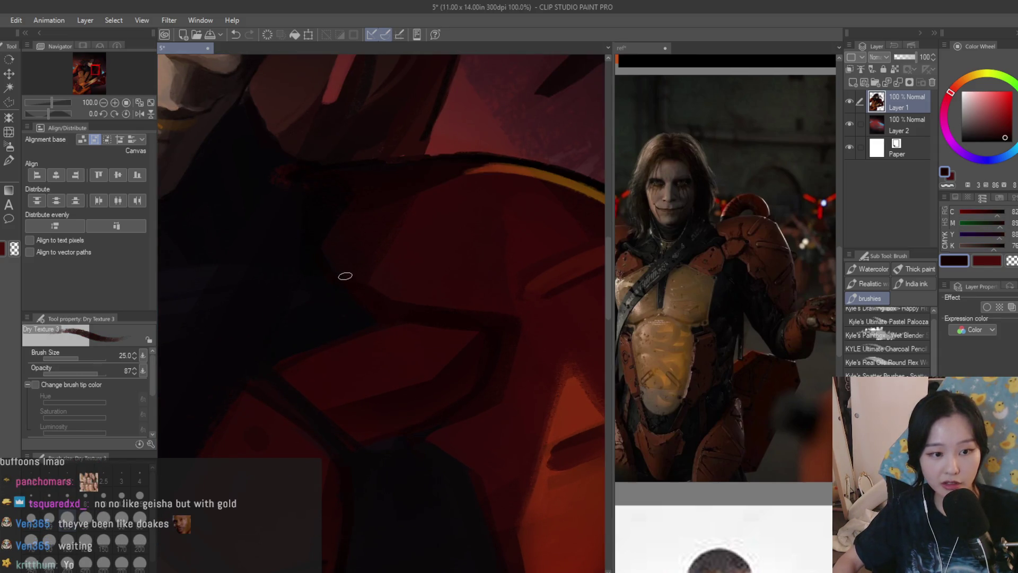
left_click(347, 261, "alt")
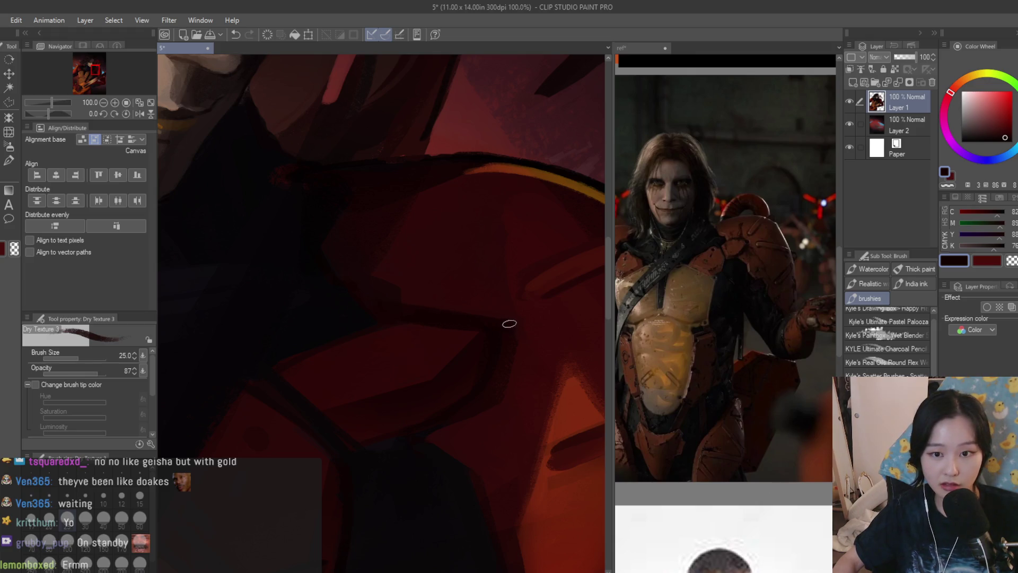
left_click(507, 318, "alt")
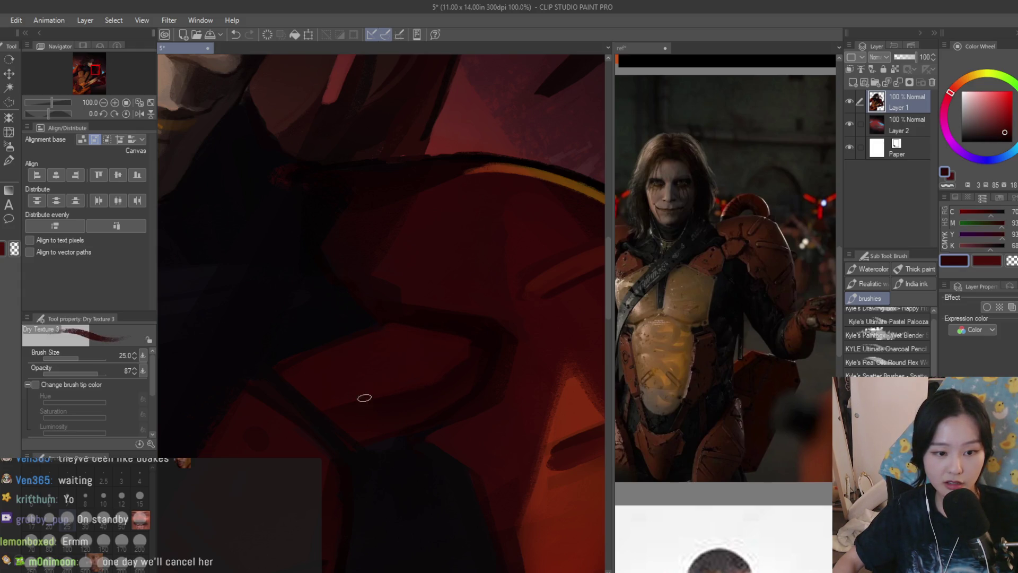
left_click(364, 410, "alt")
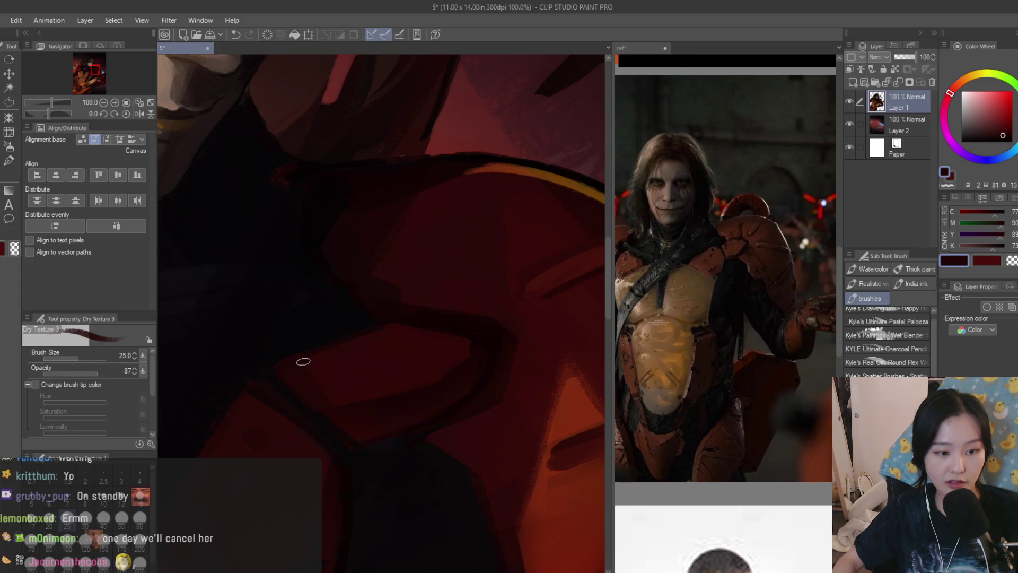
left_click(295, 349, "alt")
left_click(288, 369, "alt")
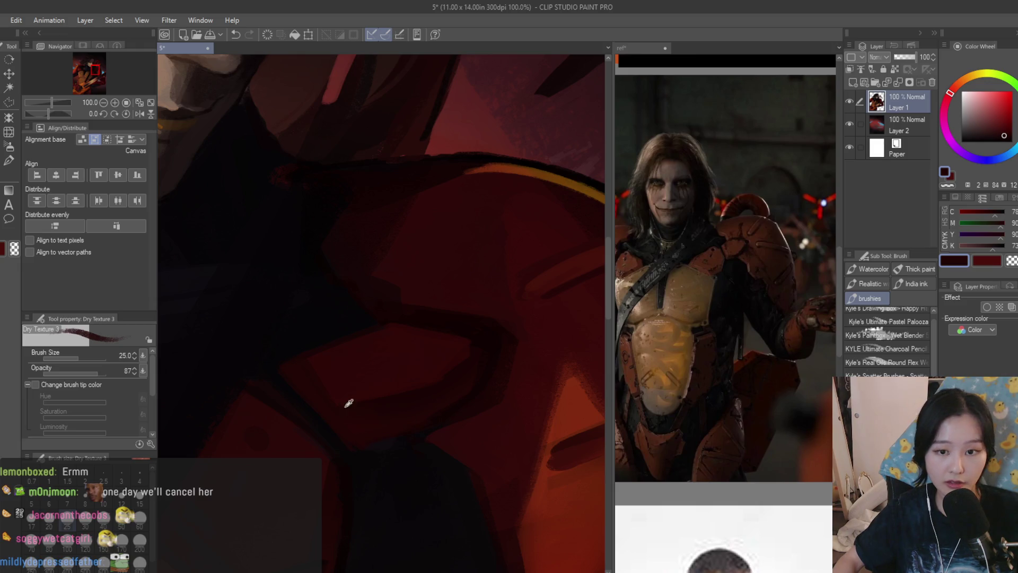
left_click(346, 407, "alt")
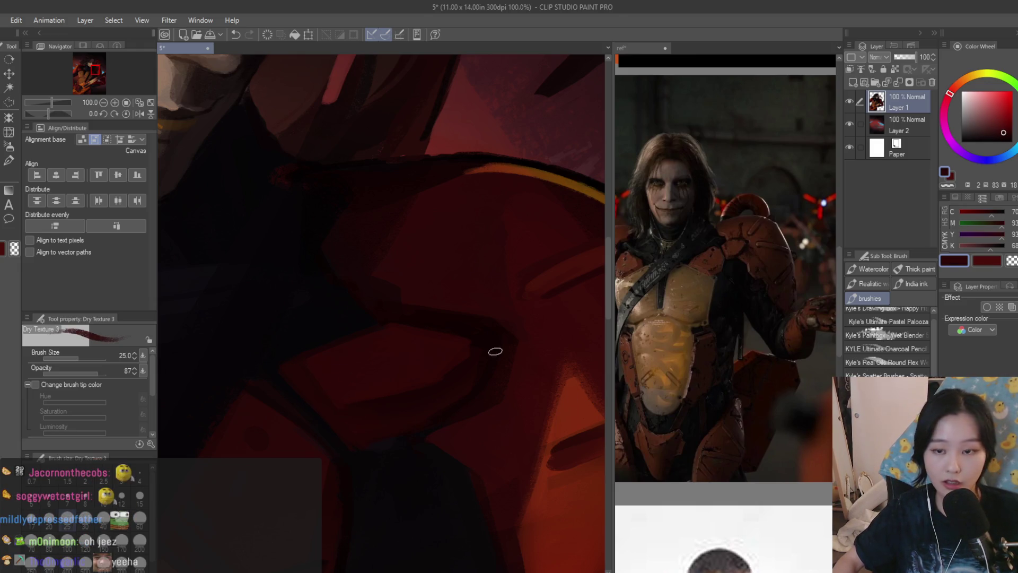
scroll(499, 360, "down", 3)
scroll(511, 361, "up", 3)
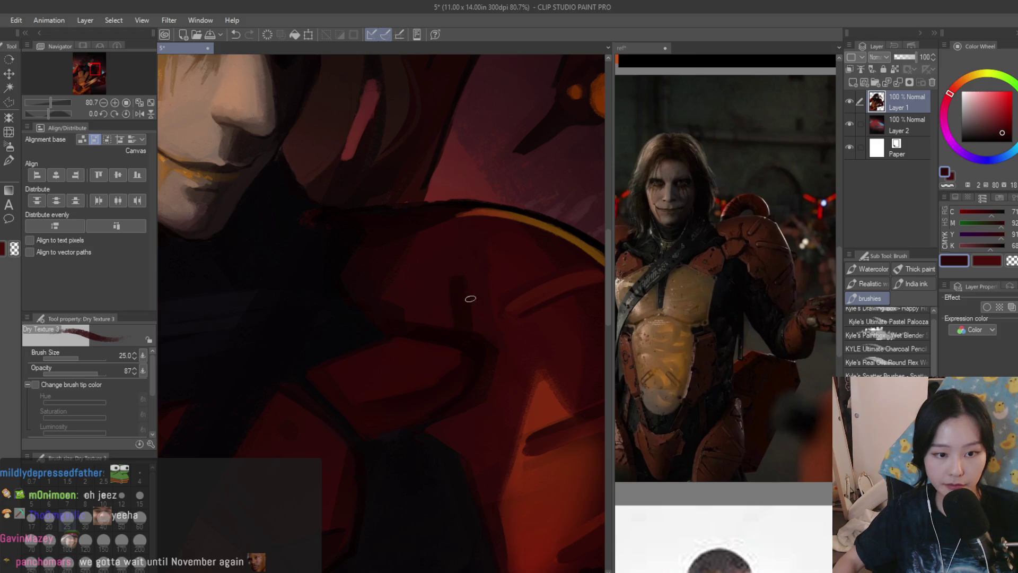
scroll(470, 299, "down", 5)
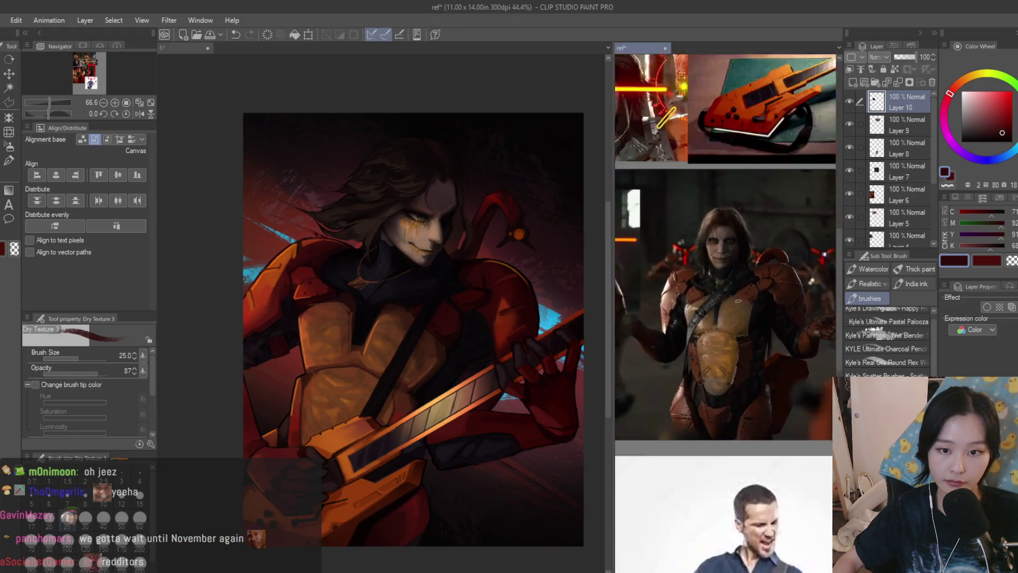
Sample darker and brighter armour reds around the shoulder
scroll(299, 265, "up", 4)
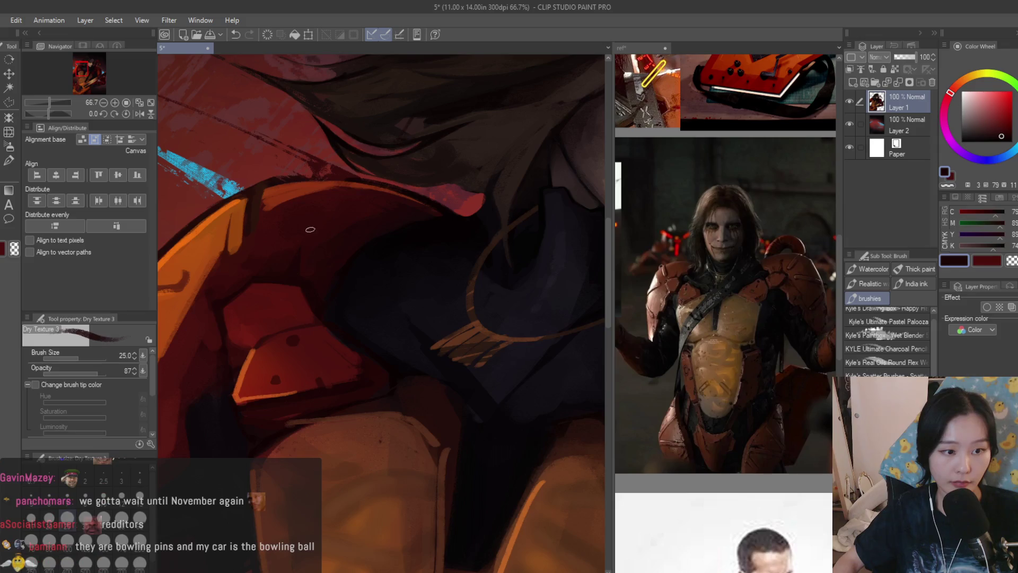
scroll(295, 252, "down", 4)
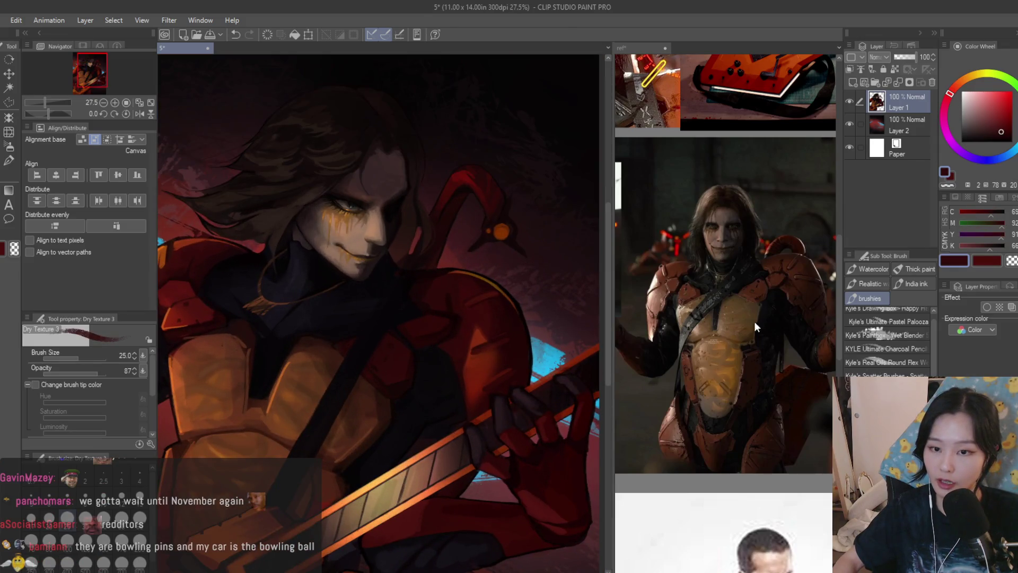
scroll(754, 322, "down", 1)
scroll(754, 321, "up", 2)
scroll(467, 412, "up", 3)
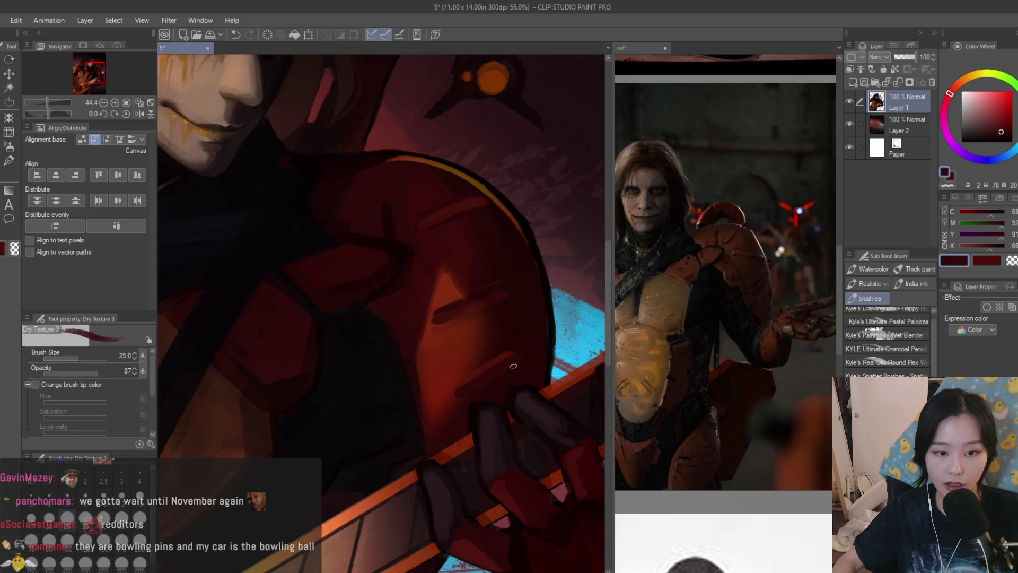
scroll(513, 366, "up", 2)
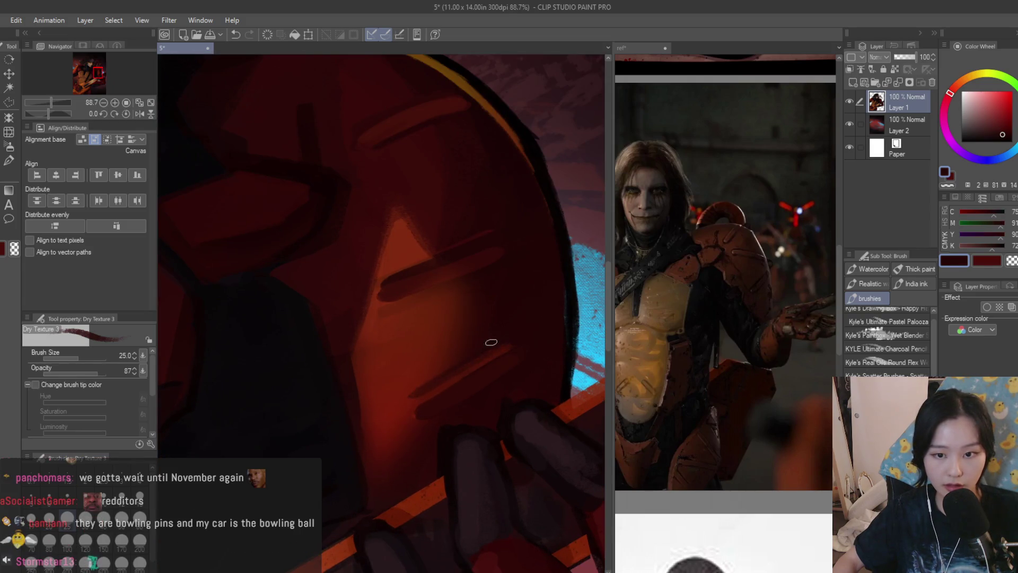
scroll(371, 366, "down", 3)
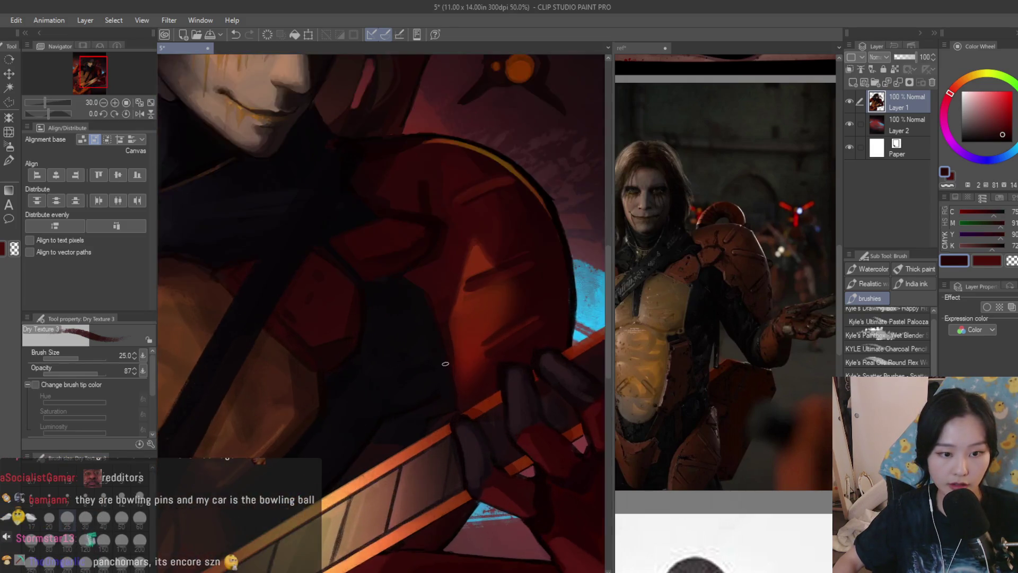
scroll(445, 353, "up", 2)
left_click(441, 344, "alt")
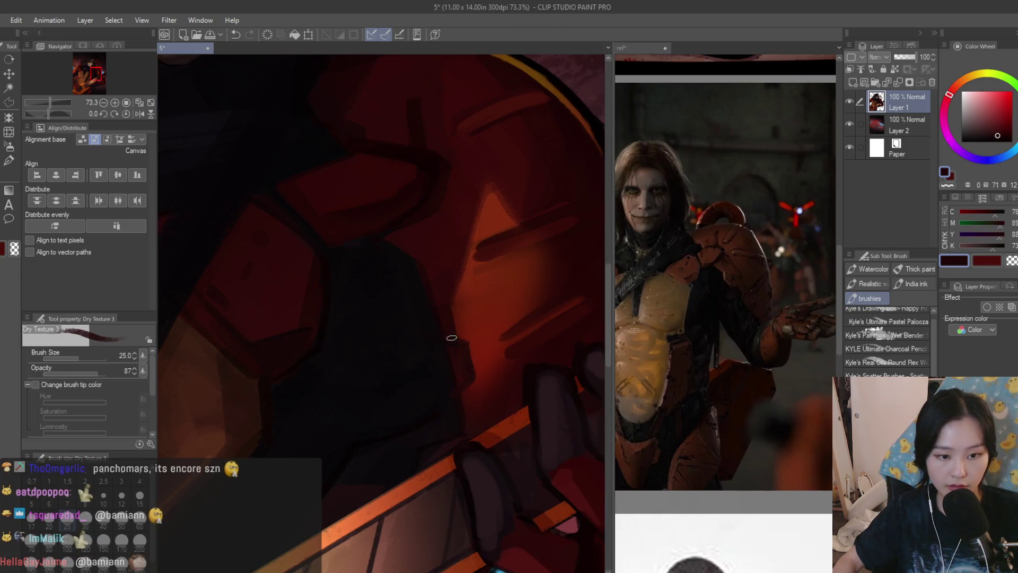
left_click(446, 343, "alt")
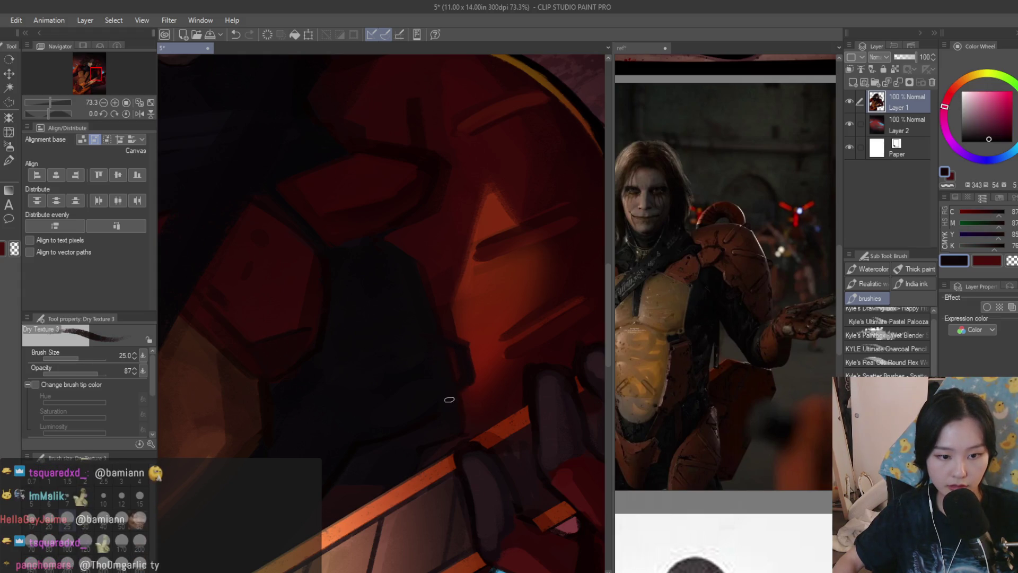
left_click(469, 332, "alt")
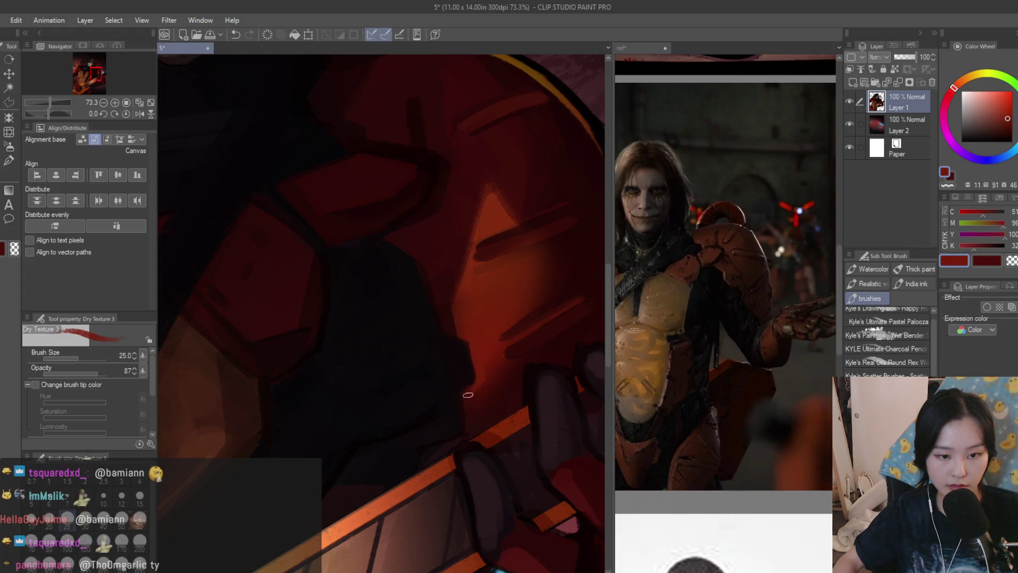
left_click(467, 409, "alt")
Paint near-black shading near the hand at brush size 30, then save the painting
scroll(467, 410, "down", 6)
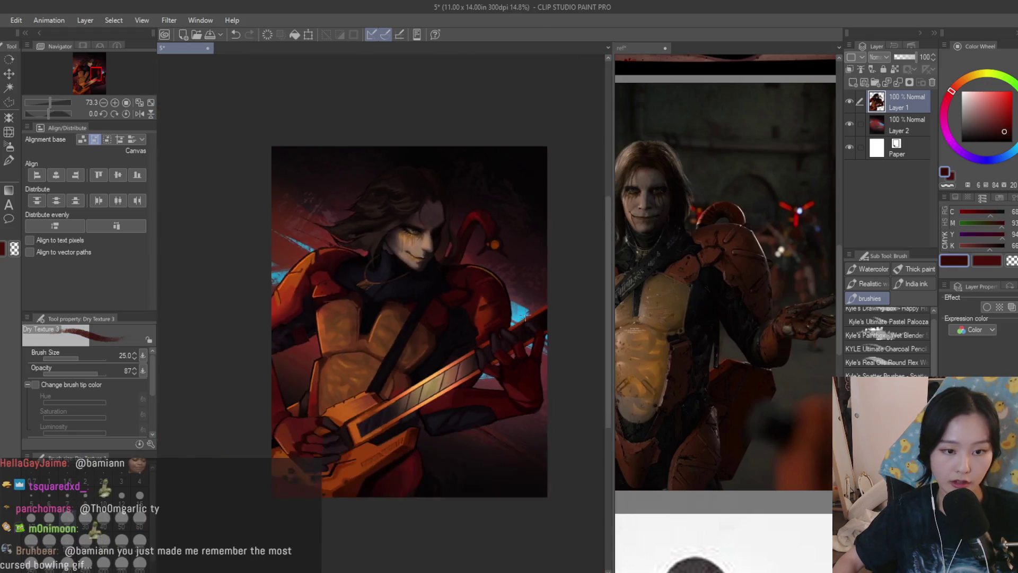
scroll(488, 334, "up", 5)
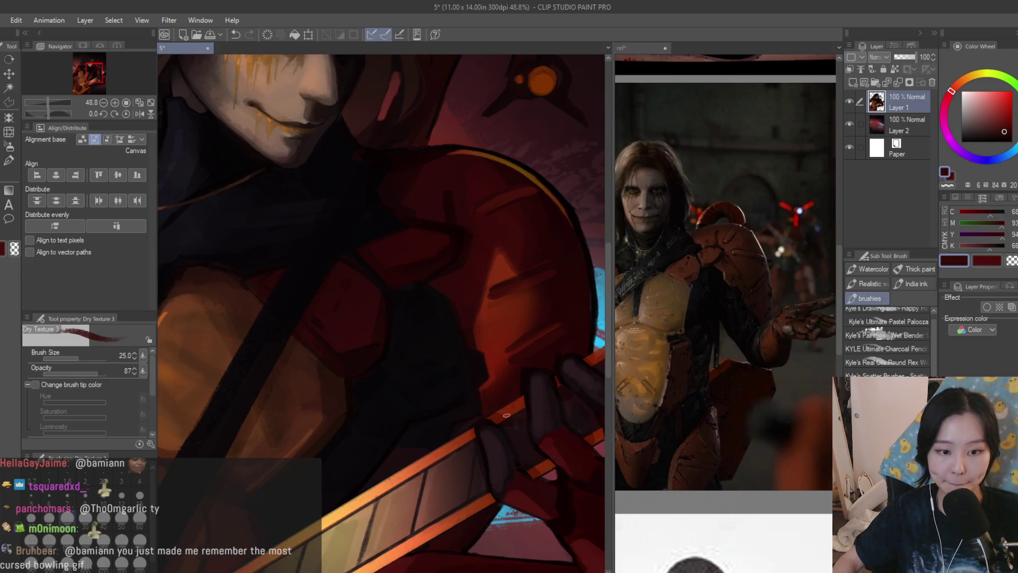
scroll(507, 415, "up", 4)
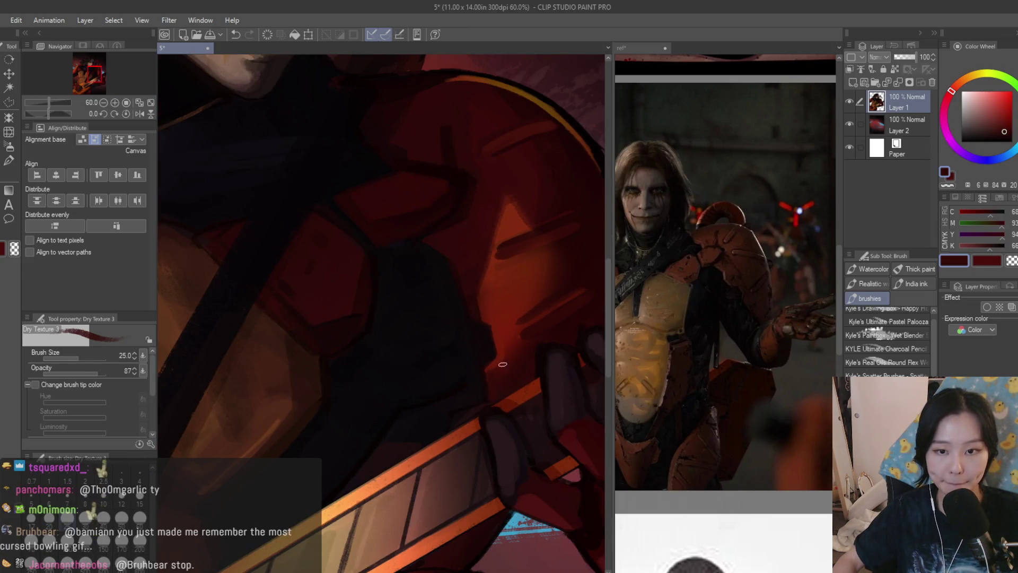
scroll(407, 252, "up", 1)
left_click(411, 245, "alt")
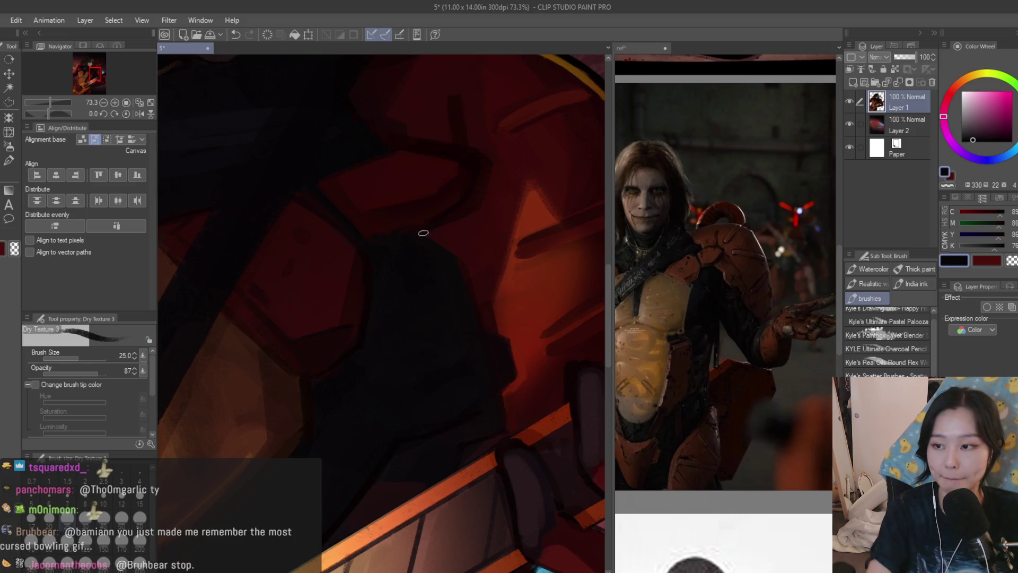
key("bracketright")
scroll(398, 234, "down", 3)
scroll(362, 220, "up", 3)
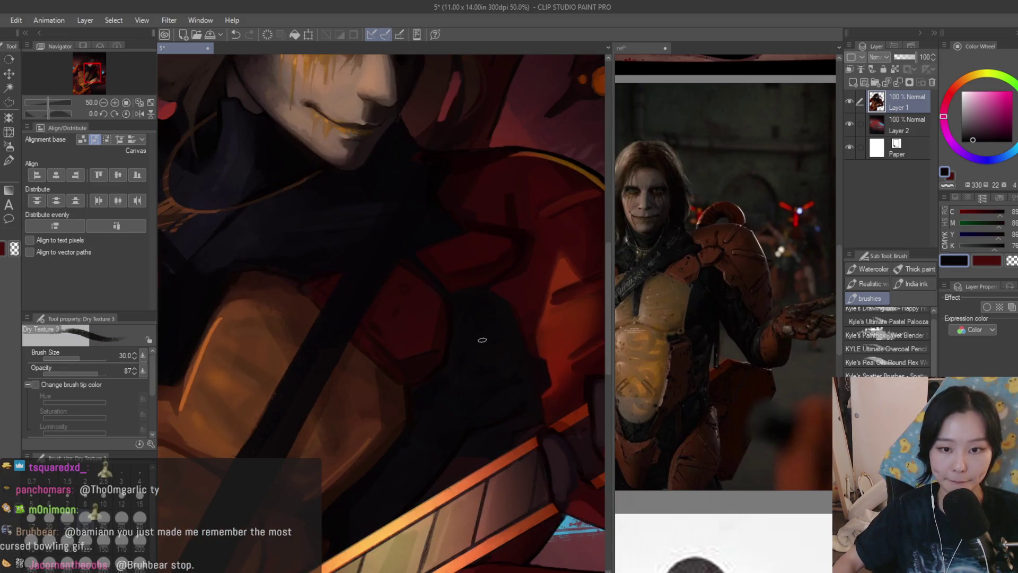
left_click(433, 329, "alt")
scroll(432, 298, "down", 5)
key("ctrl+s")
scroll(371, 318, "up", 3)
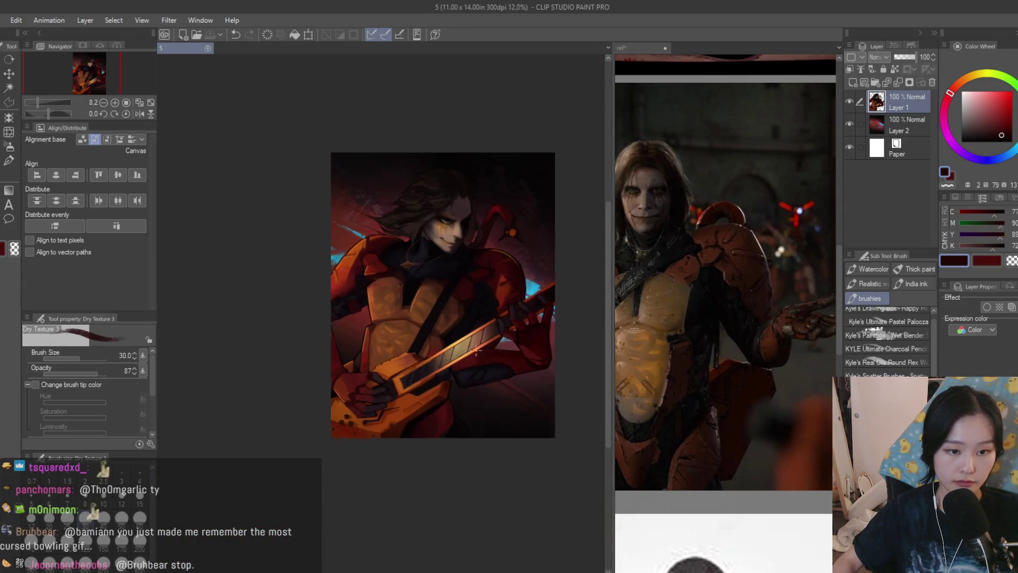
On a new layer, lasso the lower chest plate and test a white airbrush highlight, then undo it
key("m")
left_click(860, 80)
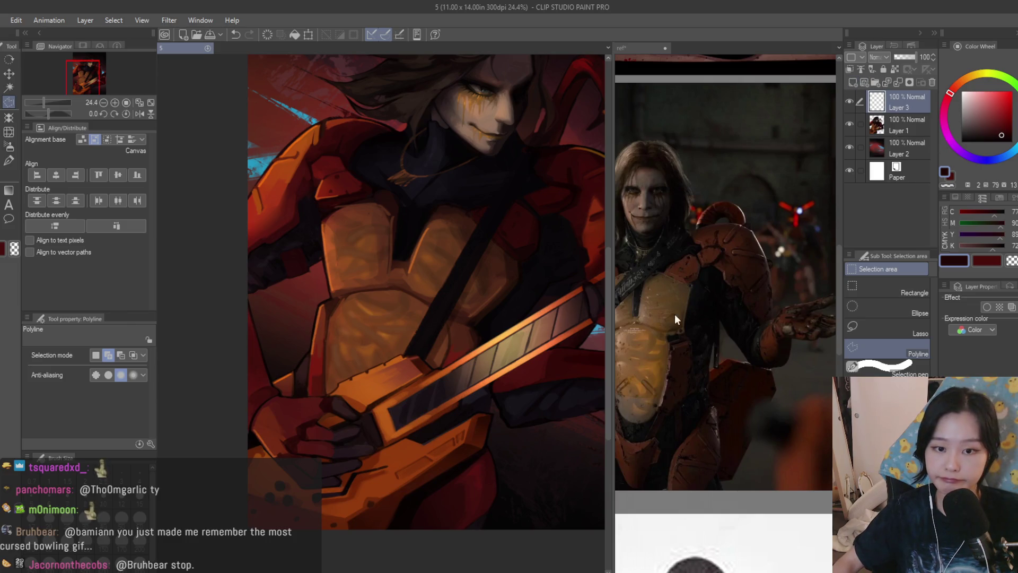
scroll(403, 313, "up", 2)
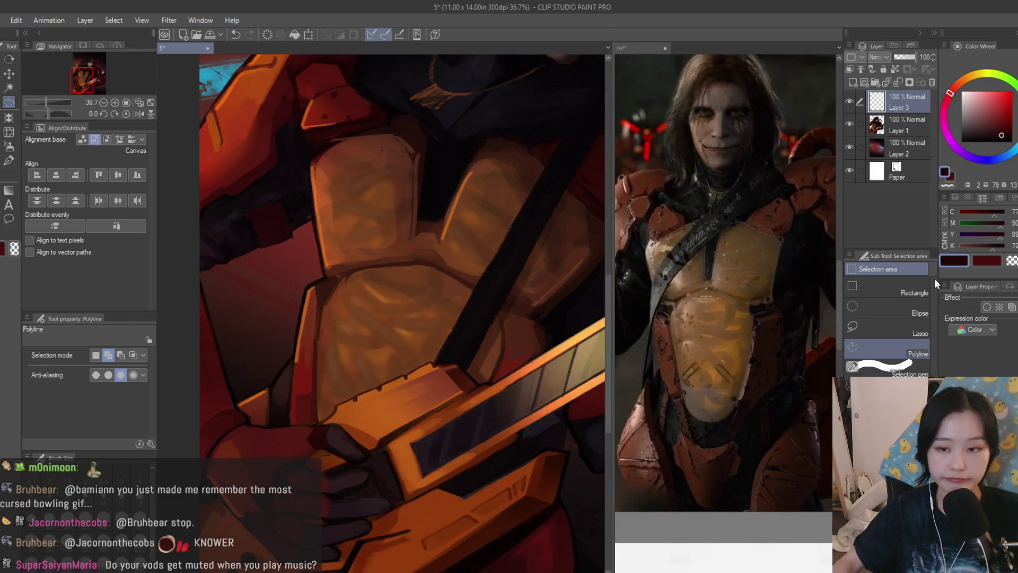
scroll(326, 270, "up", 2)
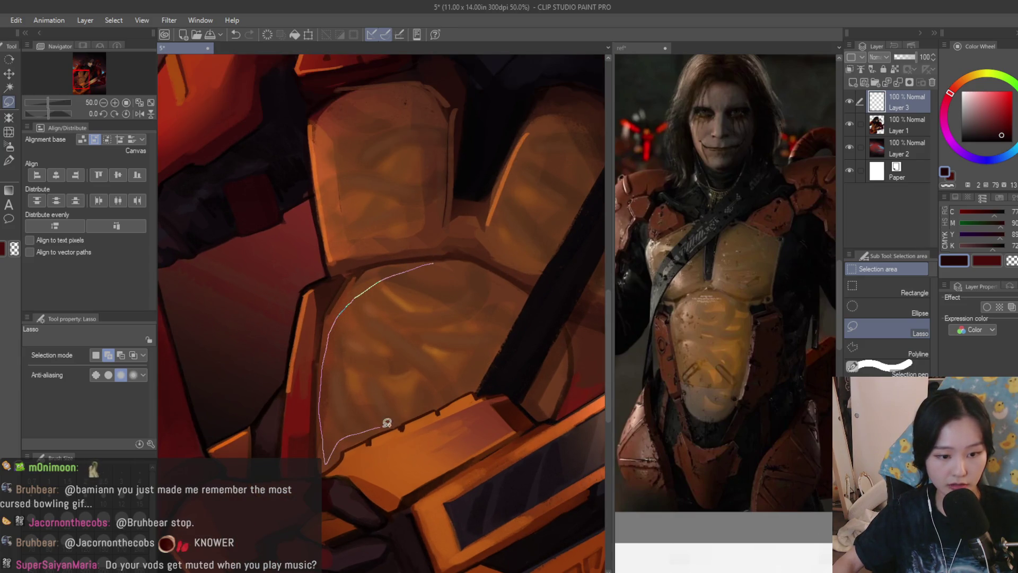
left_click_drag(488, 345, 442, 263)
left_click(8, 147)
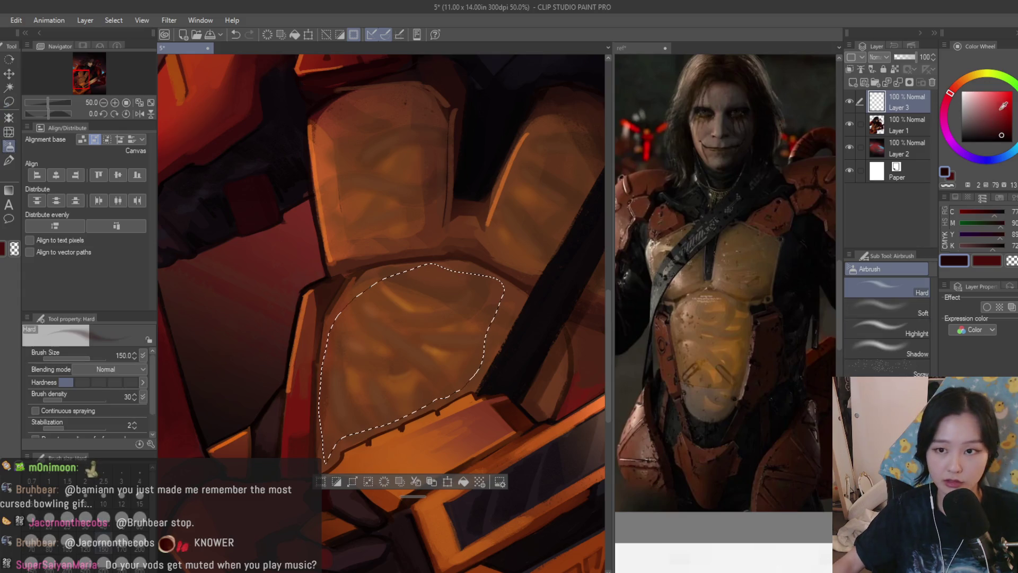
left_click(962, 91)
left_click(853, 83)
left_click_drag(384, 284, 375, 318)
key("ctrl+z")
Set the soft airbrush to size 400, deselect, and soften the plate with Blur at 13.7 intensity
left_click(886, 306)
mouse_move(357, 260)
left_mouse_down()
mouse_move(371, 268)
mouse_move(363, 289)
mouse_move(394, 303)
mouse_move(392, 314)
mouse_move(306, 387)
mouse_move(291, 375)
left_mouse_up()
key("bracketleft")
key("ctrl+d")
scroll(464, 361, "down", 3)
scroll(527, 375, "down", 3)
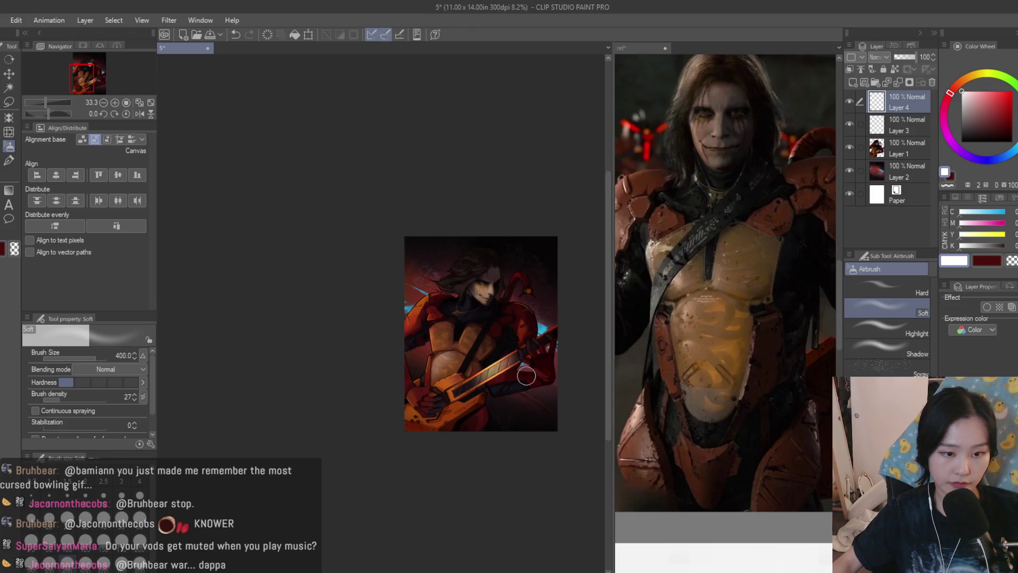
scroll(527, 375, "up", 5)
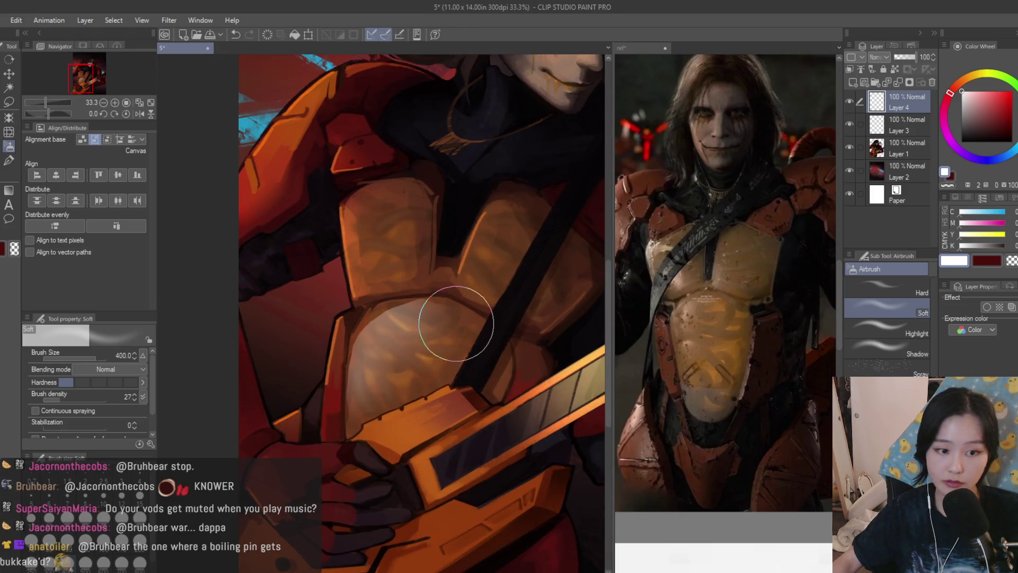
scroll(458, 321, "up", 1)
key("j")
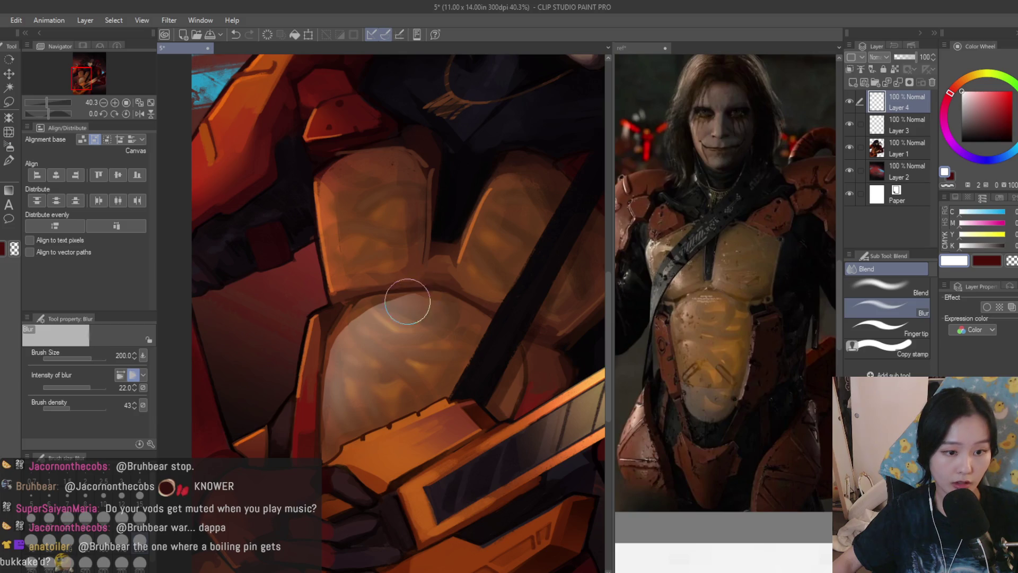
left_click(85, 385)
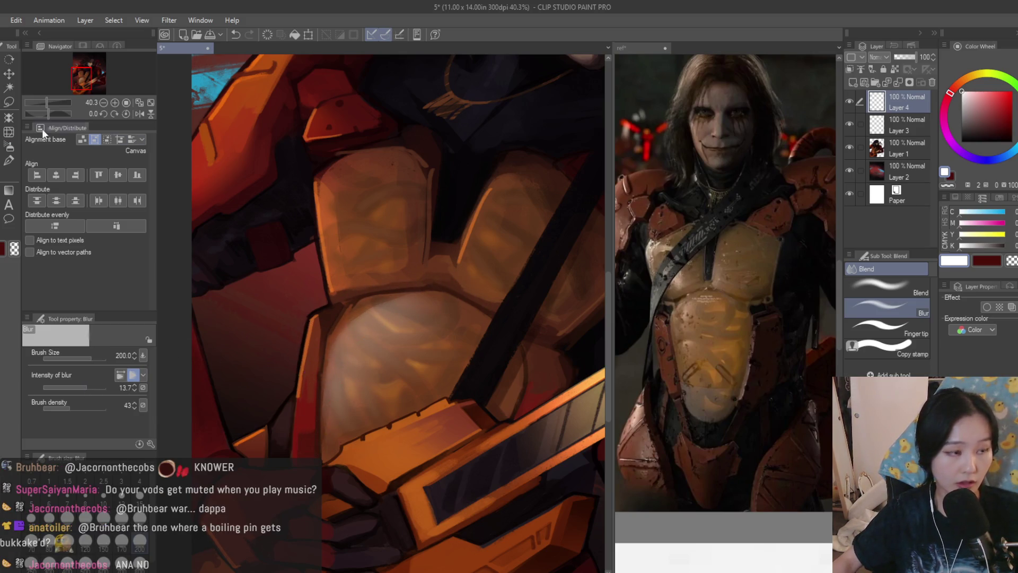
Paint Scratches brush texture across the chest plate, undoing the last scratch patch
key("b")
scroll(902, 345, "down", 3)
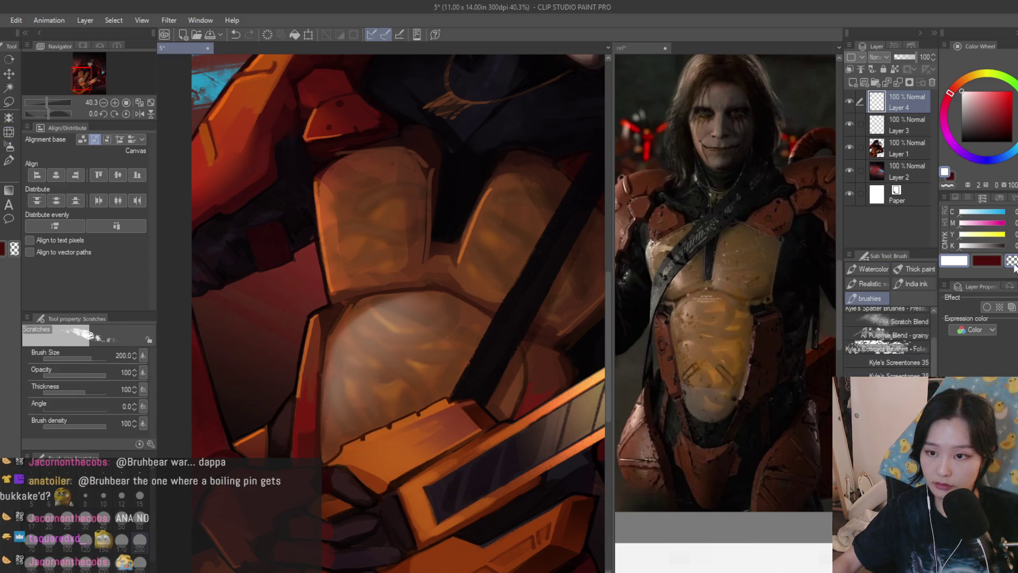
scroll(318, 341, "up", 2)
left_click_drag(413, 313, 405, 330)
mouse_move(397, 284)
left_mouse_down()
mouse_move(375, 269)
mouse_move(386, 319)
mouse_move(424, 321)
mouse_move(364, 307)
mouse_move(391, 323)
mouse_move(377, 341)
mouse_move(448, 315)
left_mouse_up()
key("bracketright")
key("bracketright")
key("ctrl+z")
Shrink the Scratches brush to size 250 and add scratch texture to the lower chest plate
key("bracketleft")
key("bracketleft")
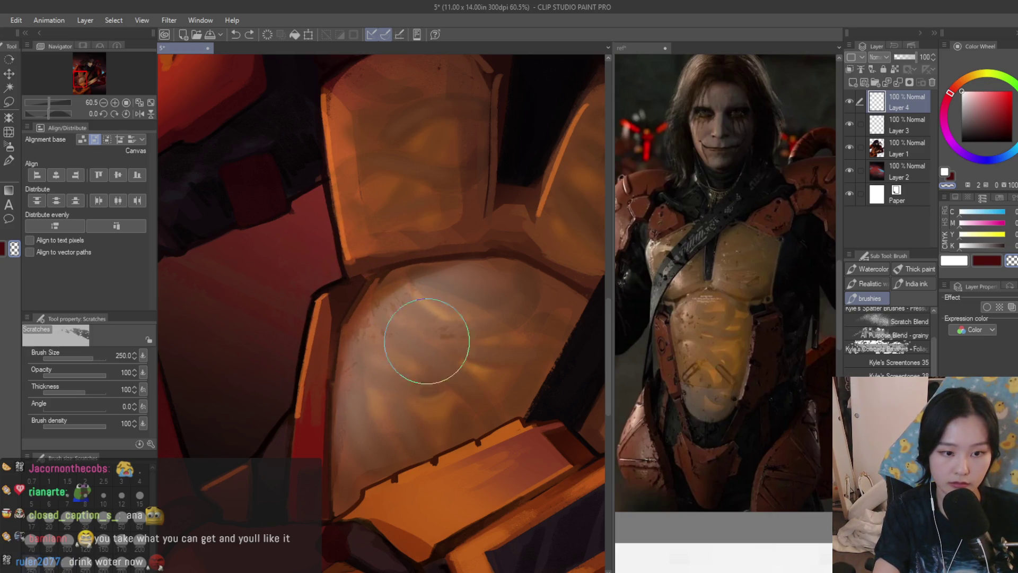
mouse_move(352, 485)
left_mouse_down()
mouse_move(482, 312)
mouse_move(382, 268)
mouse_move(382, 358)
left_mouse_up()
scroll(382, 358, "down", 3)
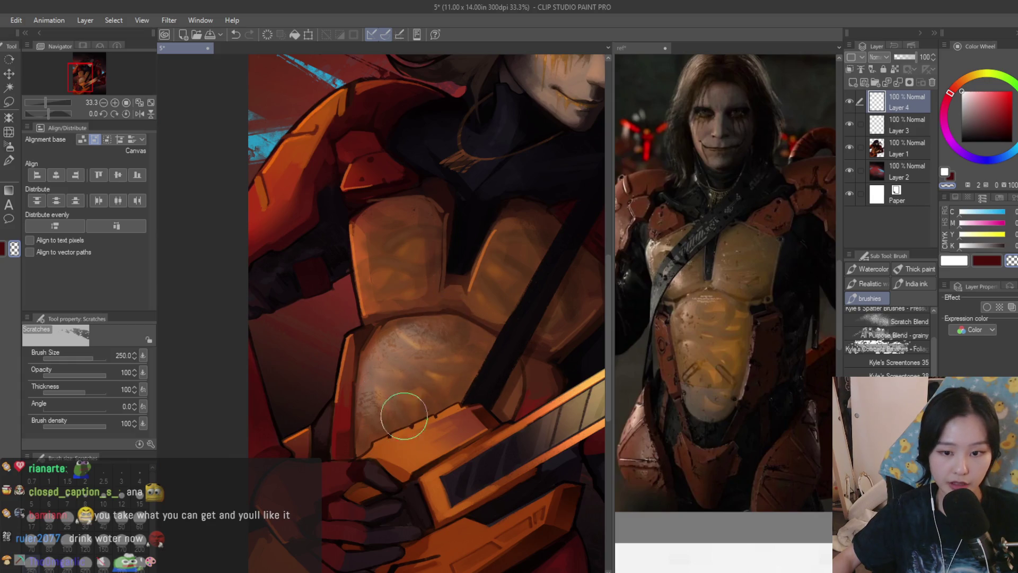
scroll(401, 330, "down", 2)
scroll(506, 377, "up", 2)
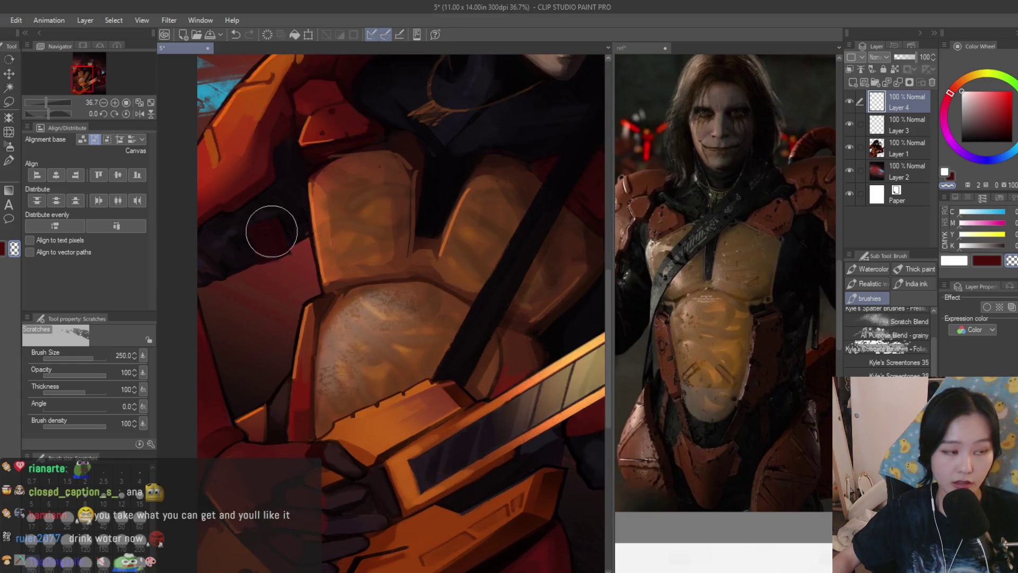
key("m")
scroll(393, 161, "up", 2)
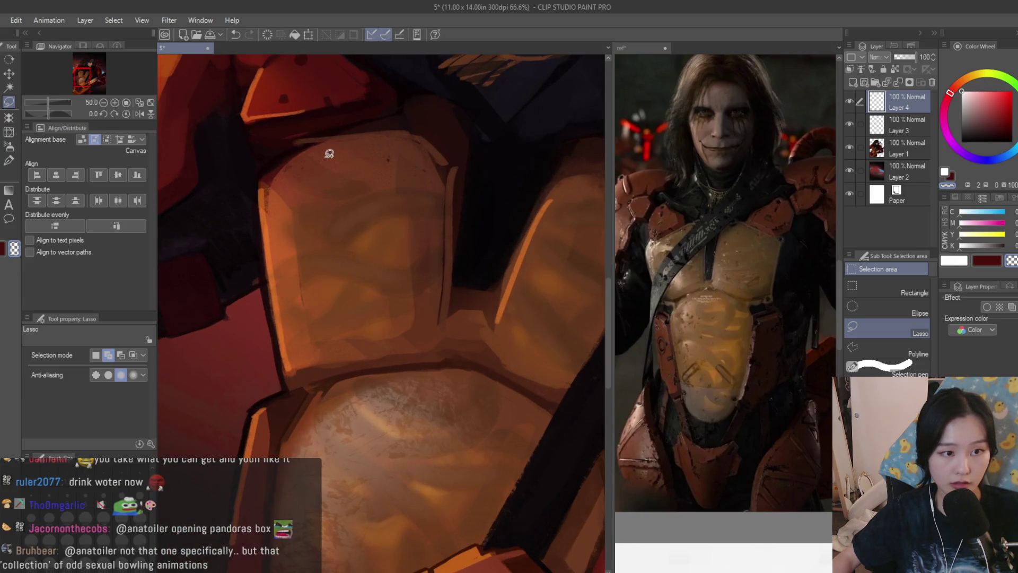
Lasso the upper chest plate, airbrush it in white, and clear the selection
left_click_drag(437, 247, 395, 155)
key("b")
left_click(954, 260)
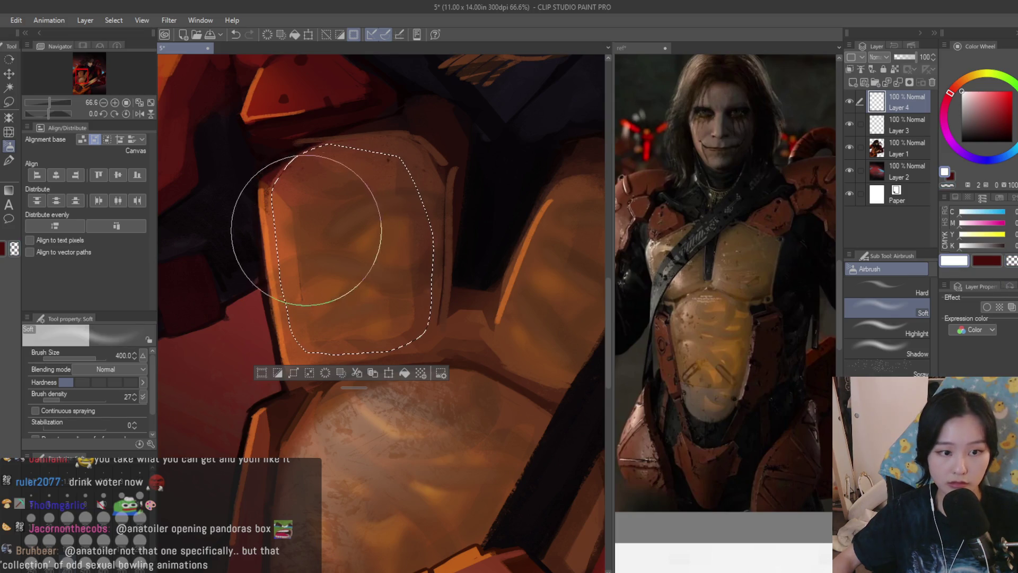
scroll(339, 276, "down", 3)
scroll(461, 323, "down", 5)
key("ctrl+d")
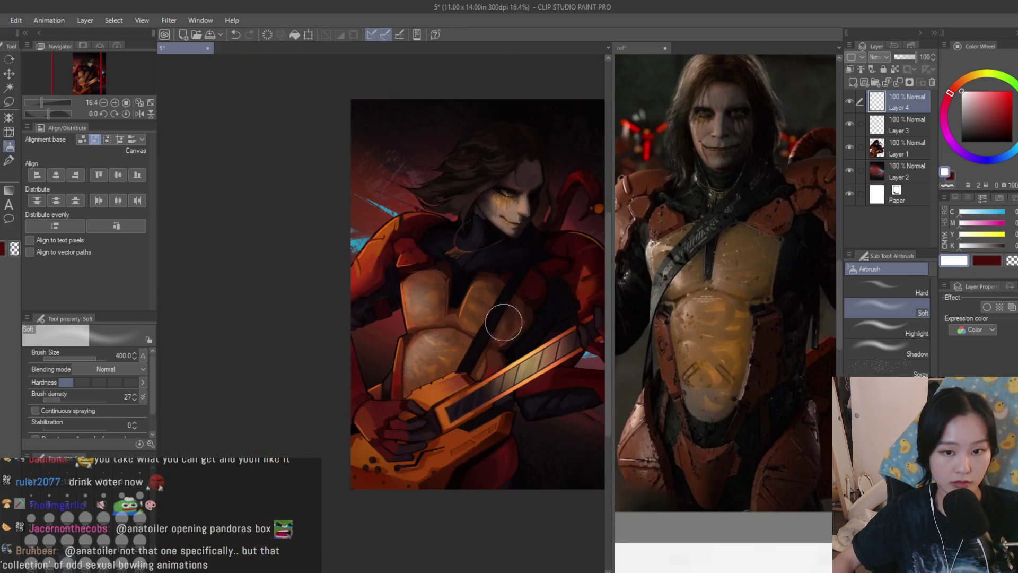
scroll(558, 338, "up", 3)
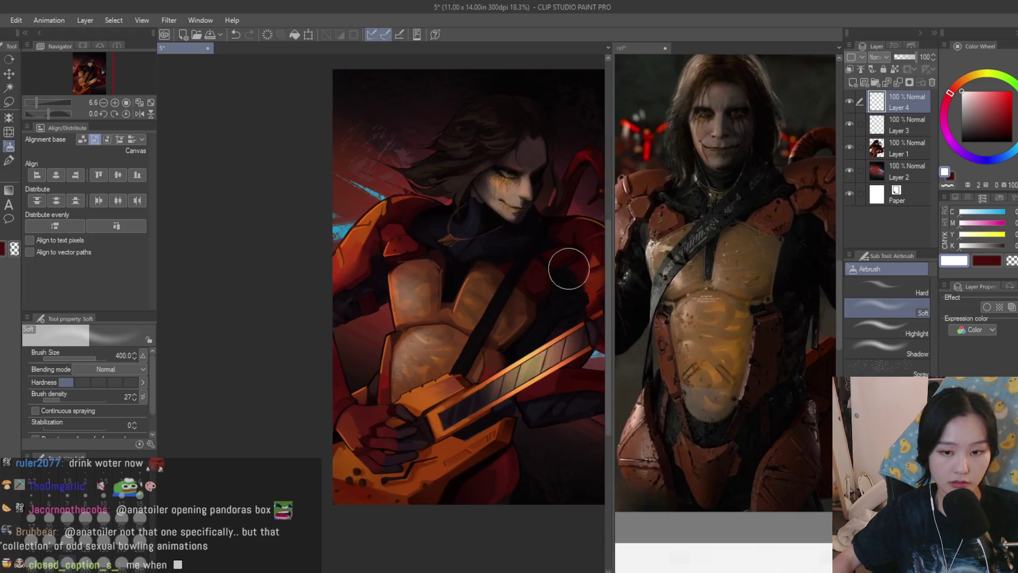
Fade the Layer 4 highlights to 46% opacity and check them in a mirrored view
left_click_drag(899, 58, 908, 58)
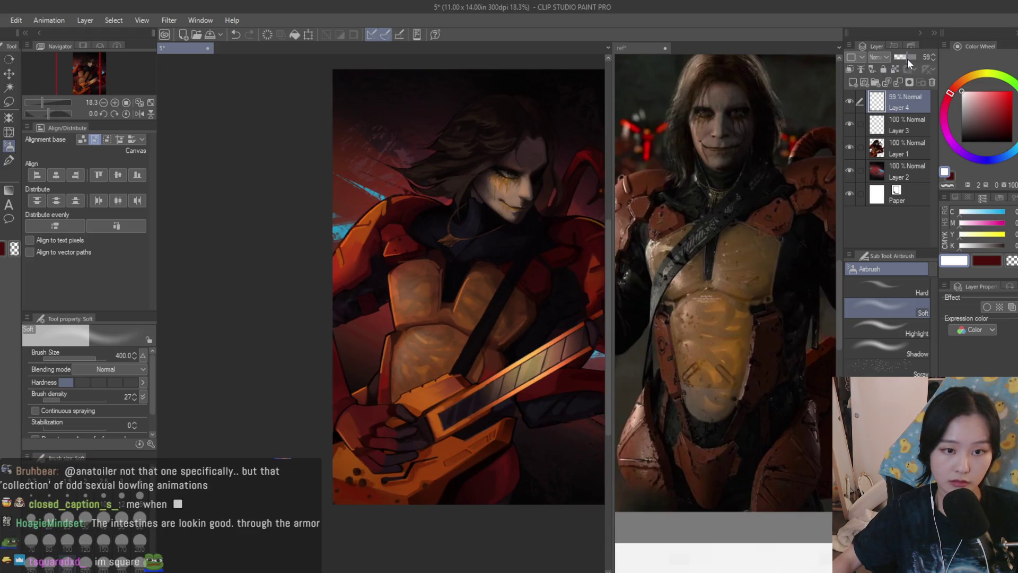
scroll(466, 269, "down", 3)
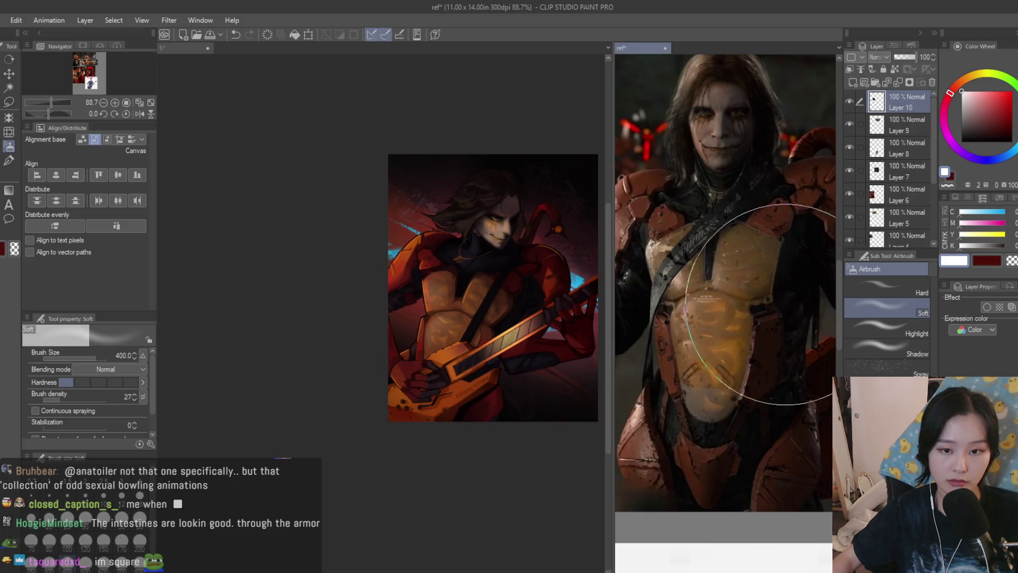
scroll(668, 297, "down", 5)
scroll(484, 285, "down", 2)
key("h")
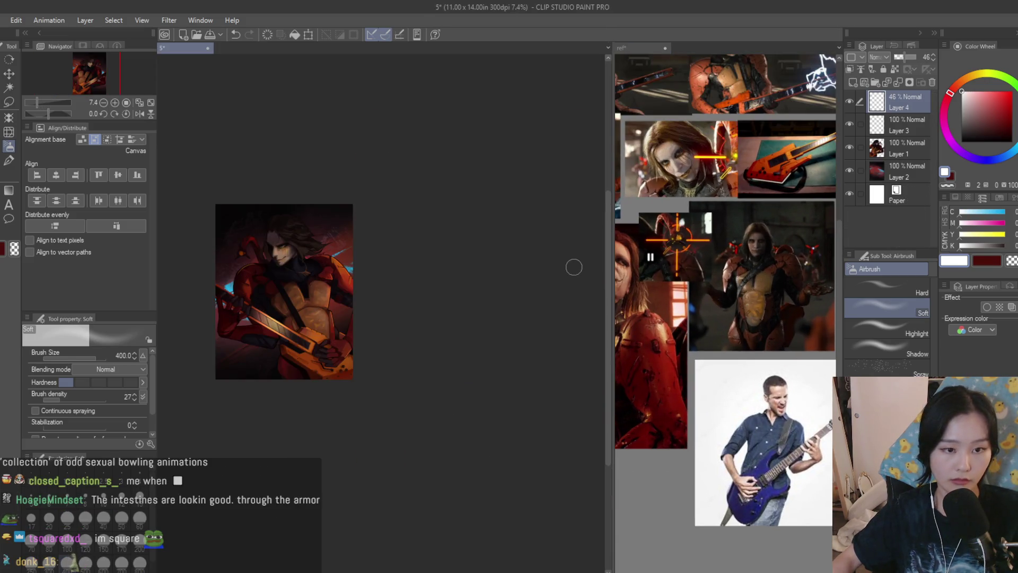
key("h")
scroll(574, 265, "up", 1)
Lasso the armor plate beside the strap, airbrush it, deselect, and blur its edges
key("m")
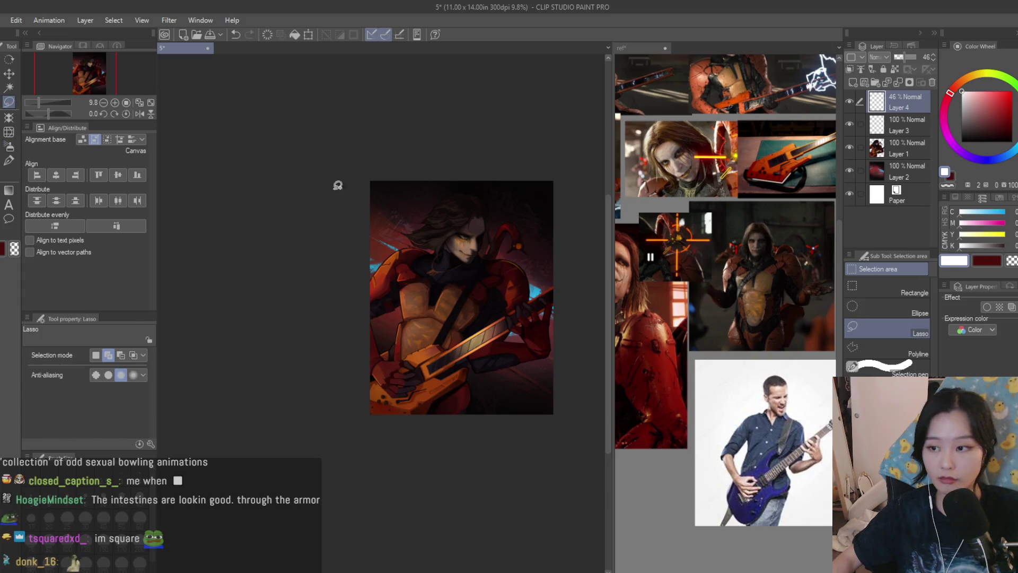
scroll(449, 312, "up", 4)
scroll(401, 345, "up", 2)
mouse_move(370, 313)
left_mouse_down()
mouse_move(336, 438)
mouse_move(420, 308)
left_mouse_up()
left_click(8, 149)
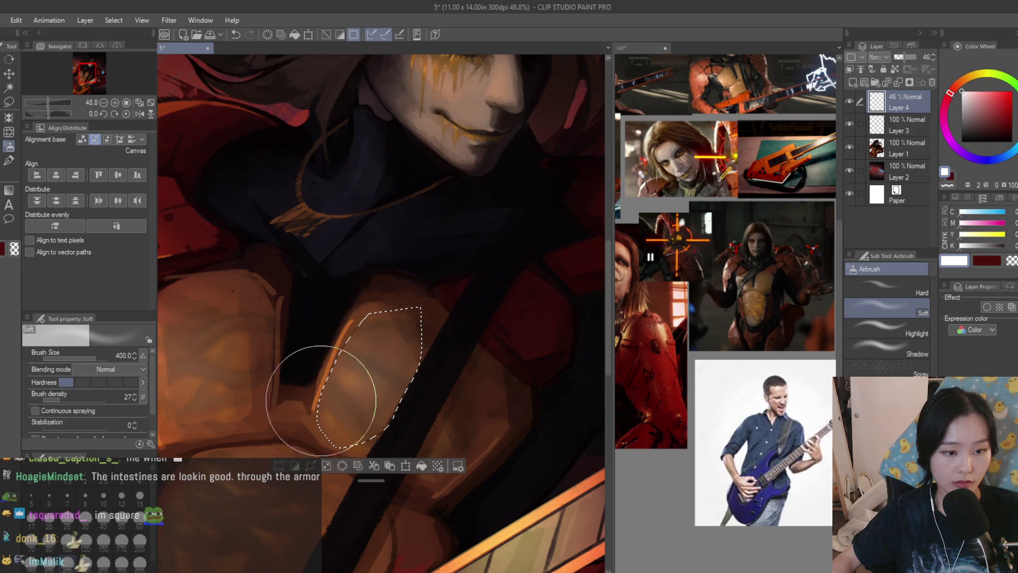
key("ctrl+d")
left_click(8, 161)
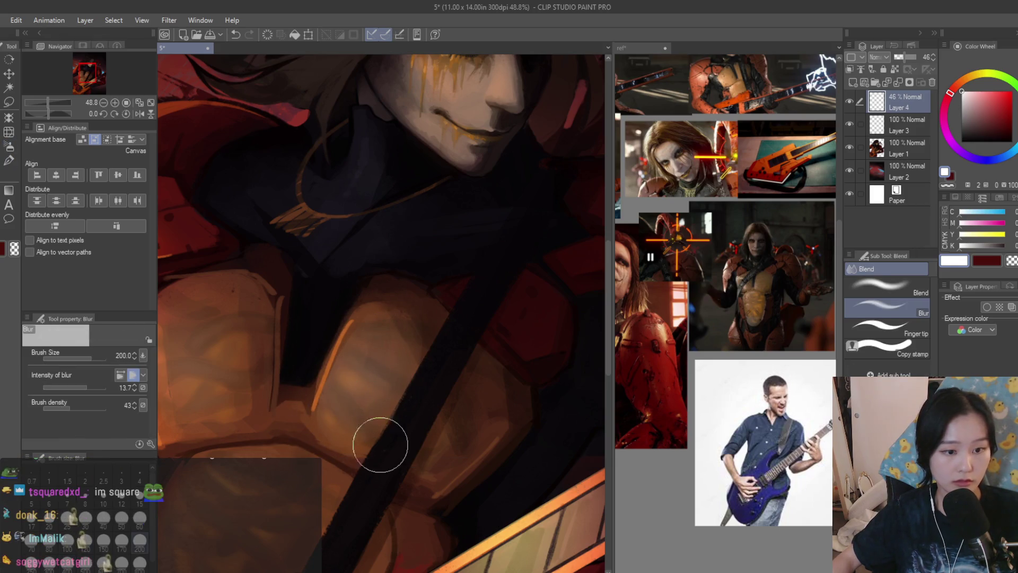
scroll(373, 308, "down", 1)
scroll(372, 307, "up", 1)
Scratch the chest plate edges with the texture brush and save the painting
key("b")
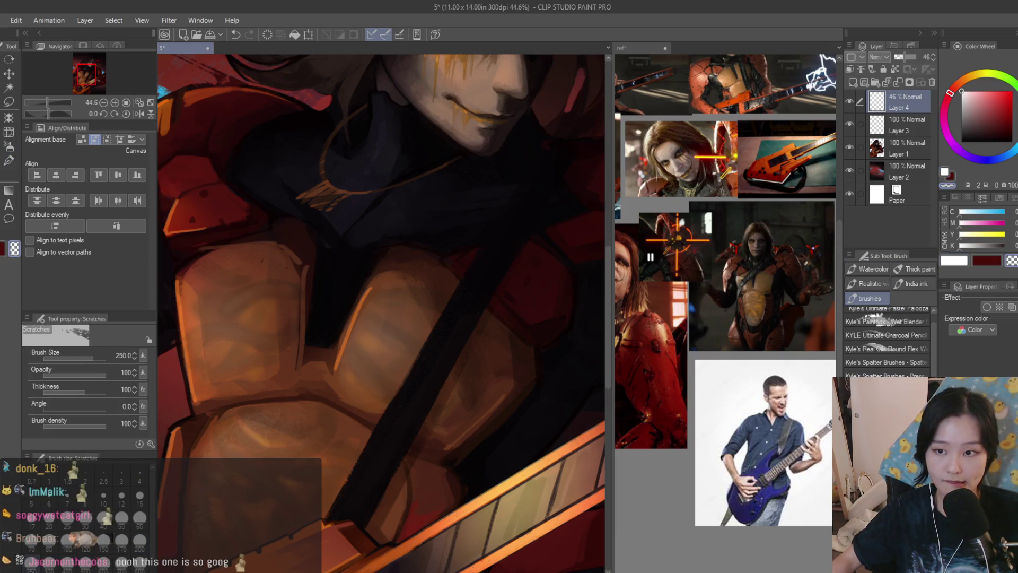
scroll(341, 375, "up", 4)
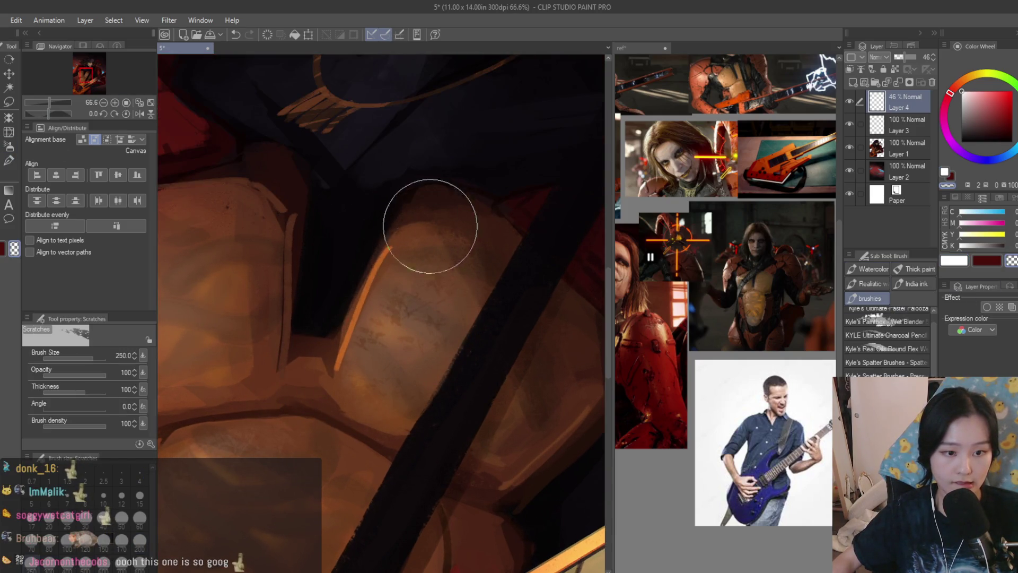
scroll(462, 292, "down", 4)
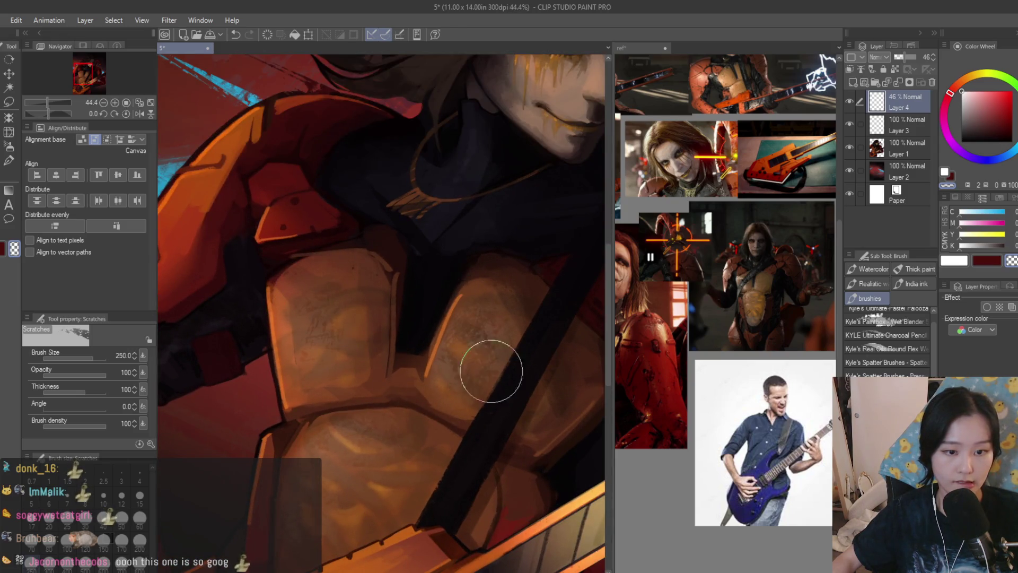
scroll(383, 204, "down", 3)
scroll(384, 204, "up", 1)
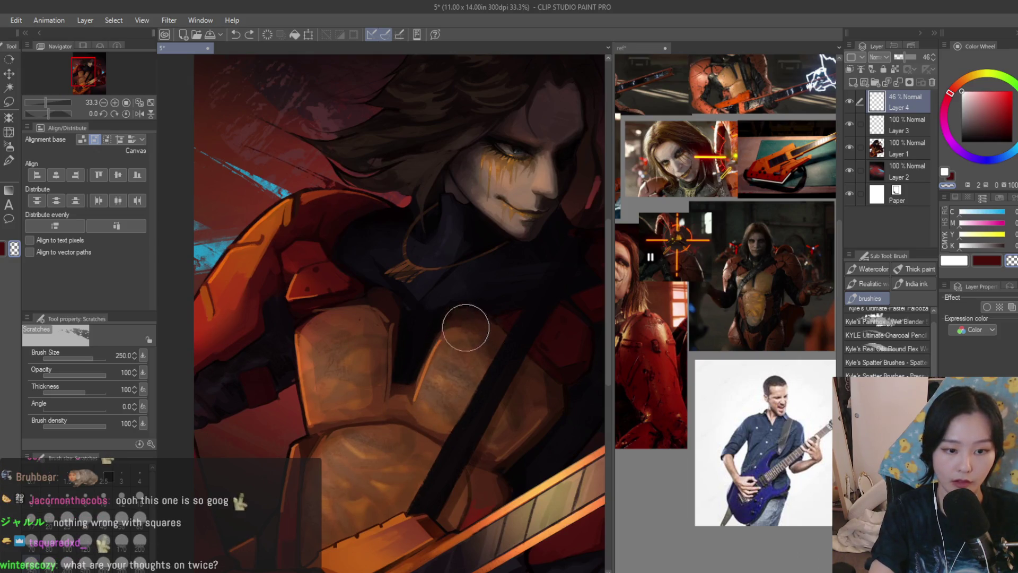
scroll(378, 276, "down", 1)
scroll(378, 276, "up", 1)
key("ctrl+s")
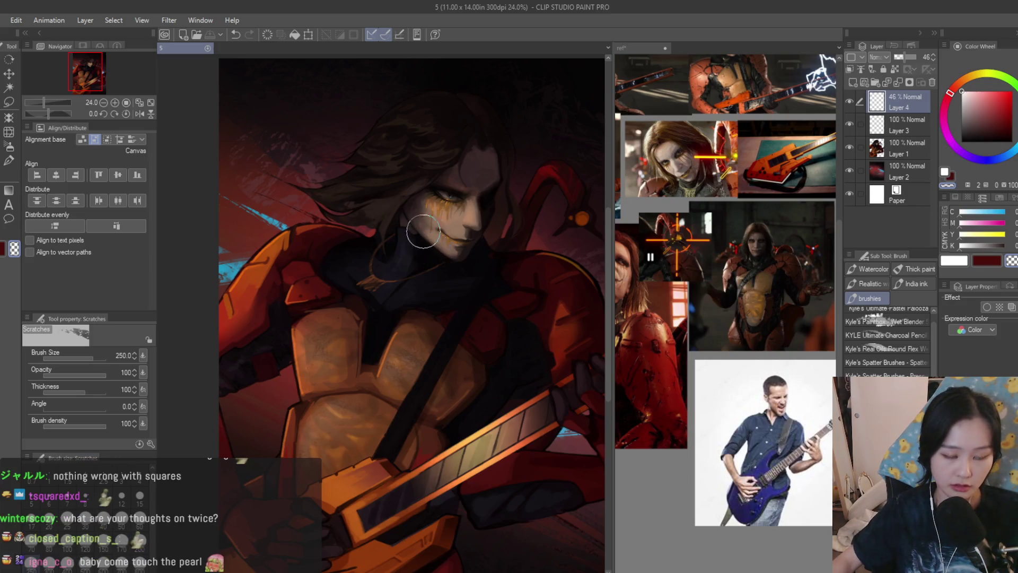
scroll(477, 218, "down", 2)
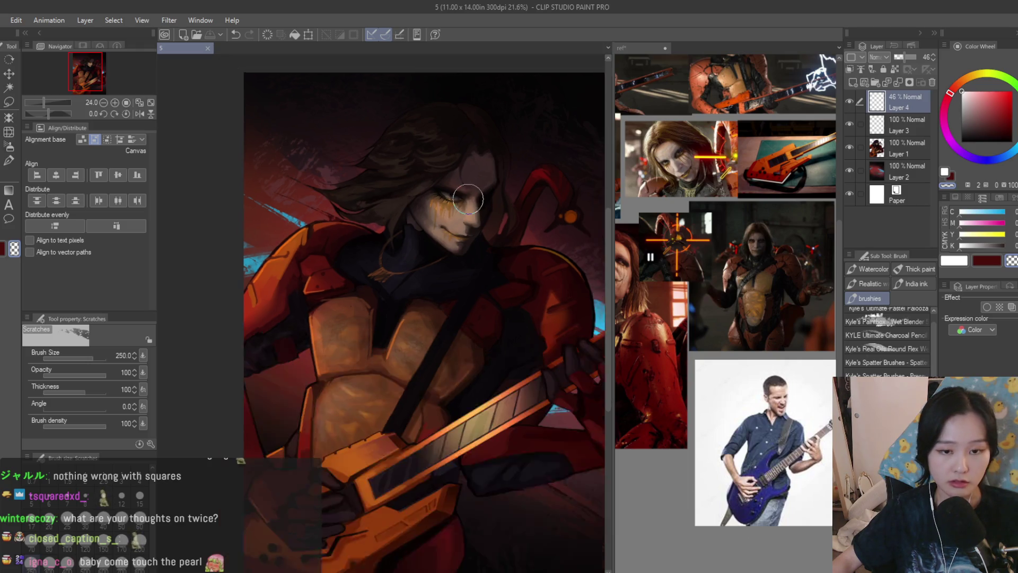
Compare the highlight layer on and off, fade Layer 4 to 31% opacity, and check mirrored
left_click(851, 105)
left_click(854, 108)
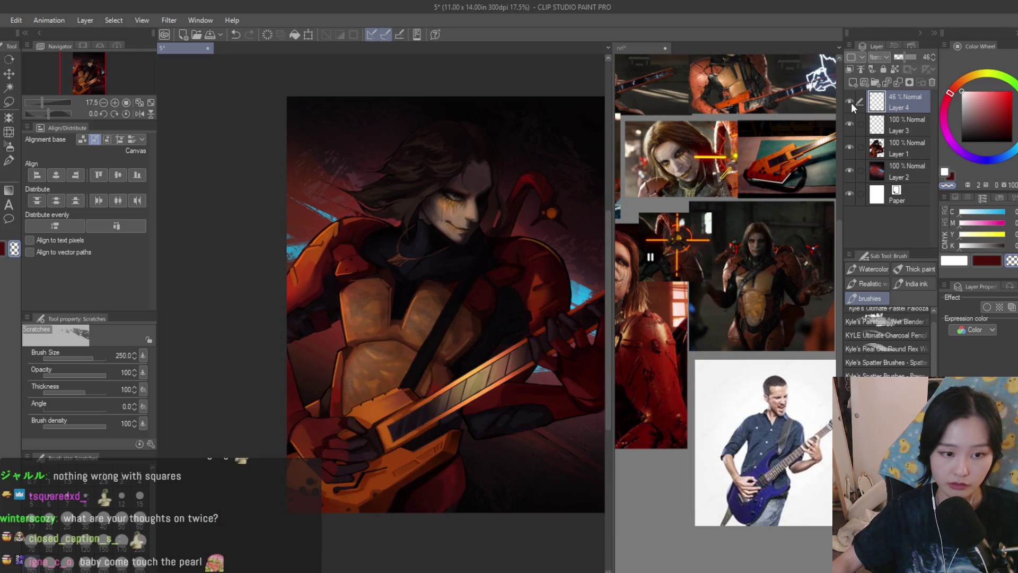
left_click_drag(905, 63, 902, 62)
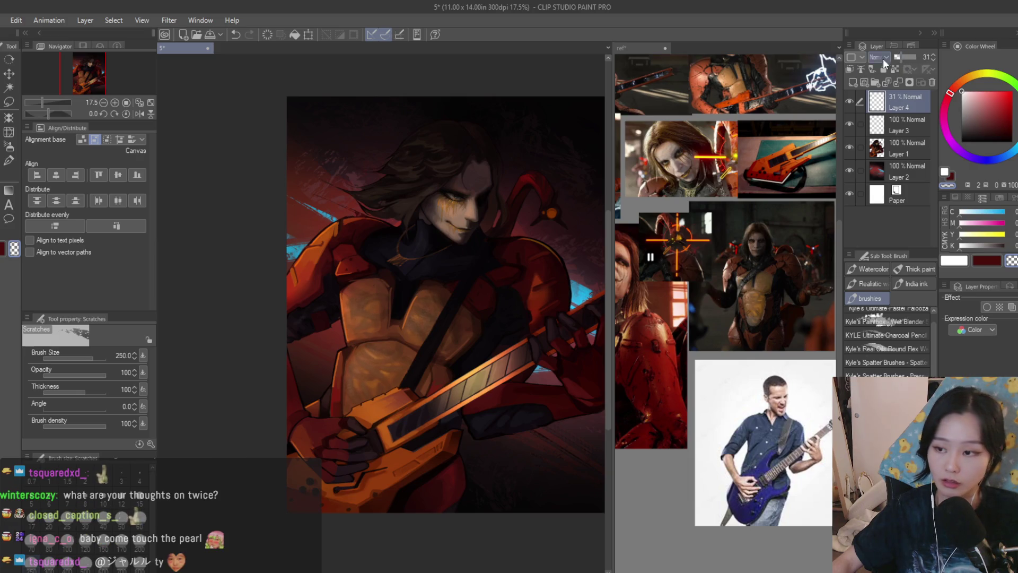
scroll(518, 341, "up", 3)
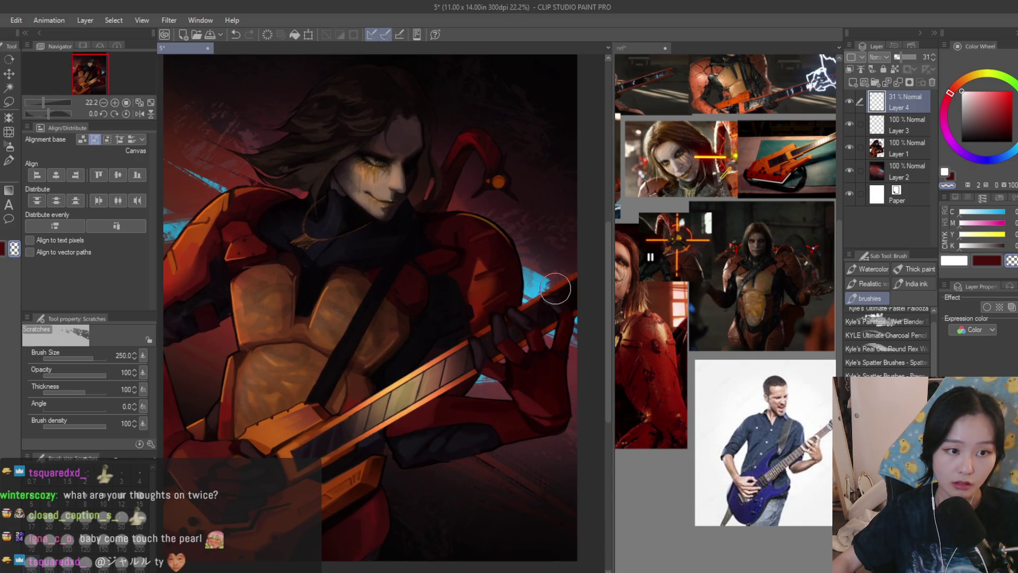
scroll(556, 288, "down", 2)
key("h")
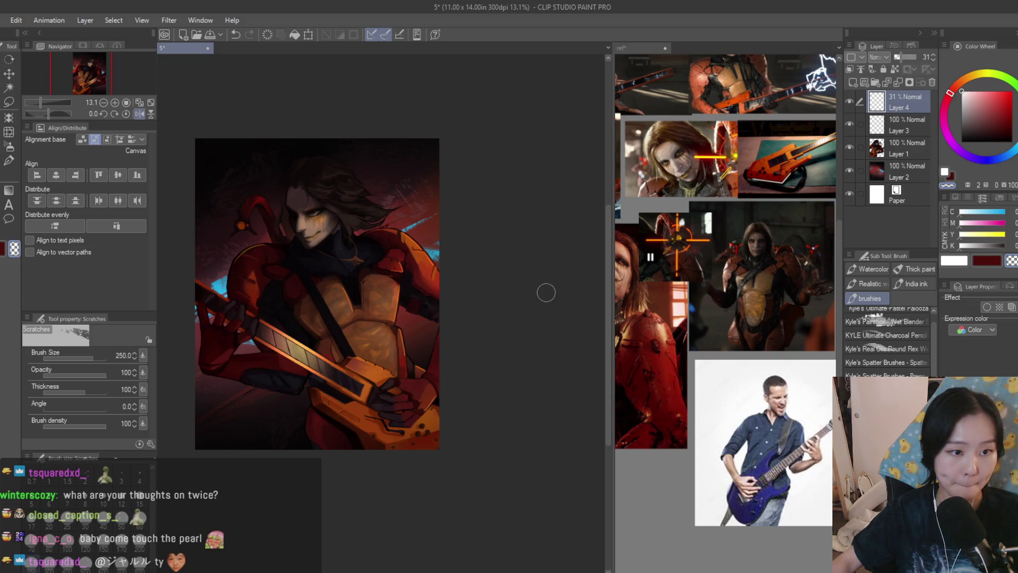
key("h")
scroll(568, 276, "up", 2)
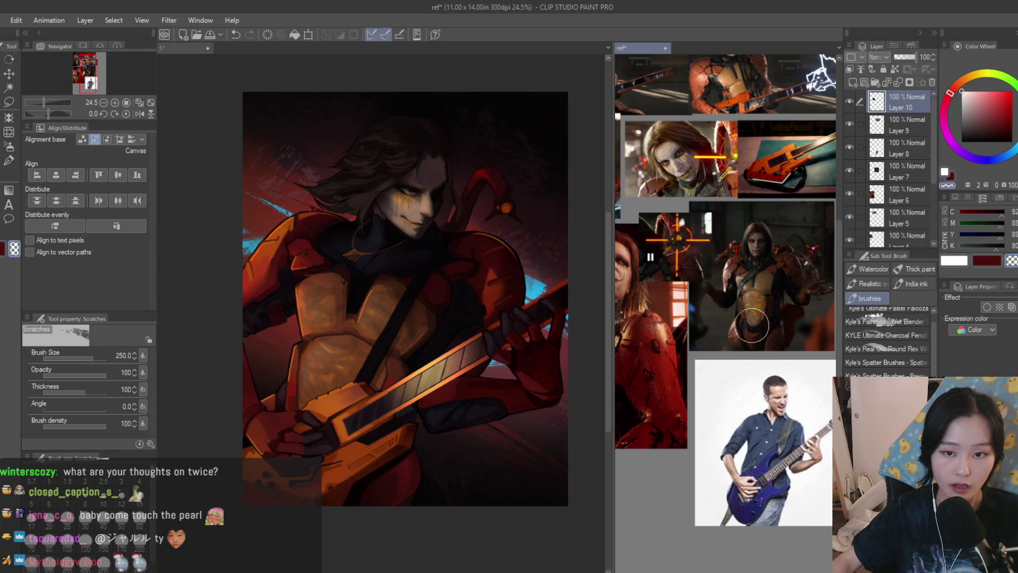
scroll(708, 163, "up", 3)
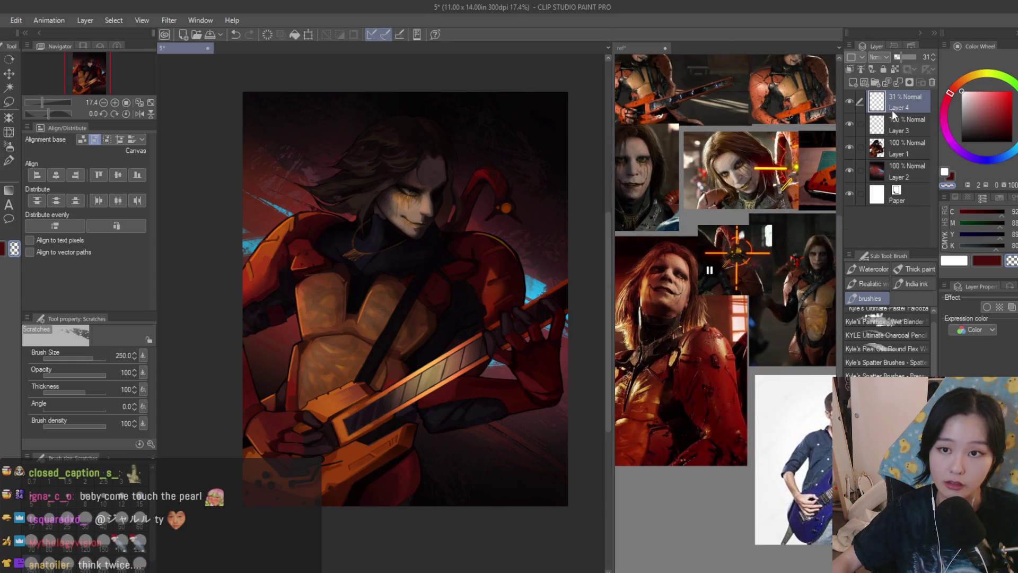
Merge Layers 4, 3 and 1, add a new empty layer, and glance at the ref tab
left_click(915, 153, "shift")
key("shift+alt+e")
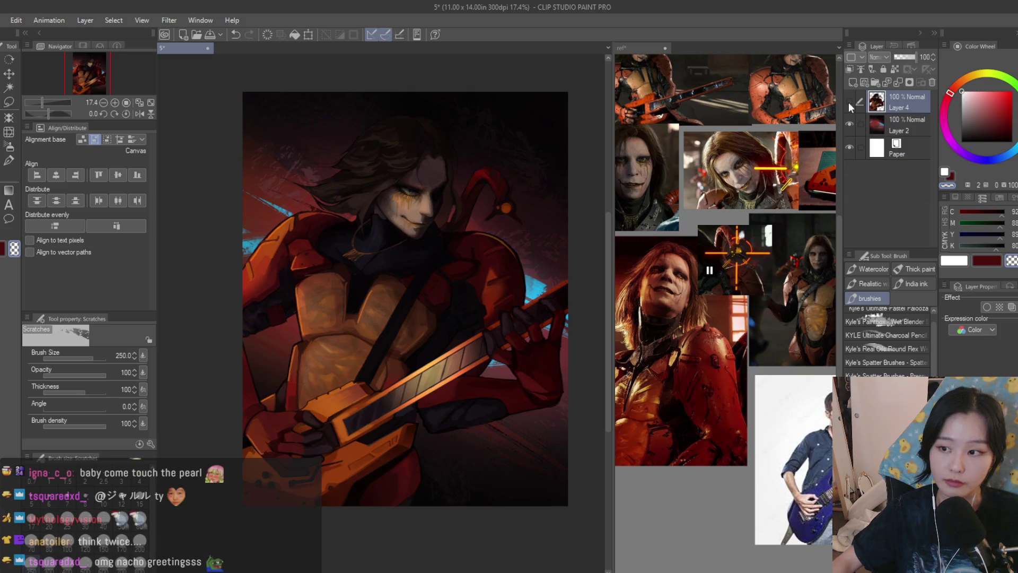
left_click(852, 83)
left_click(649, 324)
scroll(649, 324, "down", 2)
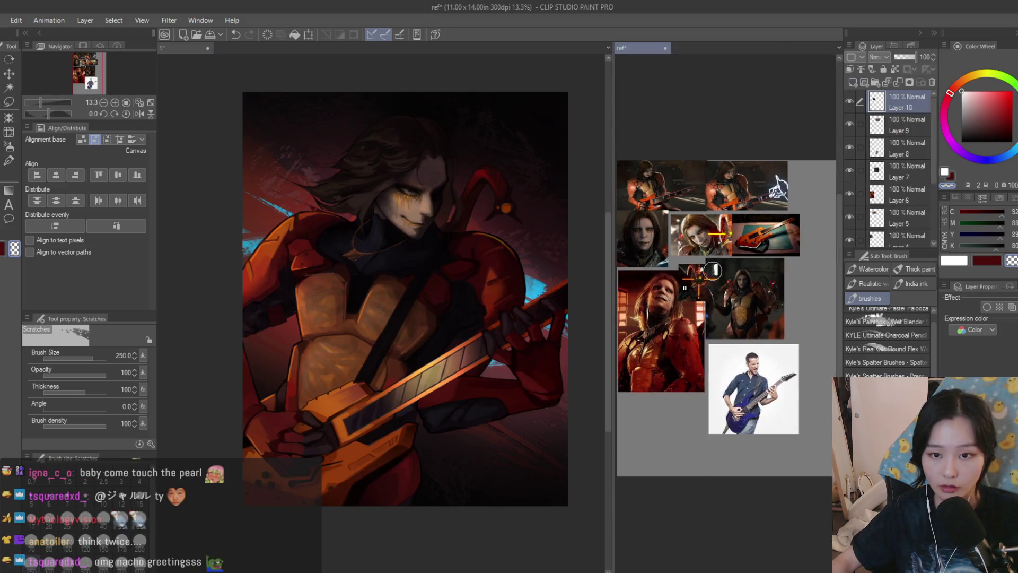
scroll(723, 173, "up", 2)
left_click(506, 448)
scroll(506, 448, "up", 2)
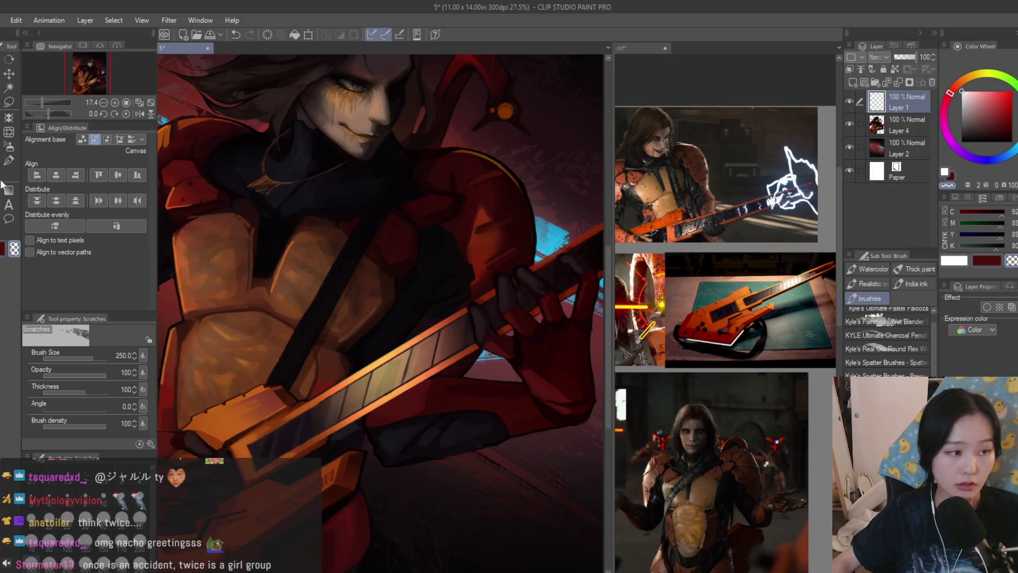
Pick the Dry Texture 3 brush in white and shrink it to size 17
scroll(887, 339, "down", 3)
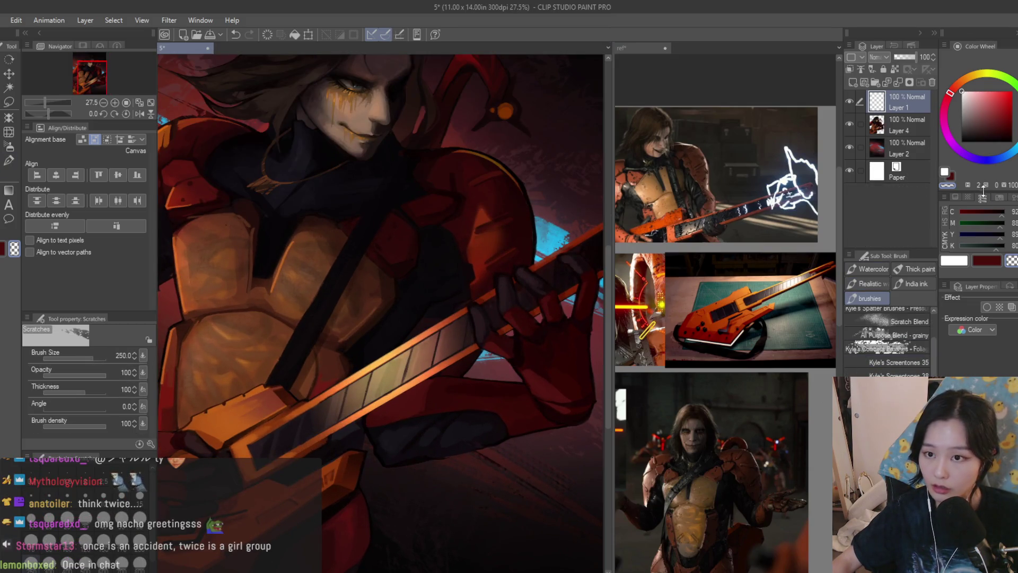
key("b")
key("x")
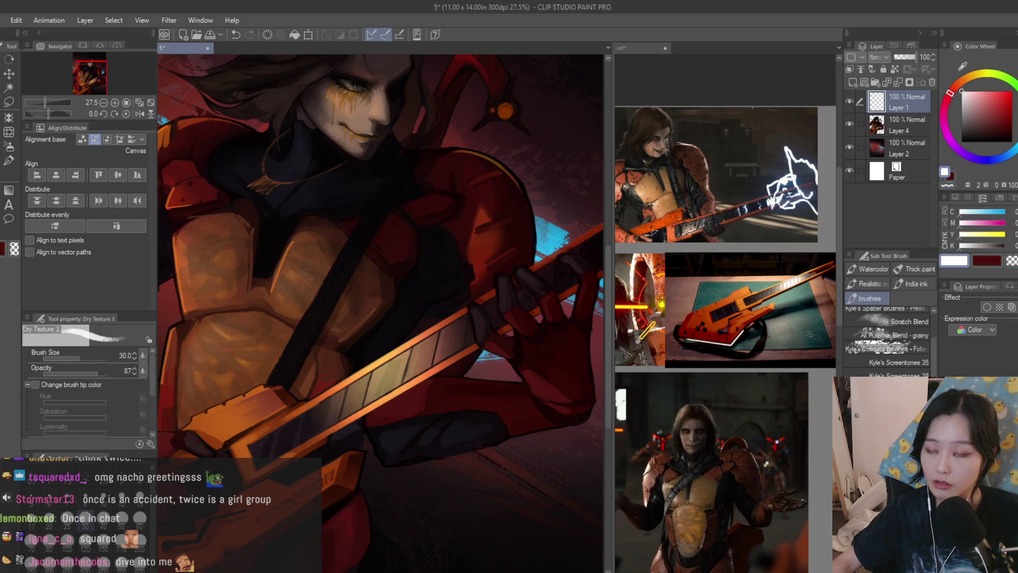
scroll(742, 239, "up", 2)
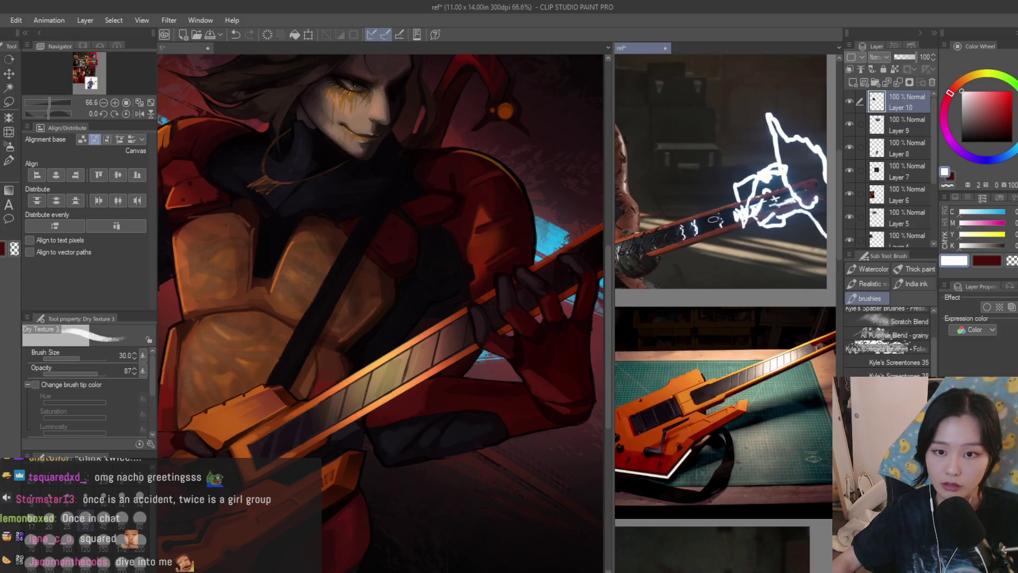
key("bracketleft")
key("bracketleft")
key("bracketleft")
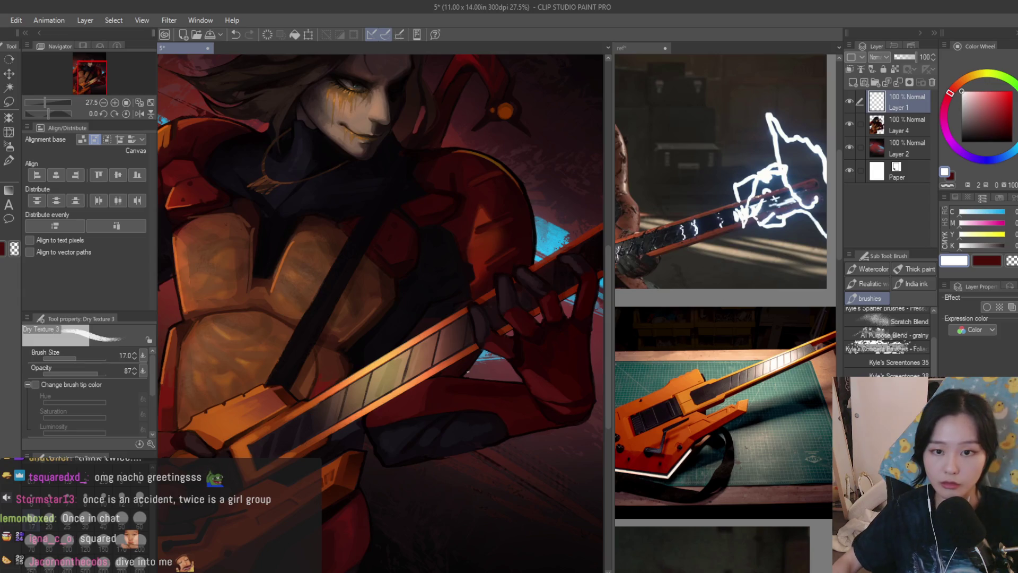
scroll(358, 327, "up", 5)
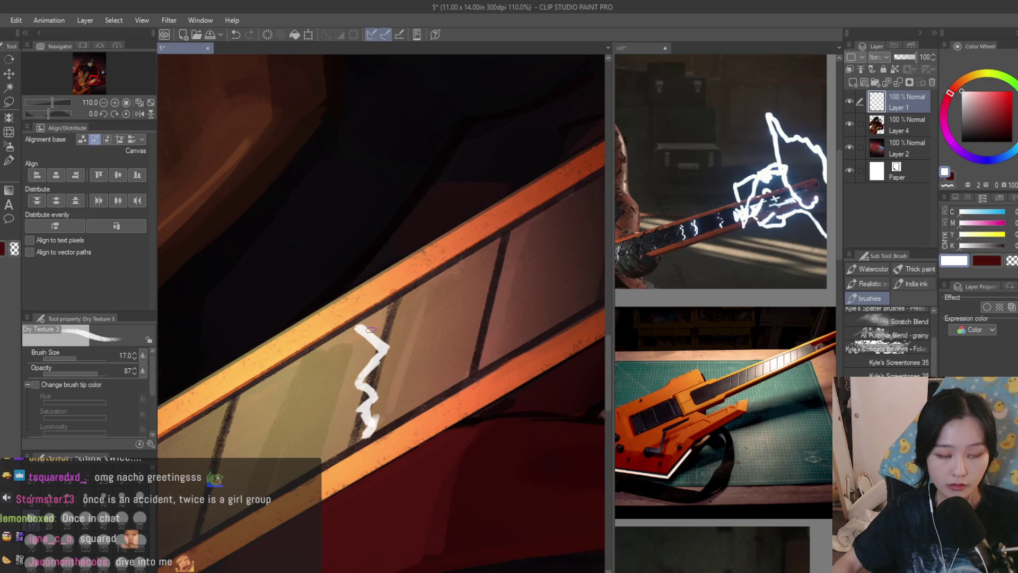
scroll(360, 324, "down", 1)
Draw jagged white lightning strokes along the guitar neck, extending them down the fretboard
mouse_move(406, 294)
left_mouse_down()
mouse_move(425, 323)
mouse_move(438, 272)
left_mouse_up()
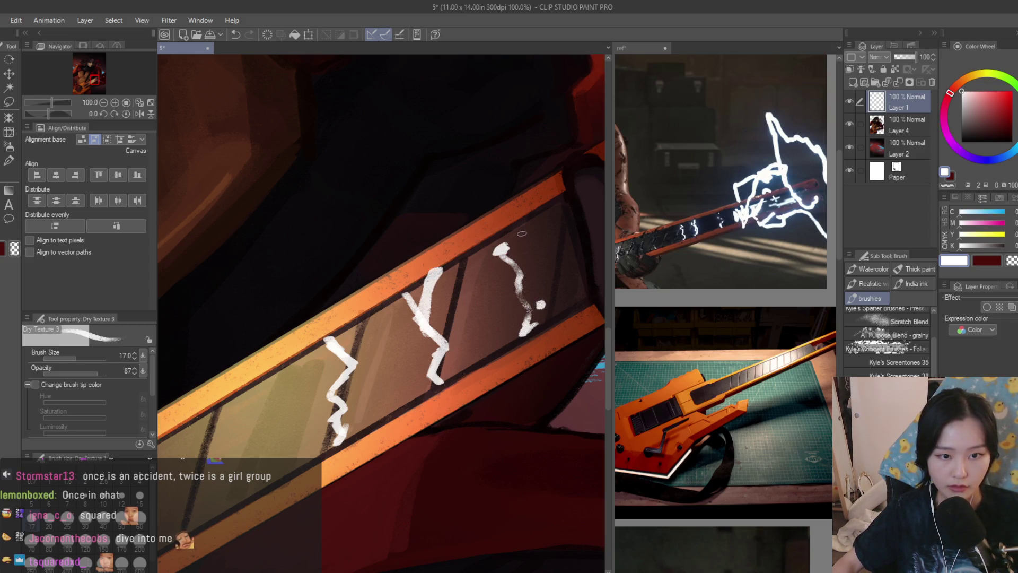
scroll(512, 249, "down", 5)
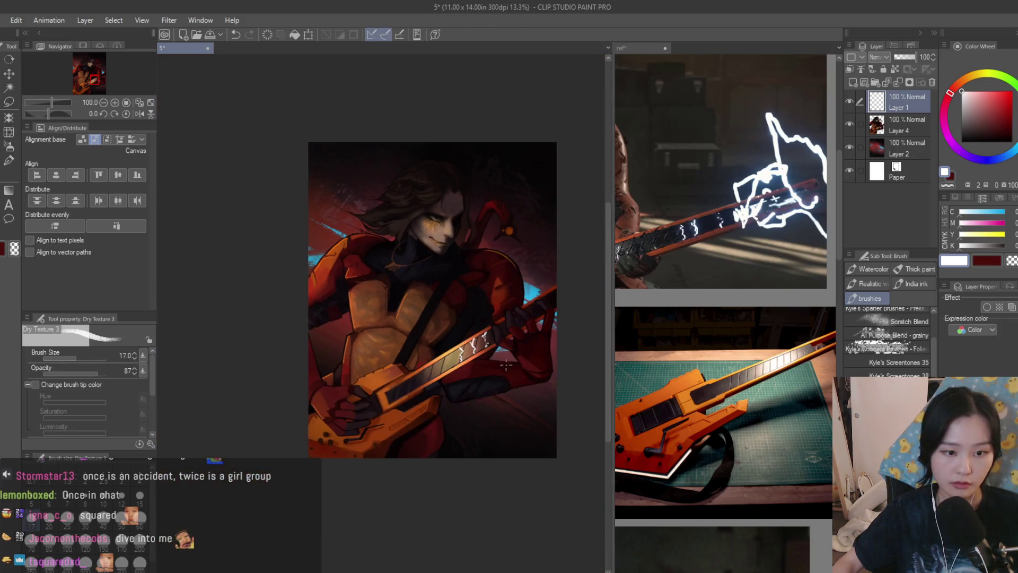
scroll(398, 356, "up", 5)
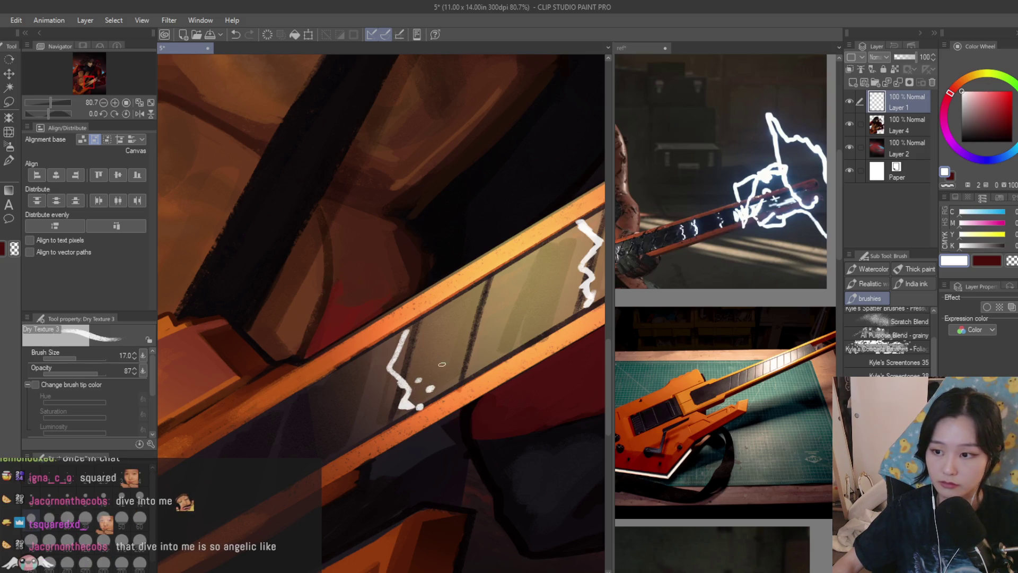
left_click_drag(448, 334, 441, 320)
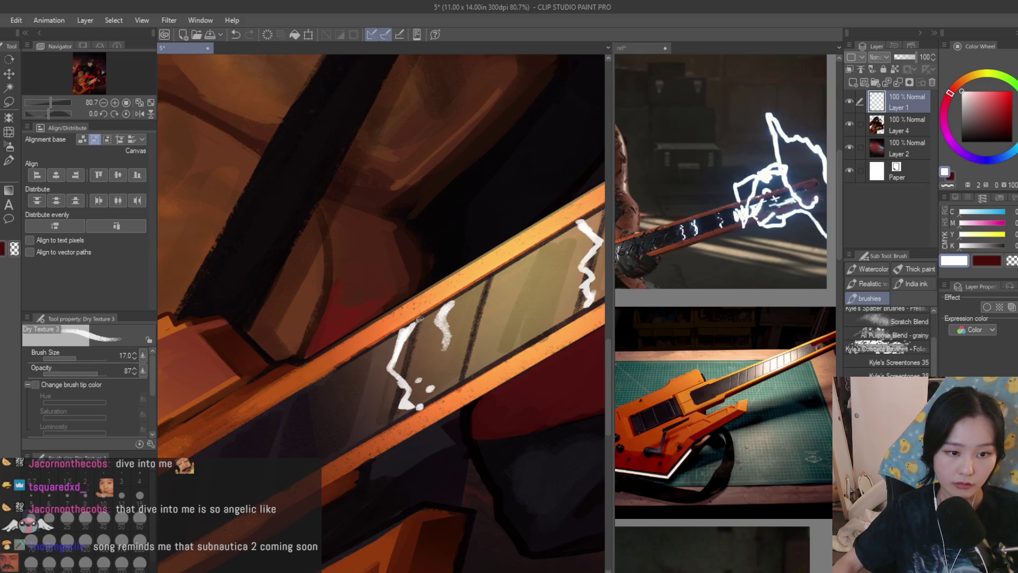
scroll(400, 330, "down", 5)
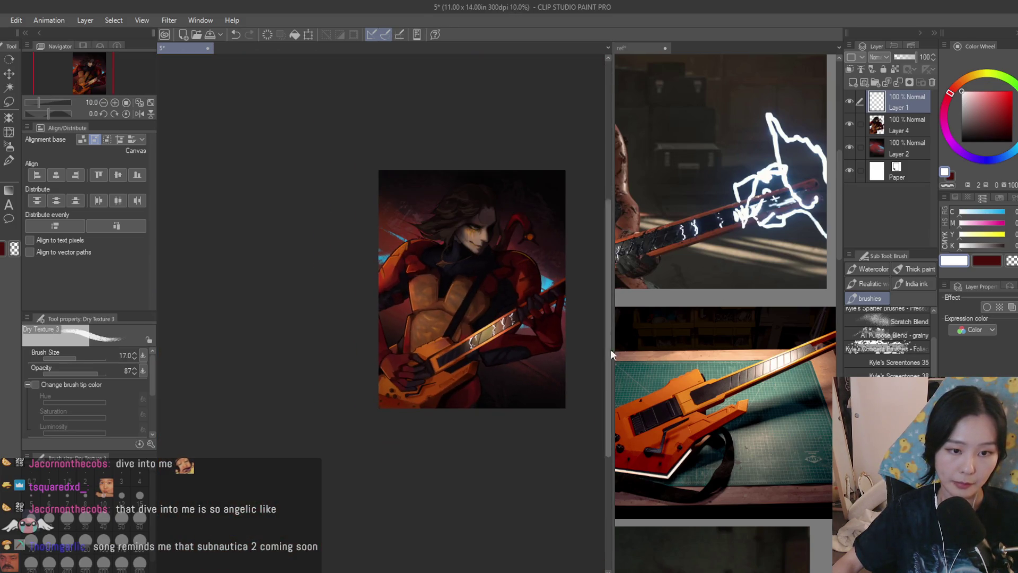
scroll(774, 327, "down", 2)
scroll(775, 327, "up", 3)
scroll(466, 320, "up", 4)
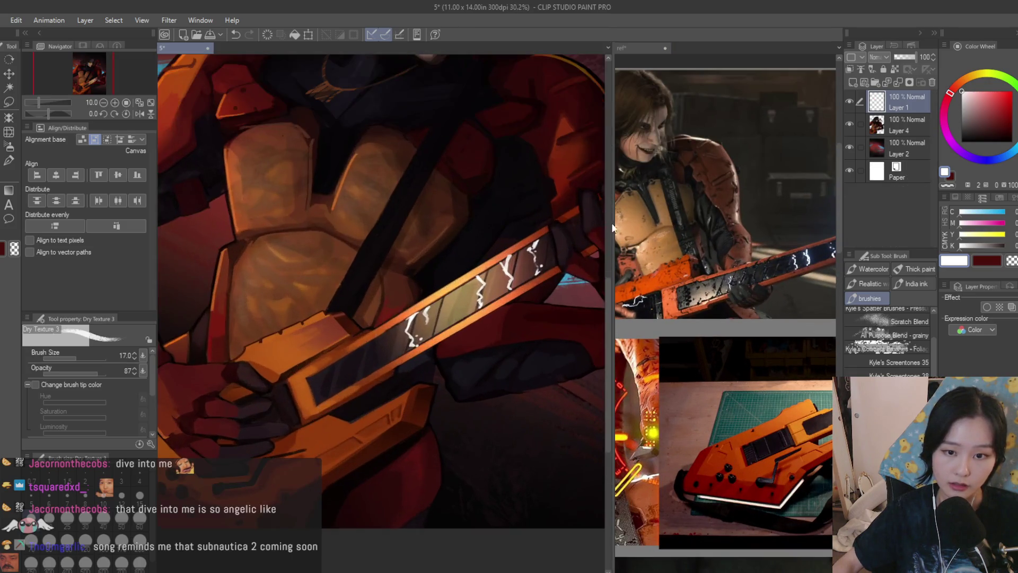
scroll(329, 372, "up", 3)
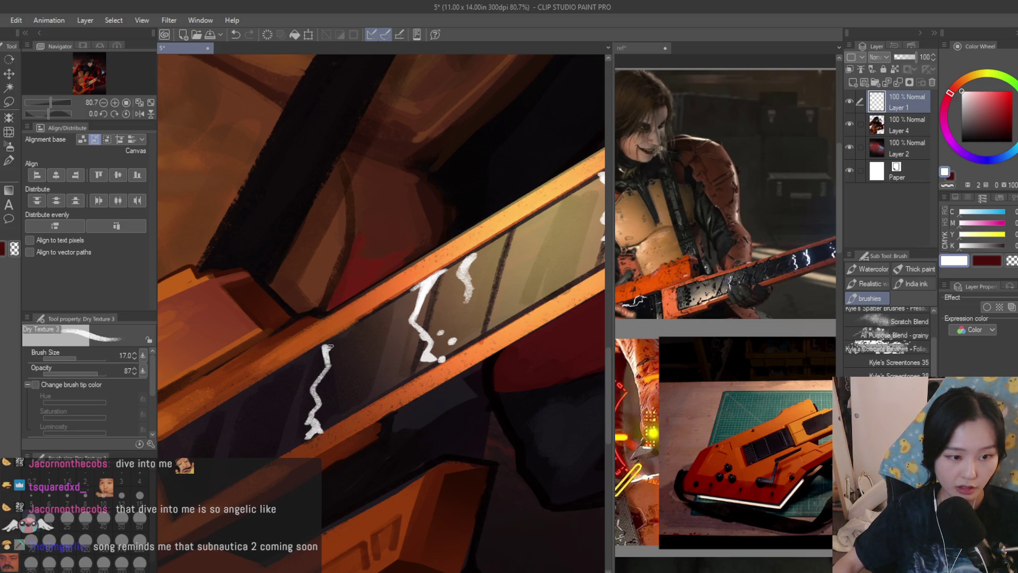
scroll(350, 332, "down", 2)
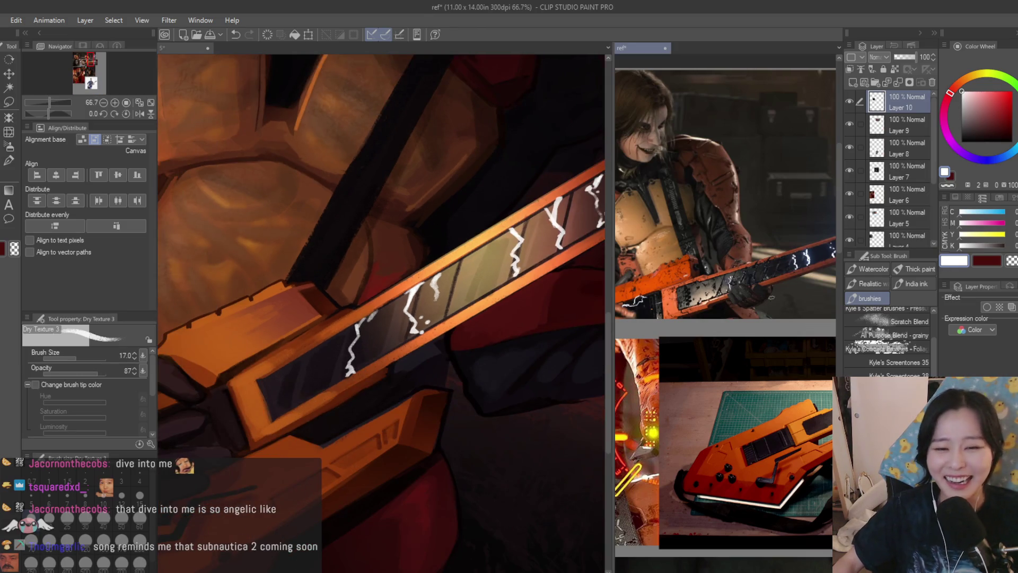
scroll(727, 318, "down", 3)
scroll(663, 335, "up", 8)
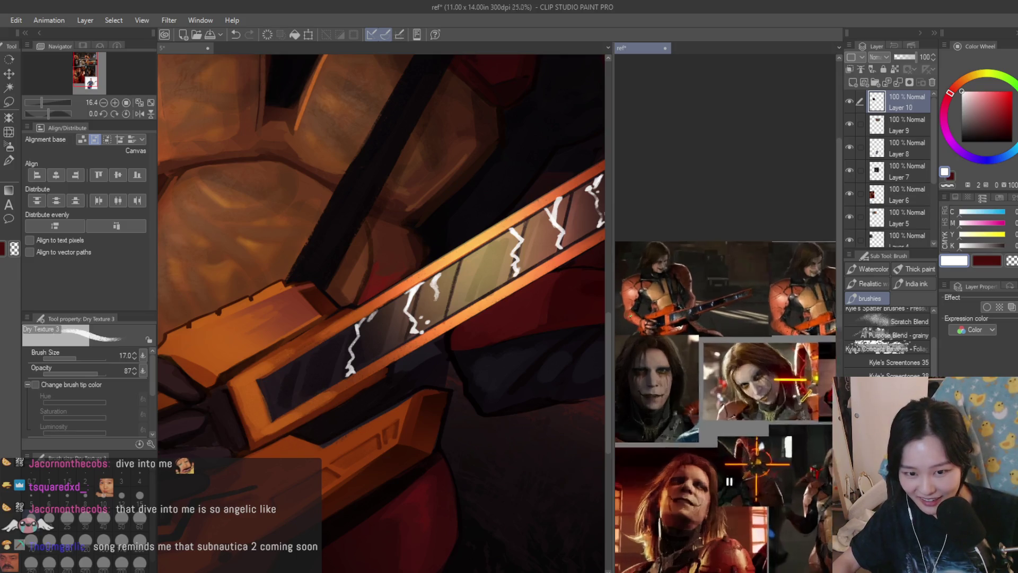
scroll(371, 319, "down", 1)
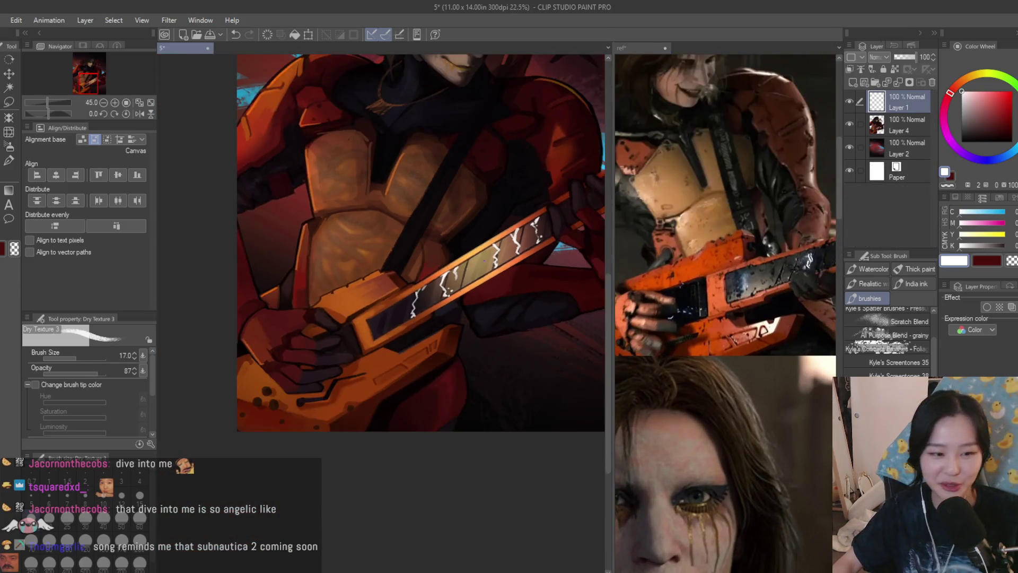
scroll(372, 318, "up", 4)
Paint a white lightning bolt across the gripping hand with a small spark beside it
mouse_move(395, 257)
left_mouse_down()
mouse_move(404, 319)
mouse_move(391, 381)
mouse_move(404, 319)
left_mouse_up()
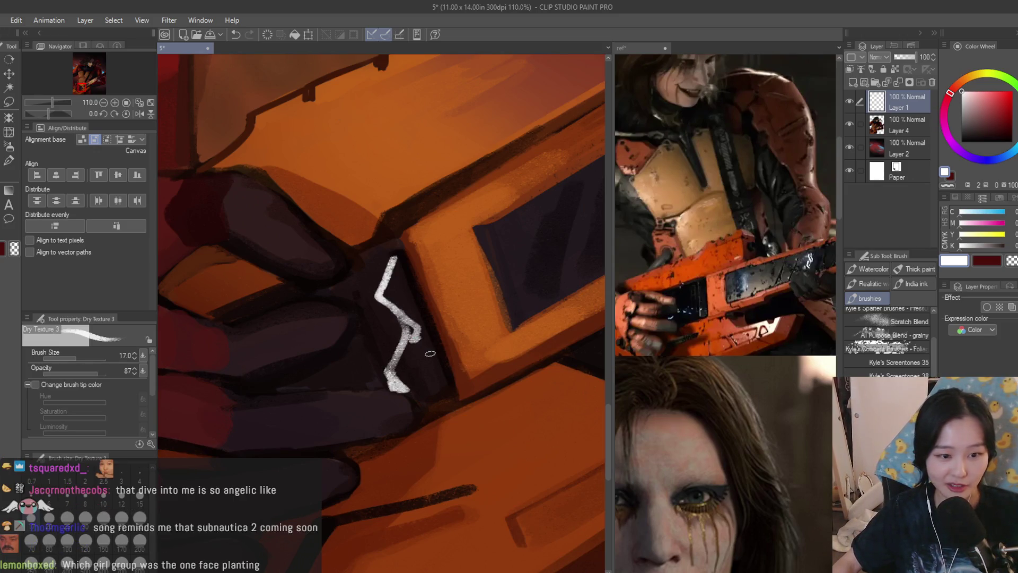
left_click_drag(430, 353, 436, 358)
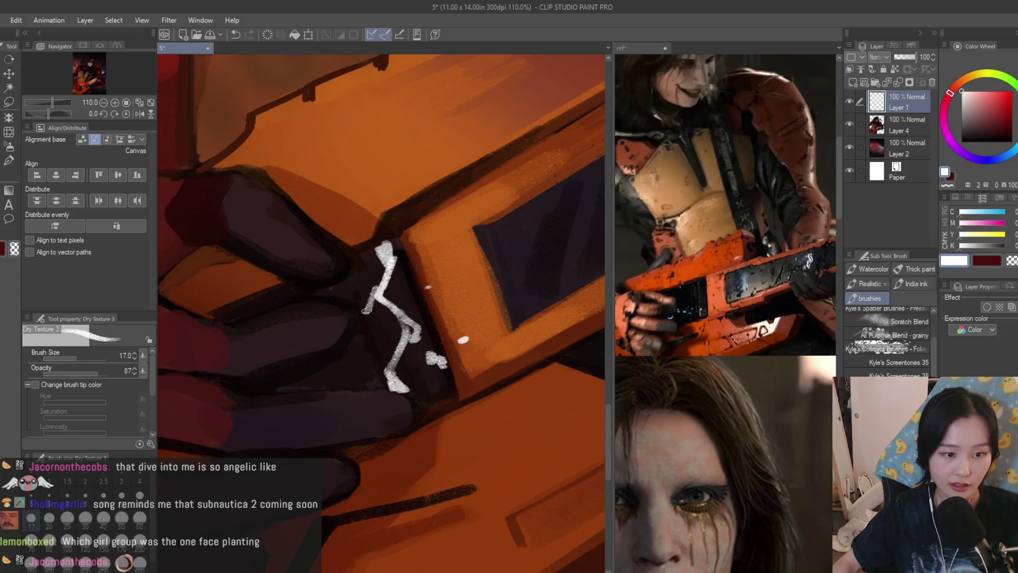
scroll(369, 387, "down", 8)
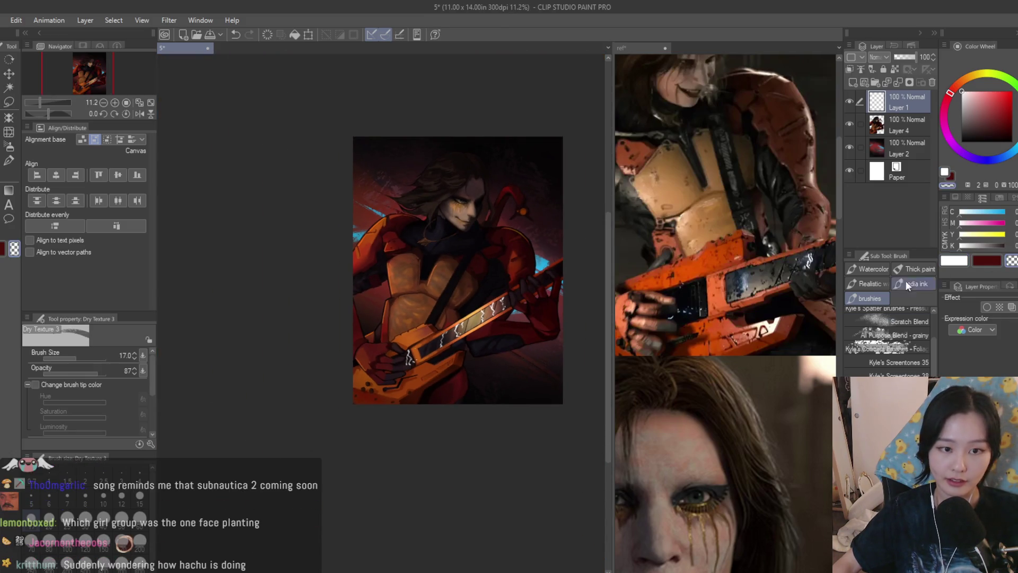
scroll(408, 361, "up", 10)
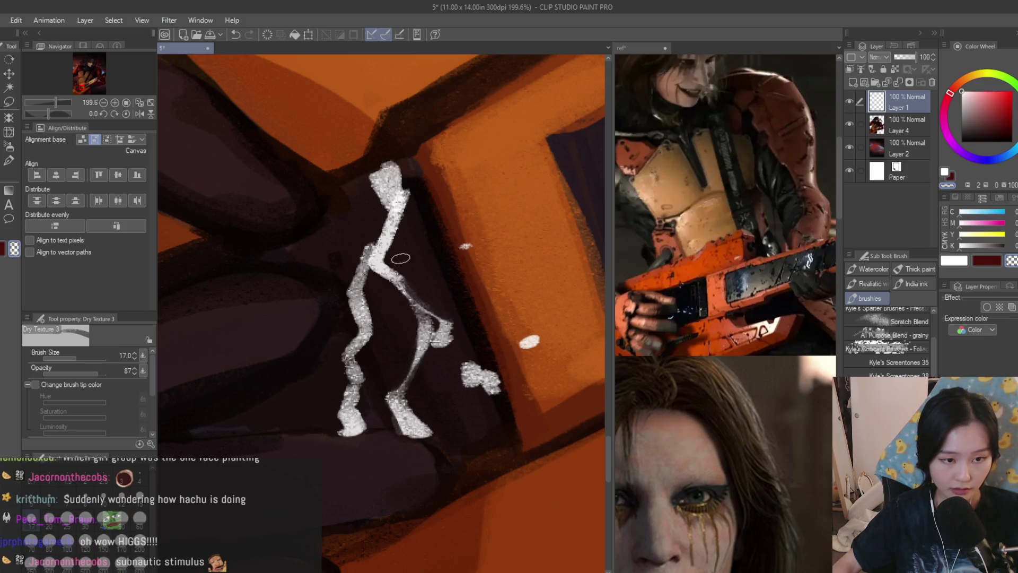
Darken the left edges of the lightning strokes on the hand and guitar neck
left_click_drag(362, 249, 336, 294)
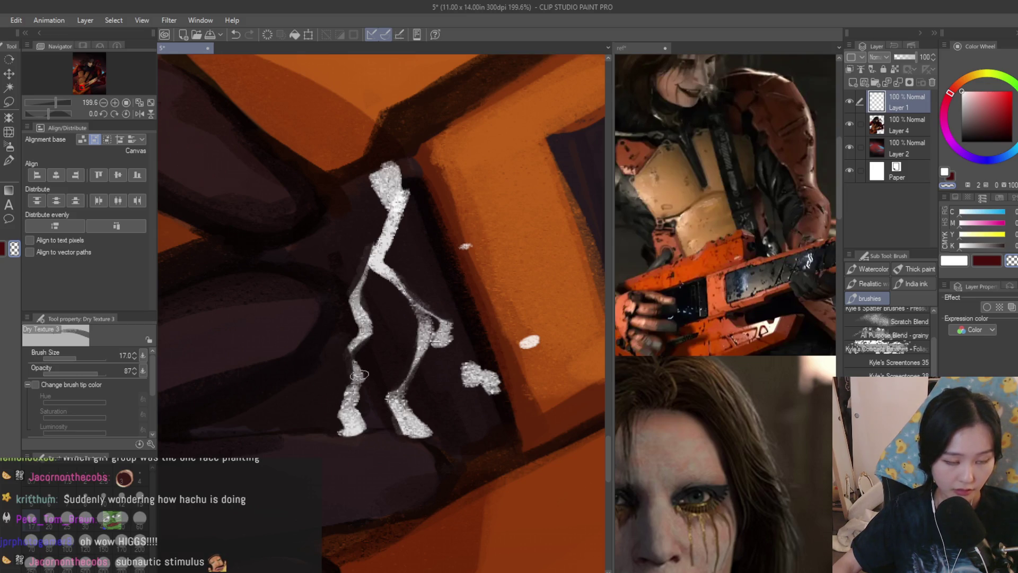
scroll(359, 374, "down", 1)
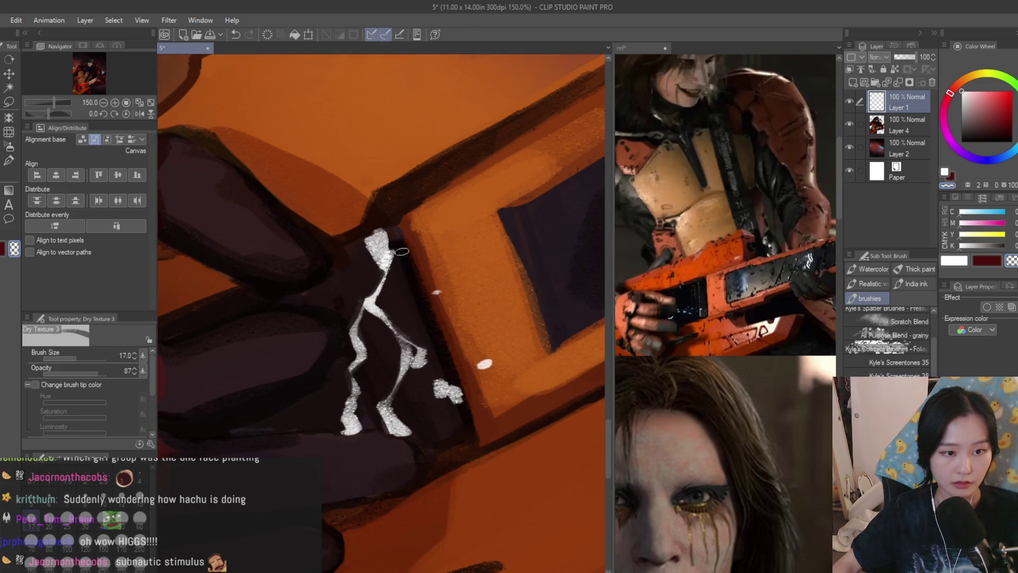
scroll(394, 321, "down", 4)
scroll(440, 374, "up", 4)
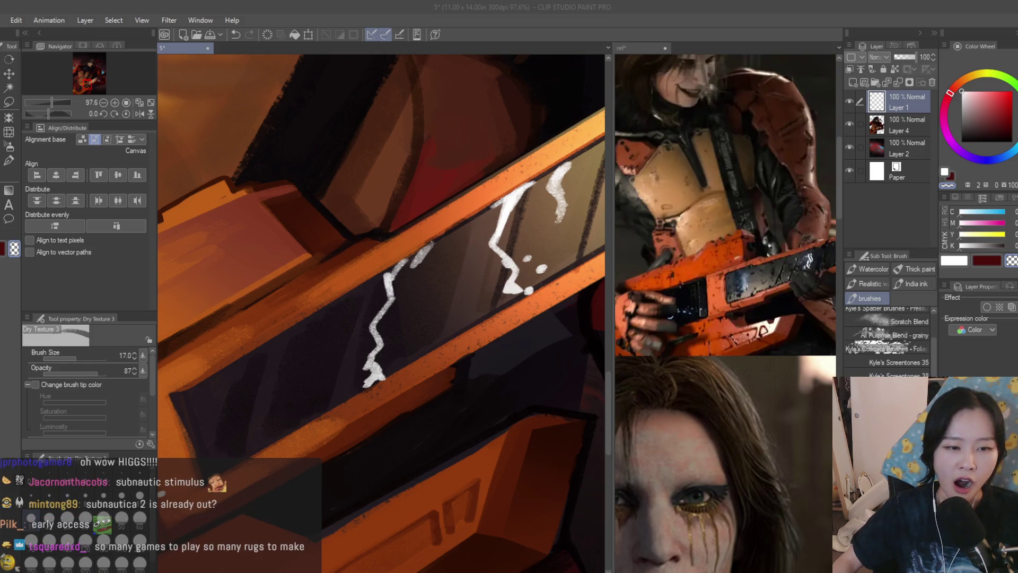
scroll(455, 221, "up", 4)
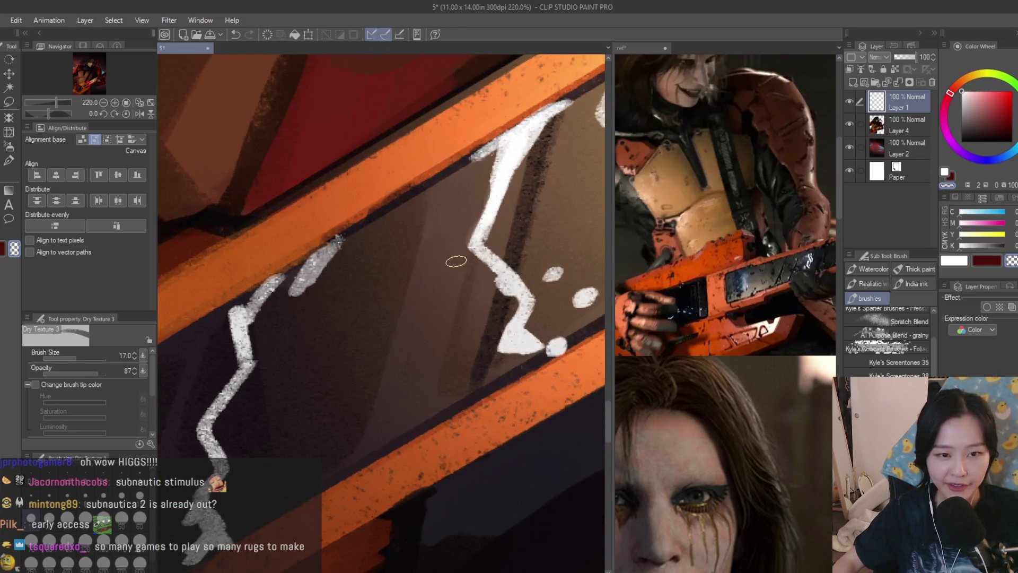
left_click_drag(496, 220, 495, 246)
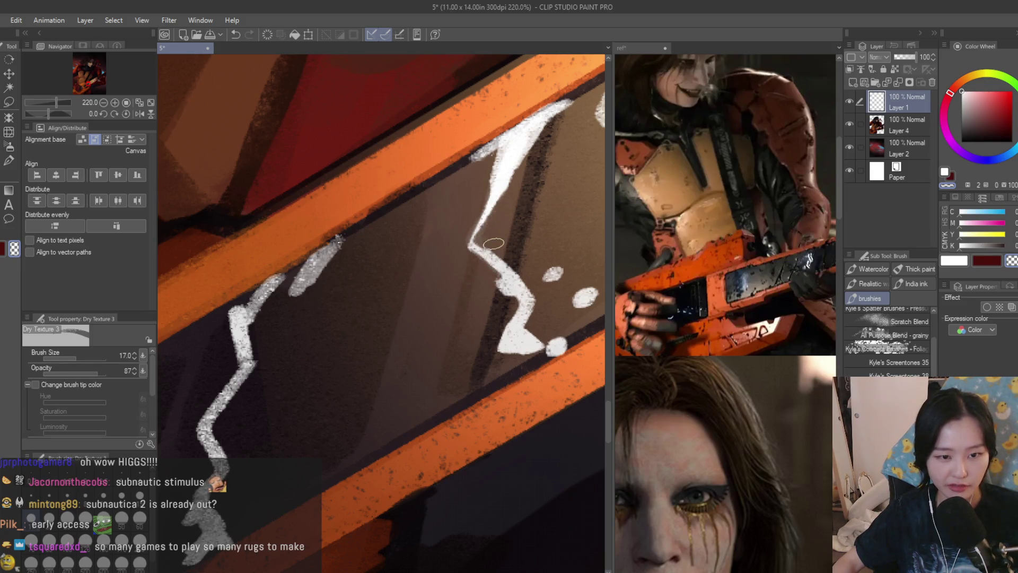
scroll(493, 244, "down", 4)
scroll(388, 358, "up", 3)
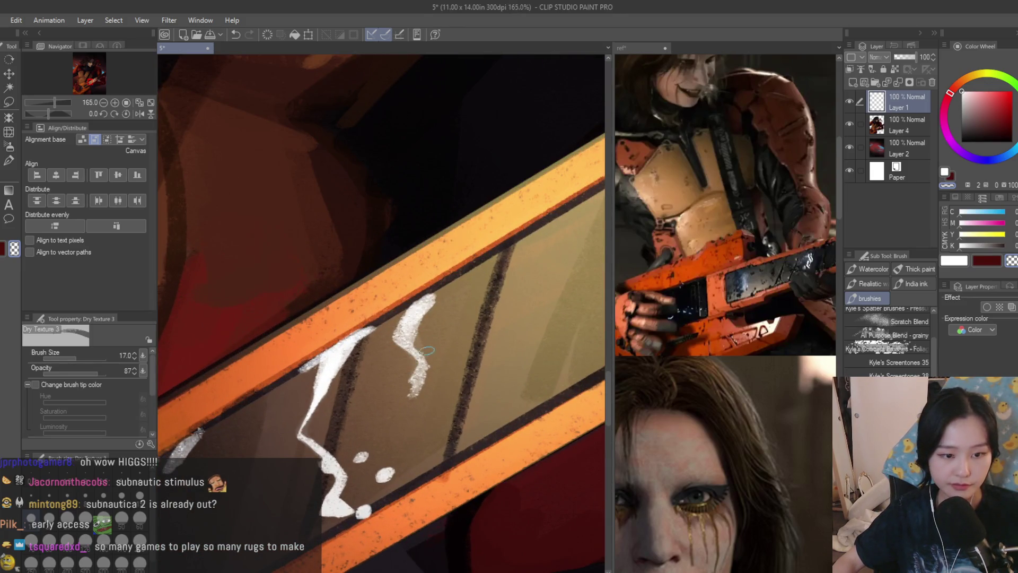
scroll(429, 350, "down", 3)
scroll(411, 390, "up", 3)
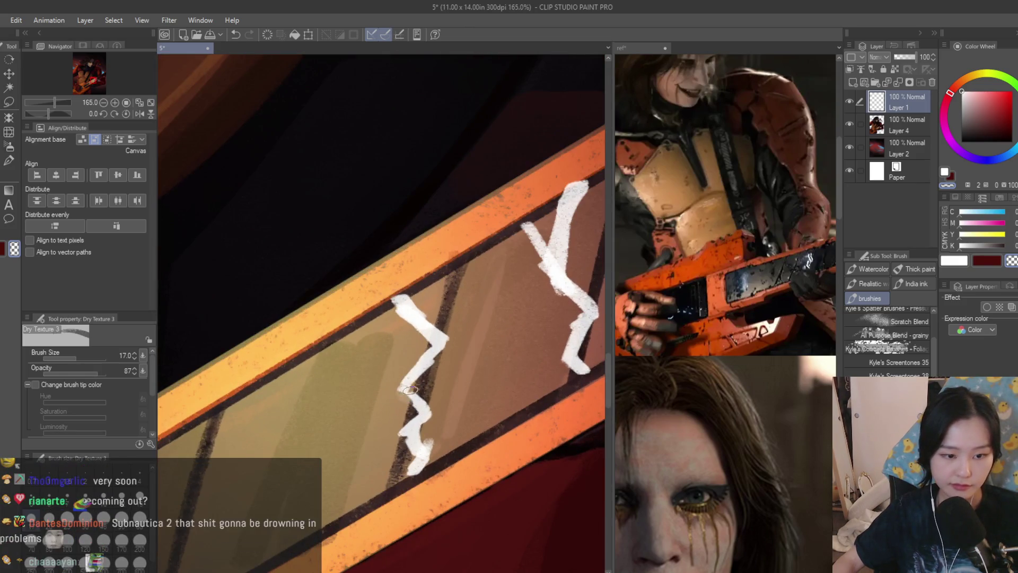
left_click_drag(417, 393, 412, 407)
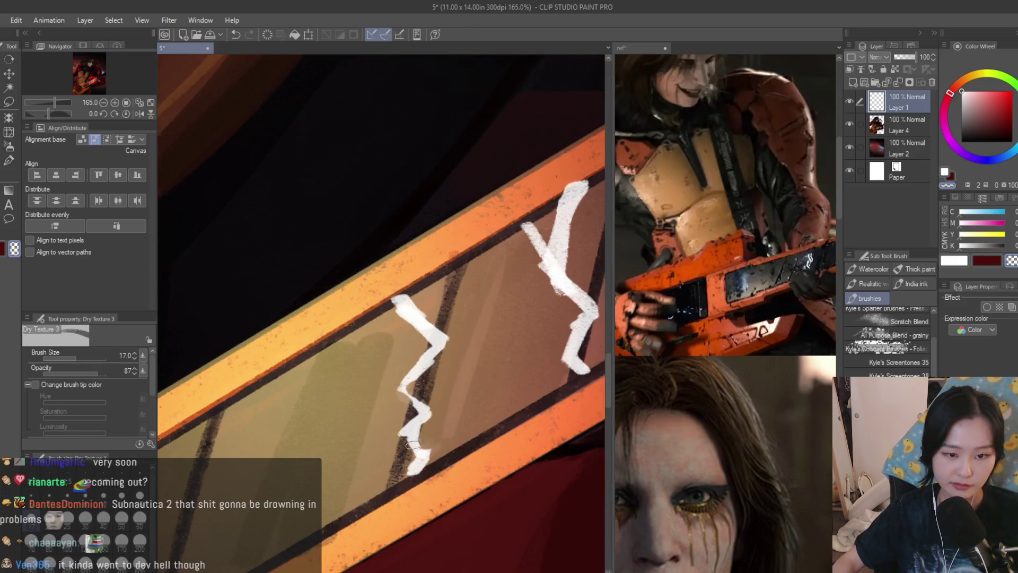
Review the lightning zoomed out, then sketch a thin white arc looping over the gripping hand
scroll(442, 352, "down", 1)
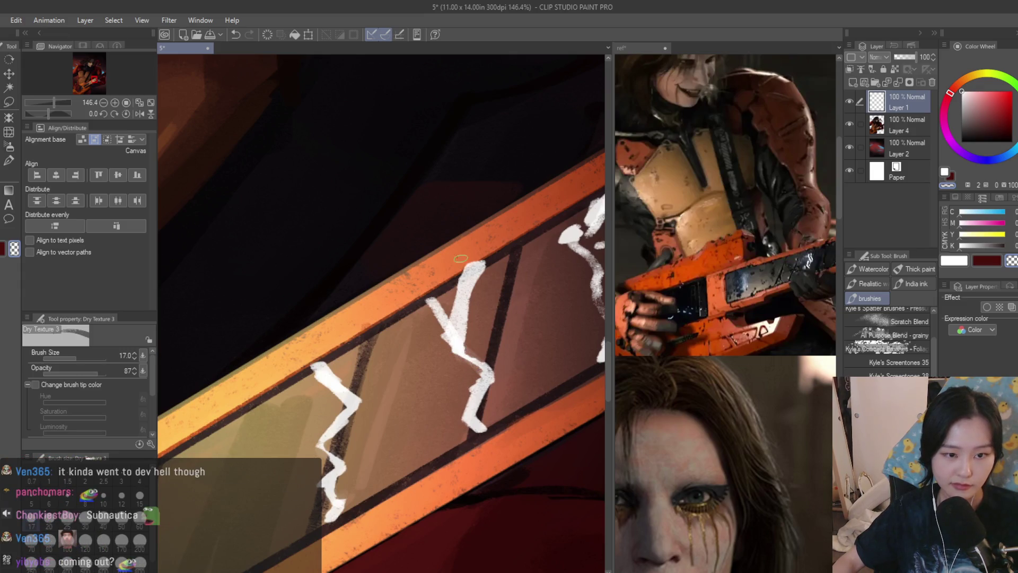
scroll(389, 348, "down", 3)
scroll(389, 348, "up", 3)
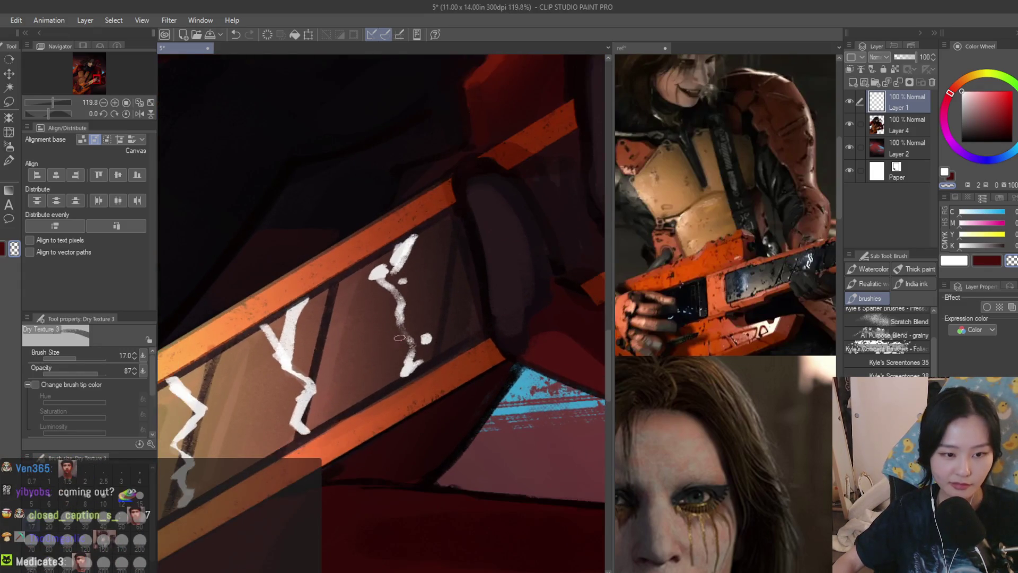
scroll(367, 275, "down", 8)
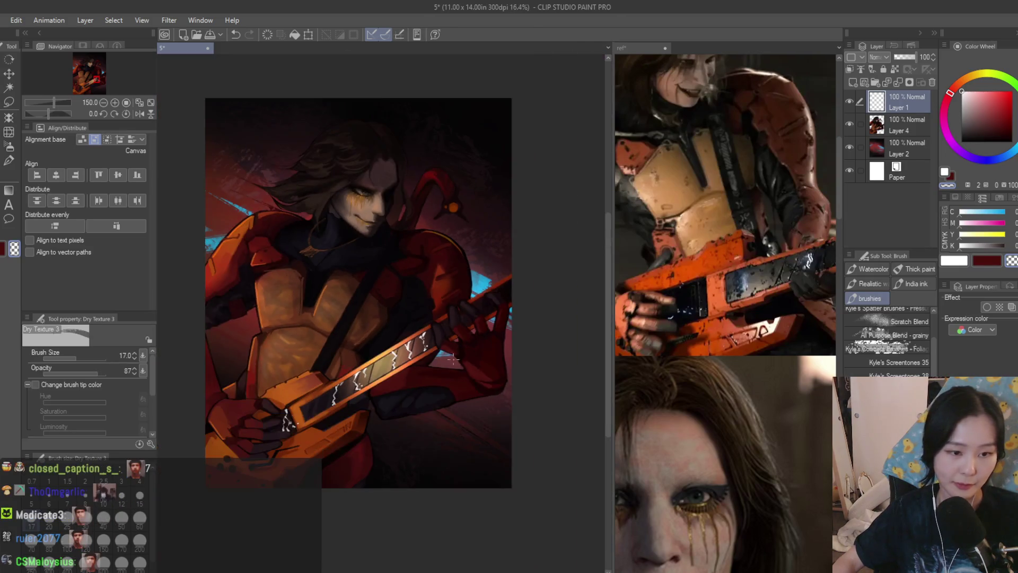
scroll(644, 345, "down", 6)
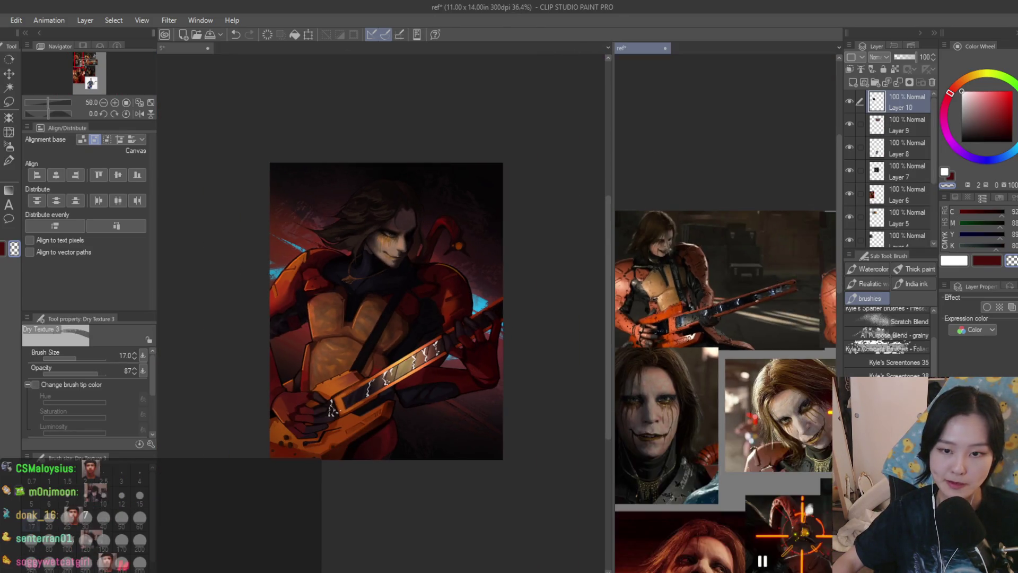
scroll(655, 279, "up", 4)
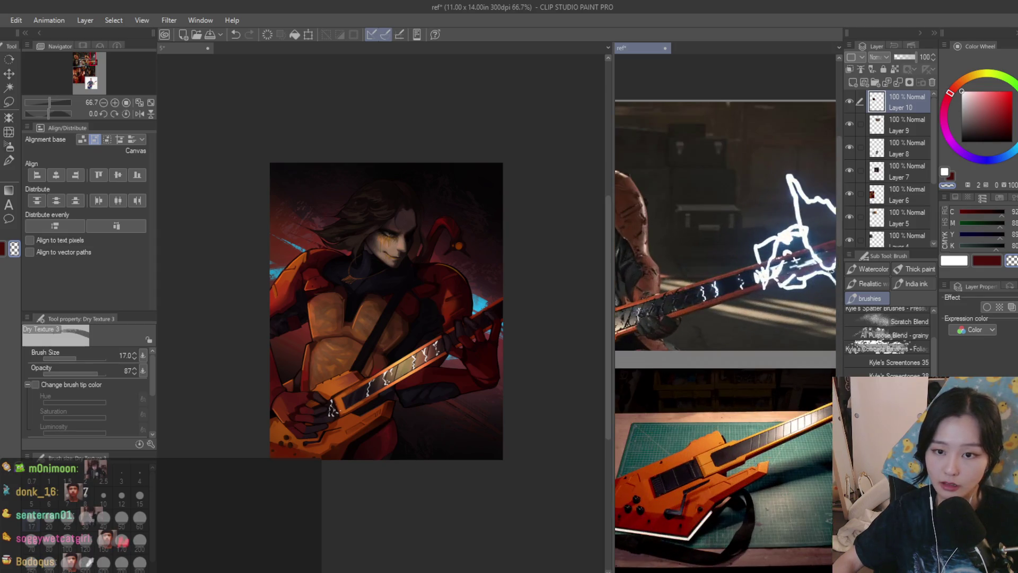
scroll(739, 430, "down", 3)
scroll(740, 429, "up", 2)
scroll(591, 272, "up", 4)
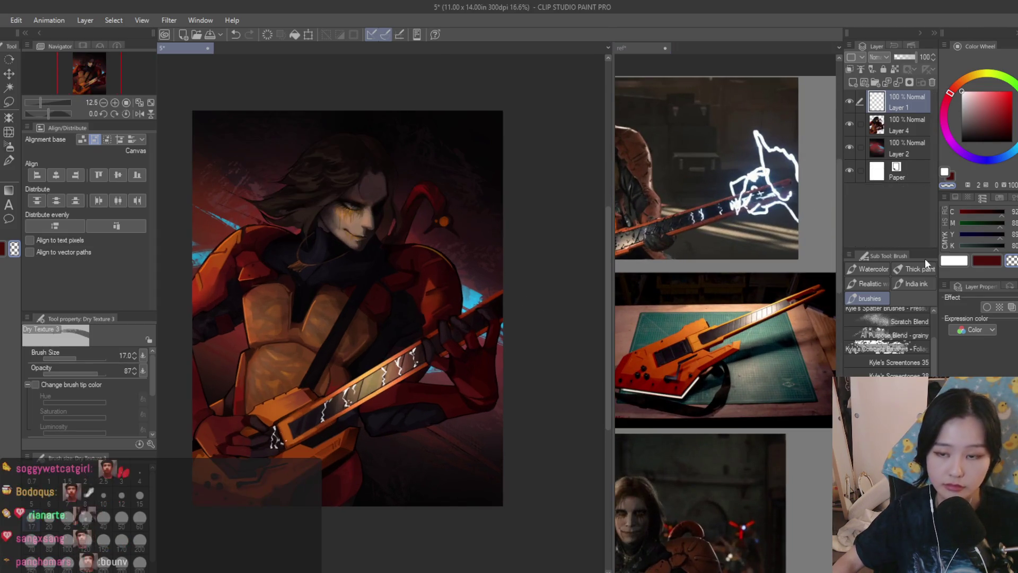
scroll(529, 323, "up", 3)
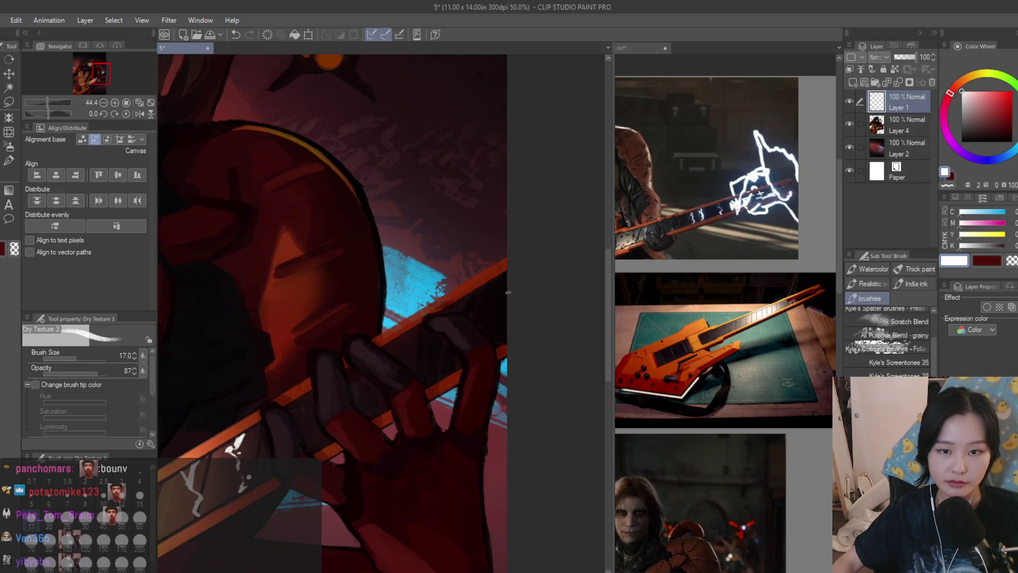
left_click_drag(514, 283, 279, 233)
Undo the unwanted loop stroke, then draw a small white lightning V over the hand, hooking up-right
scroll(438, 393, "down", 4)
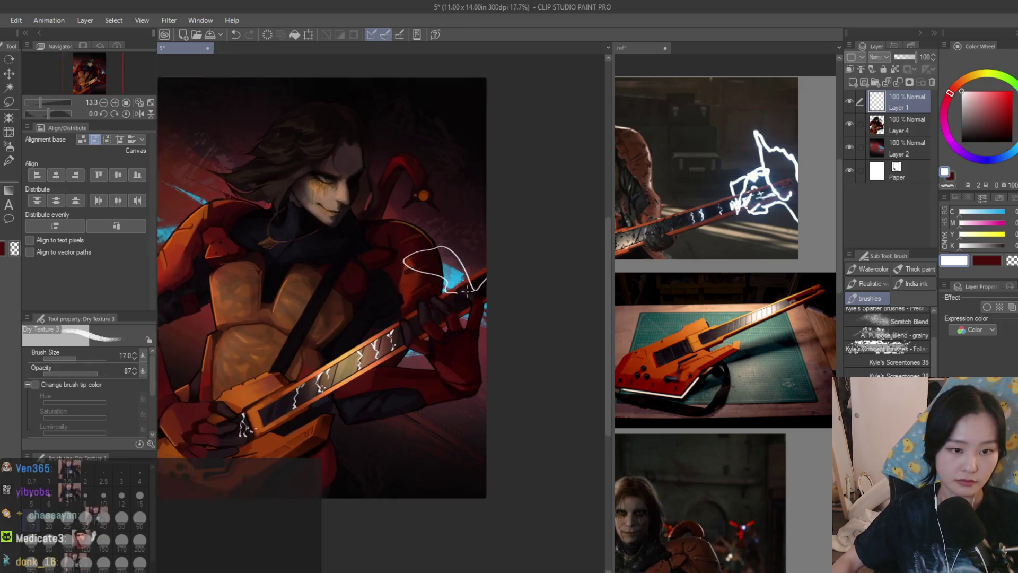
key("ctrl+z")
scroll(440, 340, "up", 7)
mouse_move(416, 314)
left_mouse_down()
mouse_move(453, 324)
mouse_move(424, 297)
mouse_move(488, 227)
left_mouse_up()
scroll(486, 258, "down", 1)
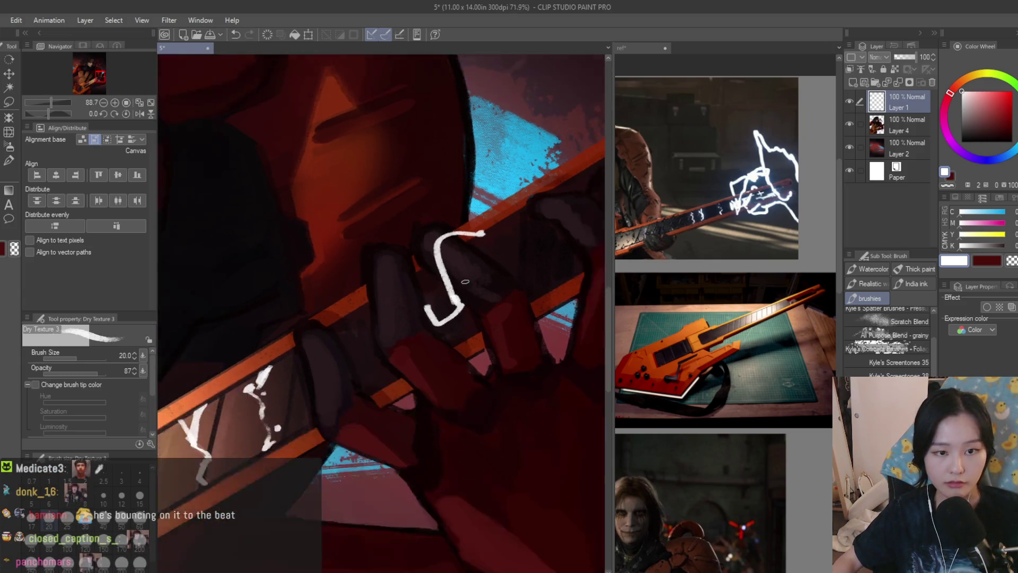
scroll(486, 259, "up", 1)
mouse_move(465, 275)
left_mouse_down()
mouse_move(493, 251)
mouse_move(472, 295)
mouse_move(467, 96)
mouse_move(493, 122)
mouse_move(509, 180)
mouse_move(500, 173)
mouse_move(490, 258)
left_mouse_up()
Add a short upward stroke from the loop and a wavy bolt running down past the hand and upward
scroll(485, 188, "up", 1)
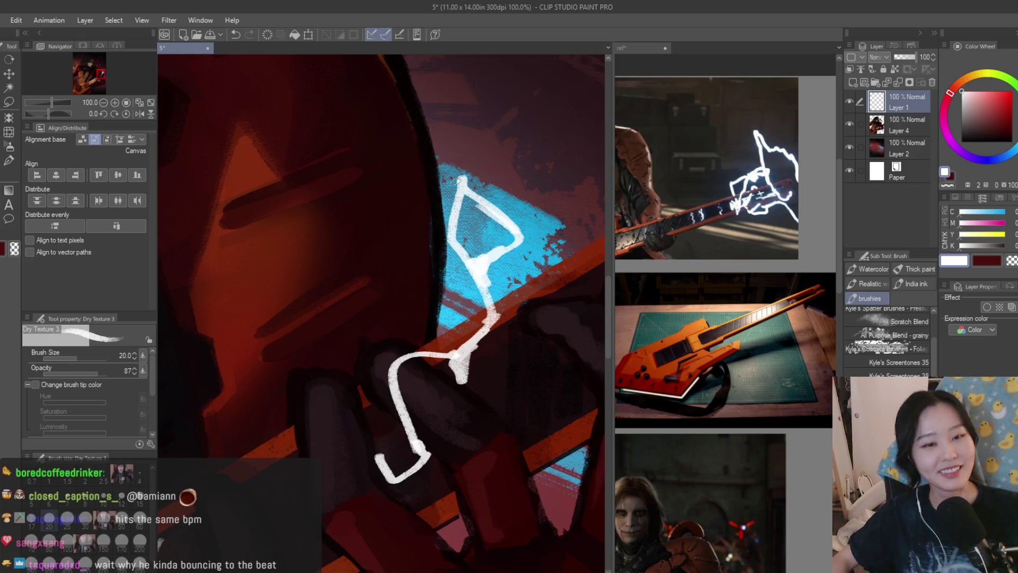
scroll(457, 181, "down", 1)
left_click_drag(459, 197, 458, 160)
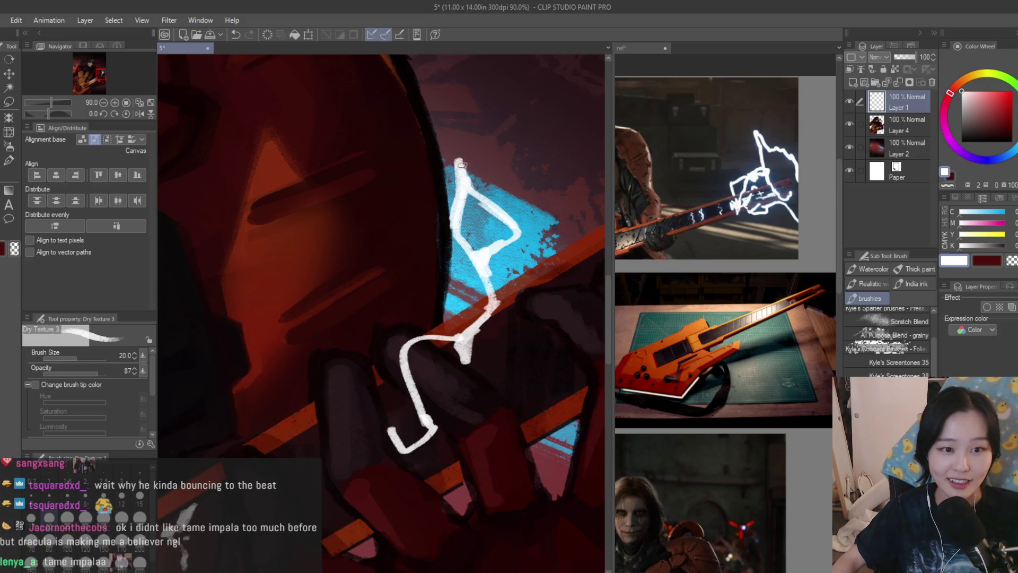
scroll(516, 232, "down", 2)
mouse_move(525, 240)
left_mouse_down()
mouse_move(527, 305)
mouse_move(585, 396)
left_mouse_up()
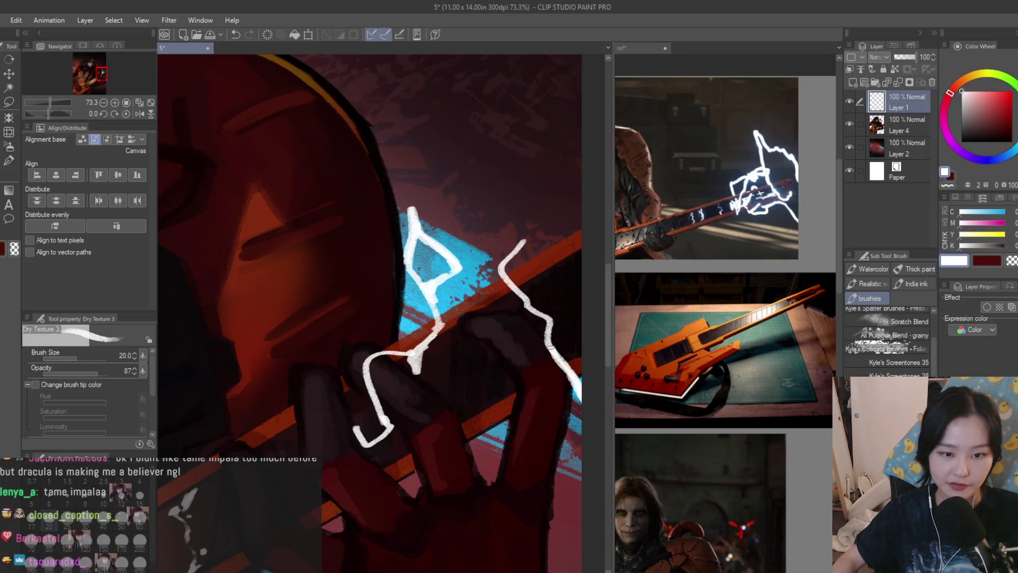
left_click_drag(535, 238, 485, 132)
Draw a zigzag lightning arc across the fingers continuing down past the hand
scroll(521, 312, "down", 5)
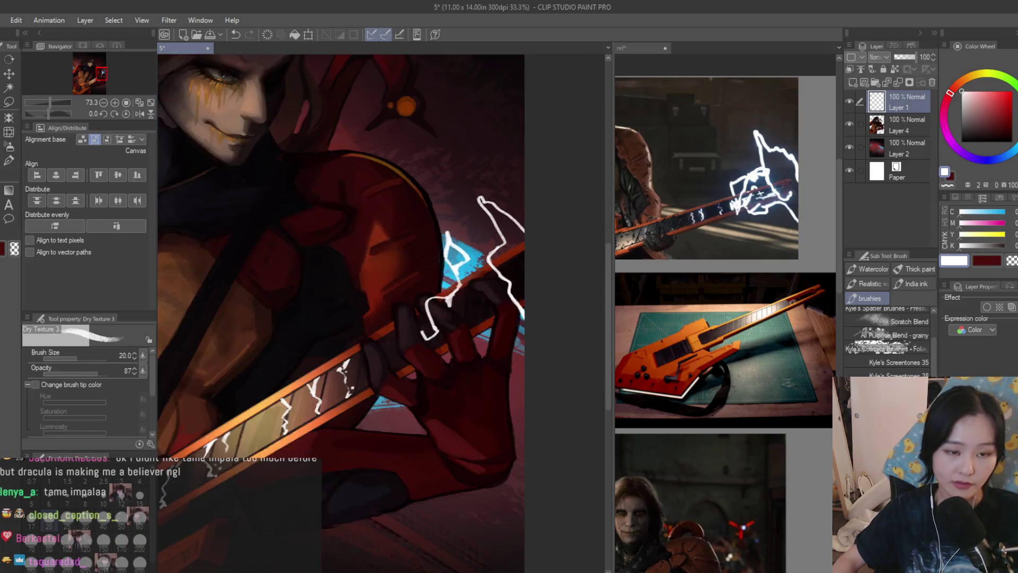
scroll(525, 322, "up", 5)
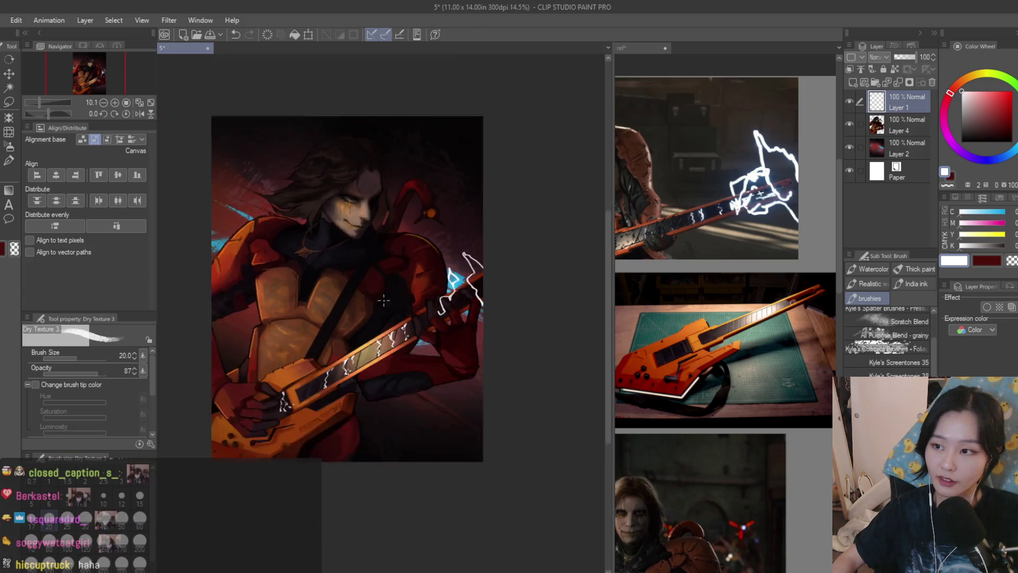
scroll(479, 354, "up", 5)
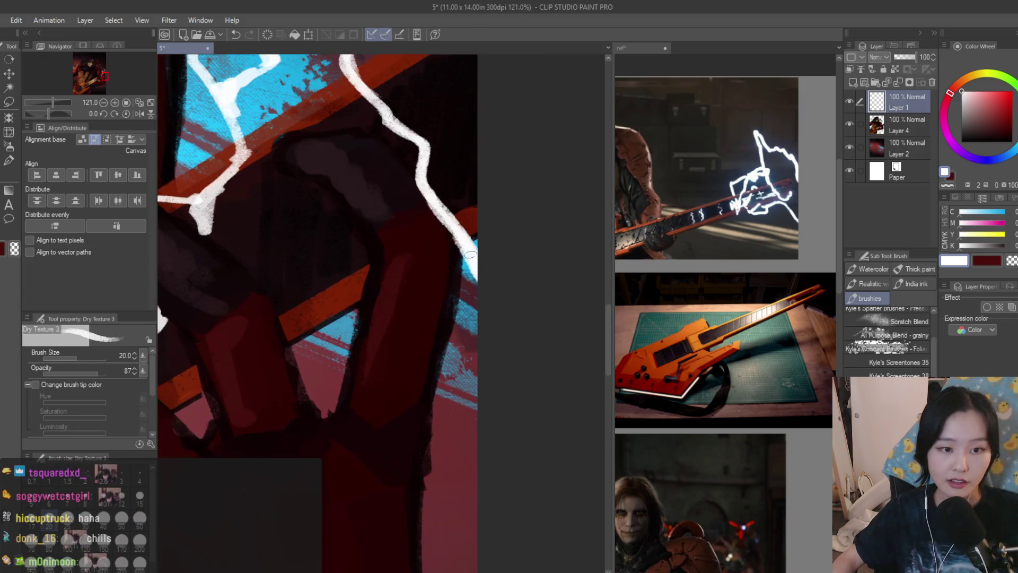
mouse_move(427, 333)
left_mouse_down()
mouse_move(403, 317)
mouse_move(309, 380)
left_mouse_up()
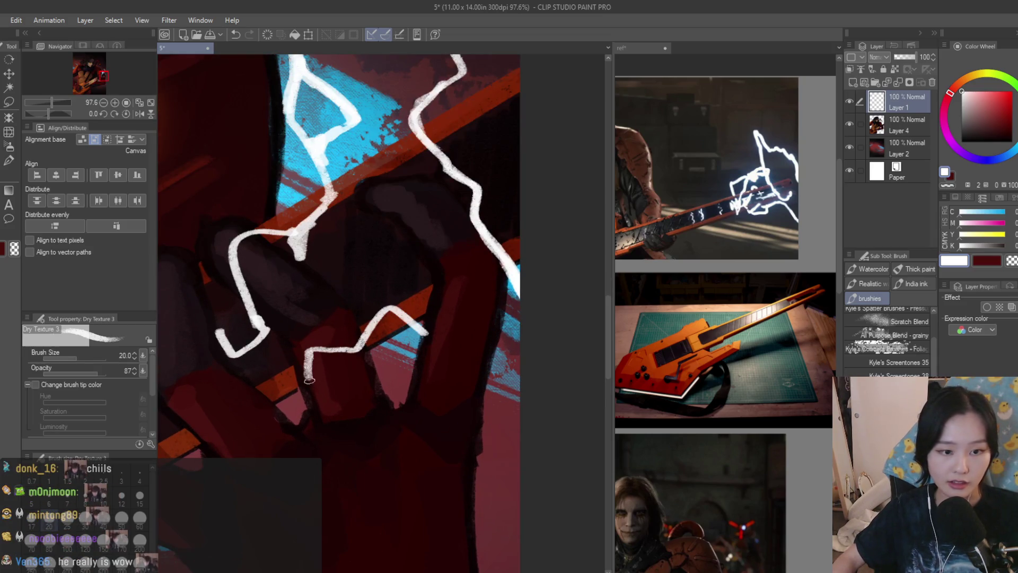
left_click_drag(434, 355, 510, 530)
Paint white lightning across the knuckles, curling up and to the left
scroll(526, 545, "down", 5)
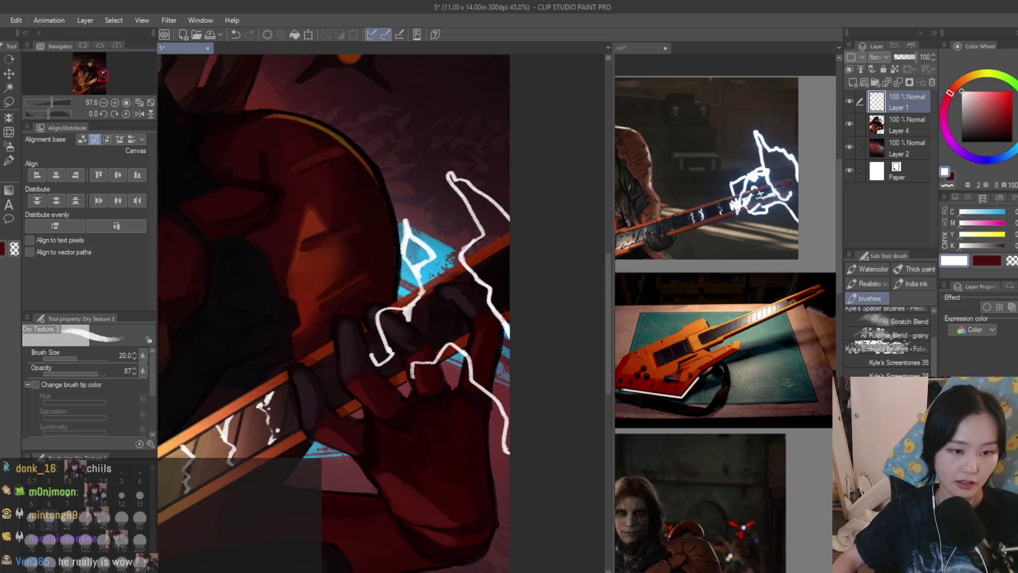
scroll(445, 328, "up", 3)
scroll(445, 328, "up", 3)
mouse_move(480, 249)
left_mouse_down()
mouse_move(305, 186)
mouse_move(324, 169)
left_mouse_up()
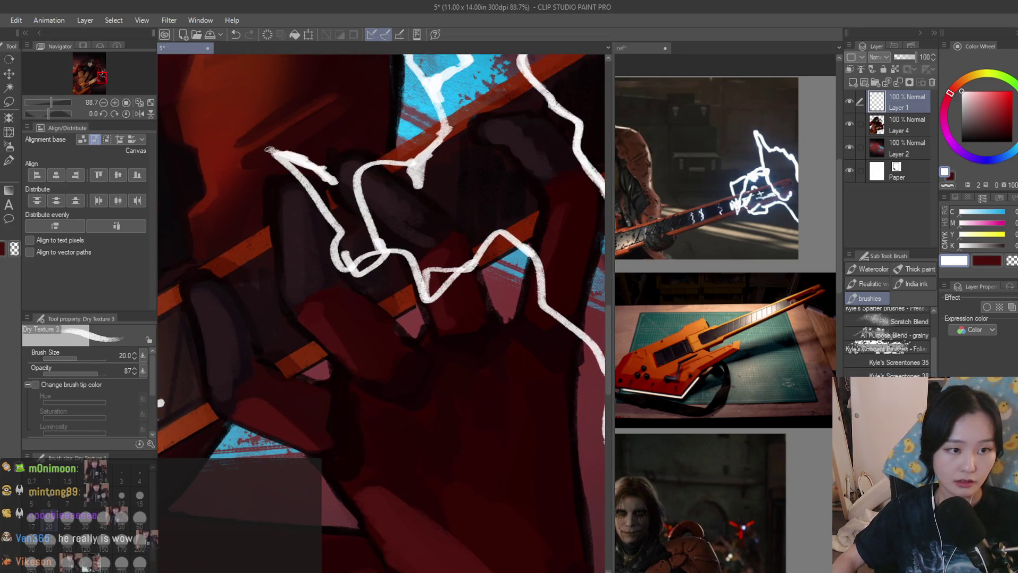
left_click_drag(161, 403, 256, 419)
left_click_drag(331, 335, 371, 374)
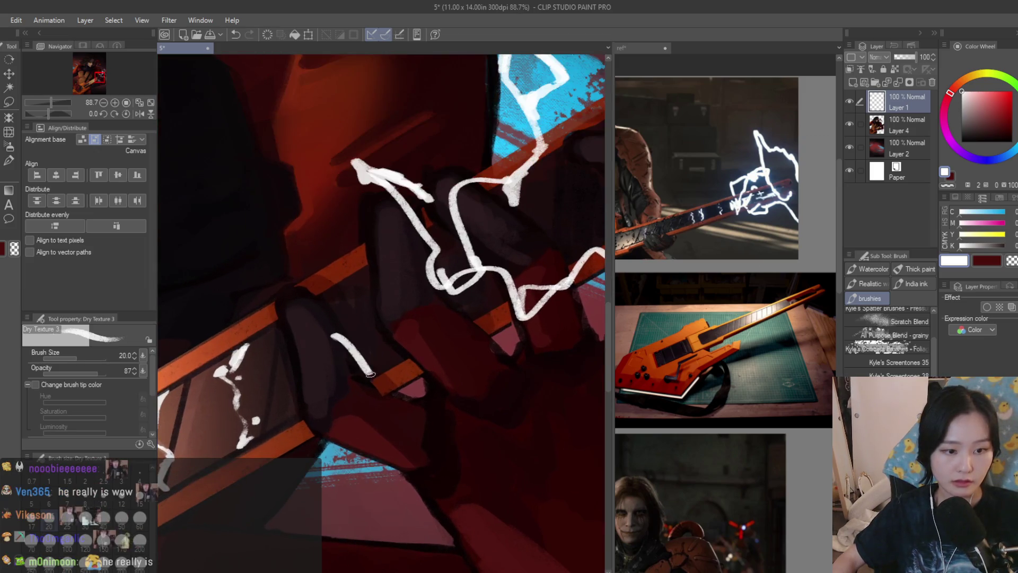
mouse_move(312, 283)
left_mouse_down()
mouse_move(366, 263)
mouse_move(355, 245)
left_mouse_up()
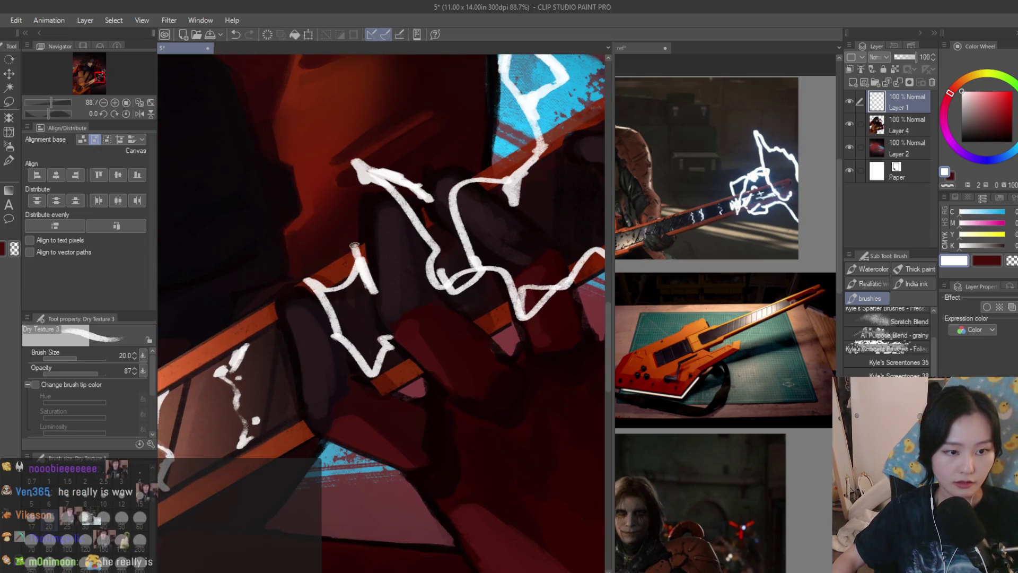
left_click_drag(291, 264, 270, 221)
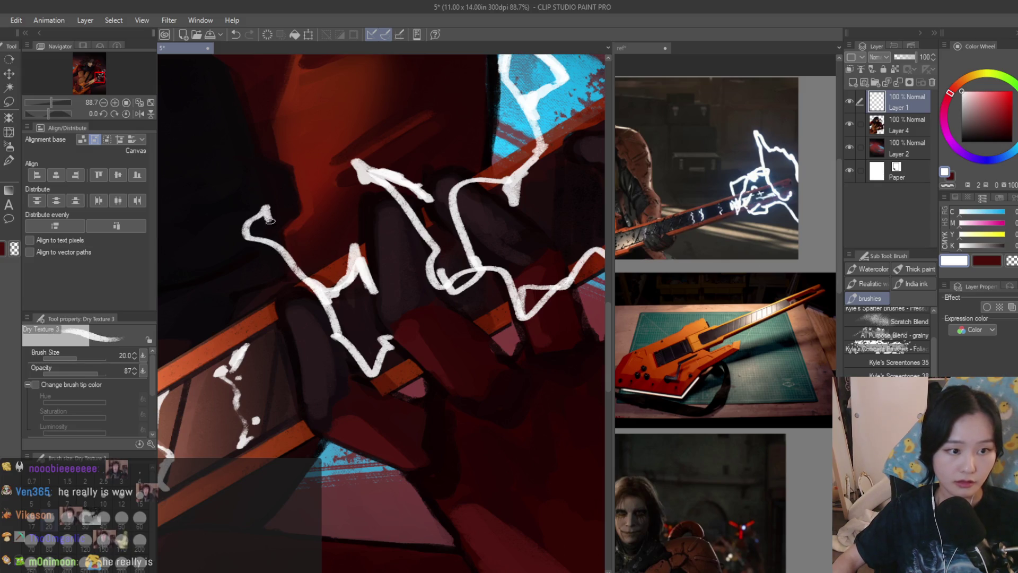
Add large bolts from the guitar neck down through the hand and rework the upper lightning line
scroll(328, 288, "down", 5)
scroll(529, 310, "up", 4)
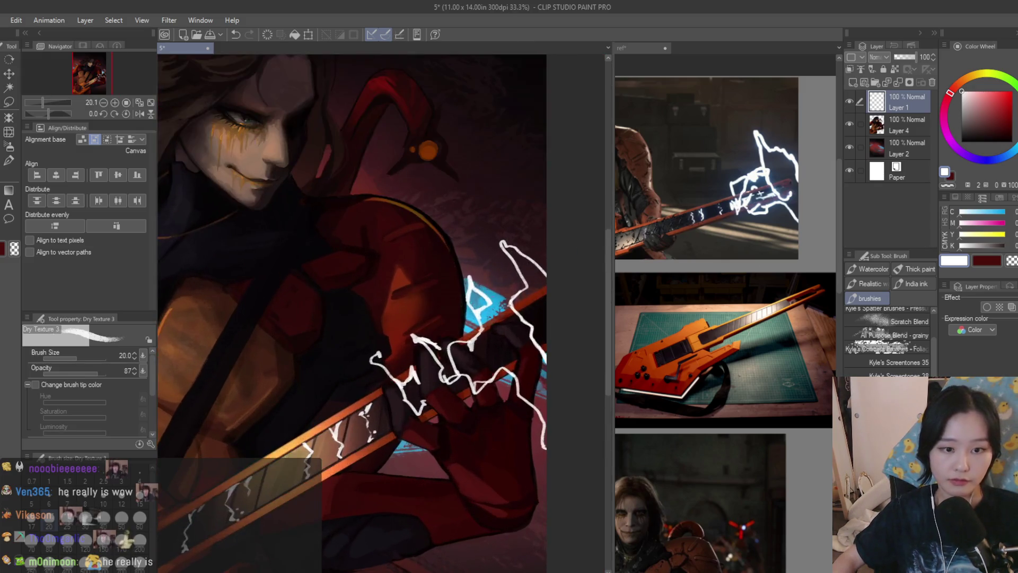
mouse_move(529, 311)
left_mouse_down()
mouse_move(382, 189)
mouse_move(464, 361)
left_mouse_up()
scroll(519, 259, "up", 2)
left_click_drag(390, 197, 513, 320)
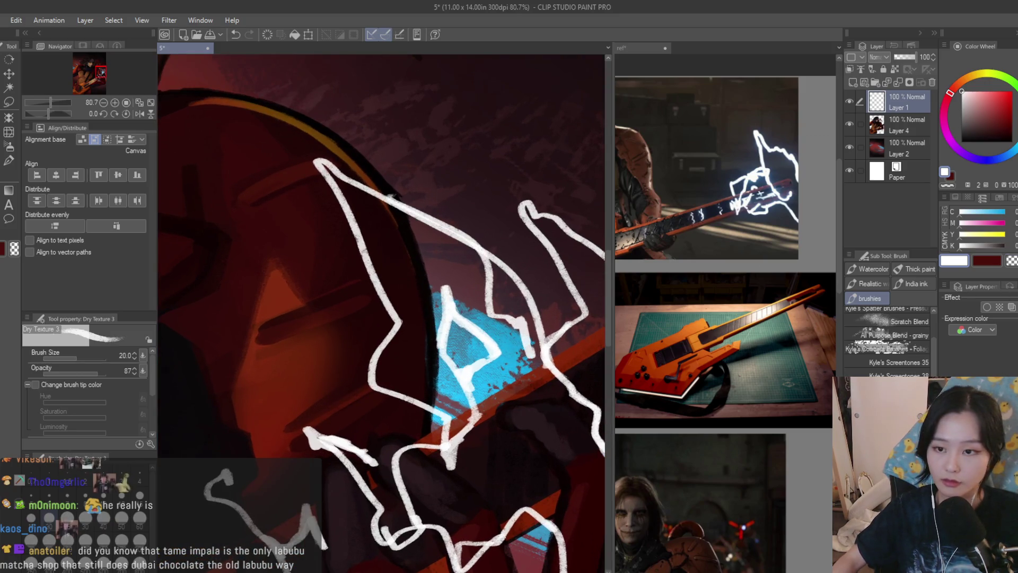
scroll(544, 232, "up", 2)
left_click_drag(470, 259, 514, 315)
Sketch a white lightning stroke near the hand, undoing and redrawing it more carefully
scroll(568, 253, "down", 1)
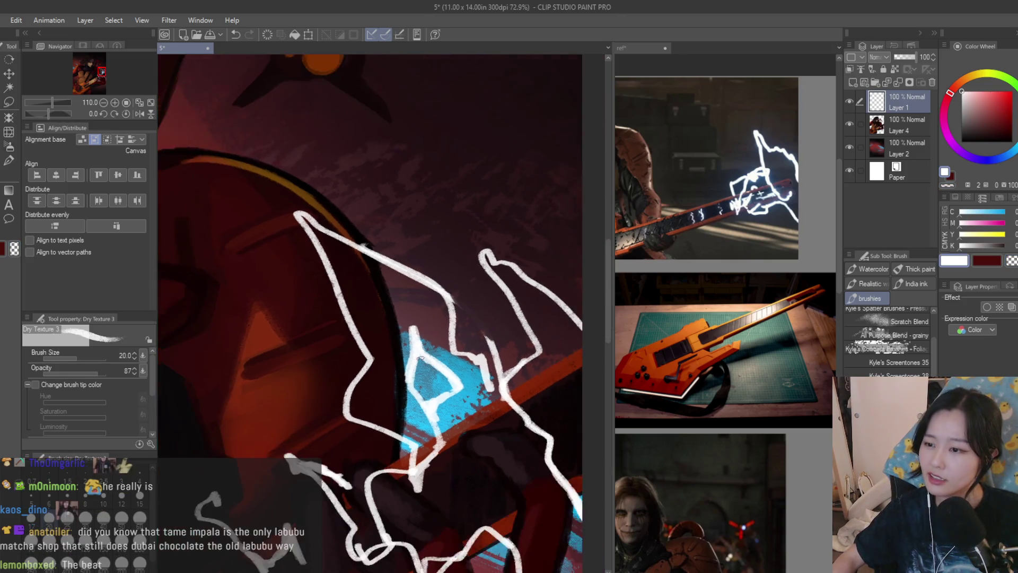
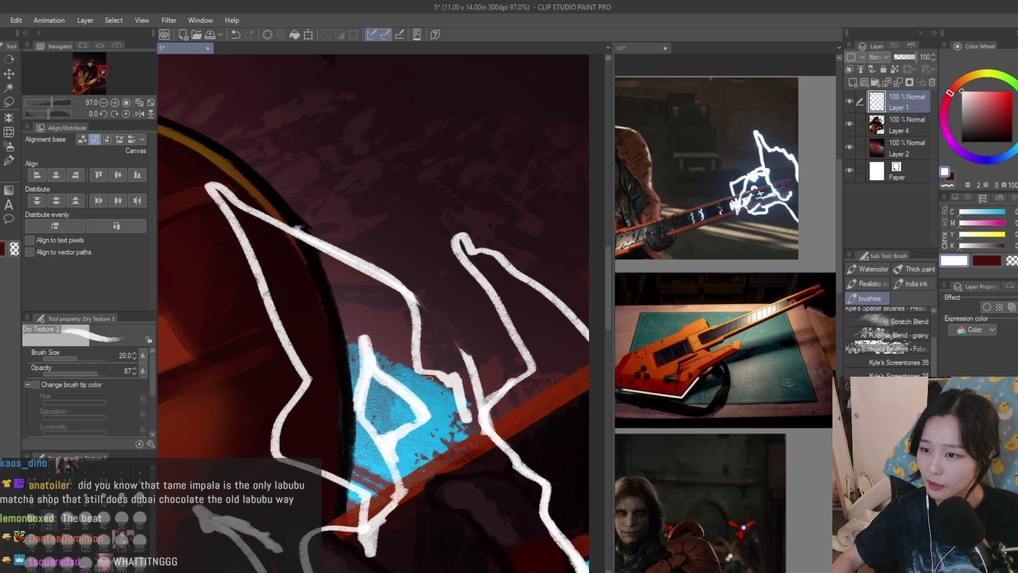
Sketch a white lightning stroke near the hand, undoing and redrawing it more carefully
scroll(428, 378, "up", 2)
mouse_move(424, 298)
left_mouse_down()
mouse_move(490, 385)
mouse_move(440, 300)
mouse_move(462, 313)
mouse_move(488, 380)
left_mouse_up()
scroll(509, 418, "down", 3)
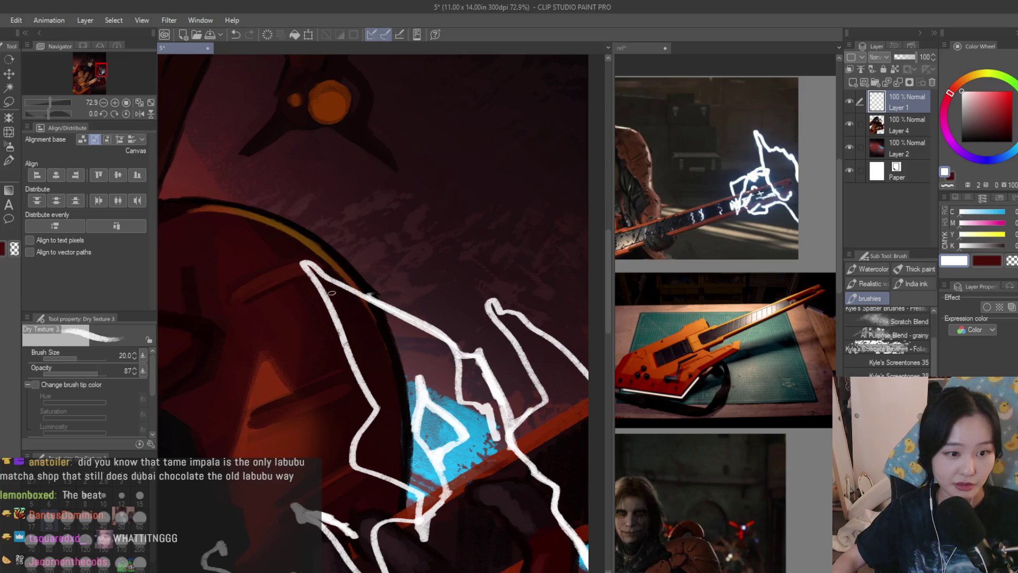
left_click_drag(306, 265, 404, 321)
key("ctrl+z")
mouse_move(295, 256)
left_mouse_down()
mouse_move(356, 295)
mouse_move(406, 300)
mouse_move(465, 343)
left_mouse_up()
scroll(357, 295, "up", 2)
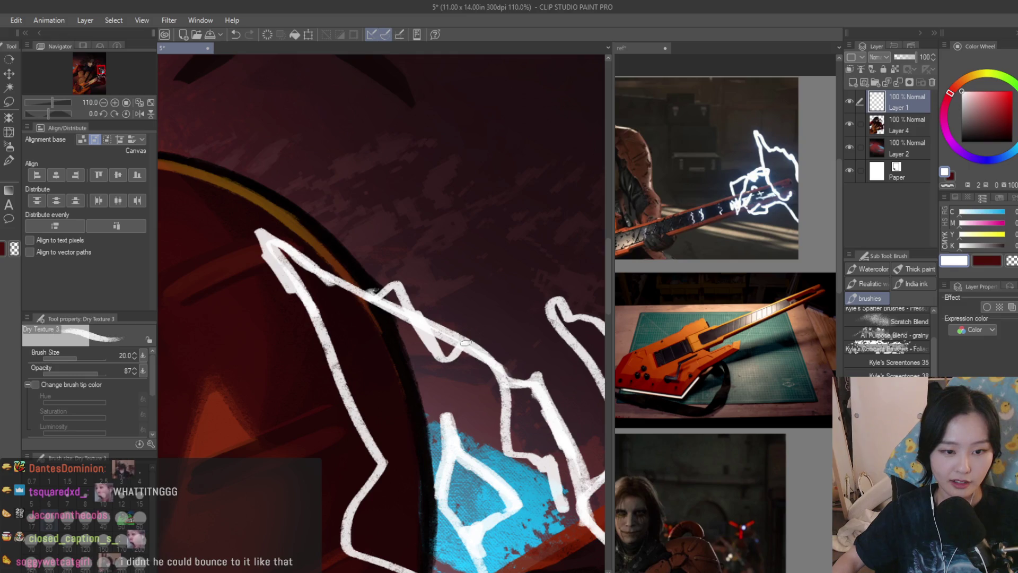
scroll(314, 299, "up", 2)
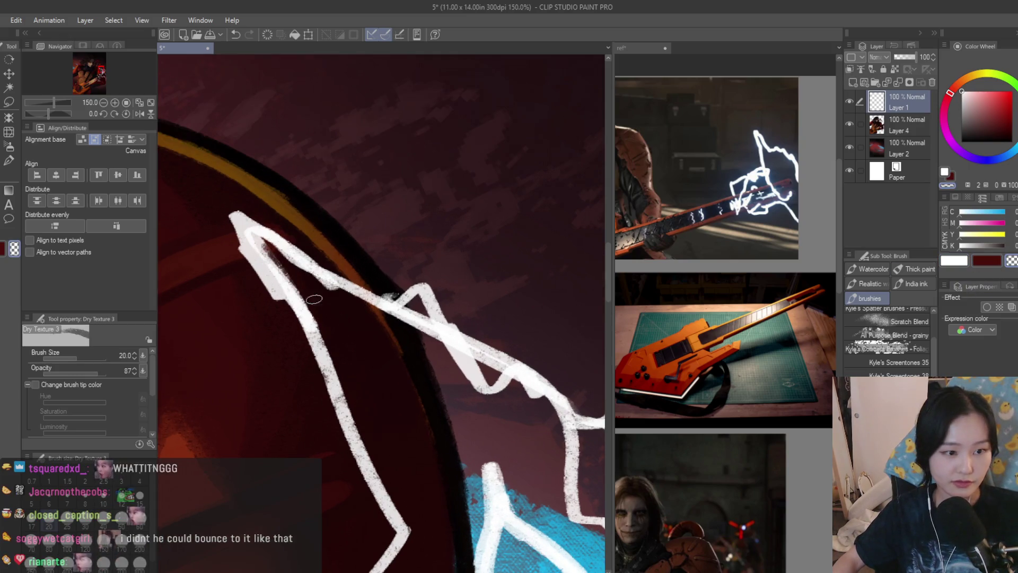
Erase part of the white zigzag and check the composition in a mirrored view
mouse_move(406, 318)
left_mouse_down()
mouse_move(496, 366)
mouse_move(525, 361)
mouse_move(505, 352)
mouse_move(519, 385)
mouse_move(581, 406)
left_mouse_up()
scroll(375, 294, "down", 3)
scroll(374, 293, "down", 5)
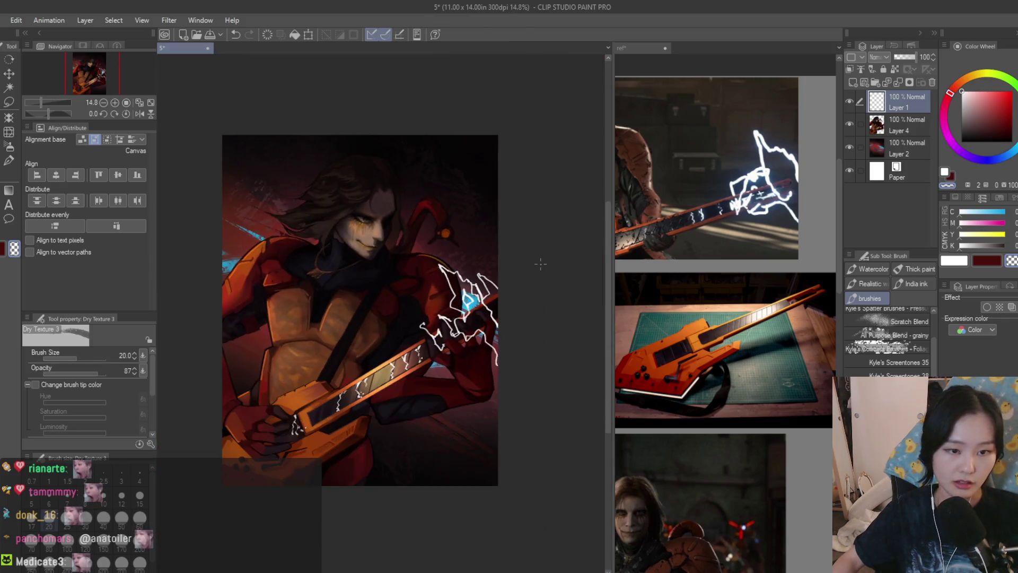
key("h")
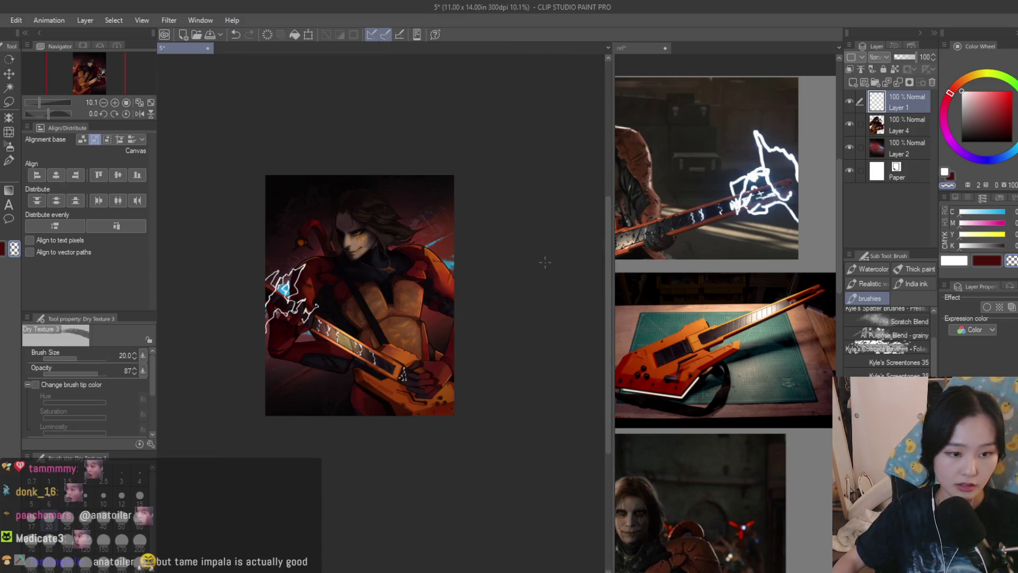
key("h")
scroll(500, 316, "up", 2)
Back in white, paint a lightning stroke down along the outline
key("c")
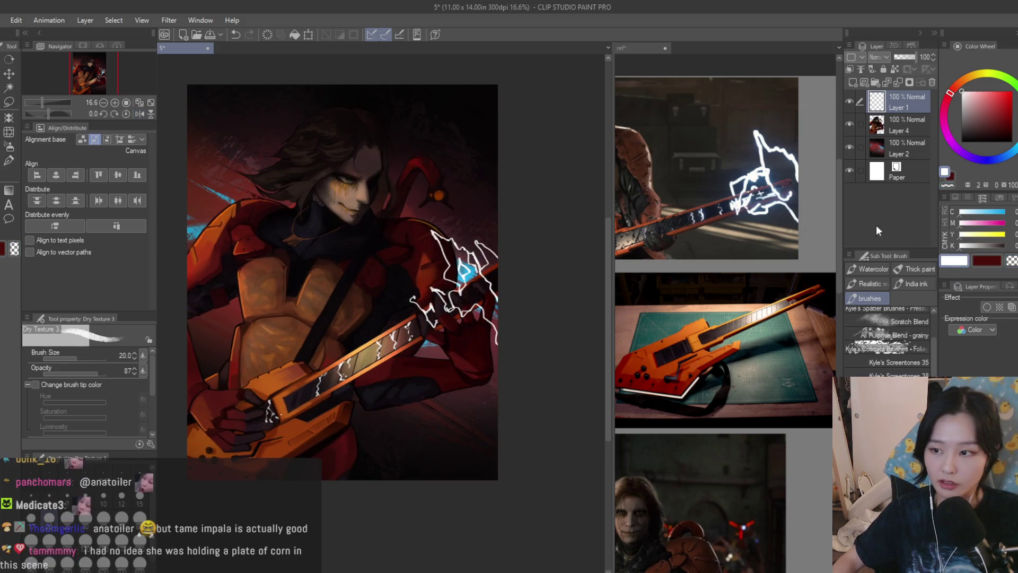
scroll(454, 247, "up", 2)
scroll(454, 247, "up", 2)
scroll(431, 203, "up", 1)
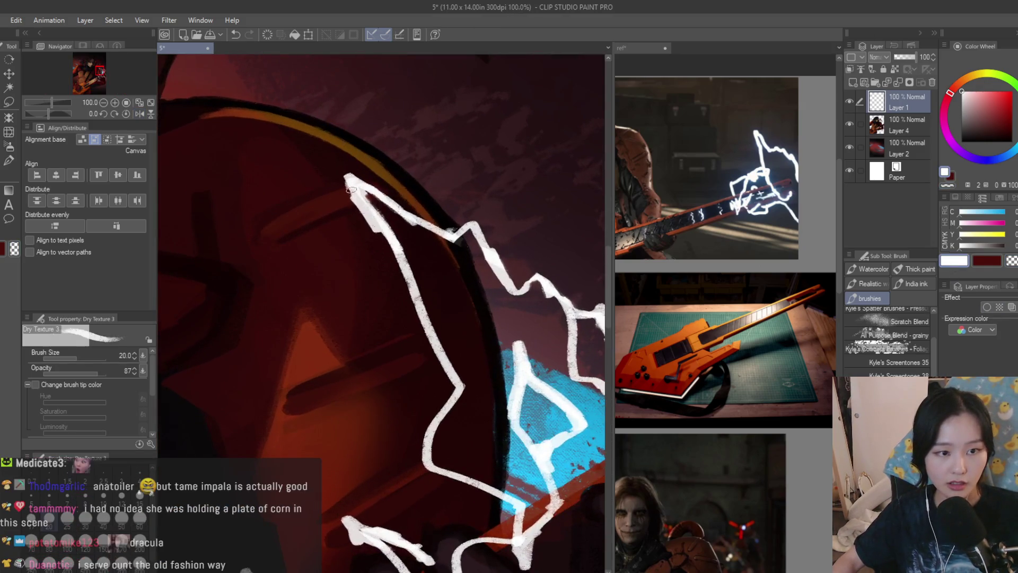
scroll(395, 254, "up", 1)
mouse_move(446, 359)
left_mouse_down()
mouse_move(469, 401)
mouse_move(414, 432)
mouse_move(399, 429)
mouse_move(410, 464)
mouse_move(423, 464)
mouse_move(429, 415)
mouse_move(416, 405)
mouse_move(432, 389)
mouse_move(416, 391)
left_mouse_up()
Switch to the transparent colour and trim the down-right lightning zigzag
left_click(1012, 261)
scroll(411, 446, "up", 1)
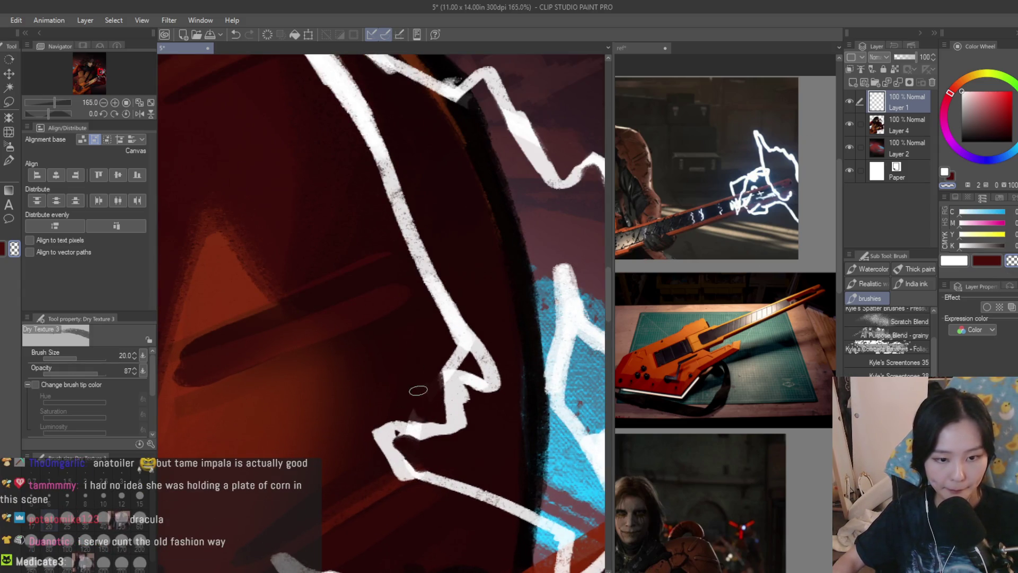
scroll(435, 324, "down", 3)
scroll(435, 324, "down", 3)
scroll(466, 324, "up", 2)
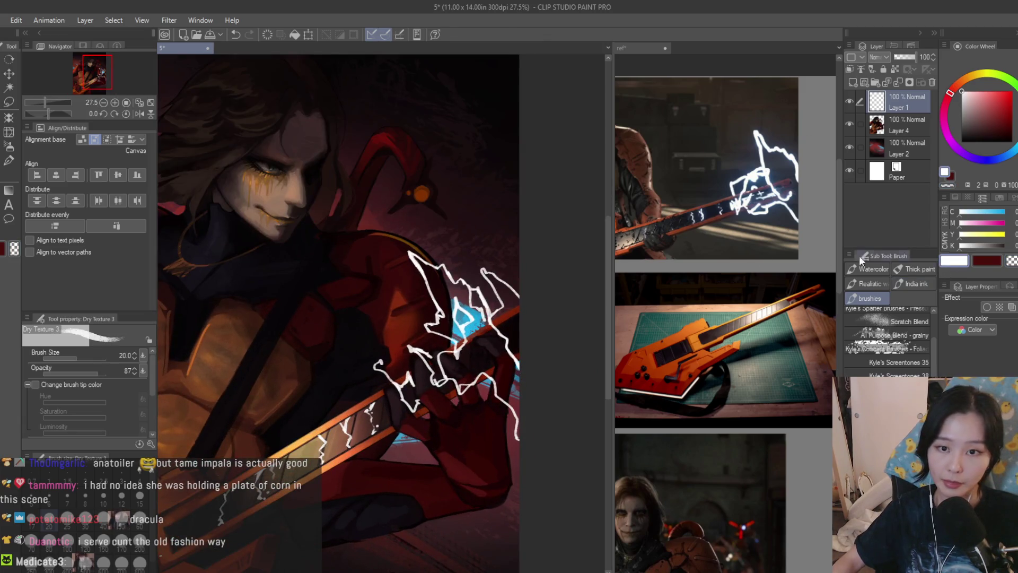
scroll(382, 322, "up", 2)
scroll(382, 323, "up", 2)
mouse_move(378, 313)
left_mouse_down()
mouse_move(488, 350)
mouse_move(495, 380)
mouse_move(422, 419)
mouse_move(443, 451)
mouse_move(538, 374)
mouse_move(509, 291)
left_mouse_up()
scroll(443, 452, "down", 3)
scroll(512, 361, "down", 4)
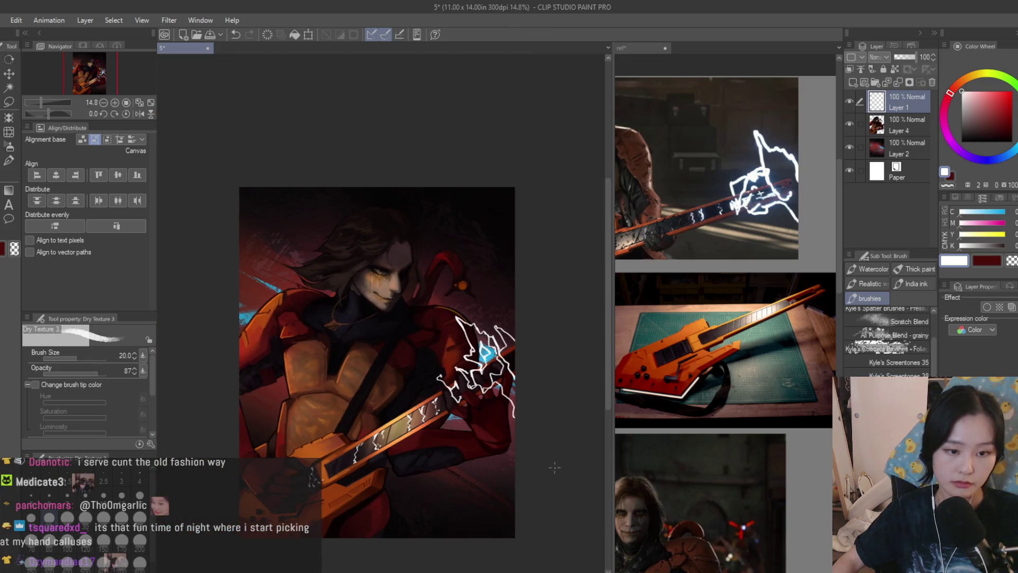
Add white lightning branches from the shoulder leftward and along the right edge
scroll(512, 362, "up", 5)
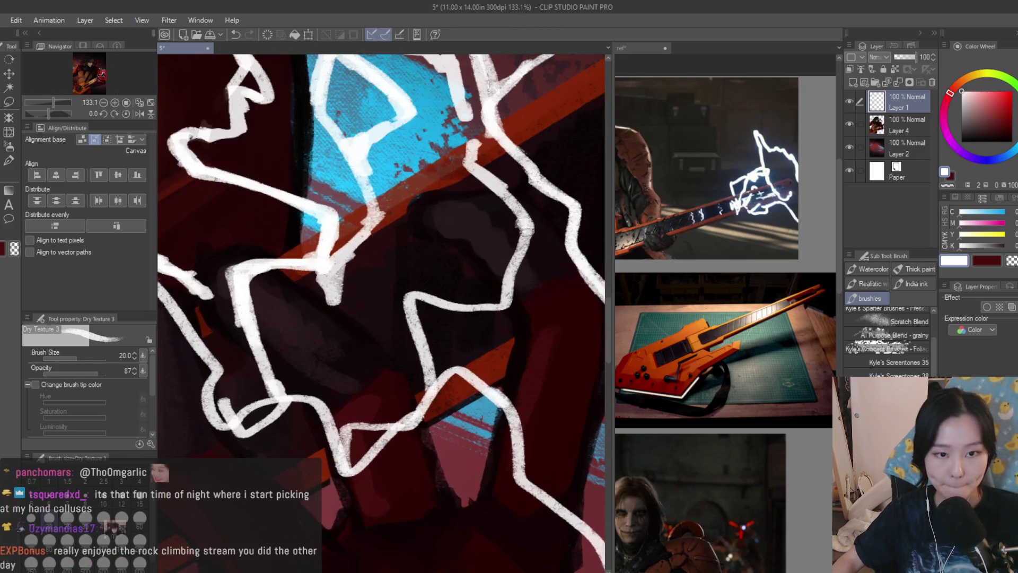
mouse_move(522, 247)
left_mouse_down()
mouse_move(506, 297)
mouse_move(477, 314)
mouse_move(402, 293)
left_mouse_up()
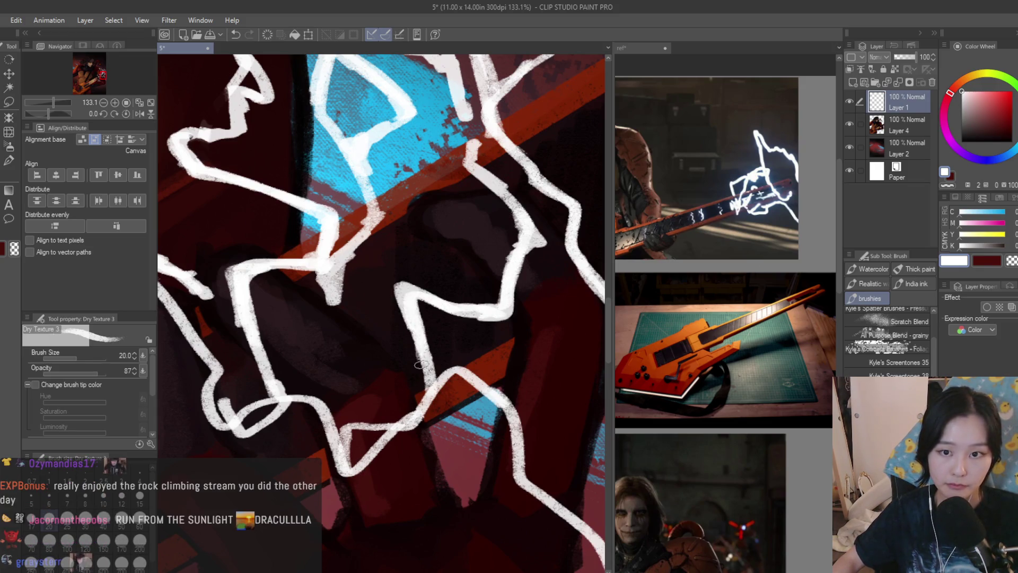
scroll(430, 269, "down", 1)
scroll(444, 238, "down", 2)
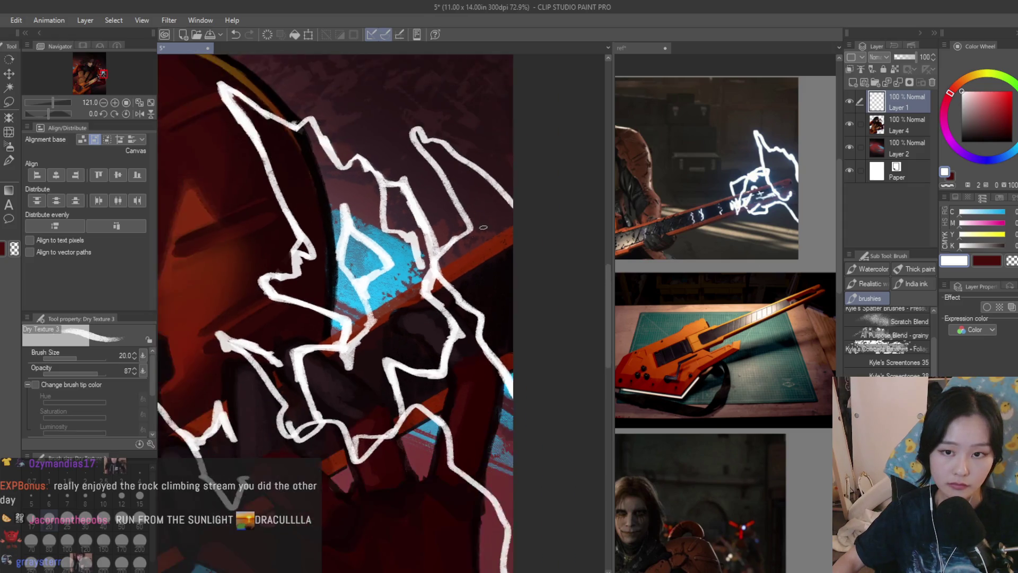
left_click_drag(498, 179, 496, 276)
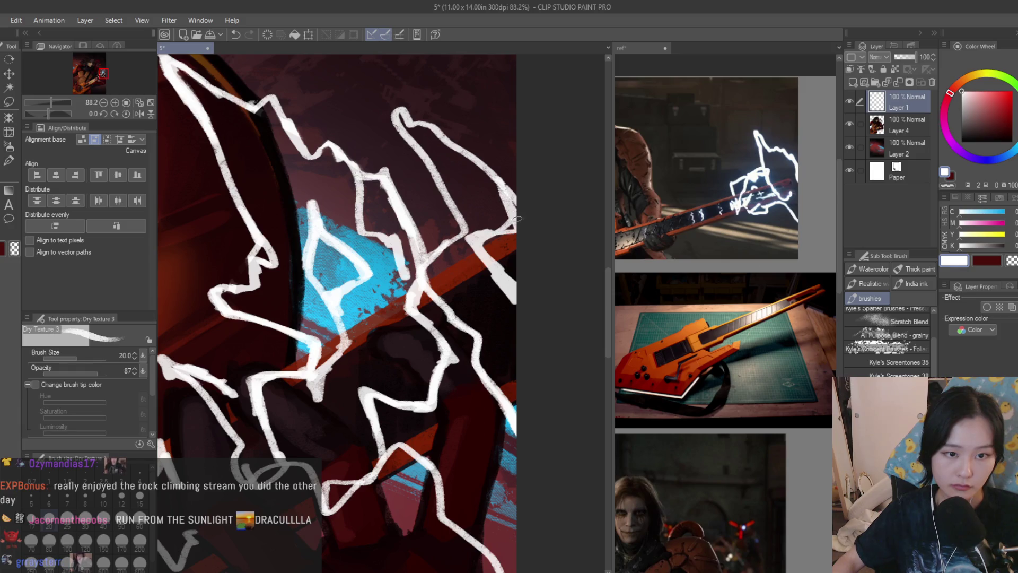
Replace a trial curling branch with zigzag branches over the hand
scroll(501, 231, "down", 4)
scroll(416, 326, "up", 4)
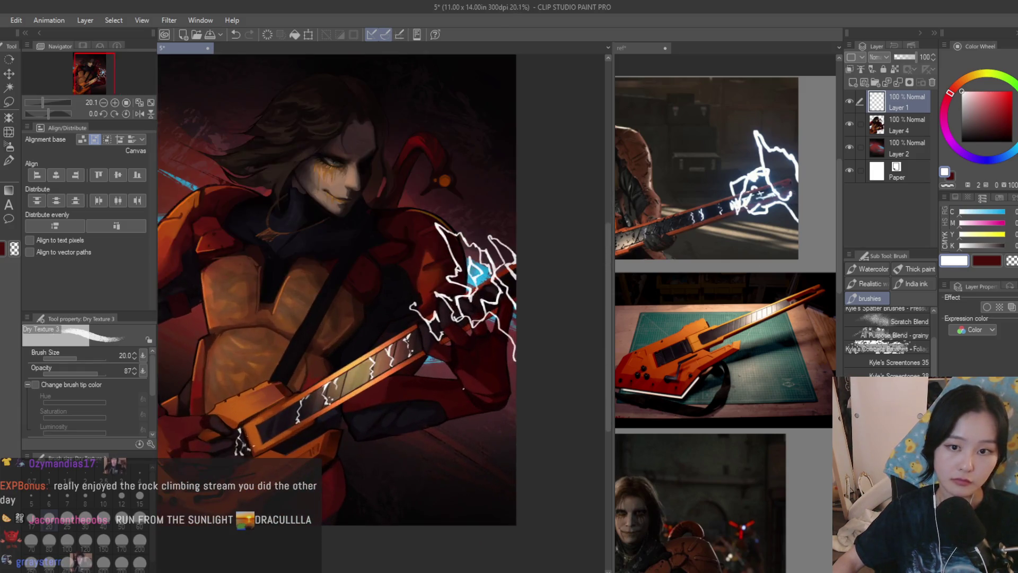
scroll(415, 325, "up", 3)
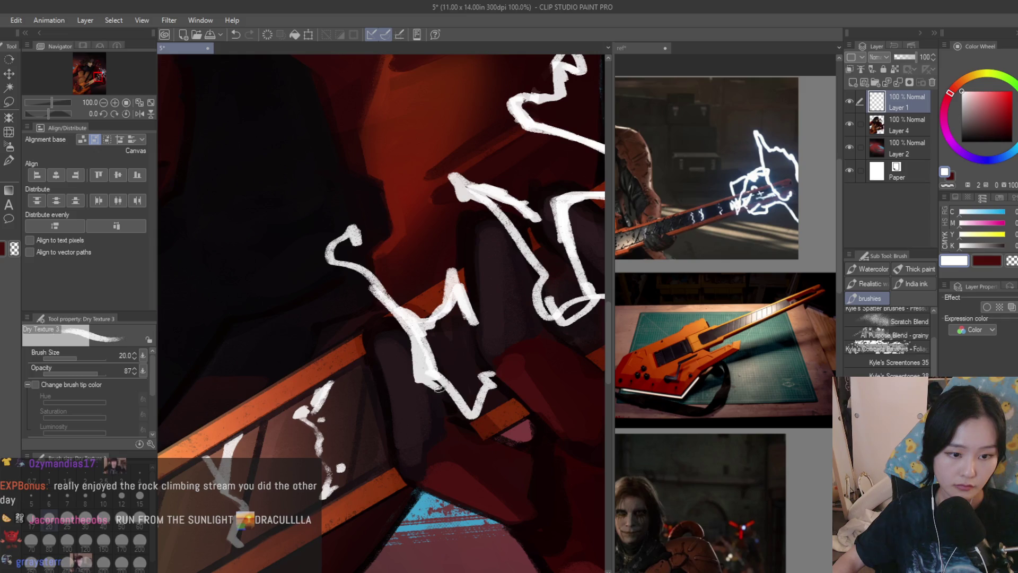
scroll(496, 375, "down", 4)
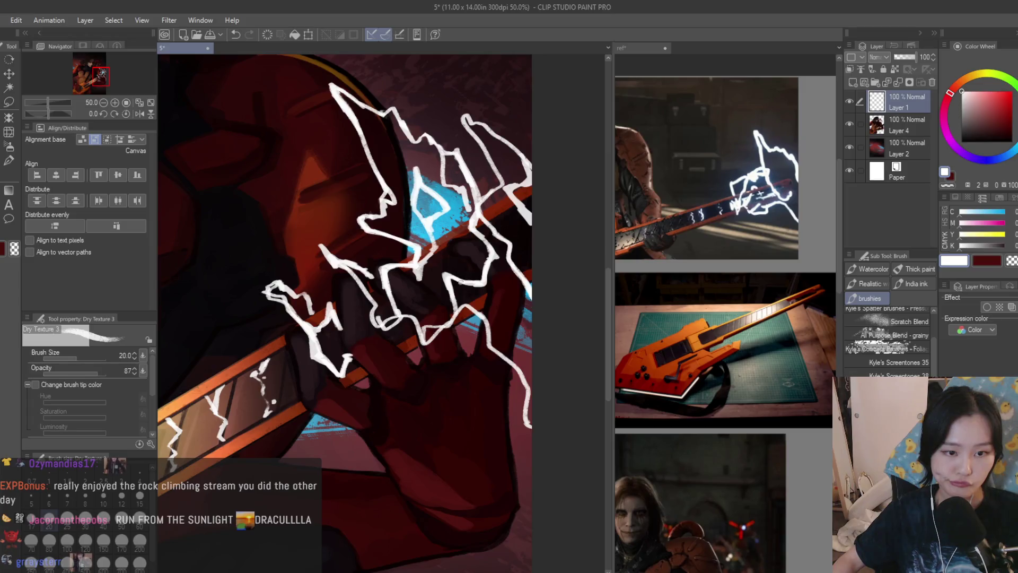
scroll(515, 396, "down", 5)
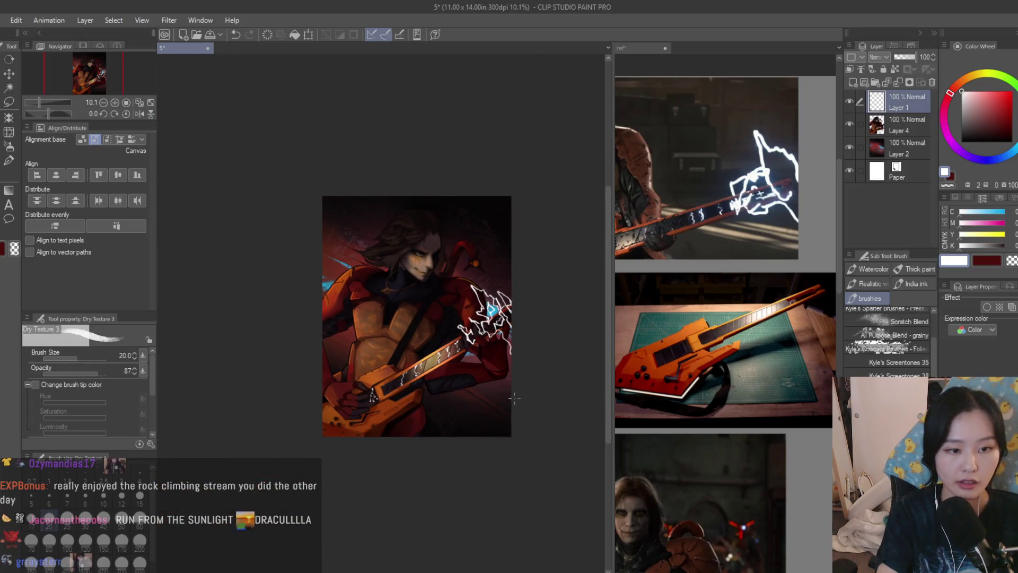
scroll(514, 385, "up", 9)
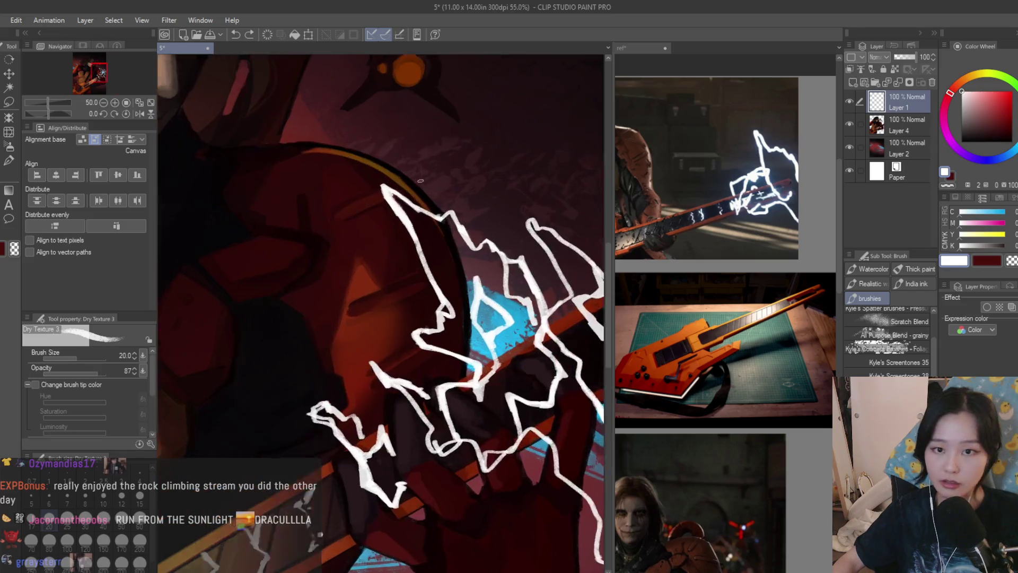
scroll(435, 374, "down", 1)
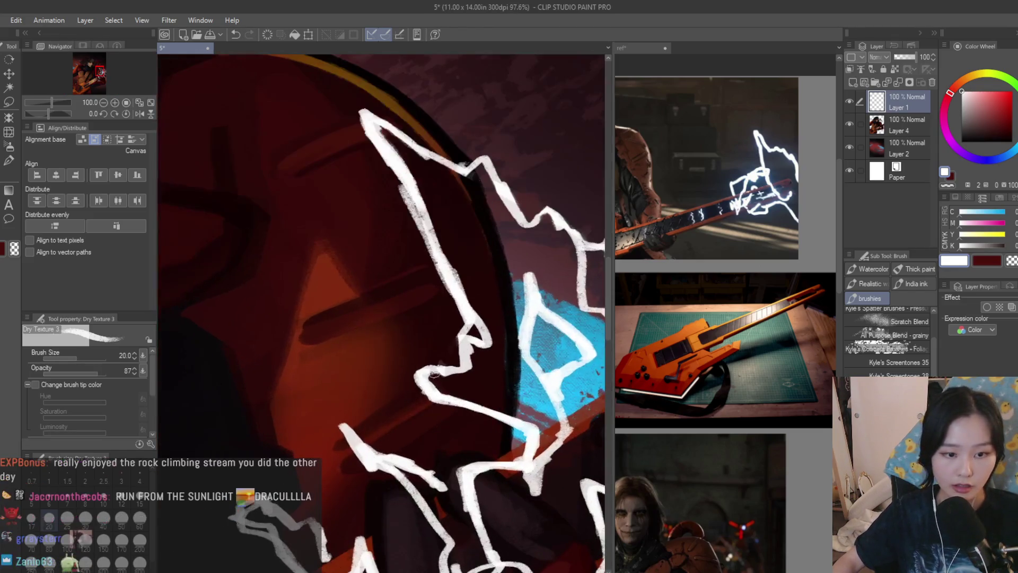
mouse_move(401, 452)
left_mouse_down()
mouse_move(470, 270)
mouse_move(451, 270)
mouse_move(349, 381)
left_mouse_up()
key("ctrl+z")
key("ctrl+z")
mouse_move(480, 254)
left_mouse_down()
mouse_move(348, 318)
mouse_move(396, 461)
left_mouse_up()
key("ctrl+z")
mouse_move(480, 253)
left_mouse_down()
mouse_move(493, 318)
mouse_move(415, 339)
mouse_move(366, 285)
mouse_move(331, 276)
mouse_move(378, 281)
left_mouse_up()
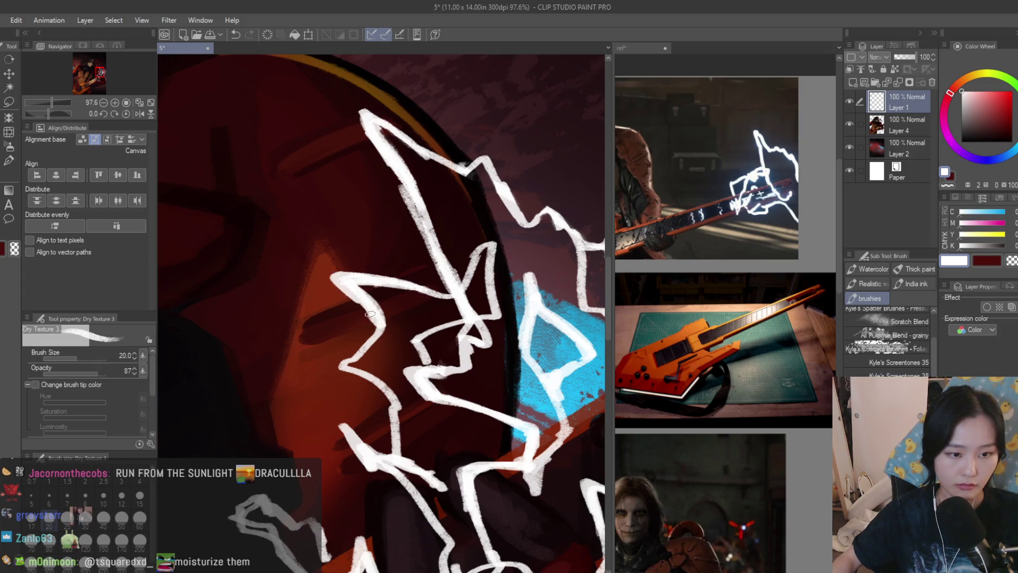
Add short white strokes across the hand and down the right side
left_click_drag(333, 367, 358, 378)
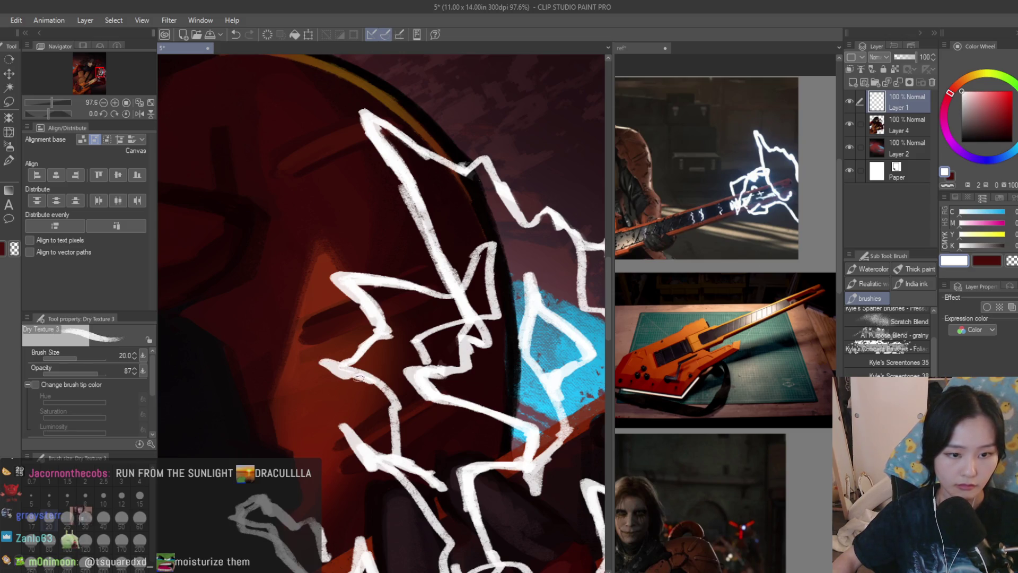
mouse_move(482, 262)
left_mouse_down()
mouse_move(487, 233)
mouse_move(499, 309)
left_mouse_up()
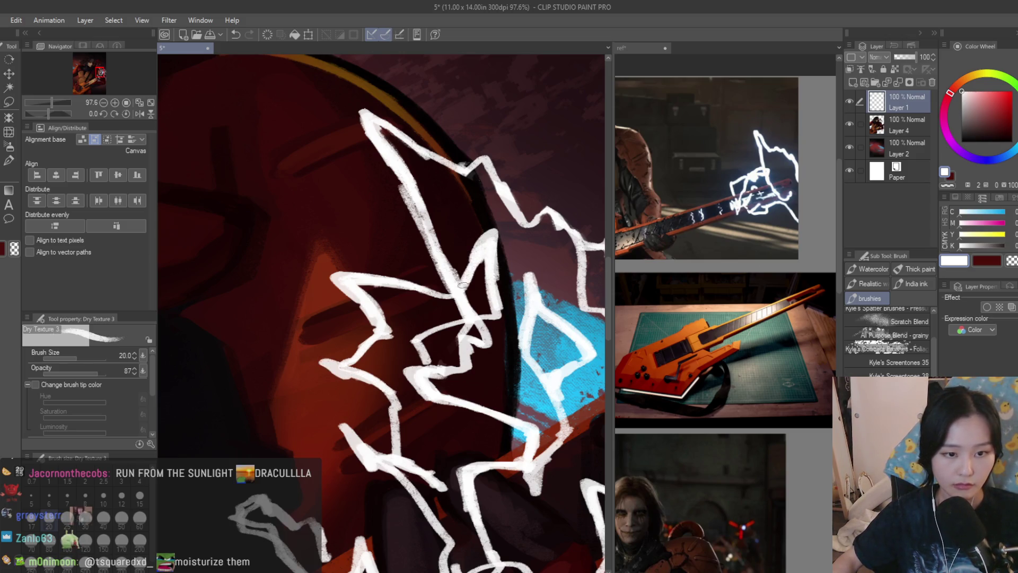
scroll(463, 285, "down", 8)
key("ctrl+0")
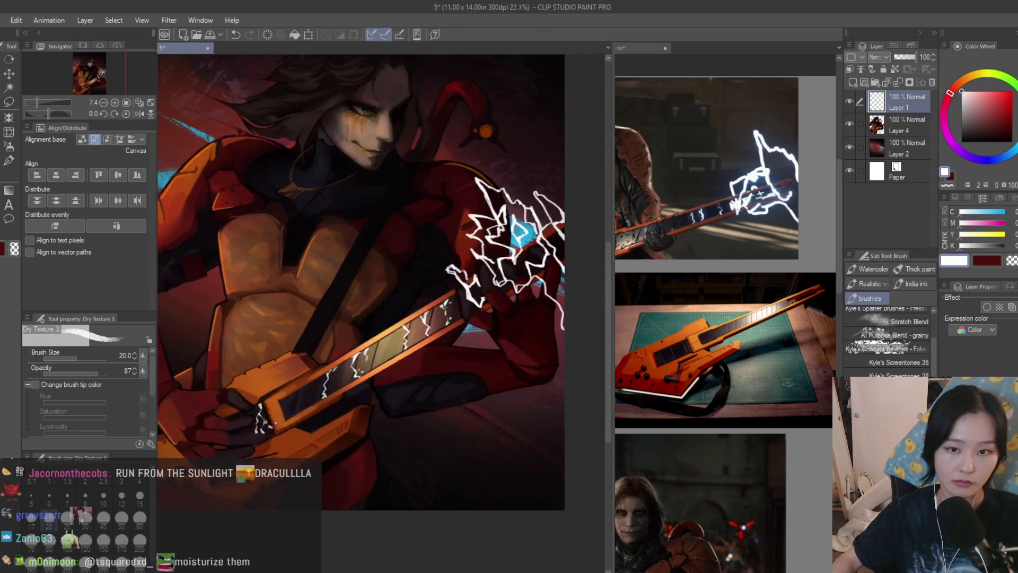
scroll(432, 307, "up", 4)
scroll(505, 327, "up", 1)
Draw a looping white lightning stroke over the guitar fretboard
mouse_move(497, 362)
left_mouse_down()
mouse_move(350, 294)
mouse_move(316, 345)
left_mouse_up()
scroll(371, 329, "down", 6)
scroll(451, 276, "up", 5)
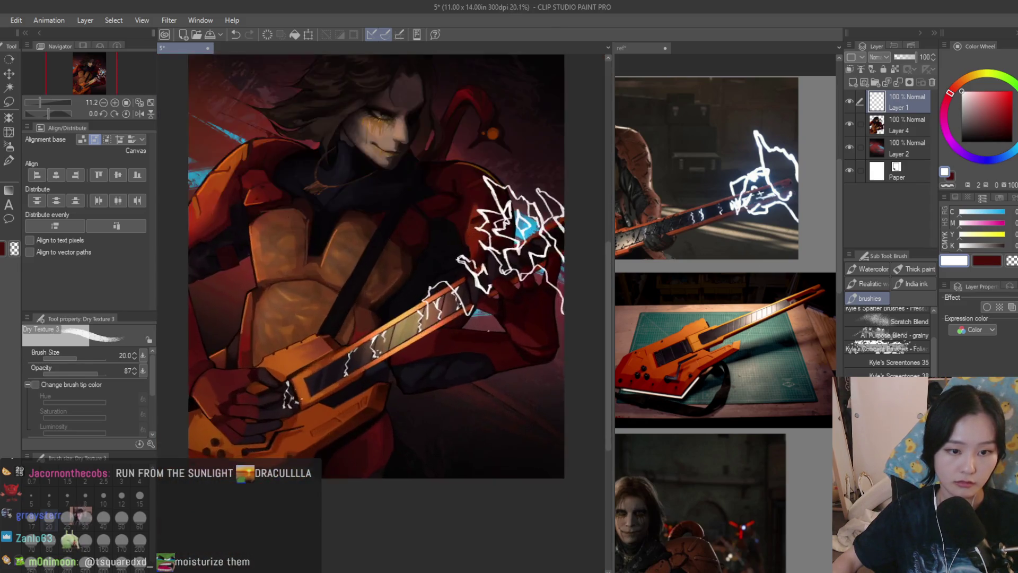
scroll(451, 276, "up", 2)
Thicken the zigzag peak and lower-right arm, erasing stray white lines on the neck
left_click_drag(461, 286, 408, 280)
scroll(562, 427, "up", 2)
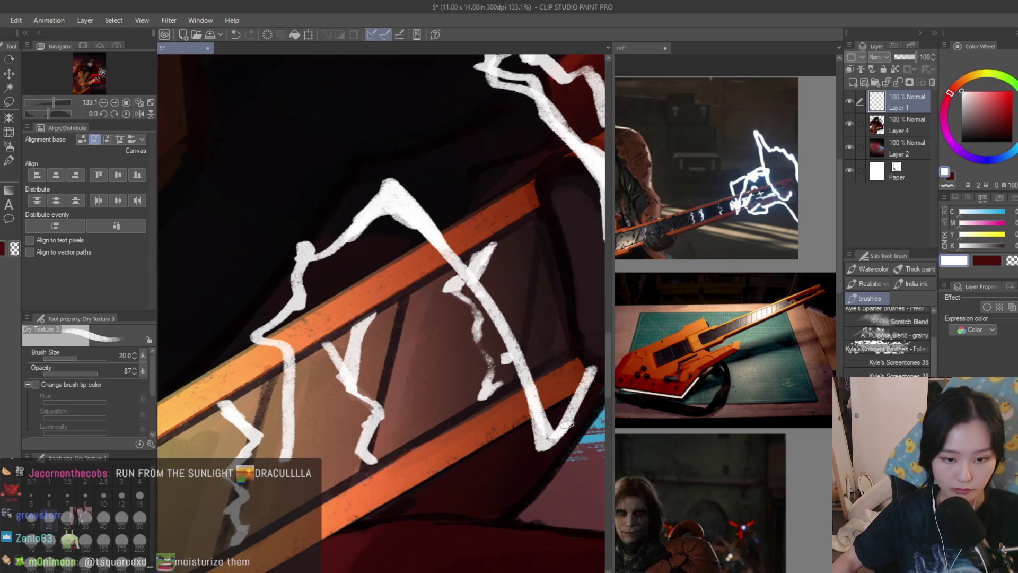
mouse_move(549, 443)
left_mouse_down()
mouse_move(596, 380)
mouse_move(577, 408)
left_mouse_up()
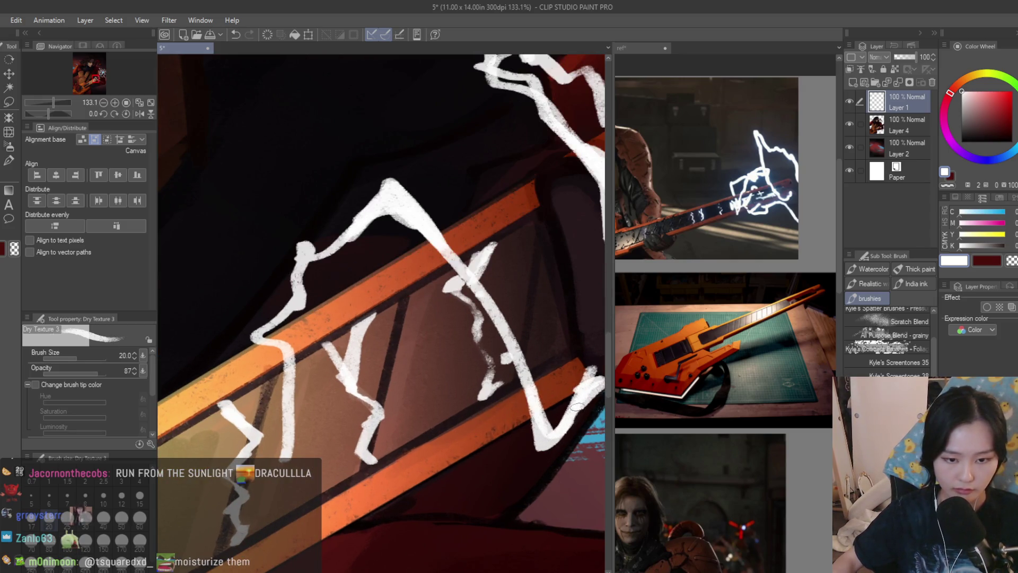
key("c")
scroll(578, 375, "down", 1)
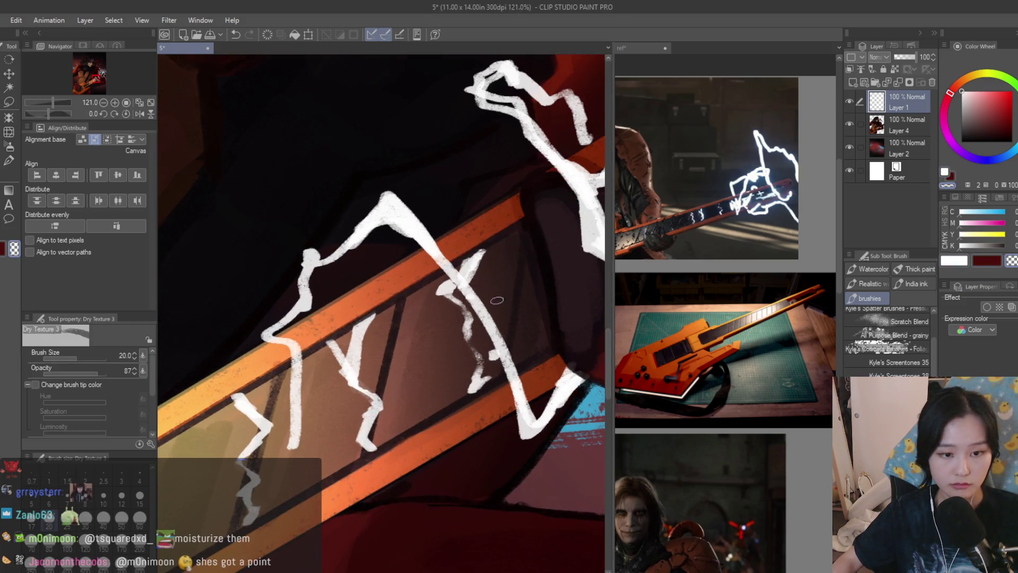
left_click_drag(495, 303, 533, 398)
key("c")
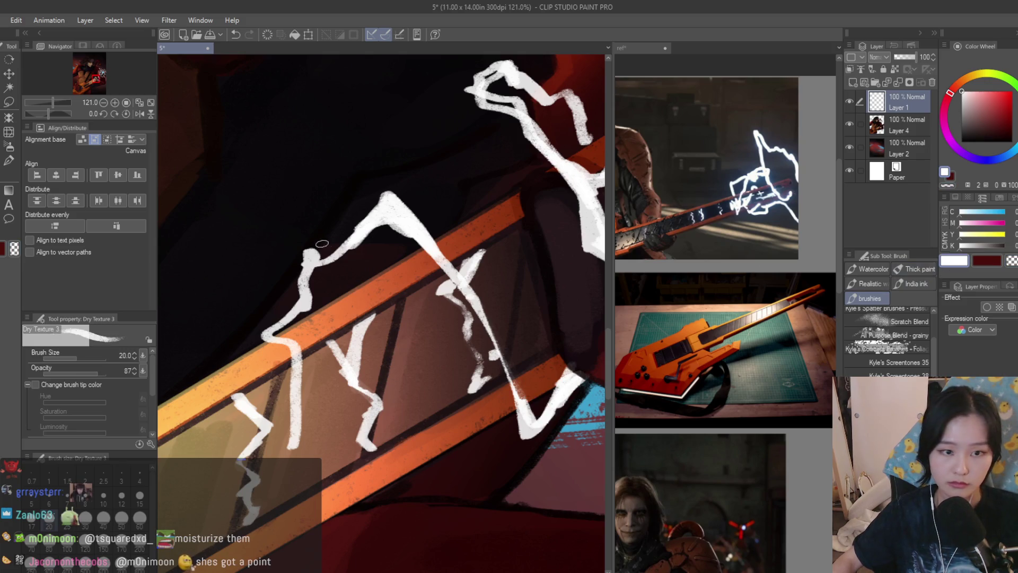
Thicken the upper-left bend and extend the zigzag further down the guitar neck
left_click_drag(307, 251, 320, 259)
mouse_move(293, 301)
left_mouse_down()
mouse_move(255, 322)
mouse_move(282, 437)
mouse_move(350, 487)
left_mouse_up()
left_click_drag(309, 448, 337, 503)
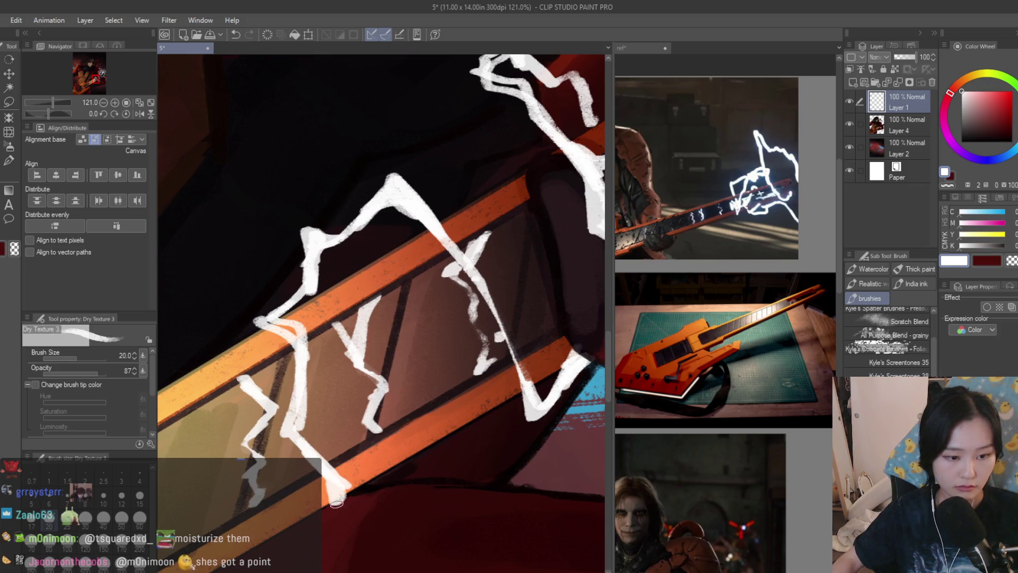
scroll(501, 395, "down", 10)
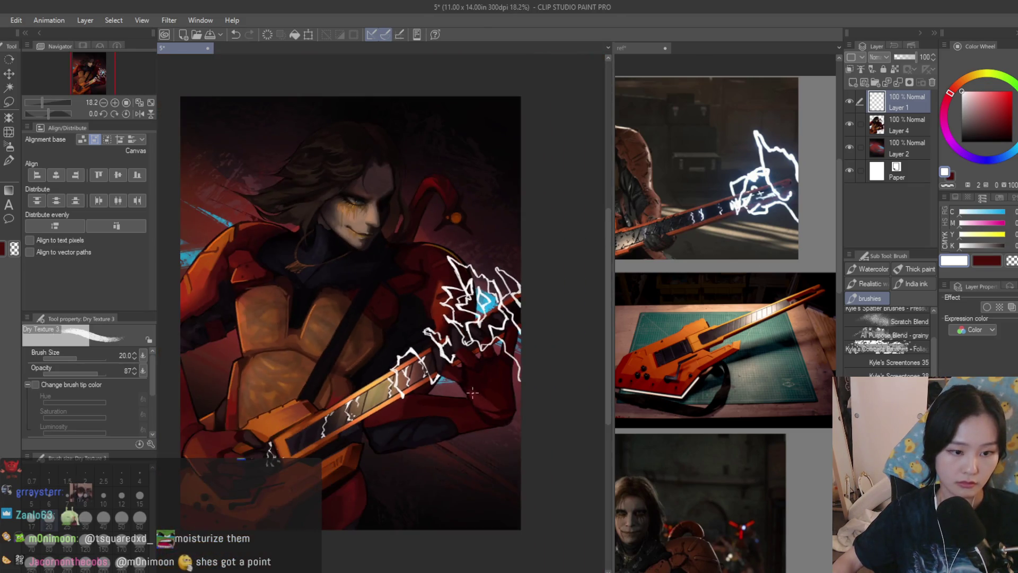
scroll(513, 353, "up", 7)
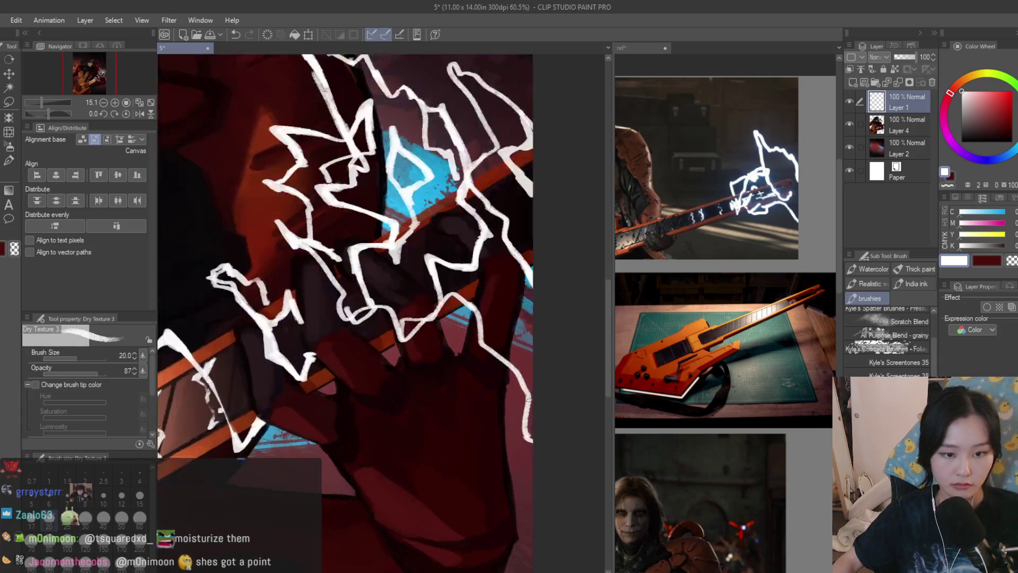
Paint over the blue glow around the glove with the transparent colour
left_click(1012, 260)
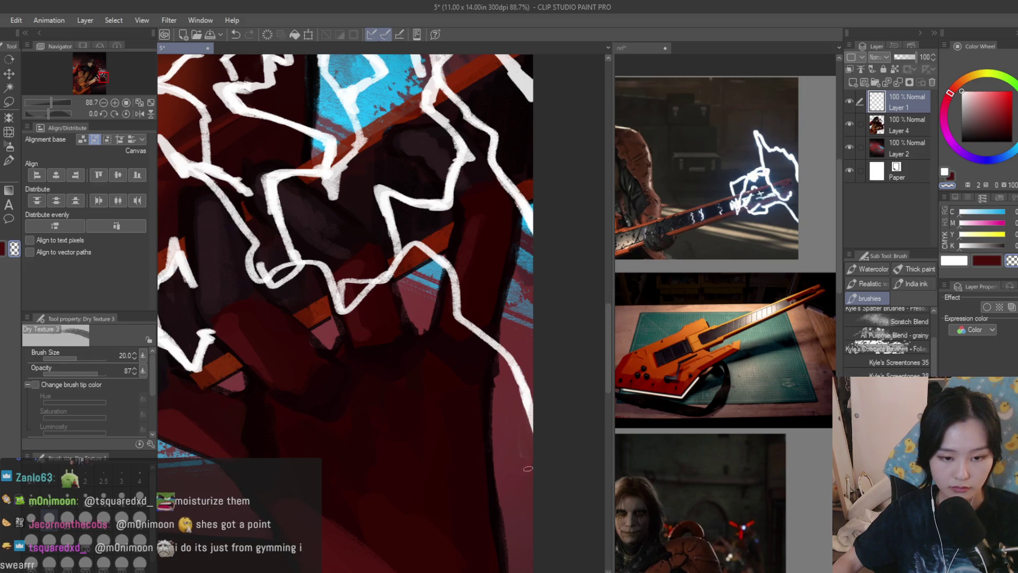
scroll(536, 329, "down", 8)
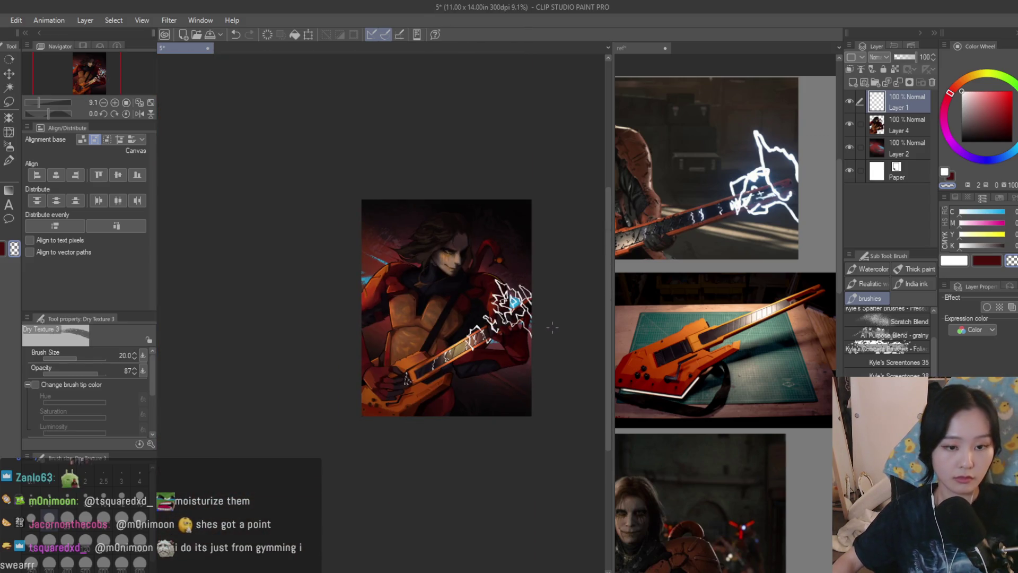
key("h")
key("h")
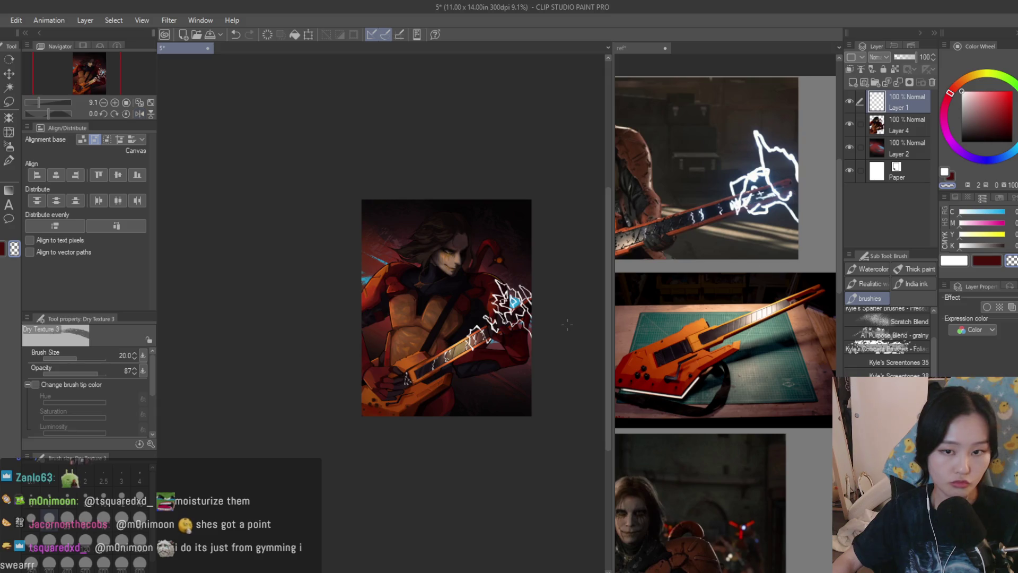
scroll(567, 315, "up", 3)
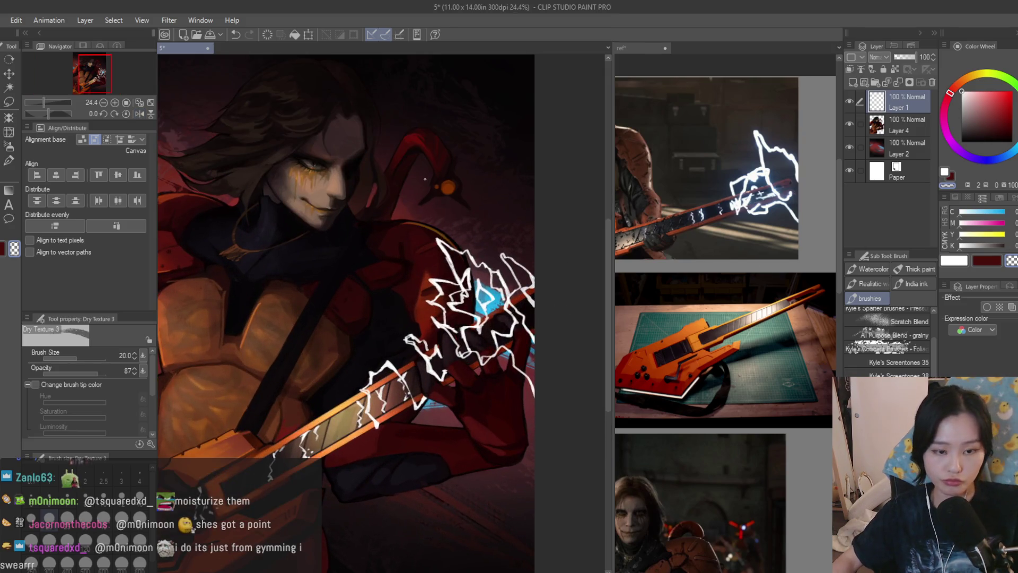
scroll(537, 291, "up", 1)
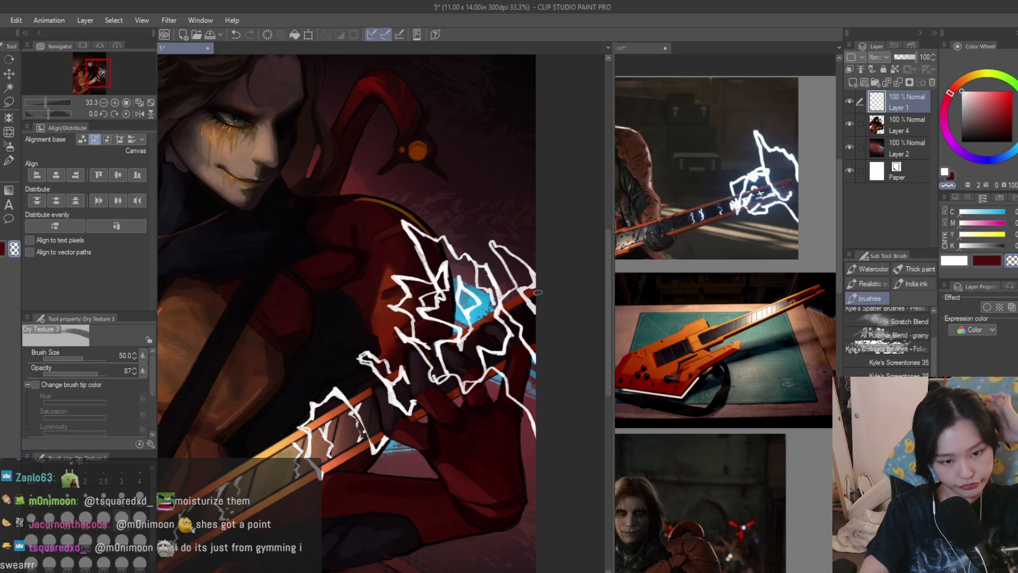
scroll(537, 291, "up", 1)
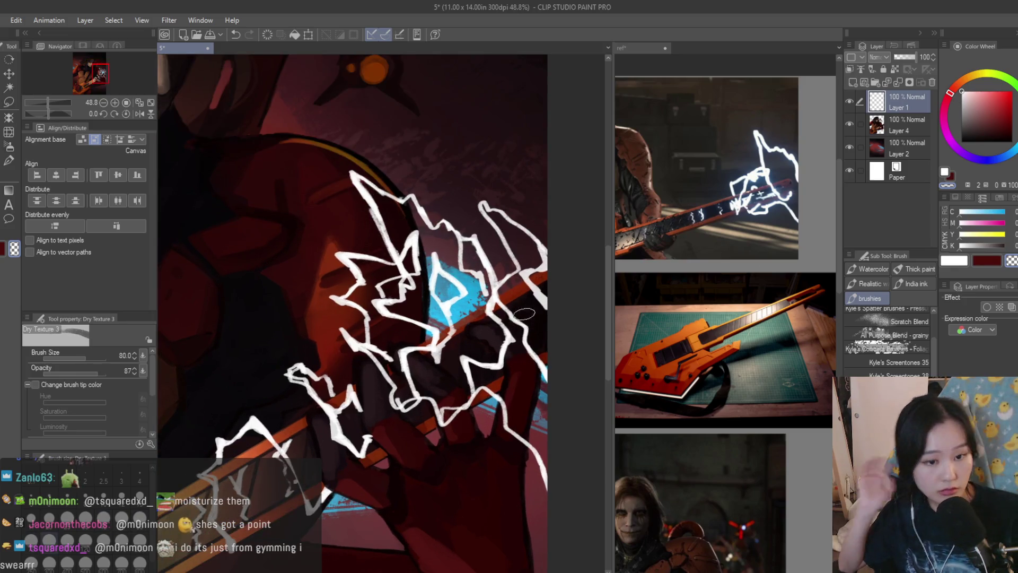
left_click_drag(438, 253, 440, 306)
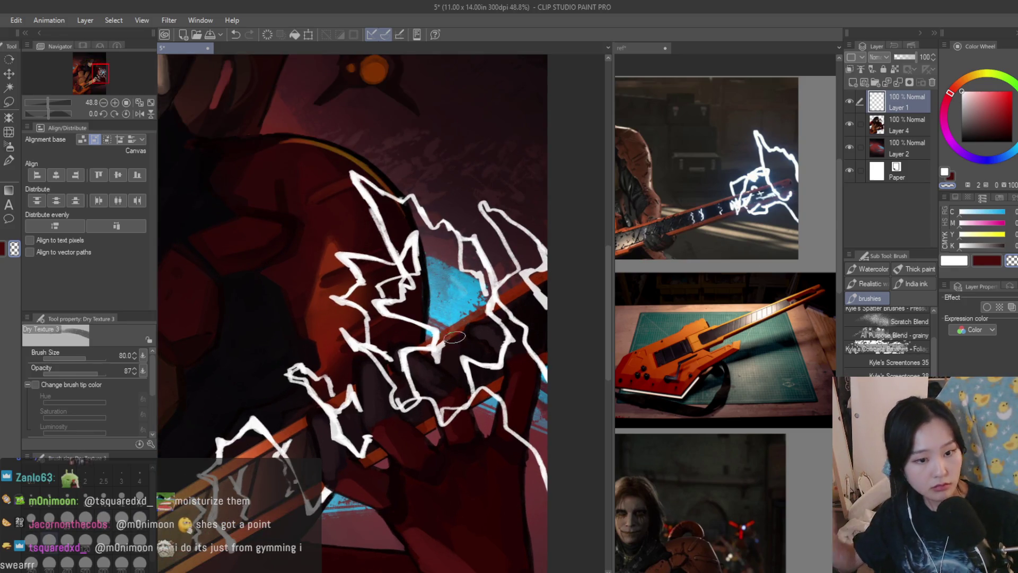
scroll(549, 315, "down", 5)
scroll(547, 319, "up", 5)
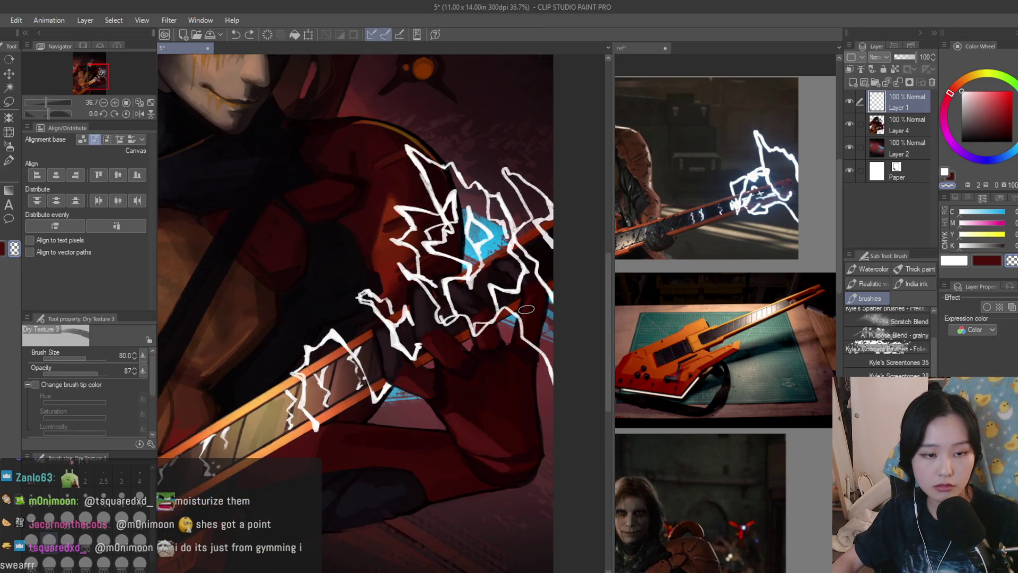
scroll(546, 267, "down", 5)
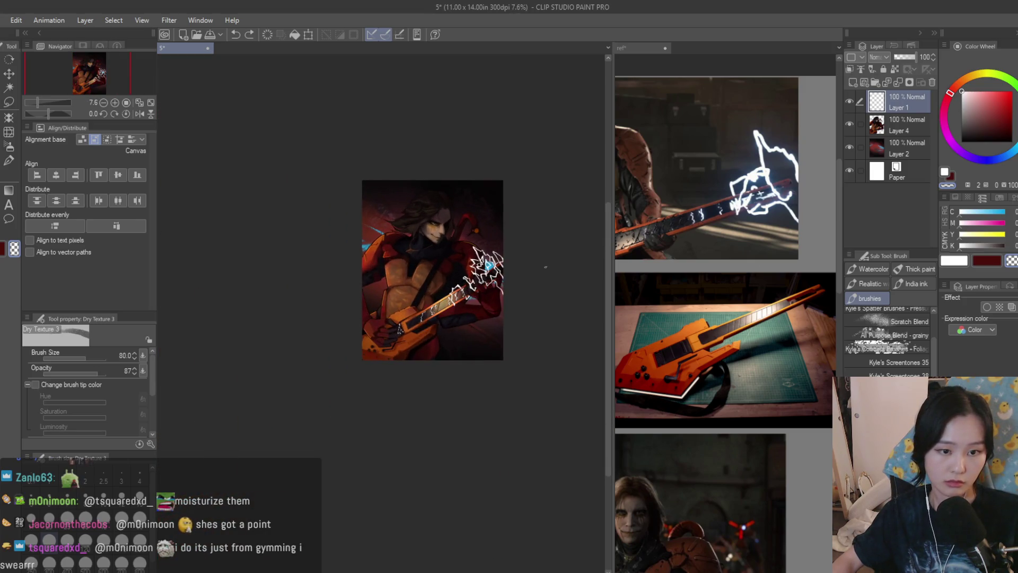
Add white strokes around and beyond the lightning tip, checking in a mirrored view
key("h")
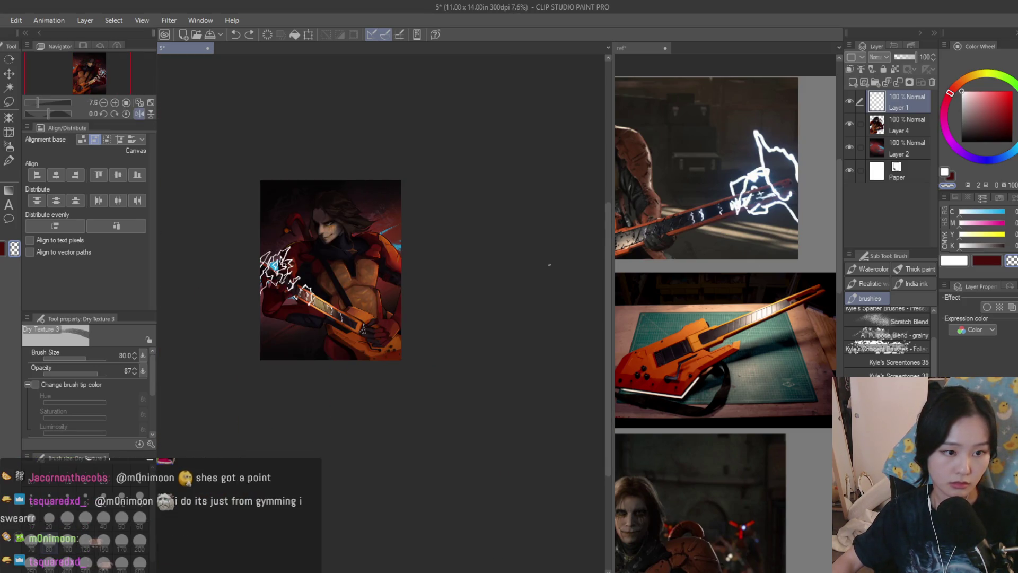
key("h")
scroll(549, 264, "up", 2)
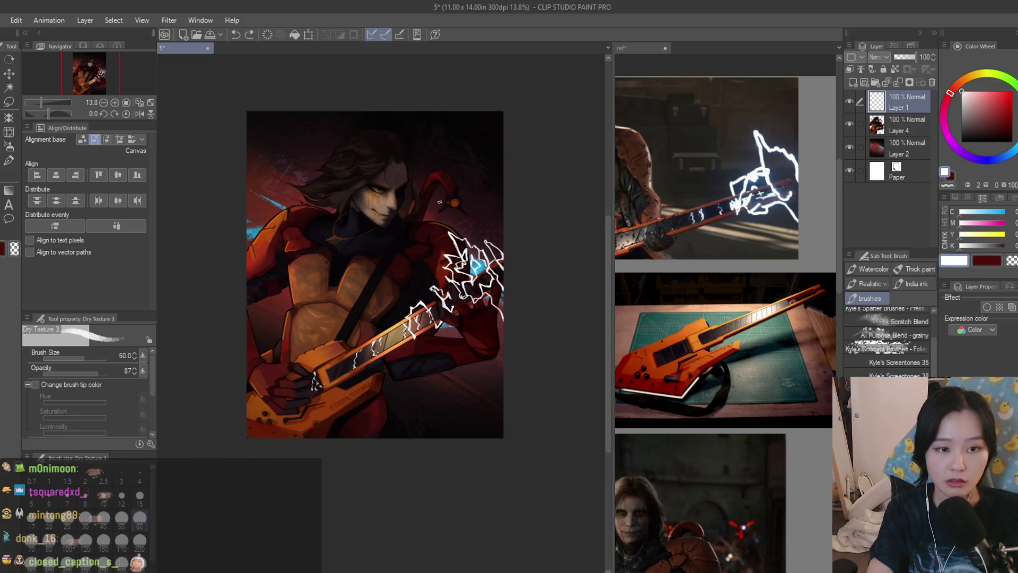
scroll(466, 222, "up", 2)
scroll(455, 218, "up", 3)
left_click_drag(480, 281, 440, 244)
mouse_move(390, 201)
left_mouse_down()
mouse_move(445, 294)
mouse_move(424, 237)
mouse_move(388, 201)
left_mouse_up()
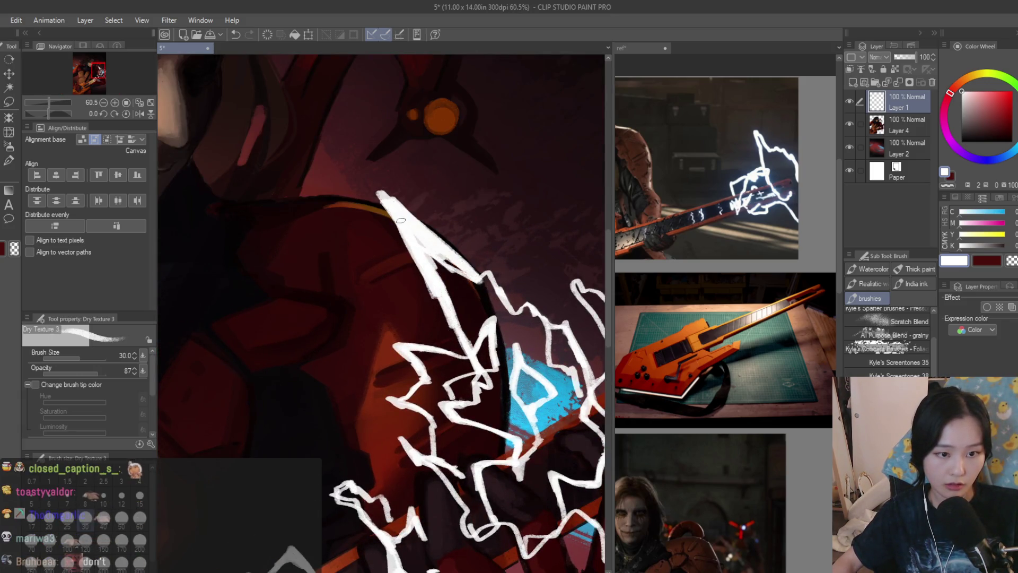
scroll(514, 258, "down", 5)
key("h")
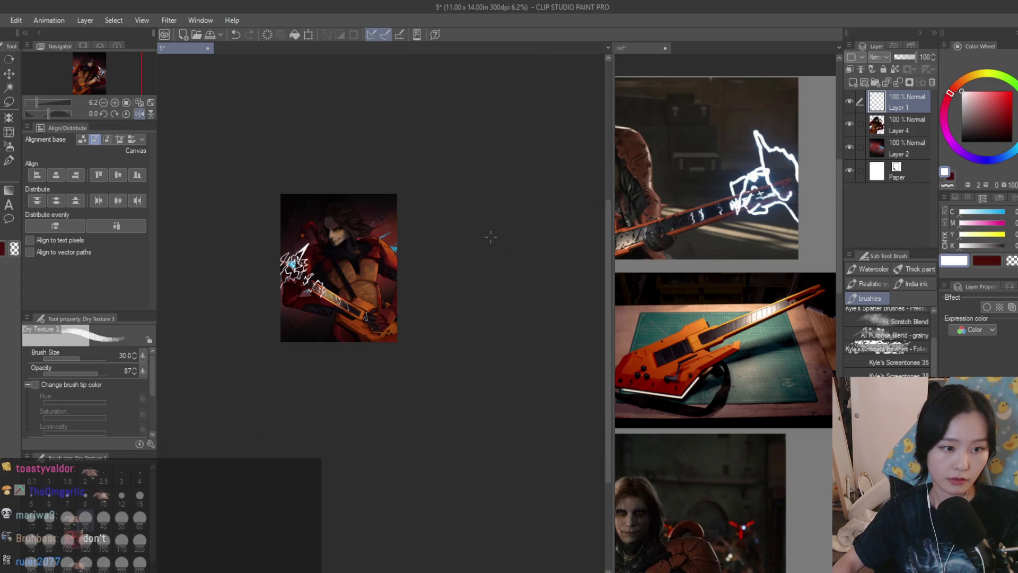
key("h")
Undo the latest upper-left lightning strokes
scroll(490, 238, "up", 2)
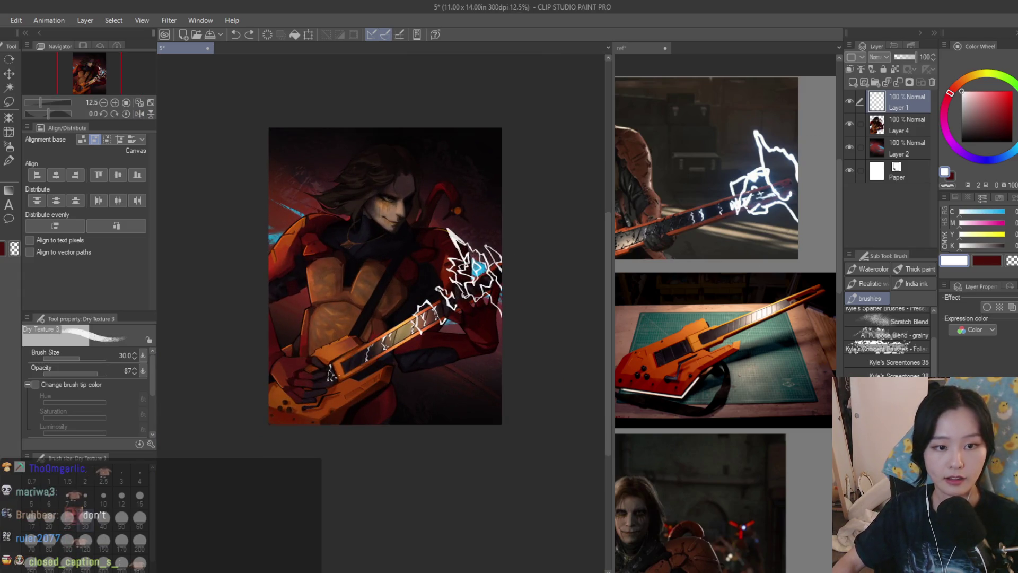
scroll(748, 238, "down", 3)
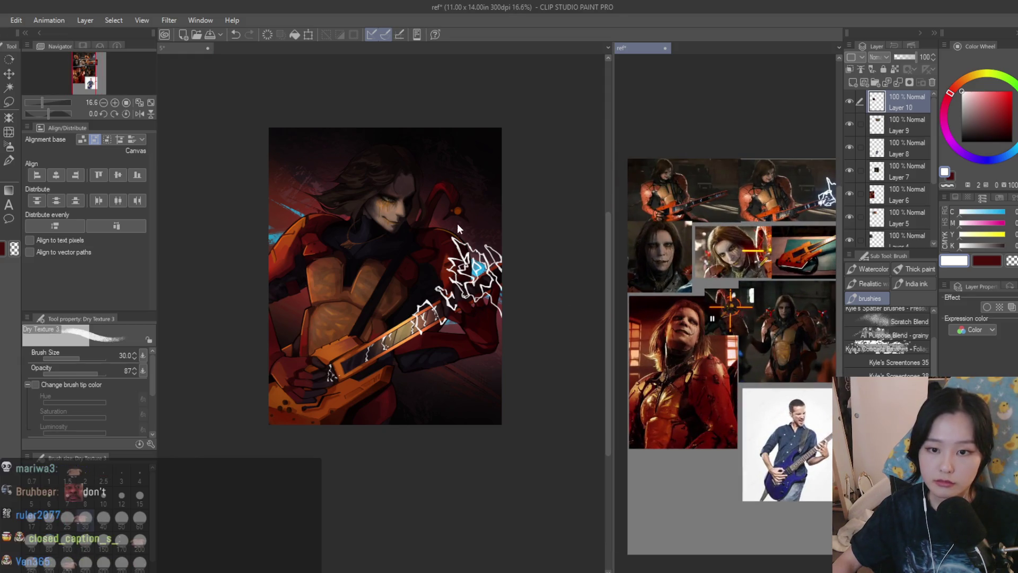
scroll(459, 257, "down", 1)
scroll(446, 250, "up", 6)
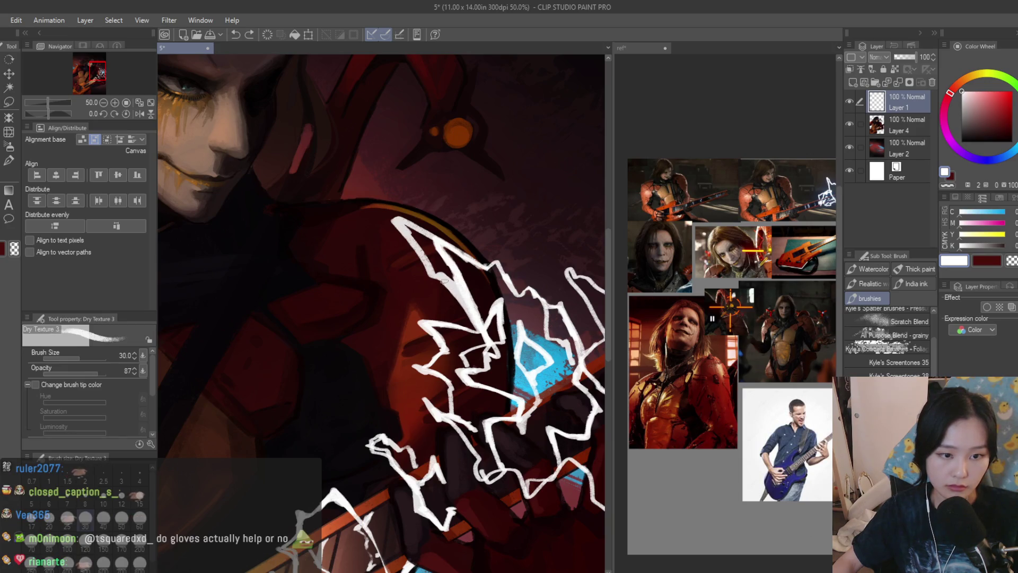
scroll(539, 317, "down", 6)
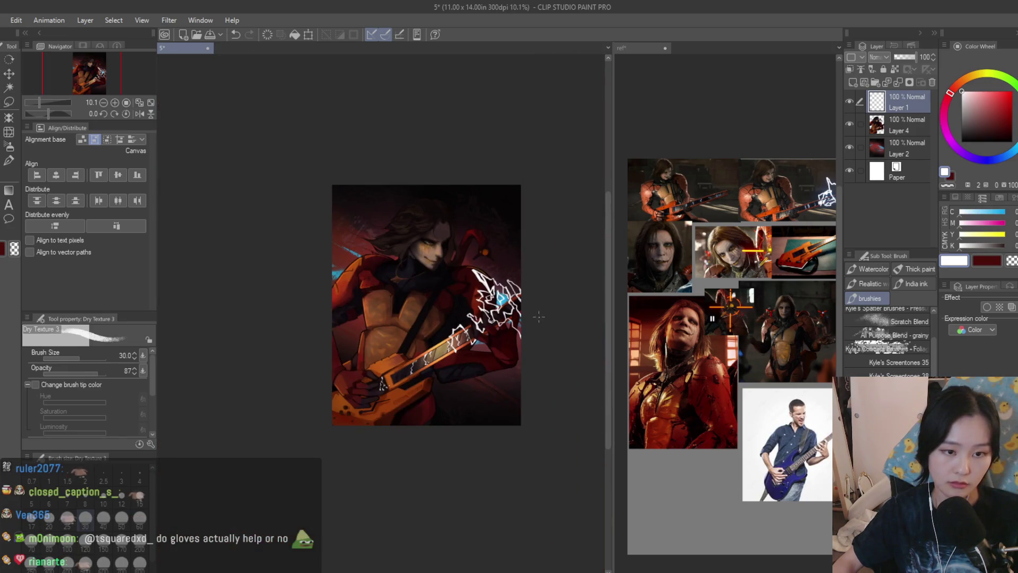
scroll(526, 323, "up", 3)
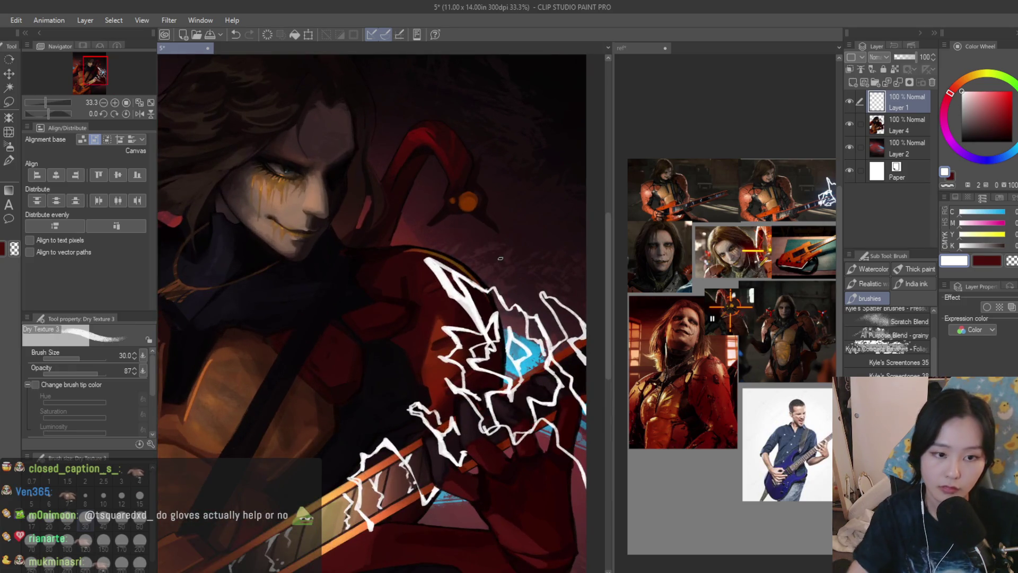
key("ctrl+z")
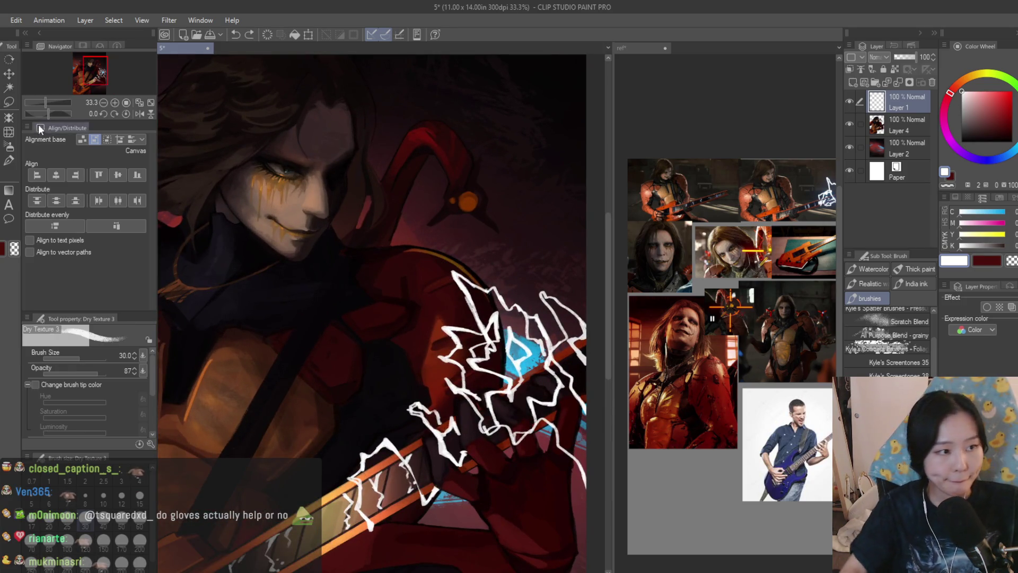
Select the Liquify tool and enlarge its brush to 500
left_click(9, 132)
scroll(409, 236, "down", 2)
key("bracketright")
key("bracketright")
key("bracketright")
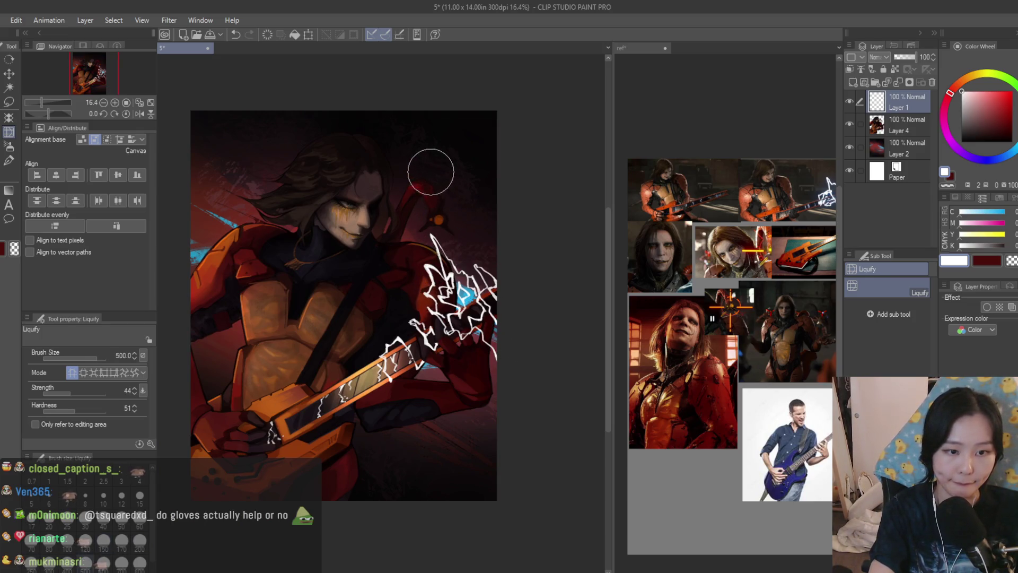
Check the painting's proportions in a mirrored view, briefly switching to the Gradient tool
scroll(475, 179, "down", 2)
key("h")
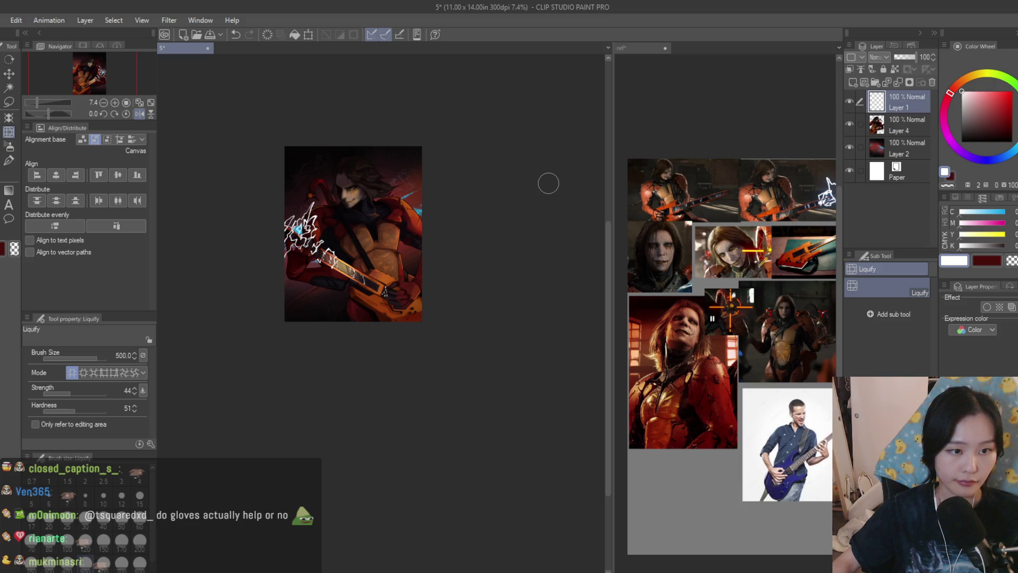
key("h")
scroll(477, 186, "up", 4)
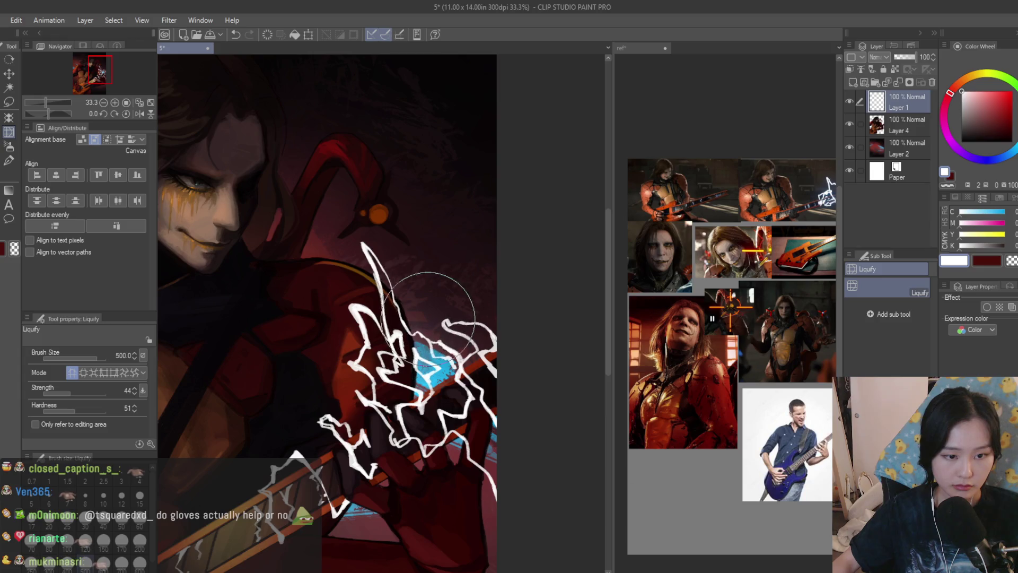
scroll(477, 303, "down", 2)
scroll(477, 304, "down", 3)
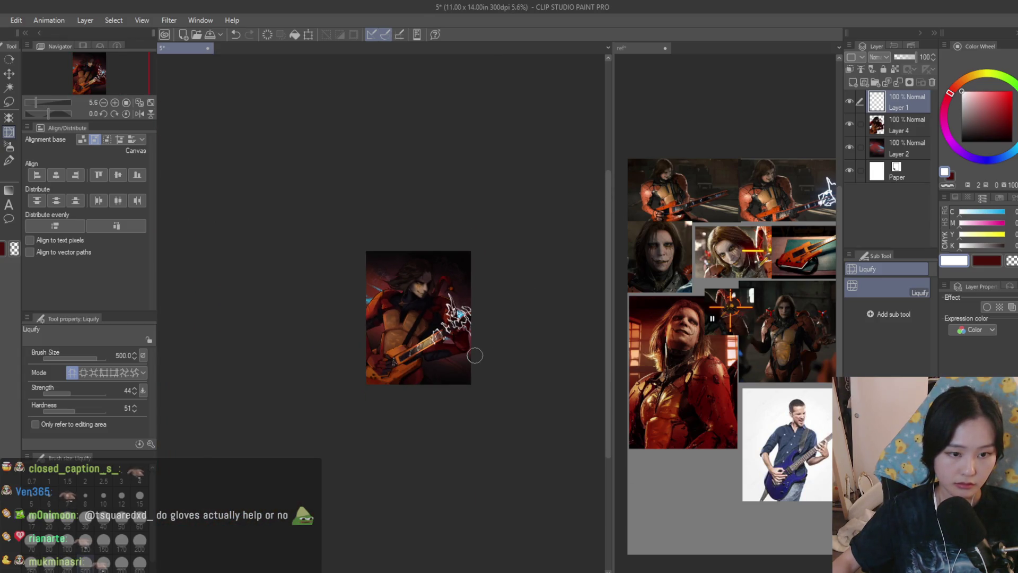
key("g")
key("h")
key("h")
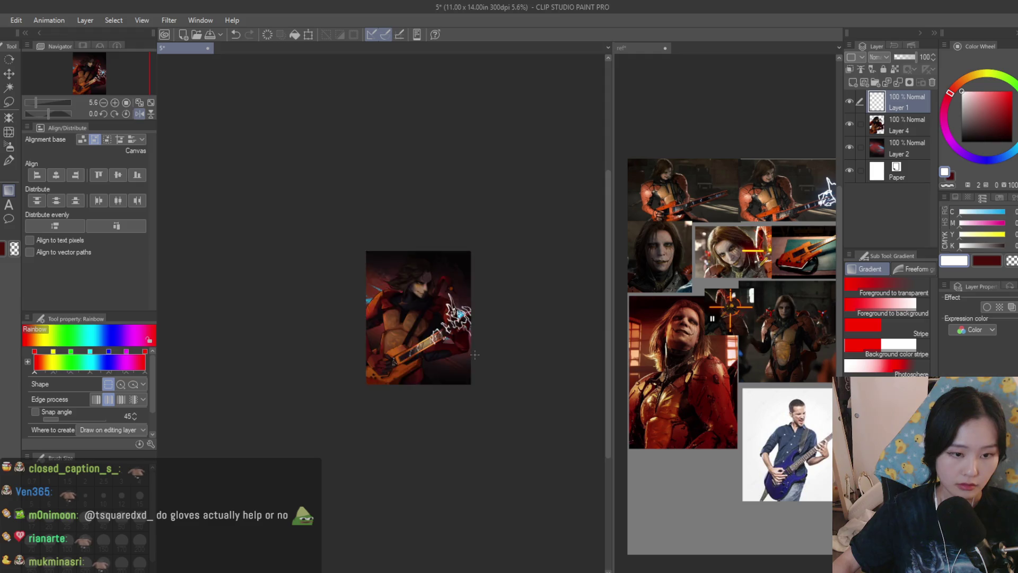
scroll(475, 354, "up", 2)
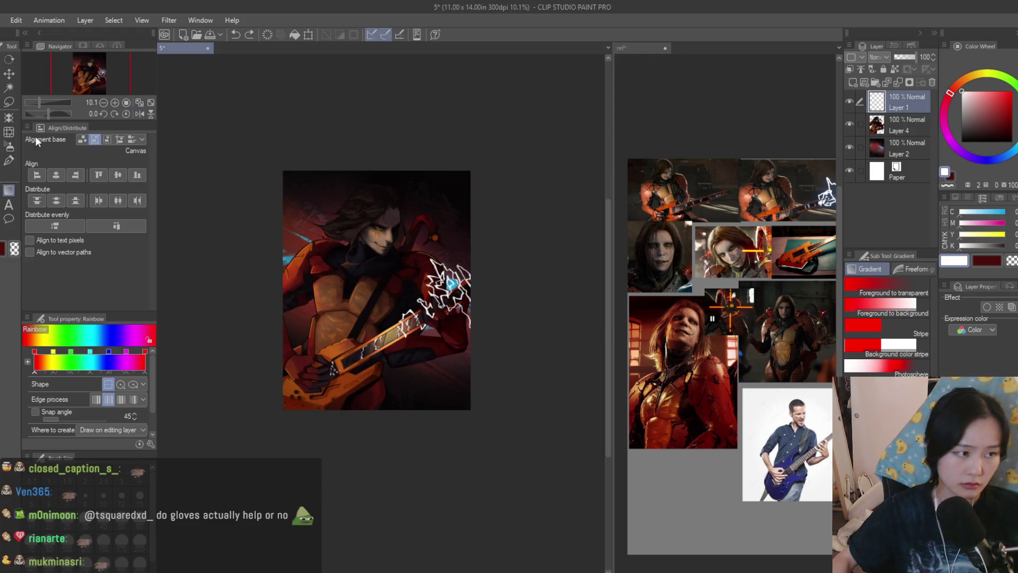
Return to Liquify and enlarge its brush from 600 to 800
key("j")
scroll(467, 271, "up", 2)
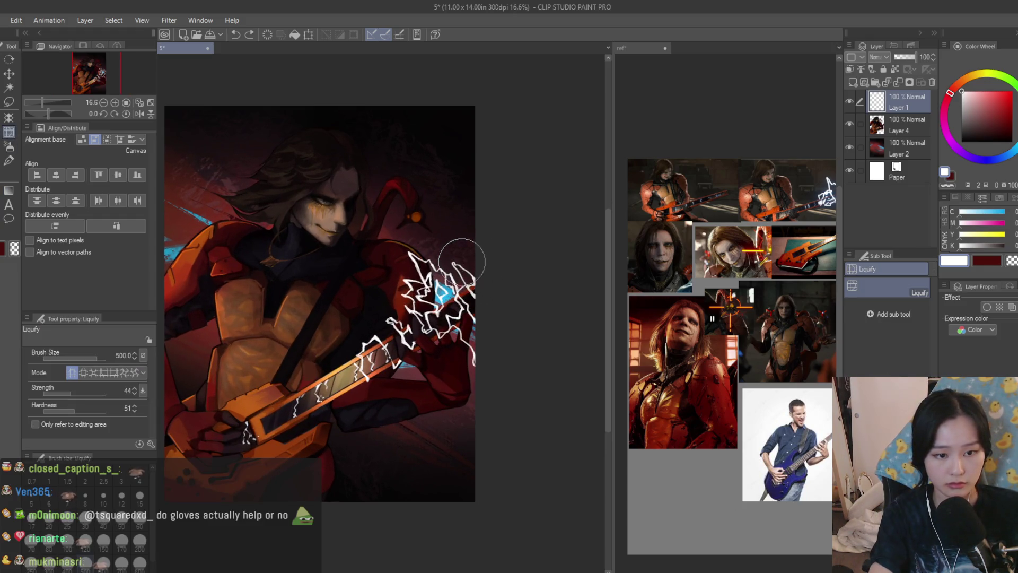
key("bracketright")
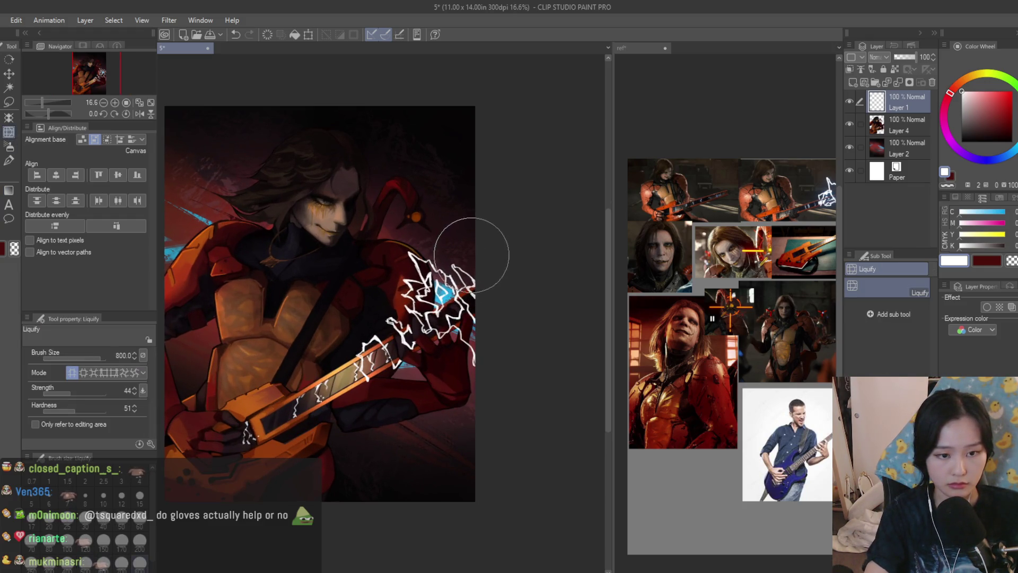
key("bracketright")
key("bracketright")
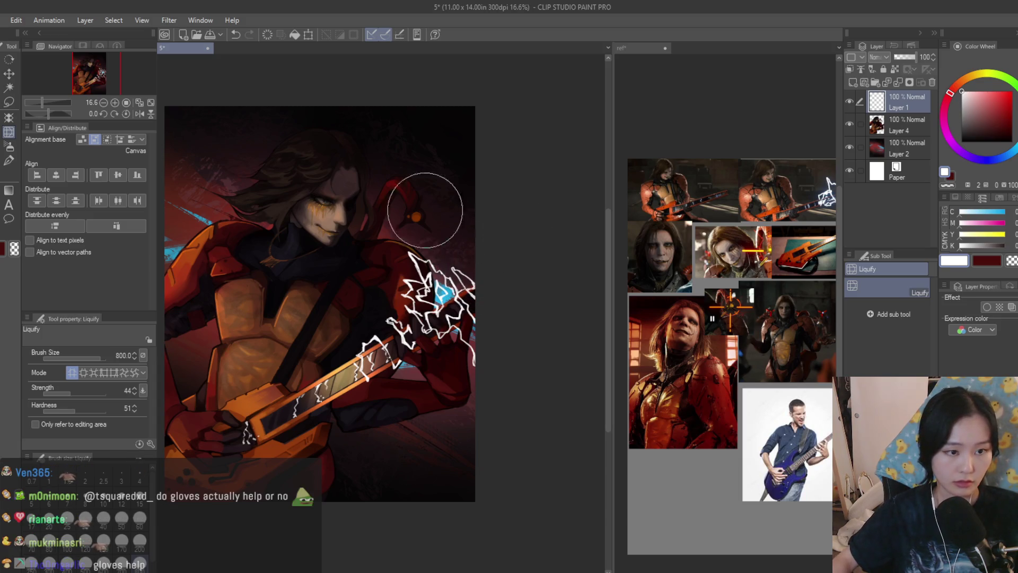
With Dry Texture 3 (size 30, opacity 87), paint a white stroke along the glove's top edge
key("b")
scroll(420, 252, "up", 5)
left_click_drag(373, 259, 373, 271)
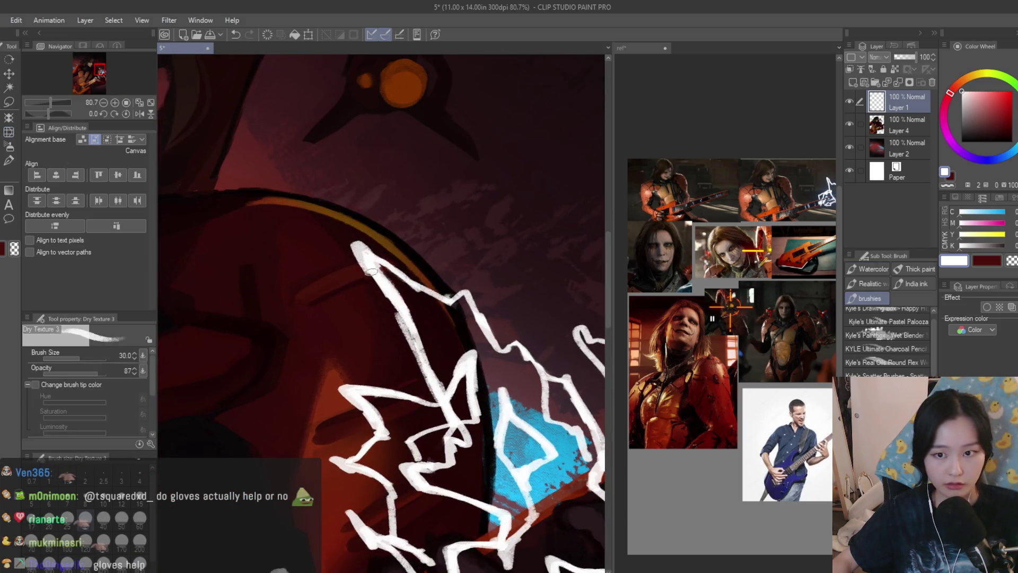
Paint jagged white lightning strokes around the glove, checking the ref reference canvas
left_click_drag(455, 292, 504, 361)
scroll(504, 361, "down", 6)
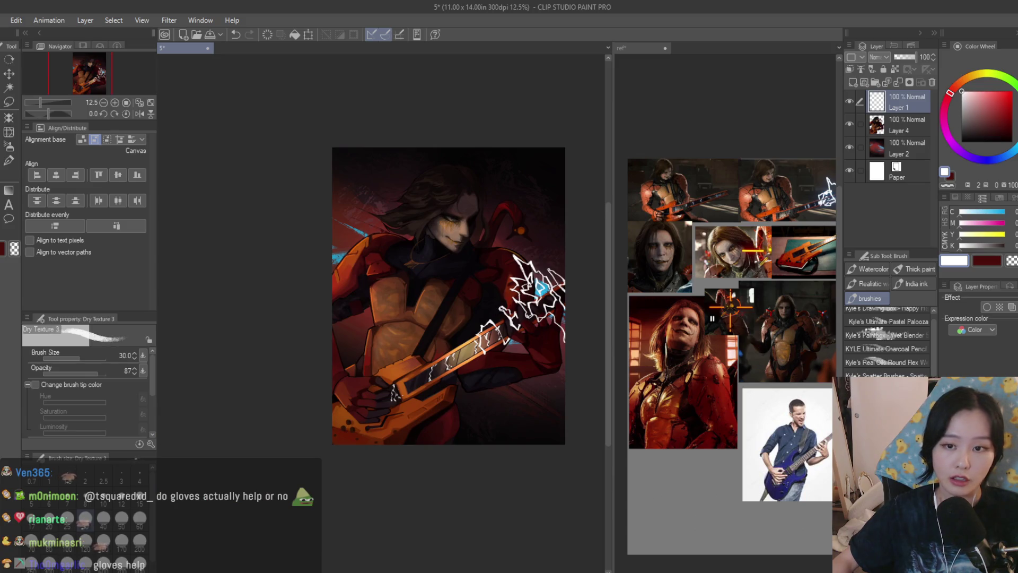
left_click(642, 48)
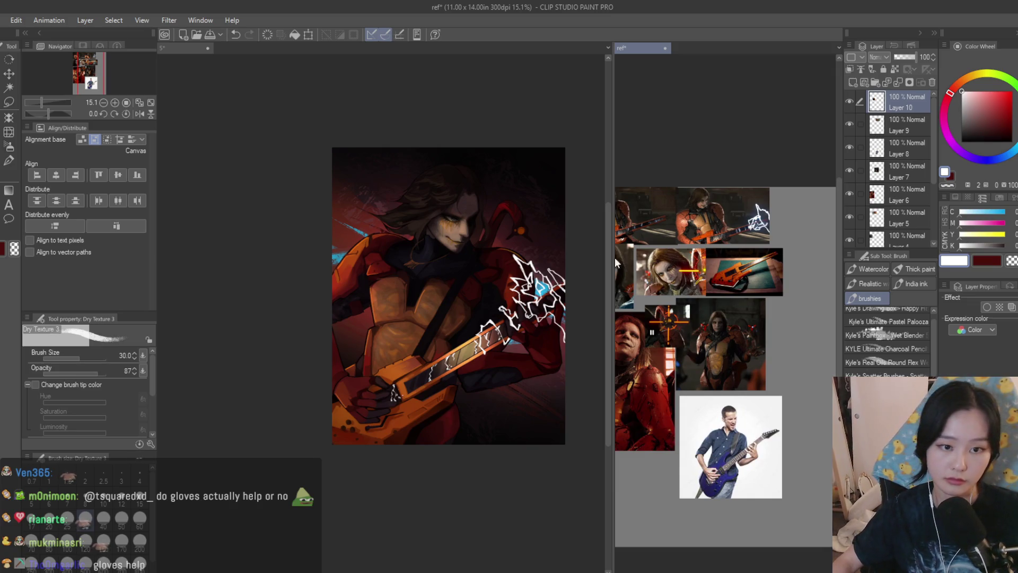
left_click(549, 248)
scroll(548, 249, "up", 8)
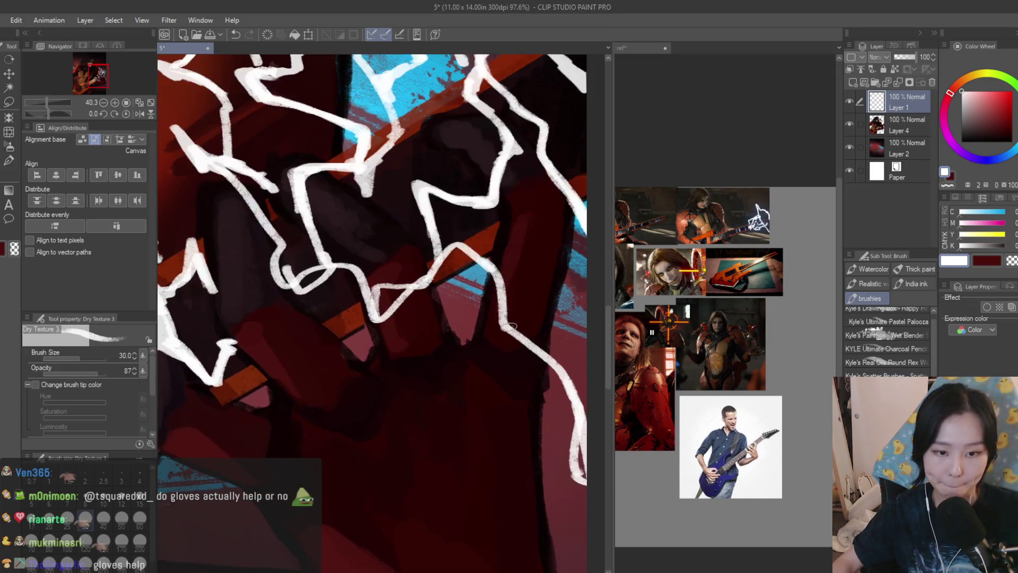
left_click_drag(474, 252, 507, 318)
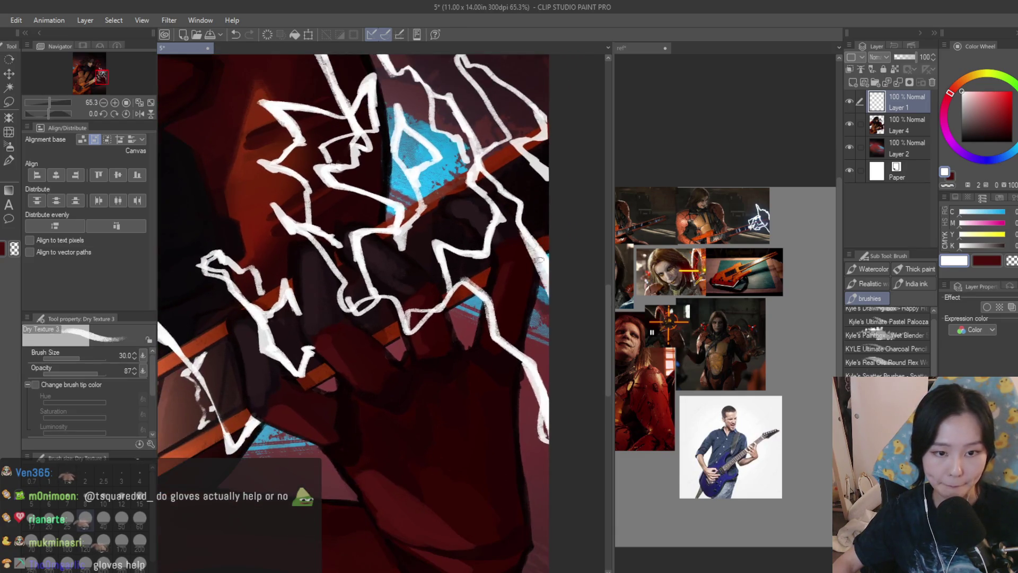
mouse_move(371, 289)
left_mouse_down()
mouse_move(446, 376)
mouse_move(459, 321)
mouse_move(445, 366)
left_mouse_up()
scroll(477, 329, "down", 8)
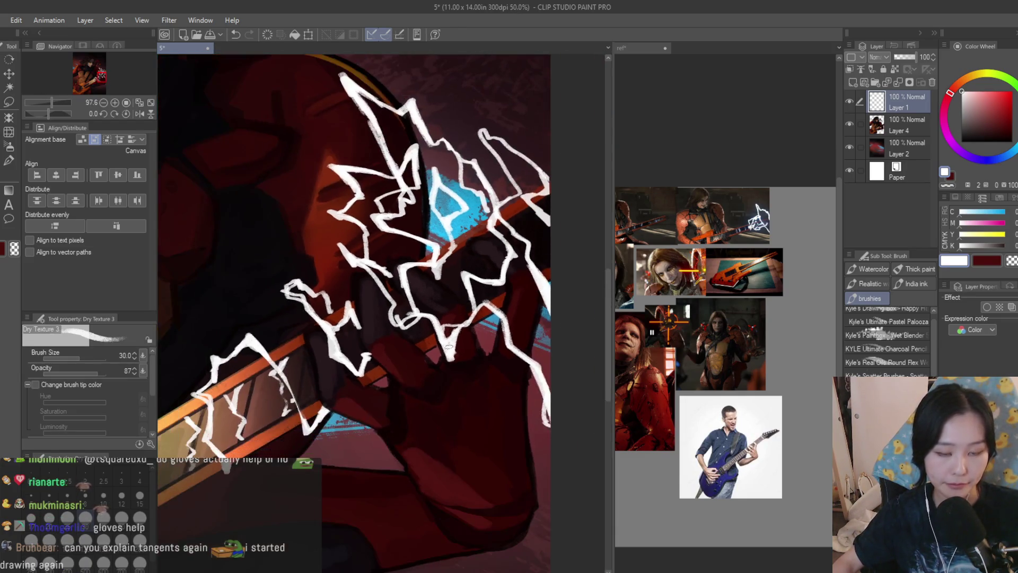
scroll(513, 311, "up", 5)
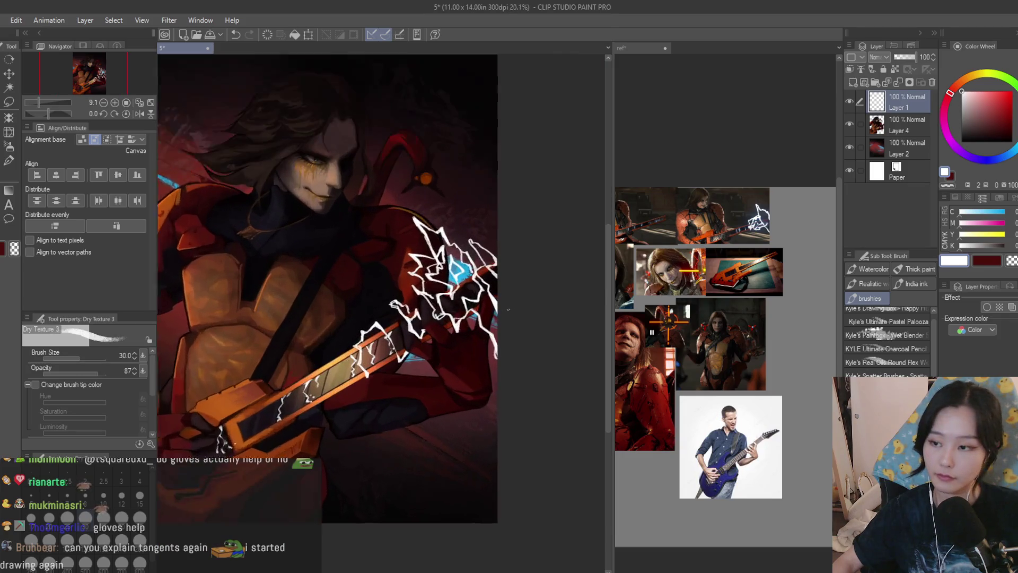
Save with Ctrl+S, undo a stray stroke on the glove's top edge, and add a thick bolt
key("ctrl+s")
scroll(411, 158, "up", 2)
scroll(411, 157, "up", 3)
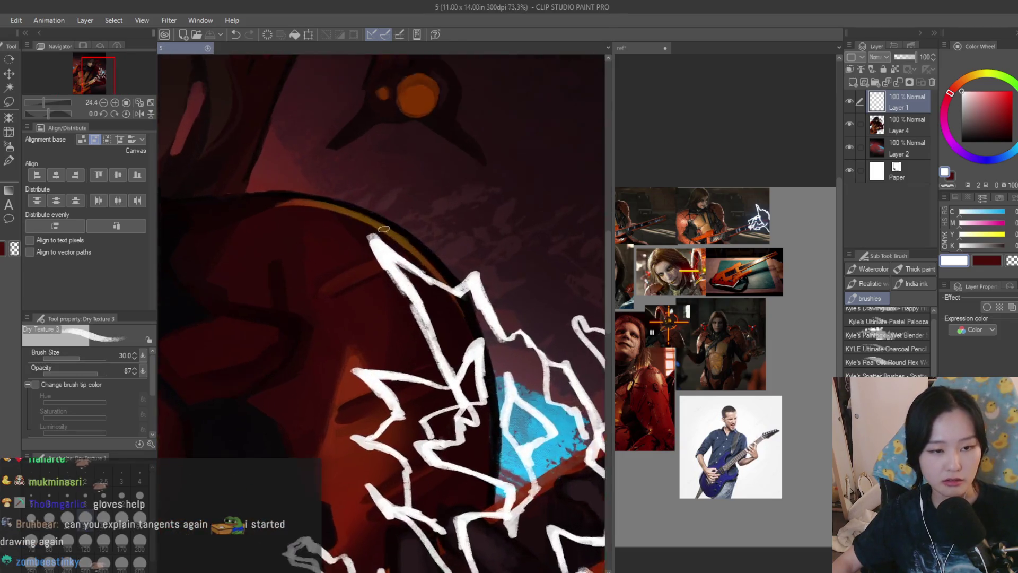
mouse_move(318, 202)
left_mouse_down()
mouse_move(425, 245)
mouse_move(463, 287)
left_mouse_up()
scroll(465, 279, "up", 1)
scroll(465, 279, "down", 1)
key("ctrl+z")
key("ctrl+z")
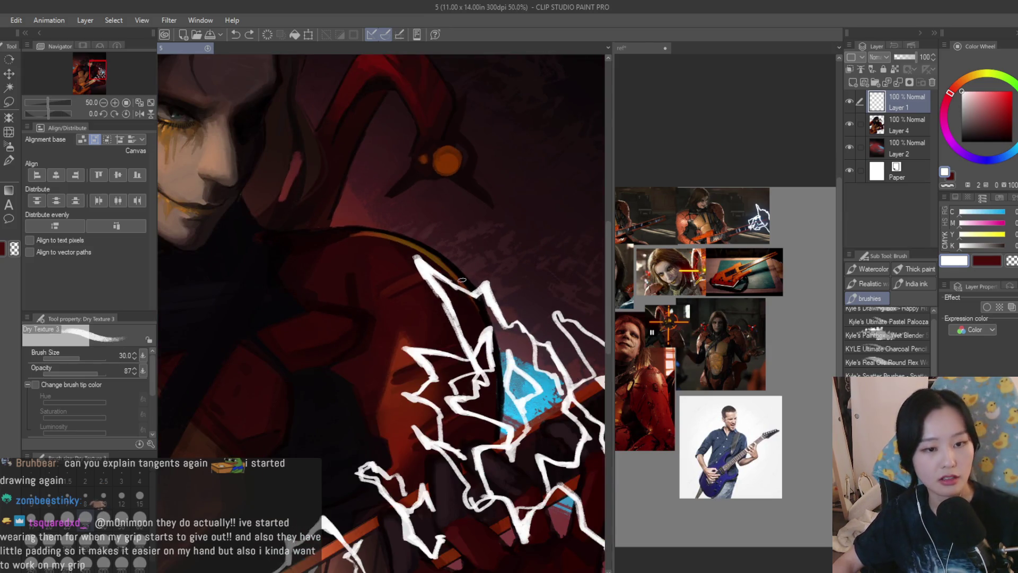
scroll(463, 280, "down", 2)
scroll(555, 325, "up", 4)
scroll(554, 325, "up", 2)
mouse_move(528, 306)
left_mouse_down()
mouse_move(509, 297)
mouse_move(492, 263)
mouse_move(531, 310)
left_mouse_up()
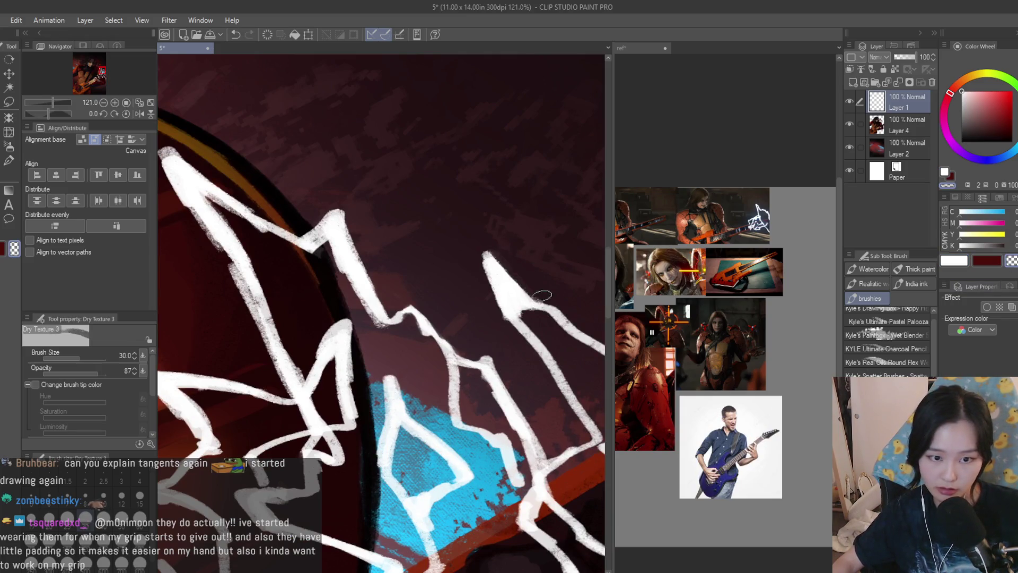
Flip the view horizontally to check the composition, then select Layer 4
scroll(535, 276, "down", 6)
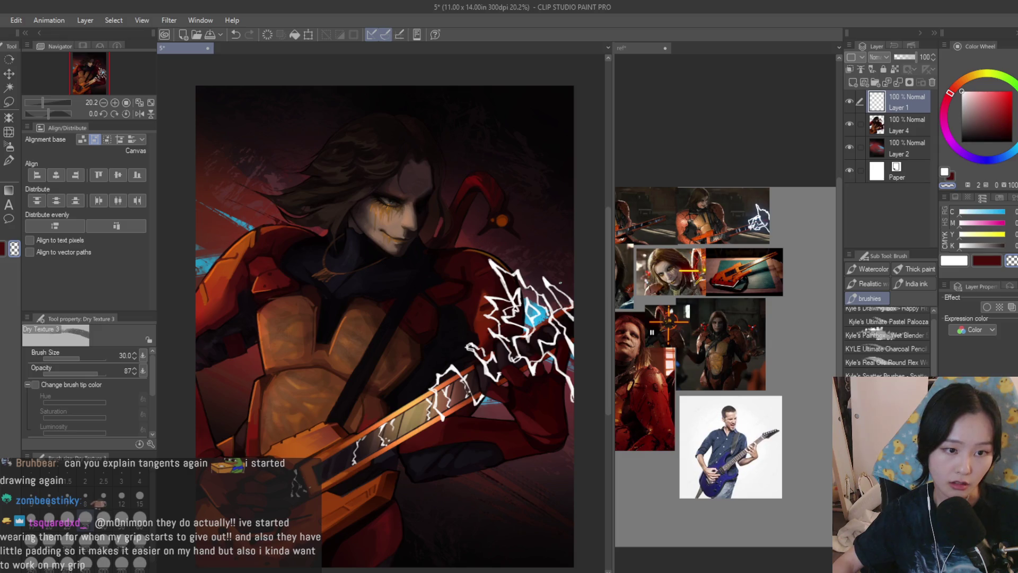
scroll(560, 283, "down", 2)
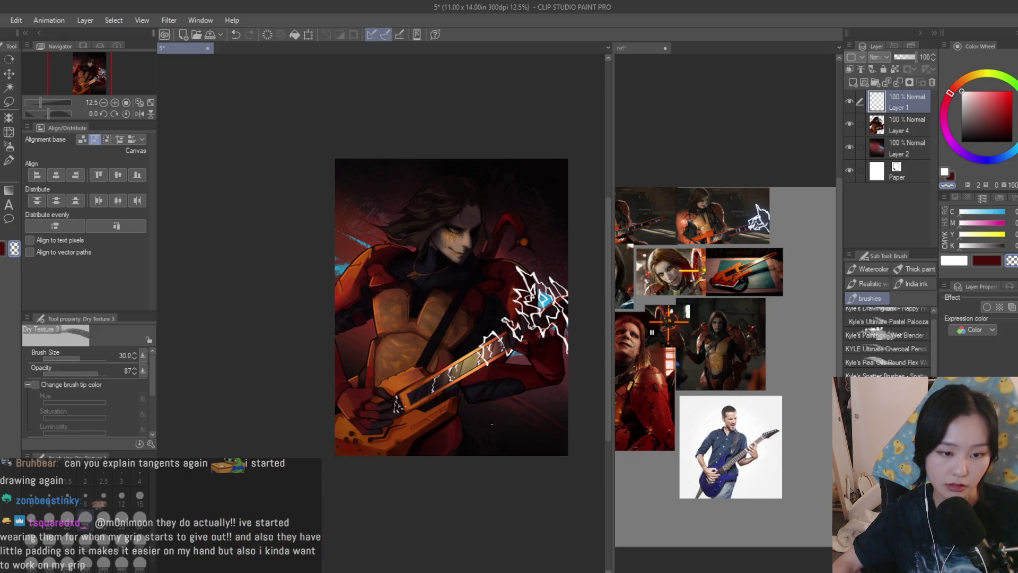
scroll(366, 240, "down", 2)
scroll(481, 280, "up", 2)
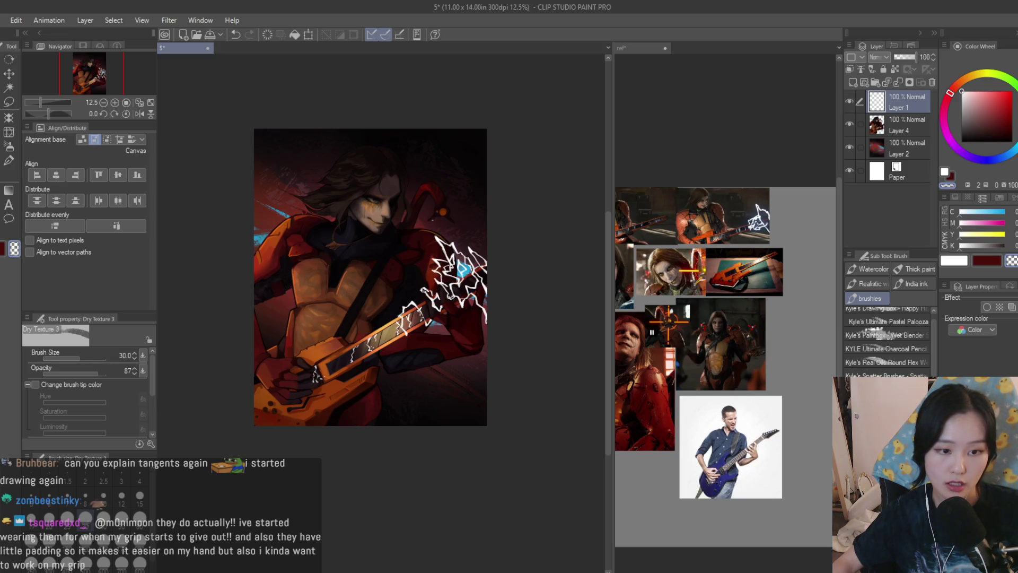
key("h")
key("h")
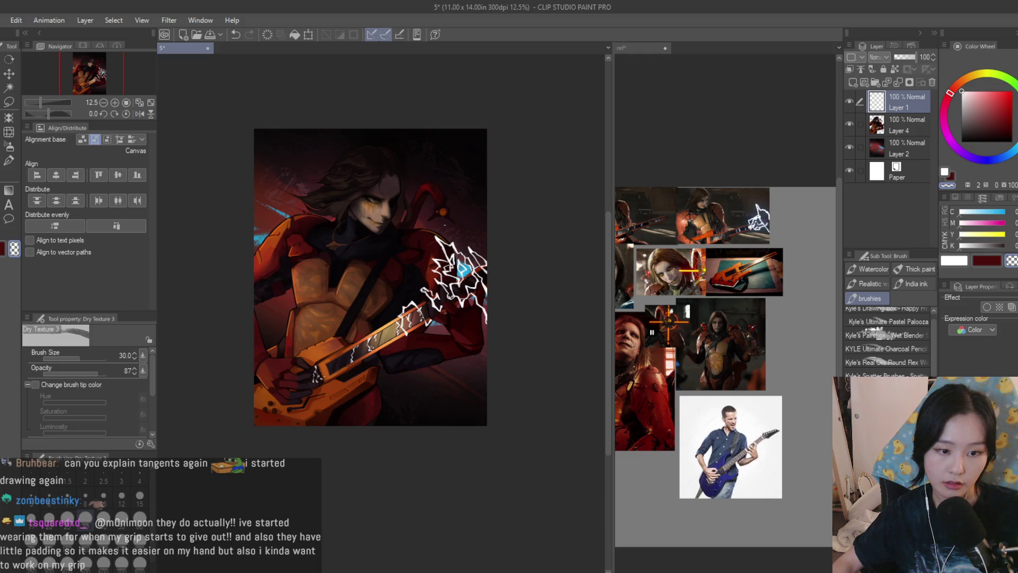
scroll(495, 350, "up", 2)
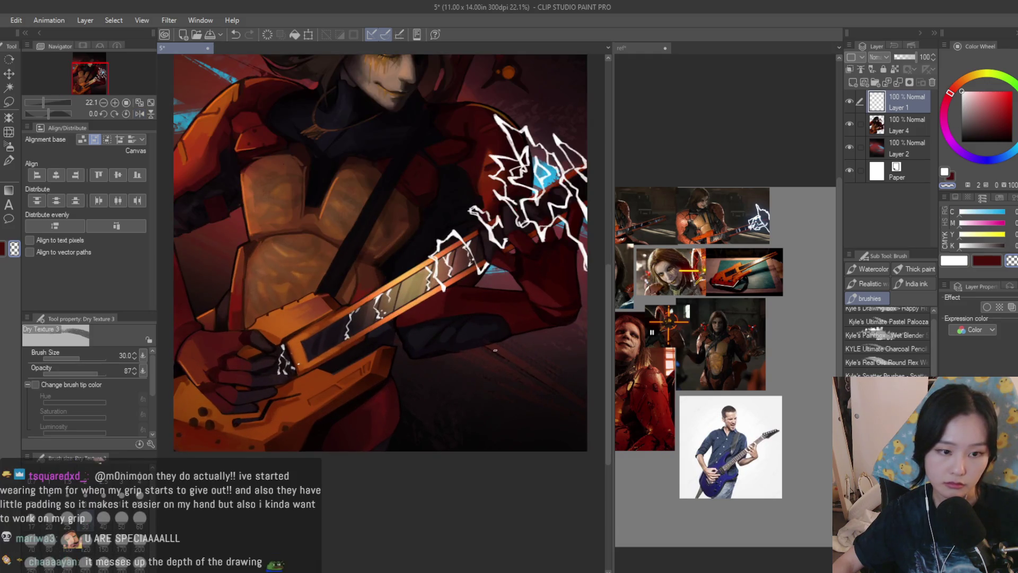
scroll(499, 348, "down", 3)
scroll(531, 281, "up", 5)
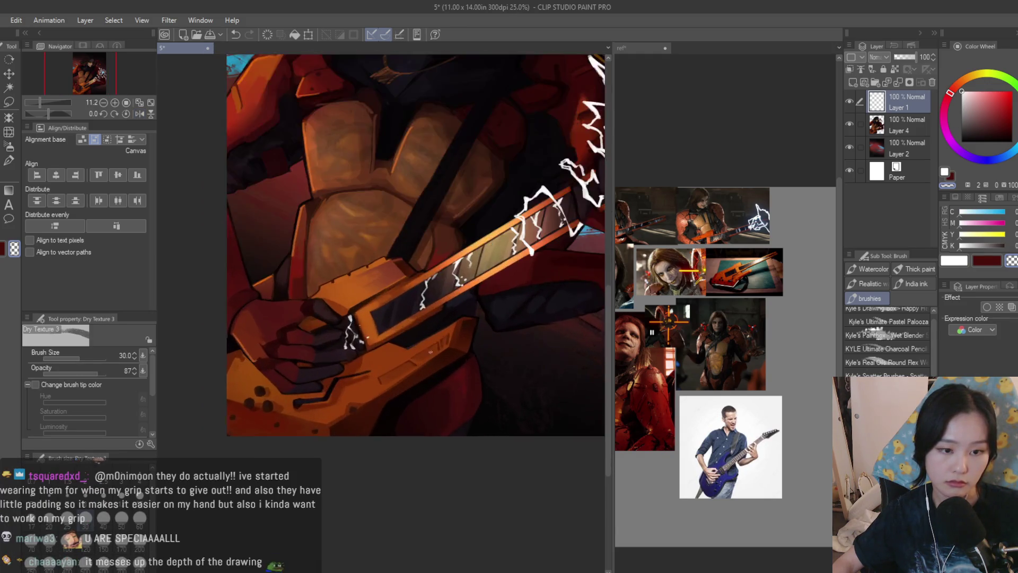
left_click(907, 126)
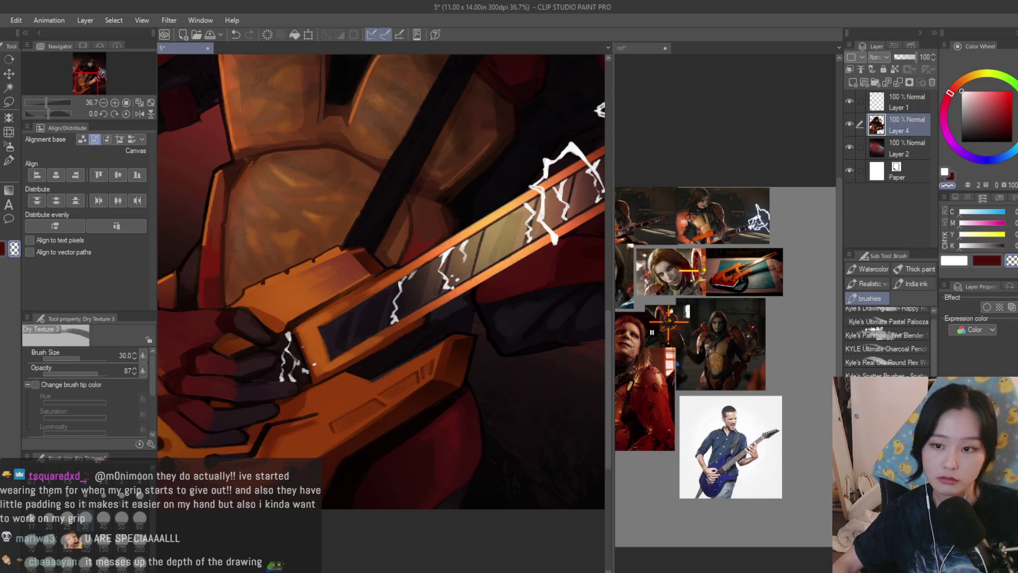
At brush size 20, paint near-black shadow under the guitar neck's orange band
scroll(494, 322, "up", 4)
key("bracketleft")
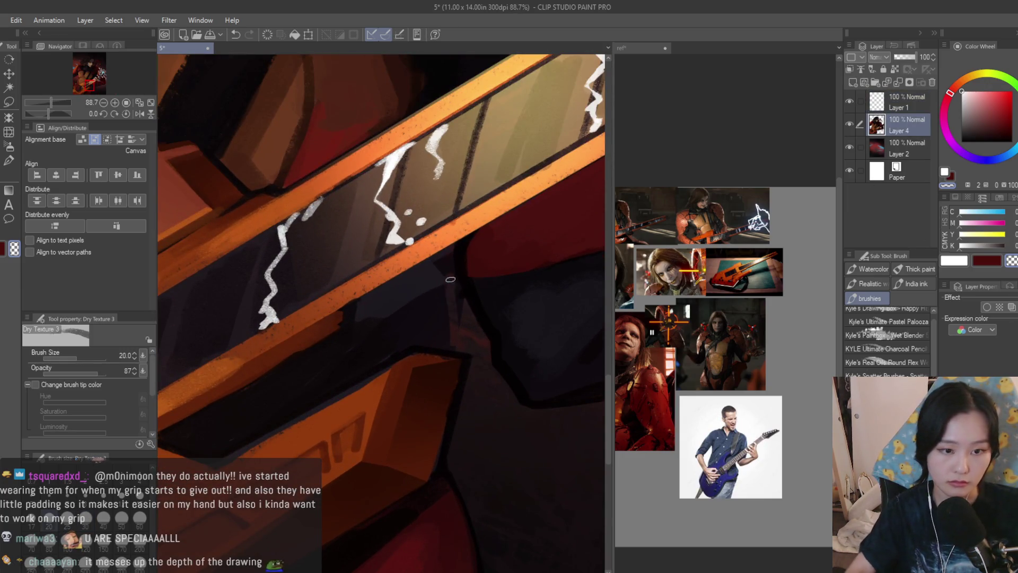
left_click(451, 274, "alt")
left_click_drag(451, 264, 444, 340)
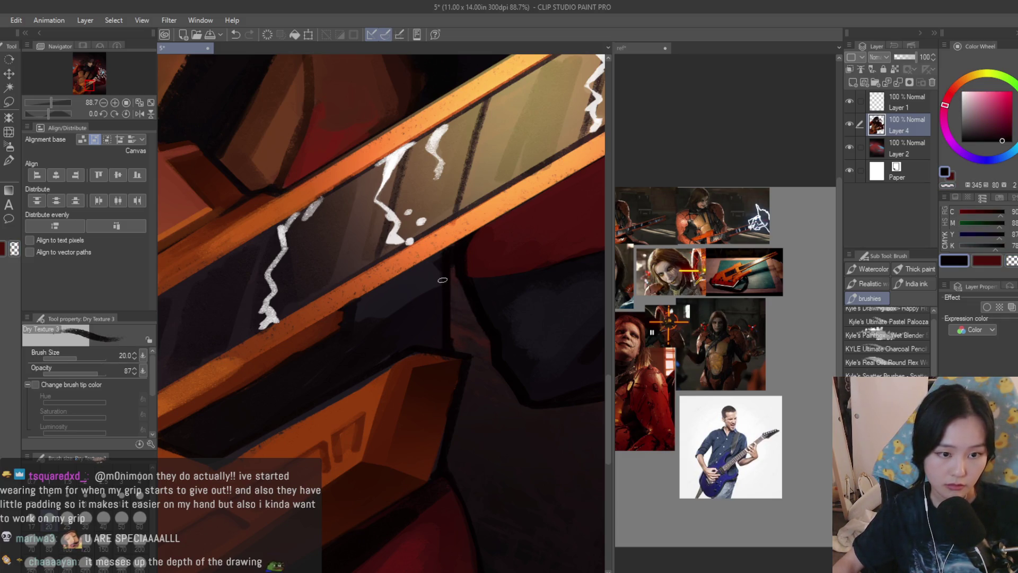
left_click_drag(431, 260, 424, 296)
left_click_drag(445, 256, 353, 306)
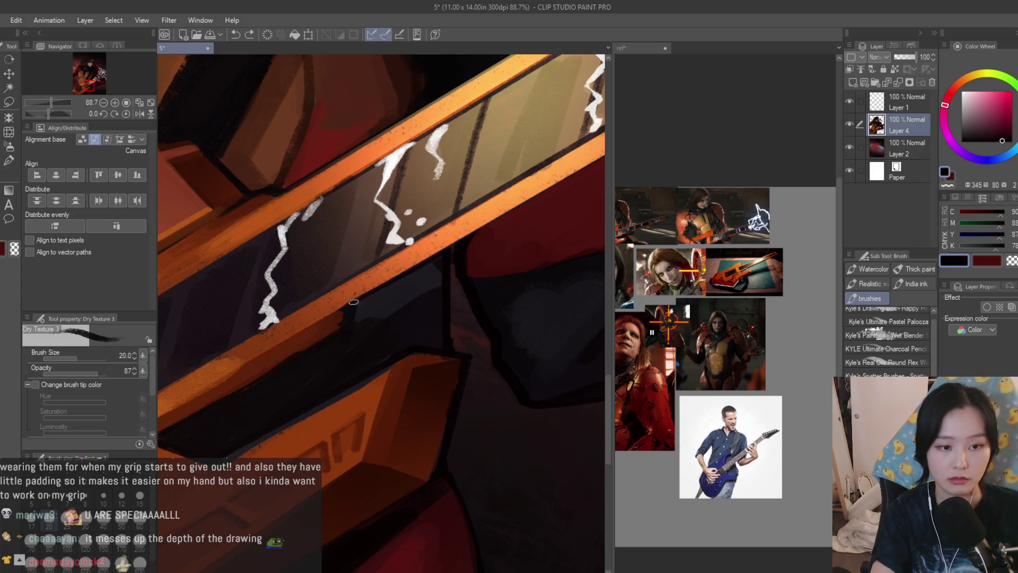
Add a new Multiply raster layer, Layer 3, above Layer 4
scroll(350, 317, "down", 3)
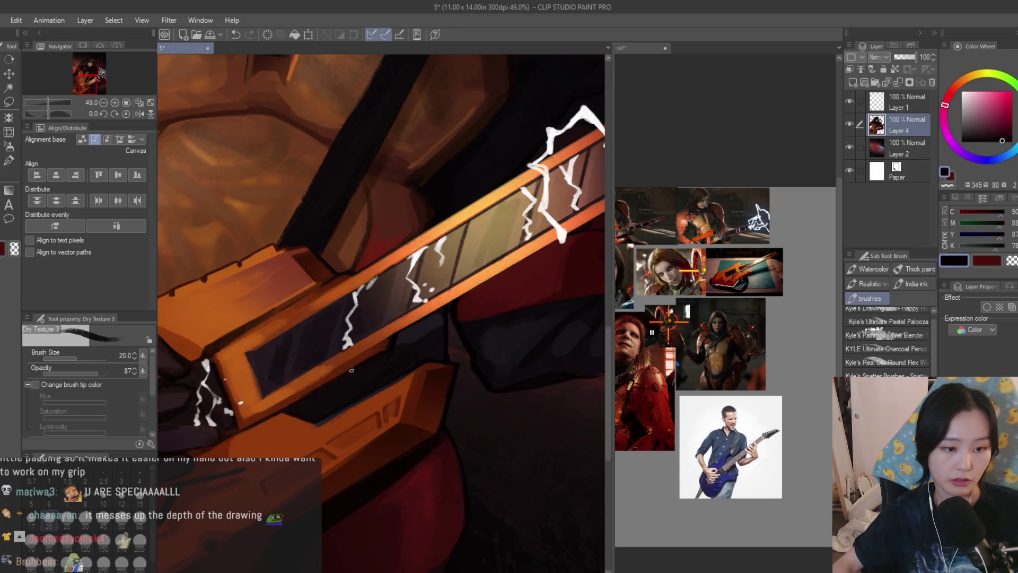
scroll(370, 391, "down", 5)
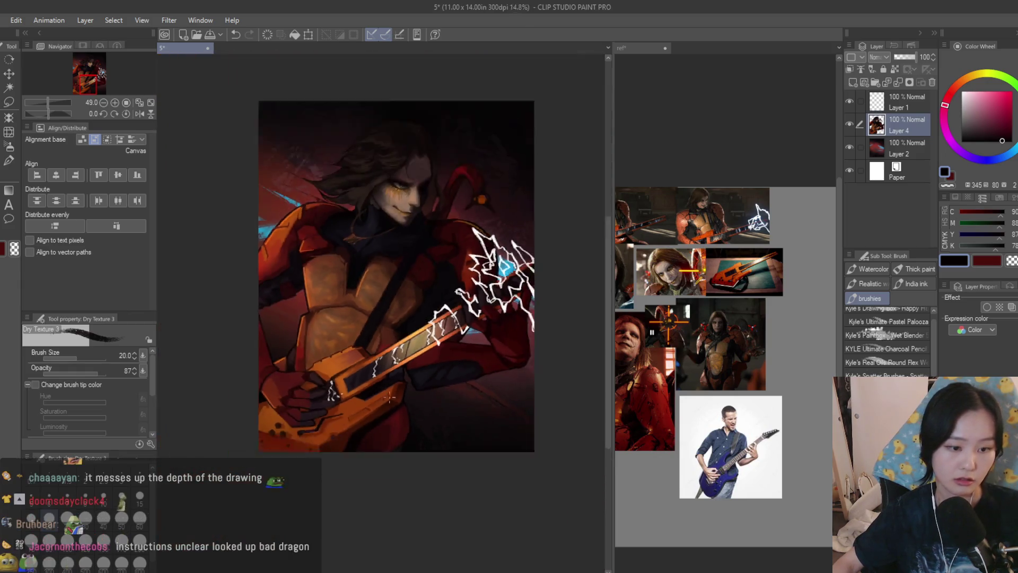
scroll(477, 378, "up", 4)
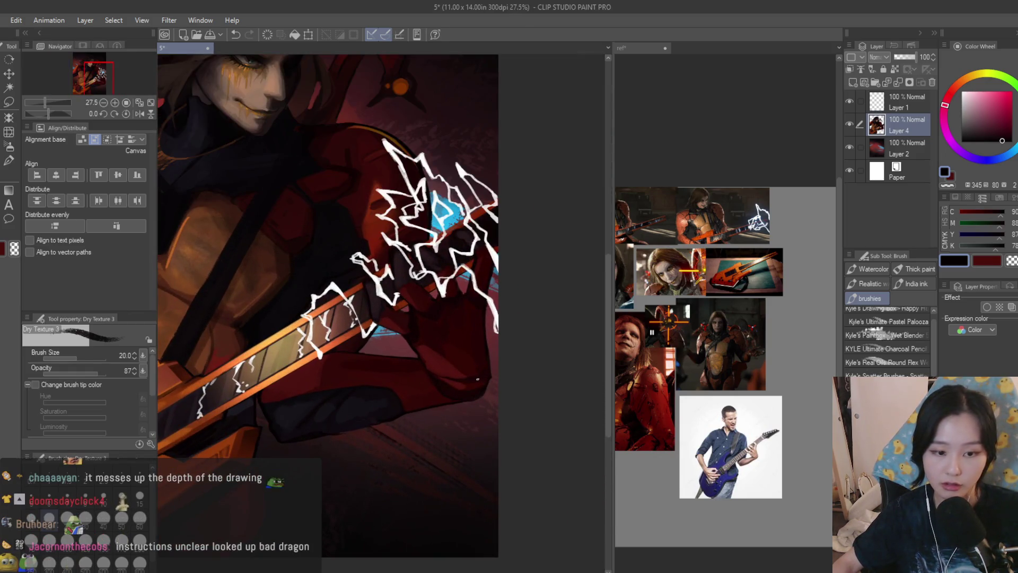
scroll(478, 378, "up", 2)
left_click(851, 81)
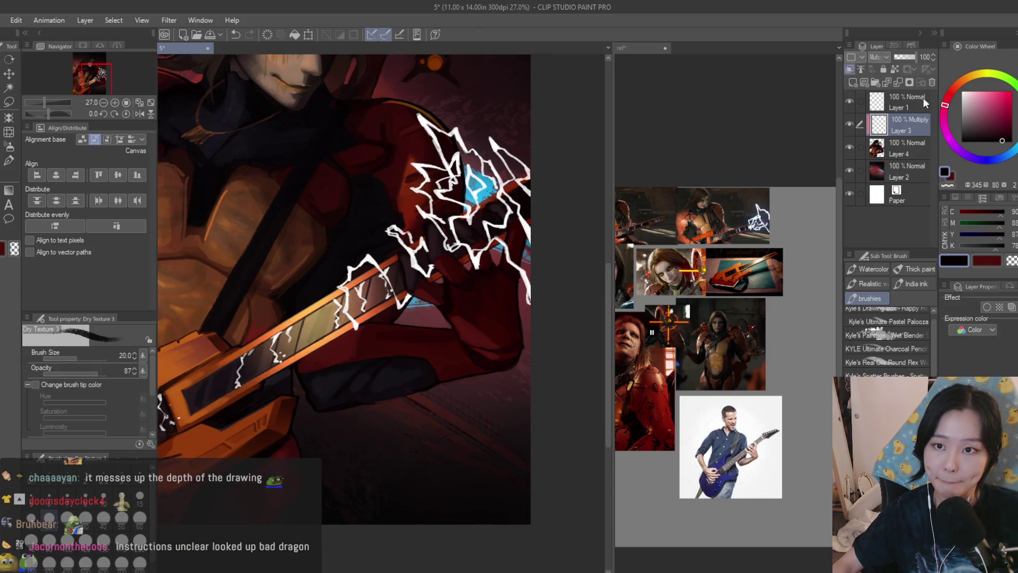
Pick light pink, then darker red-pink, with the Turnip pen at size 60
left_click(969, 106)
left_click(9, 160)
scroll(333, 345, "up", 2)
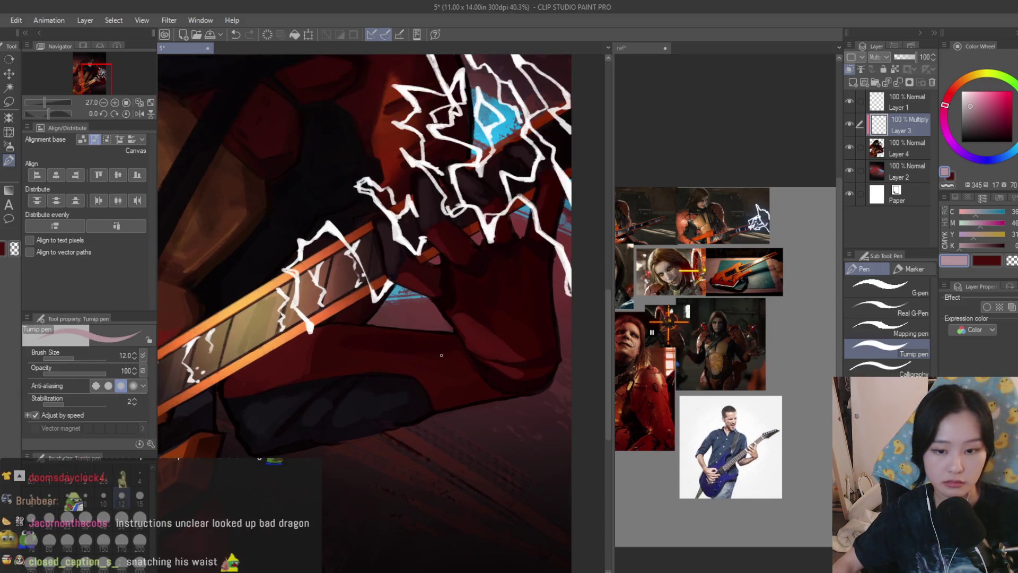
key("bracketright")
key("bracketright")
key("bracketright")
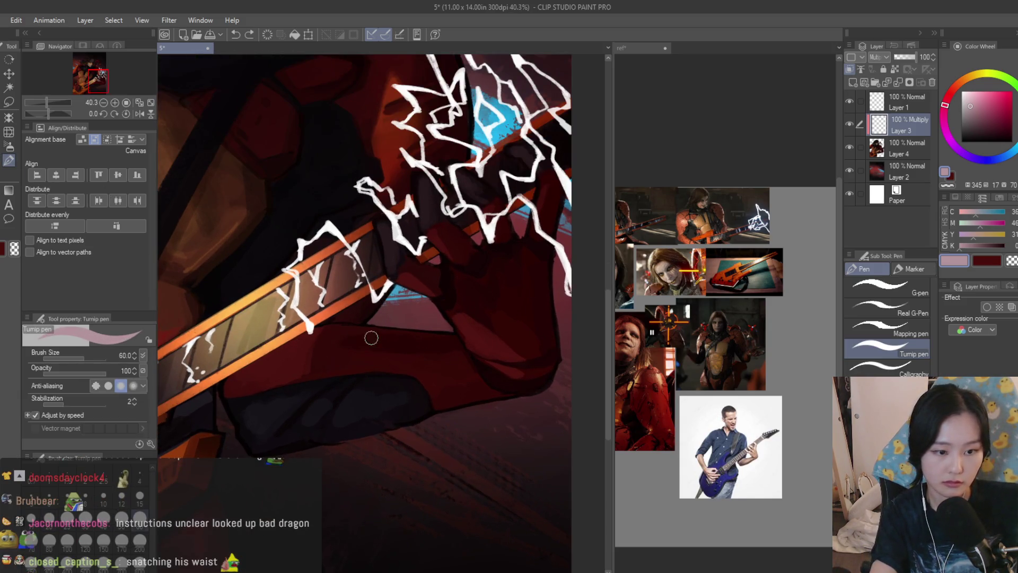
left_click(371, 336, "alt")
scroll(766, 477, "up", 3)
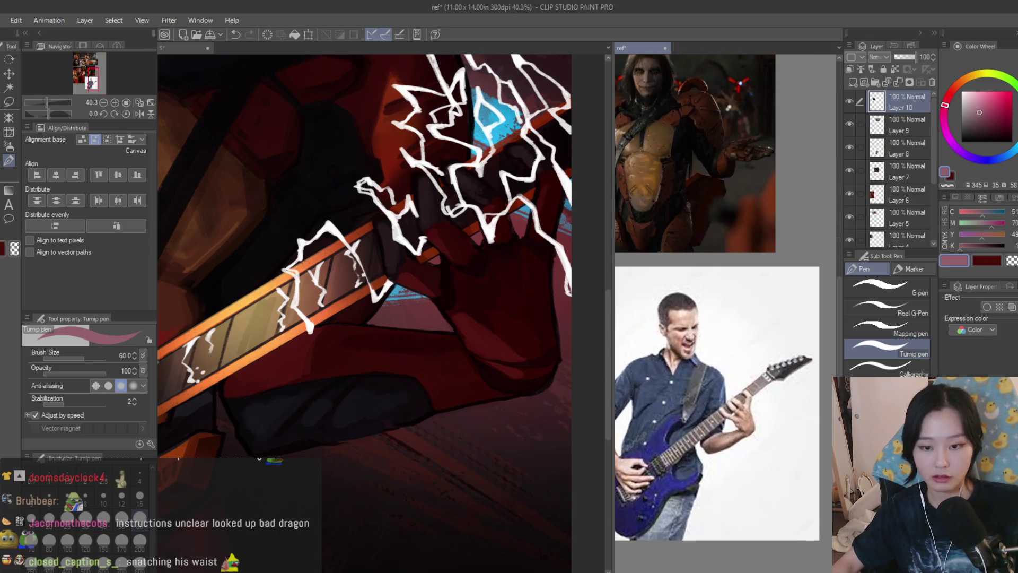
scroll(310, 337, "up", 1)
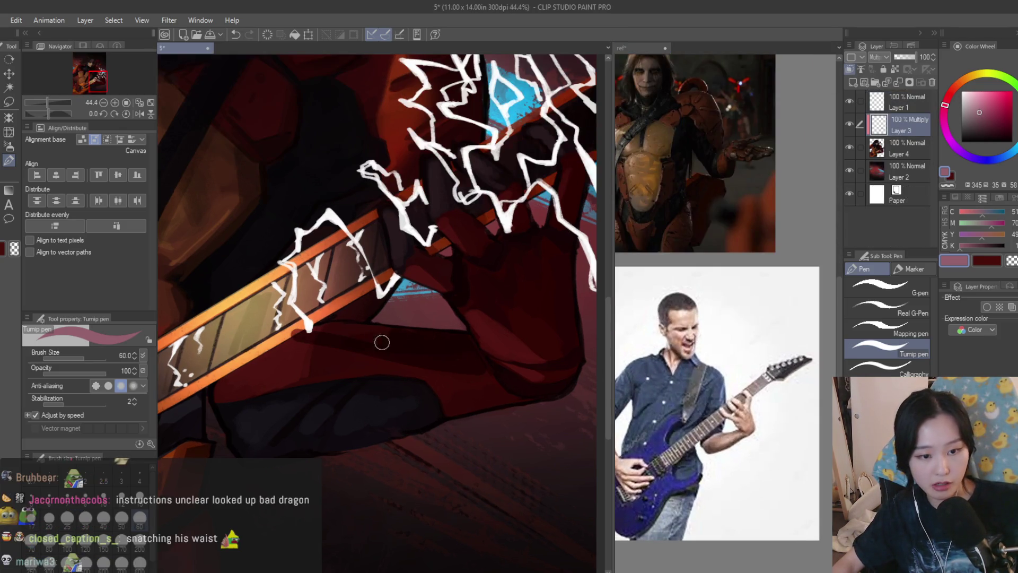
Cycle through eraser, Turnip pen and freehand lasso, ending on the Dry Texture 3 brush
left_click(9, 190)
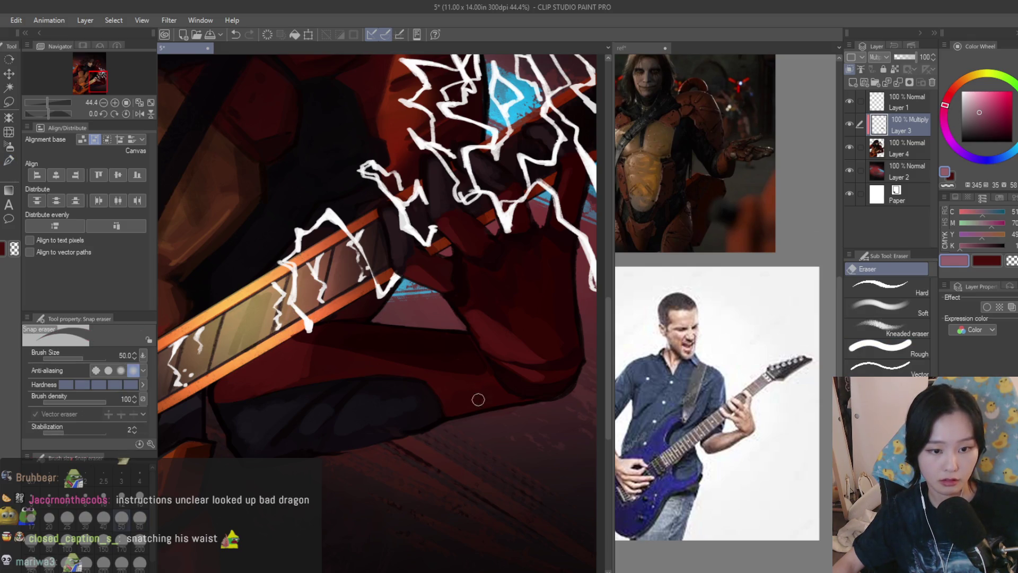
scroll(382, 355, "down", 3)
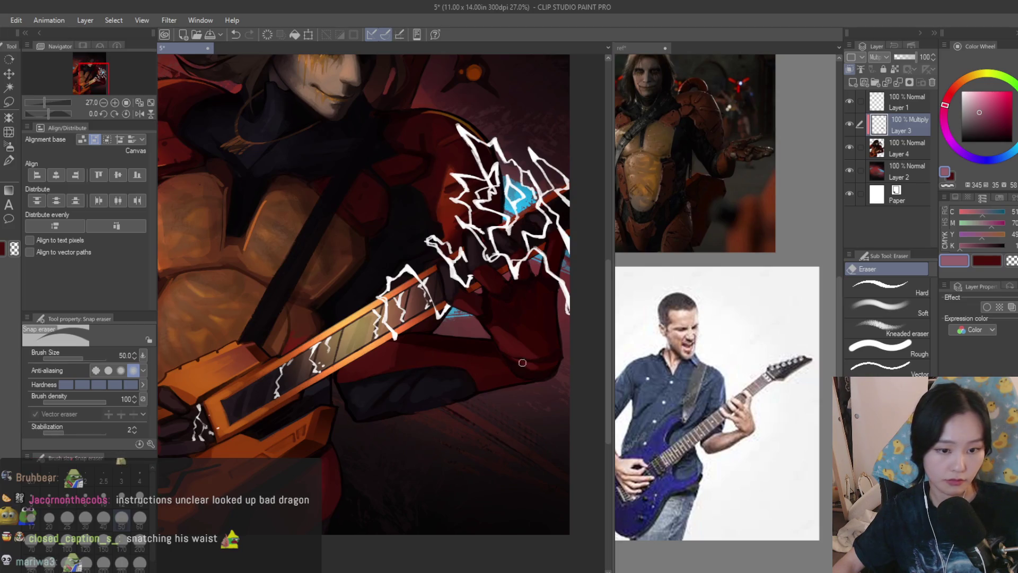
scroll(522, 363, "down", 5)
scroll(477, 297, "up", 6)
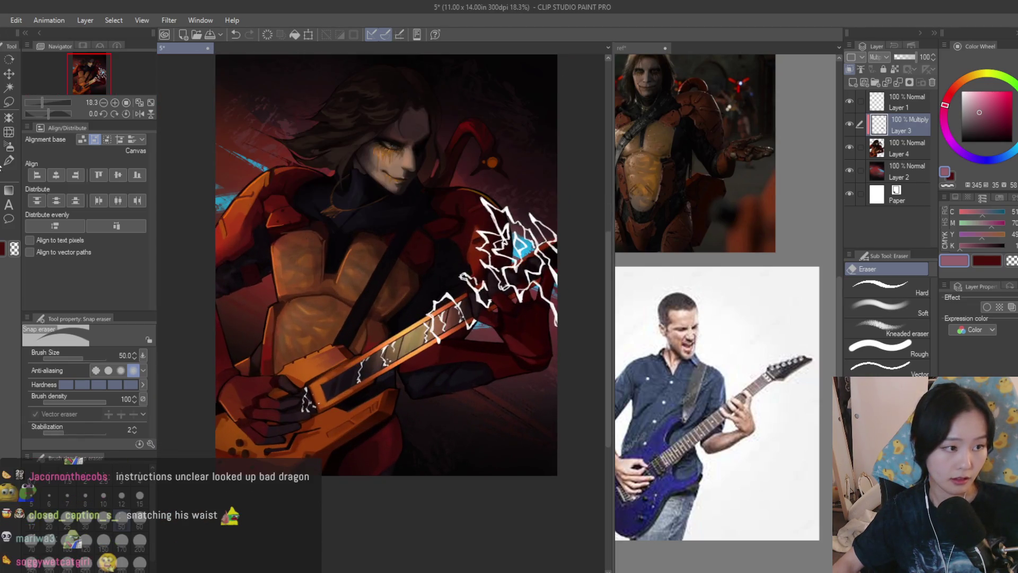
key("p")
left_click(8, 101)
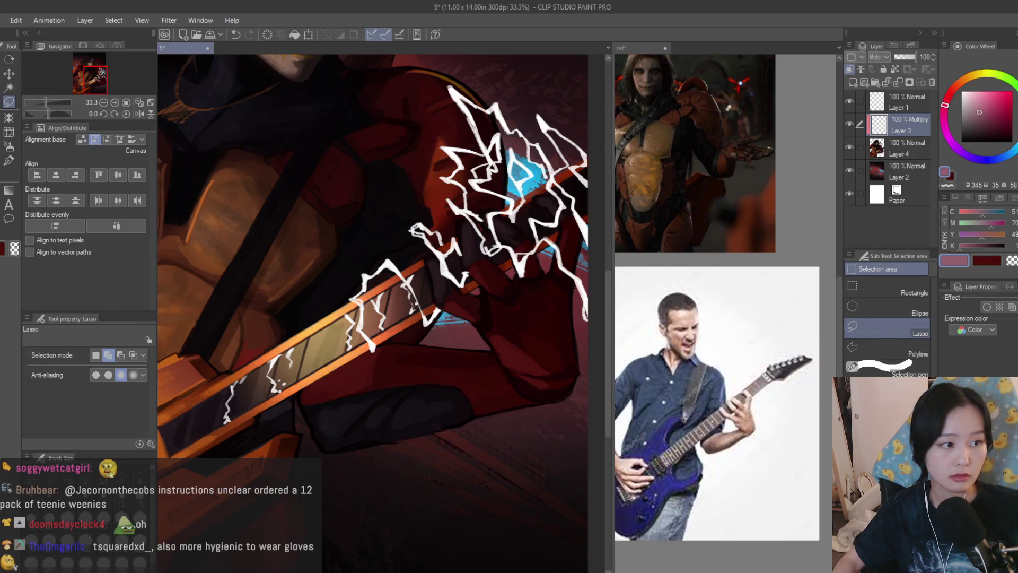
key("b")
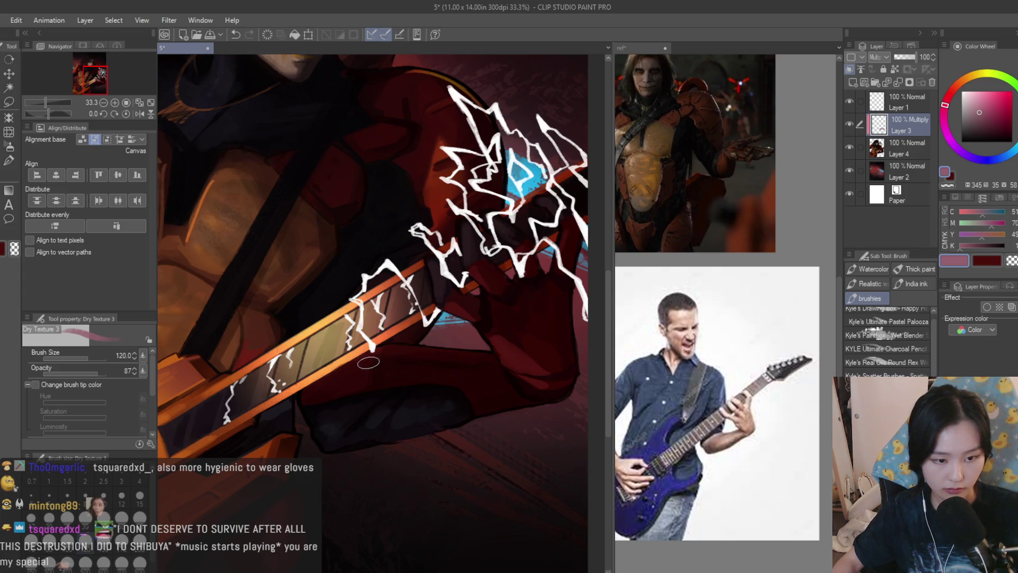
Save the painting with Ctrl+S
scroll(386, 373, "down", 5)
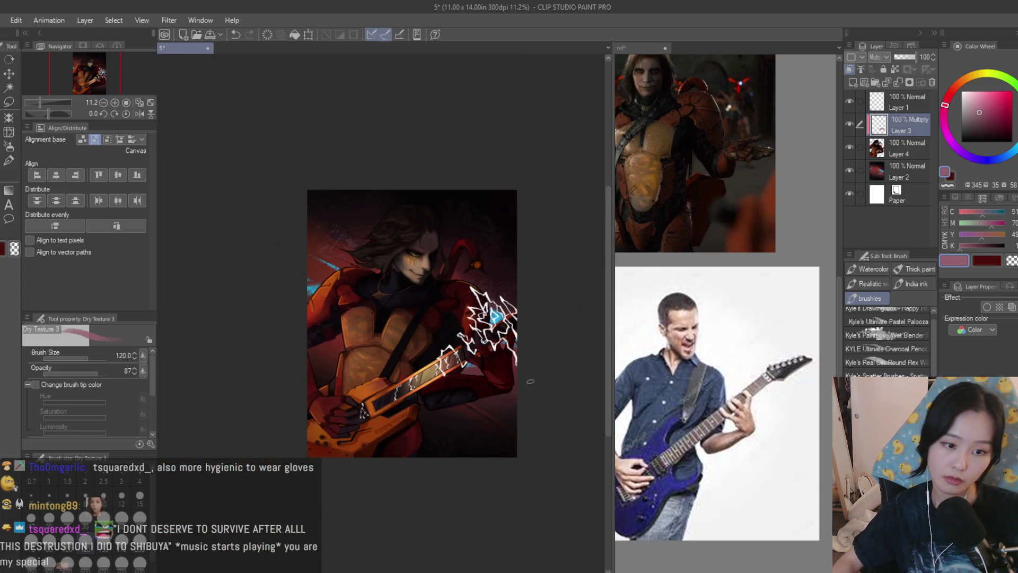
scroll(531, 381, "up", 2)
scroll(436, 363, "up", 3)
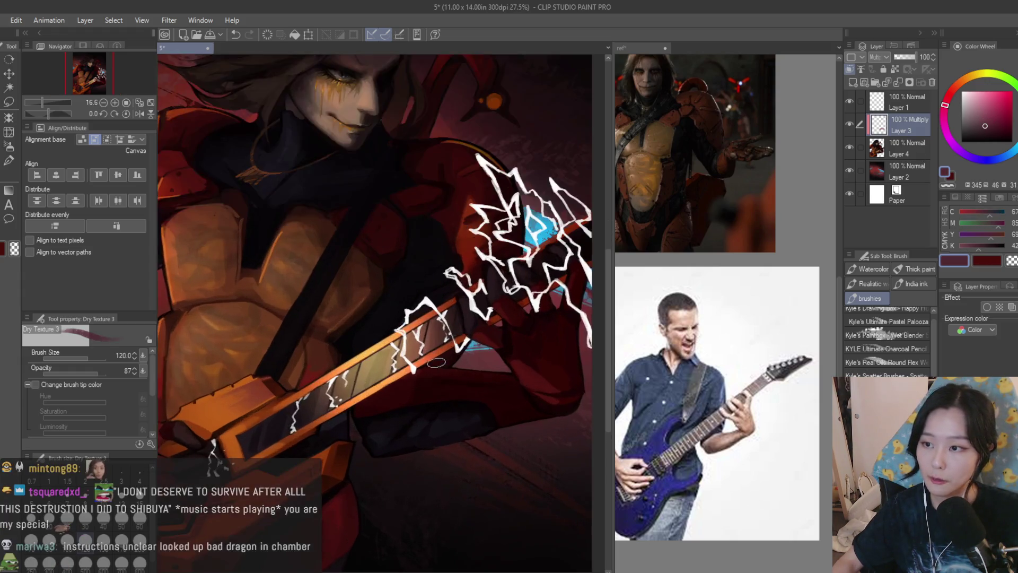
scroll(436, 362, "up", 3)
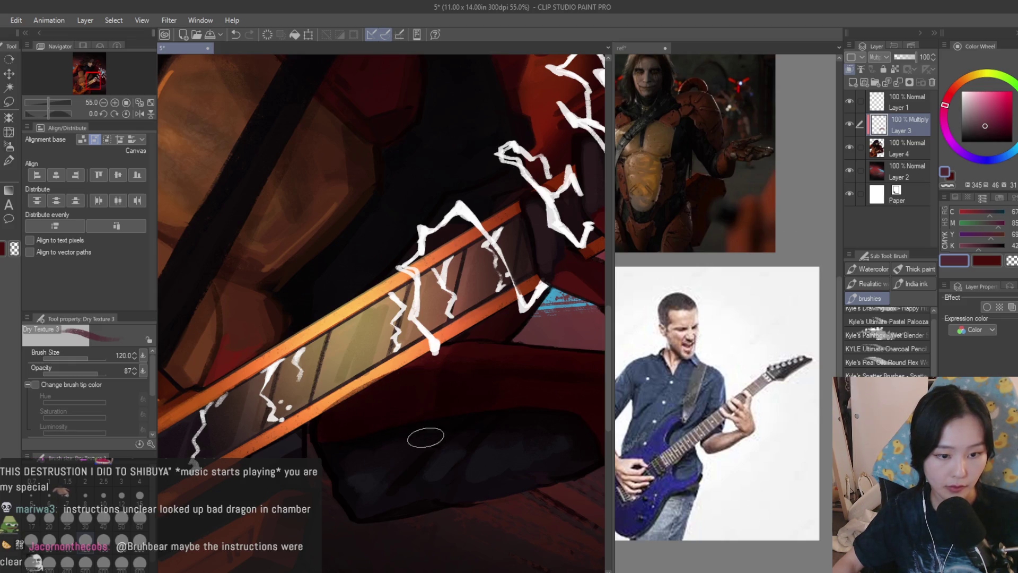
scroll(331, 416, "down", 3)
scroll(466, 407, "down", 3)
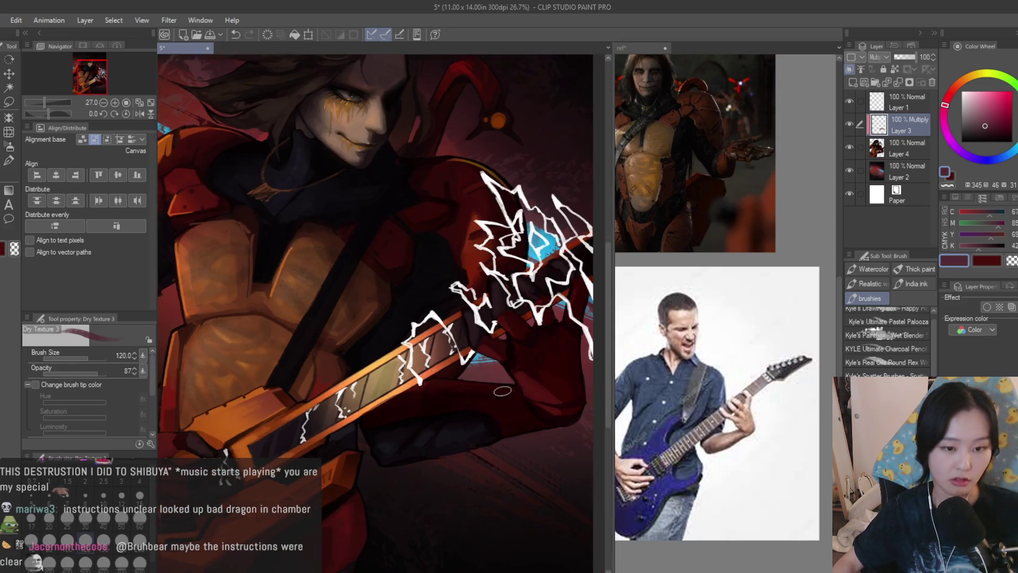
key("ctrl+s")
scroll(466, 406, "up", 2)
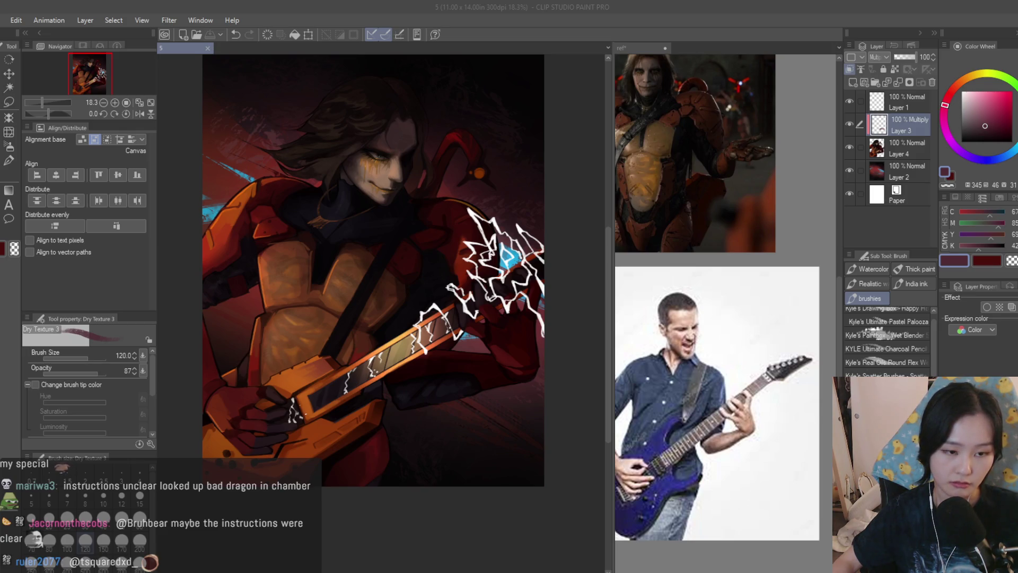
scroll(367, 255, "down", 2)
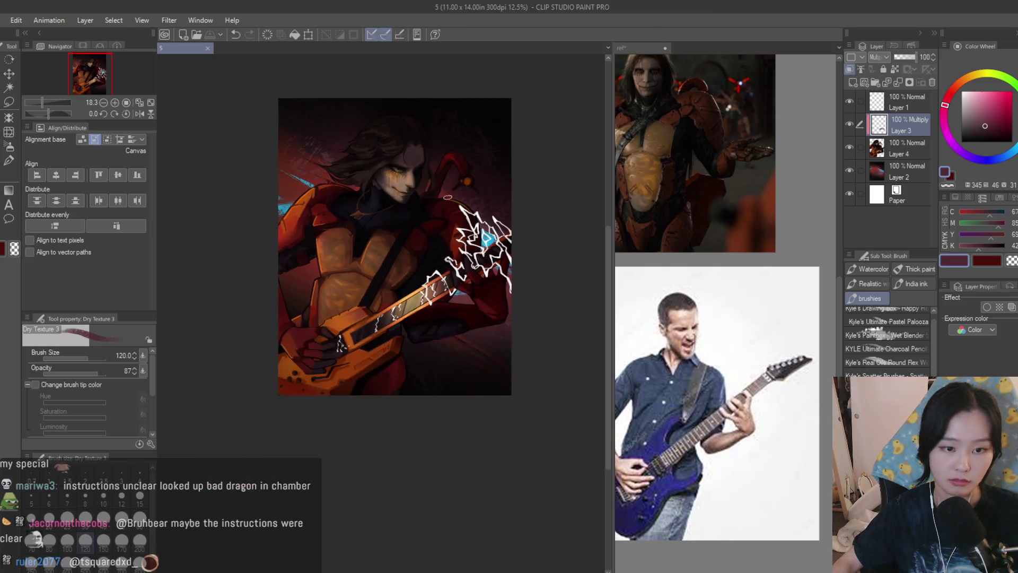
scroll(367, 254, "up", 1)
Dab a small mark, delete the unused Multiply Layer 3, and hide the figure layer to compare
left_click(407, 278)
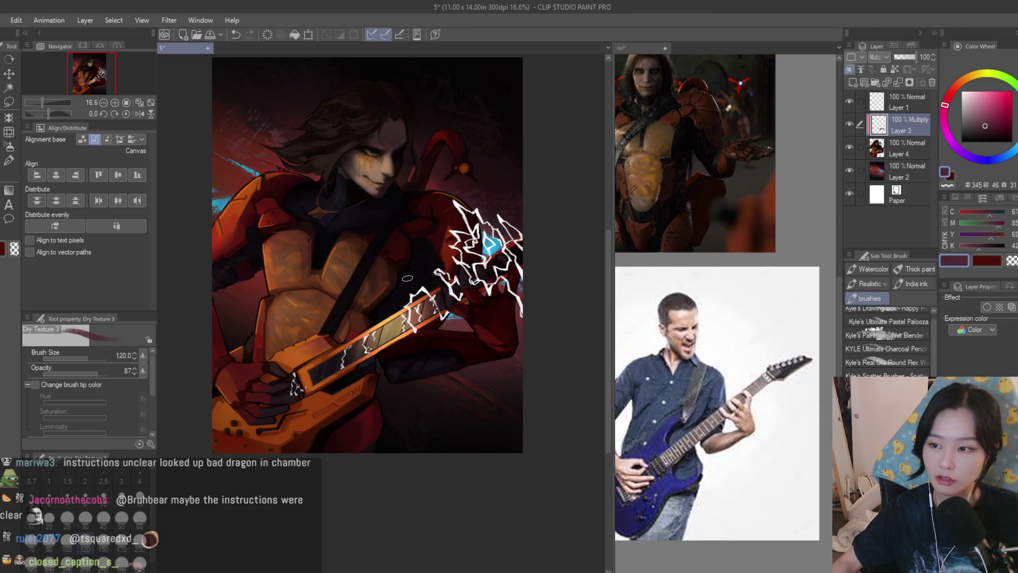
scroll(448, 292, "up", 4)
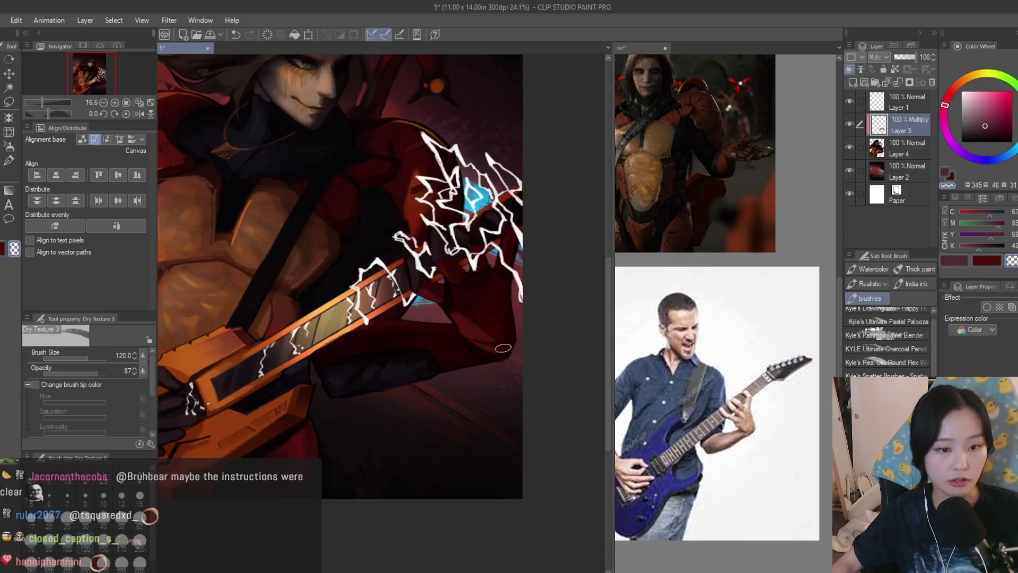
scroll(448, 333, "down", 4)
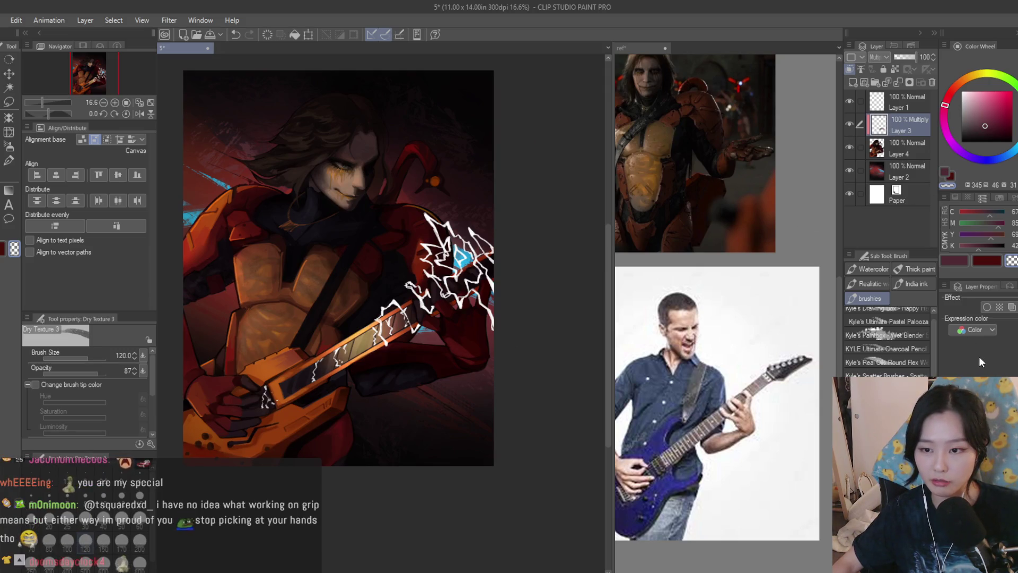
left_click(932, 82)
left_click(852, 125)
Add a new glow layer beneath Layer 1 and set the Soft airbrush to cyan at size 70
left_click(852, 125)
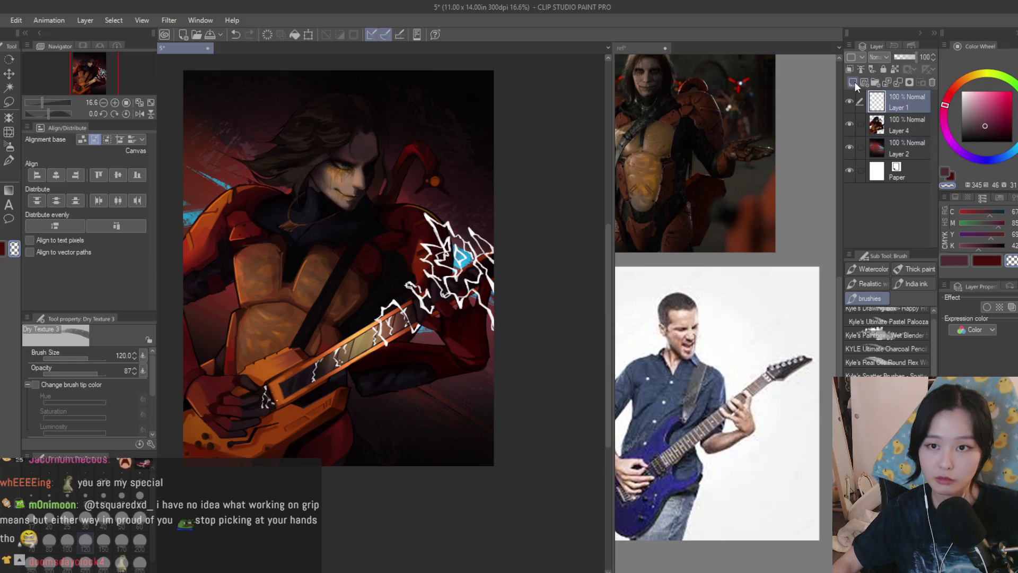
left_click(853, 83)
left_click(210, 217, "alt")
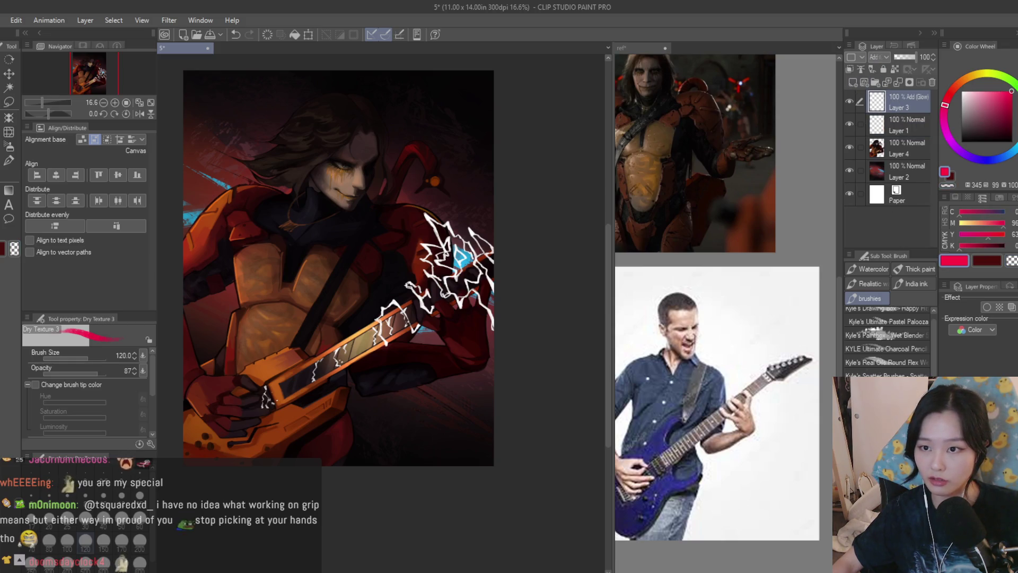
key("b")
scroll(430, 229, "up", 3)
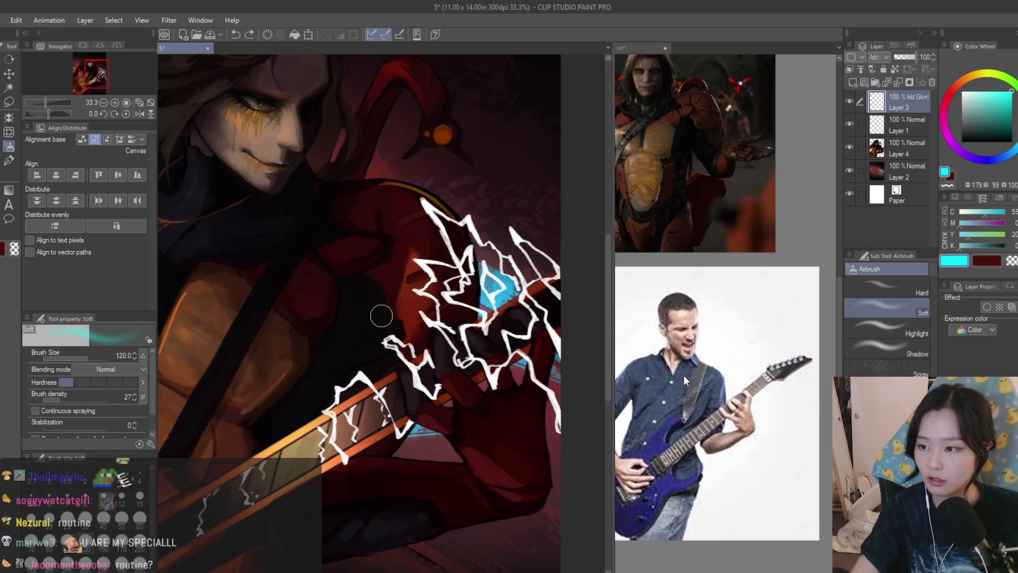
scroll(733, 166, "down", 3)
scroll(733, 167, "up", 3)
scroll(541, 276, "up", 1)
key("bracketleft")
key("bracketleft")
key("bracketleft")
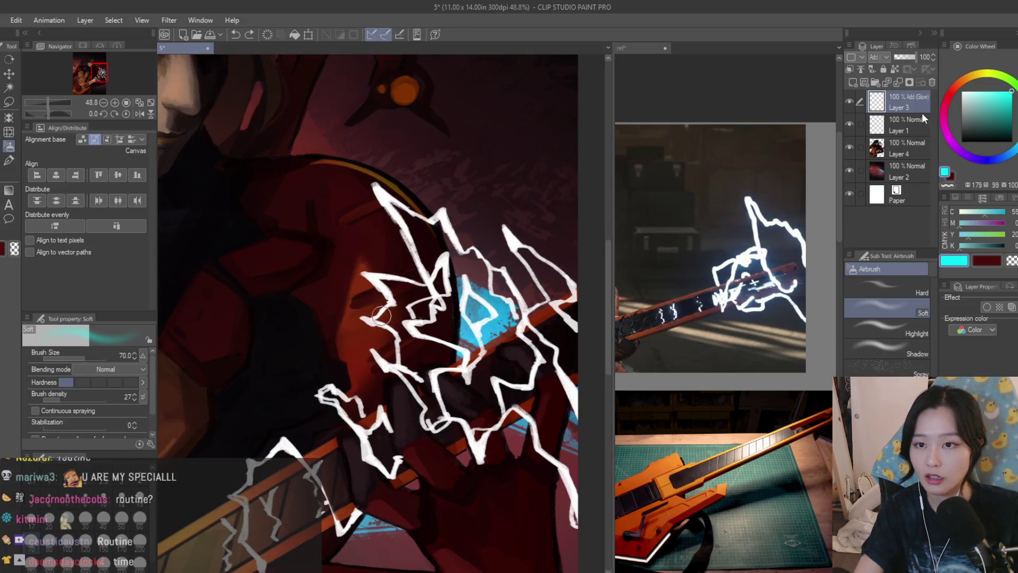
left_click_drag(922, 113, 912, 124)
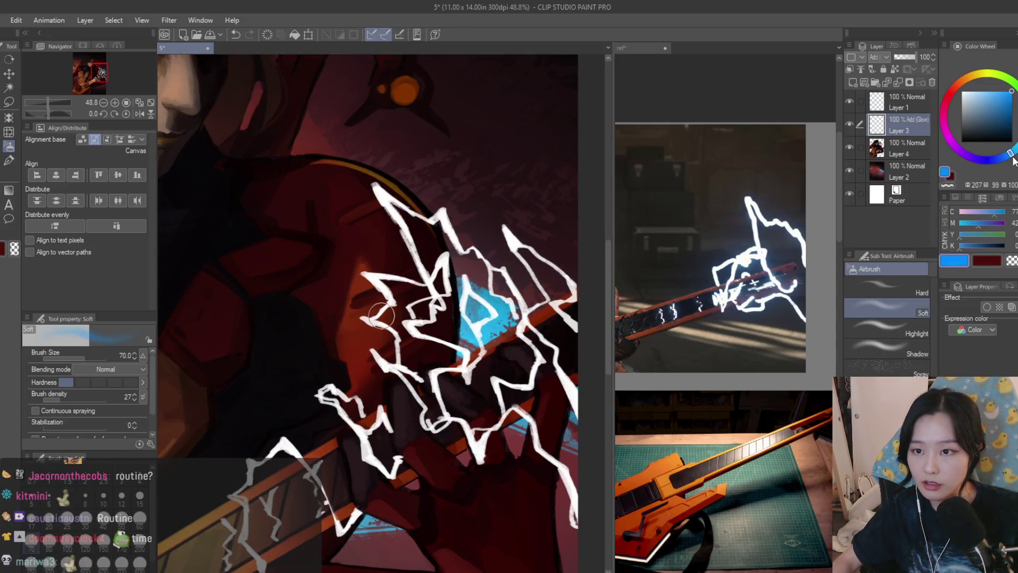
Airbrush a faint cyan glow along the bolt edge, replacing a too-strong first stroke
scroll(541, 234, "up", 2)
left_click_drag(472, 212, 504, 249)
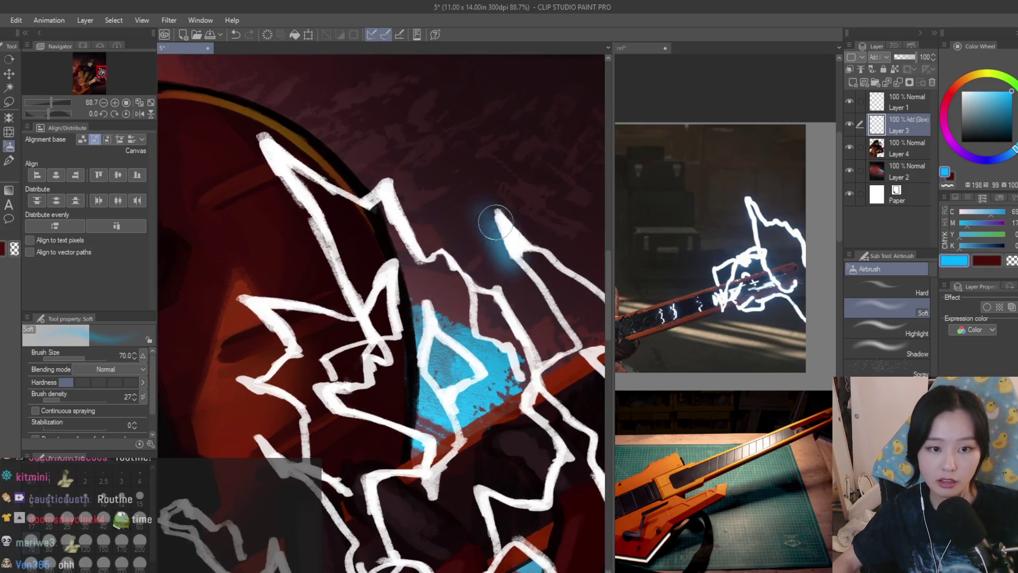
scroll(522, 220, "down", 1)
scroll(522, 220, "up", 2)
key("ctrl+z")
mouse_move(436, 175)
left_mouse_down()
mouse_move(431, 166)
mouse_move(463, 220)
mouse_move(541, 277)
mouse_move(547, 340)
left_mouse_up()
key("bracketleft")
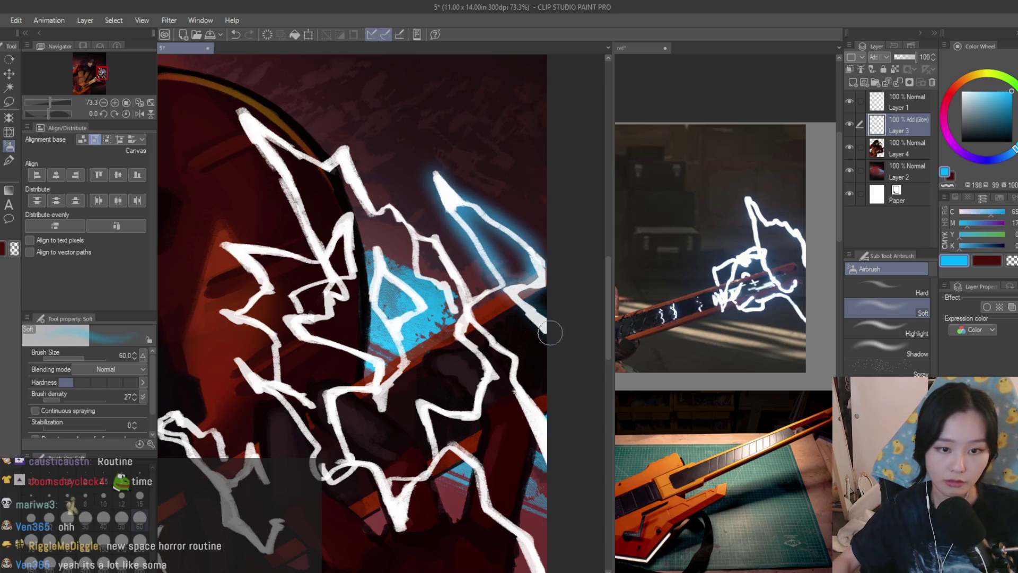
scroll(538, 245, "down", 6)
scroll(539, 245, "up", 3)
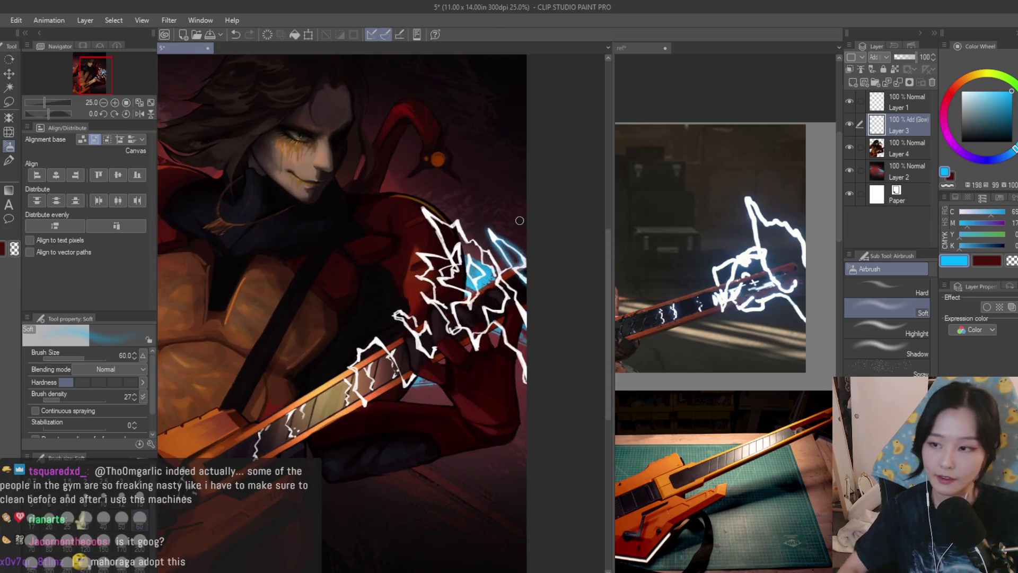
key("bracketright")
scroll(515, 228, "up", 2)
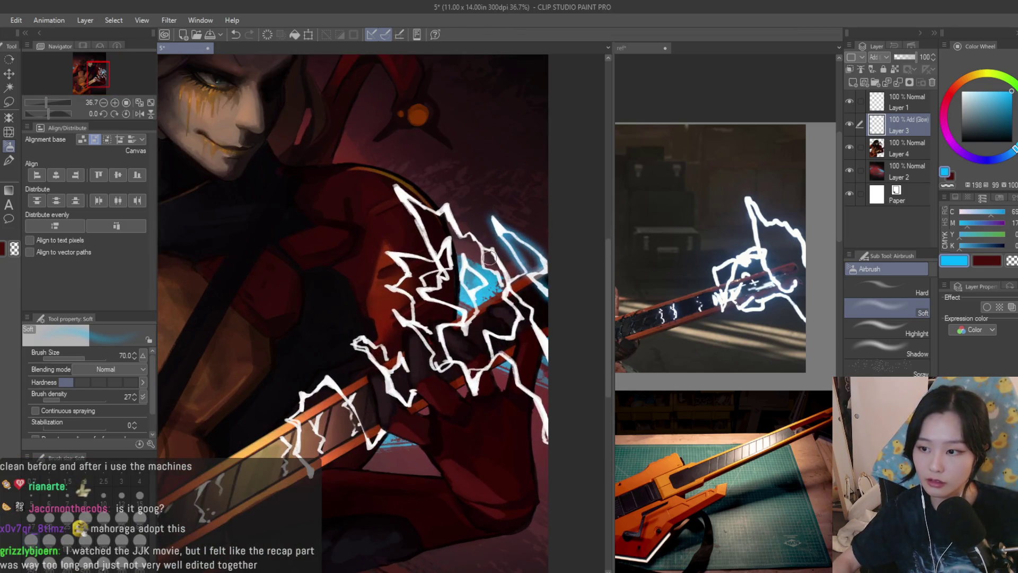
scroll(419, 199, "up", 2)
Airbrush cyan glow along the bolt's left edge, lower and upper zigzags, and right side
mouse_move(387, 180)
left_mouse_down()
mouse_move(443, 260)
mouse_move(464, 333)
left_mouse_up()
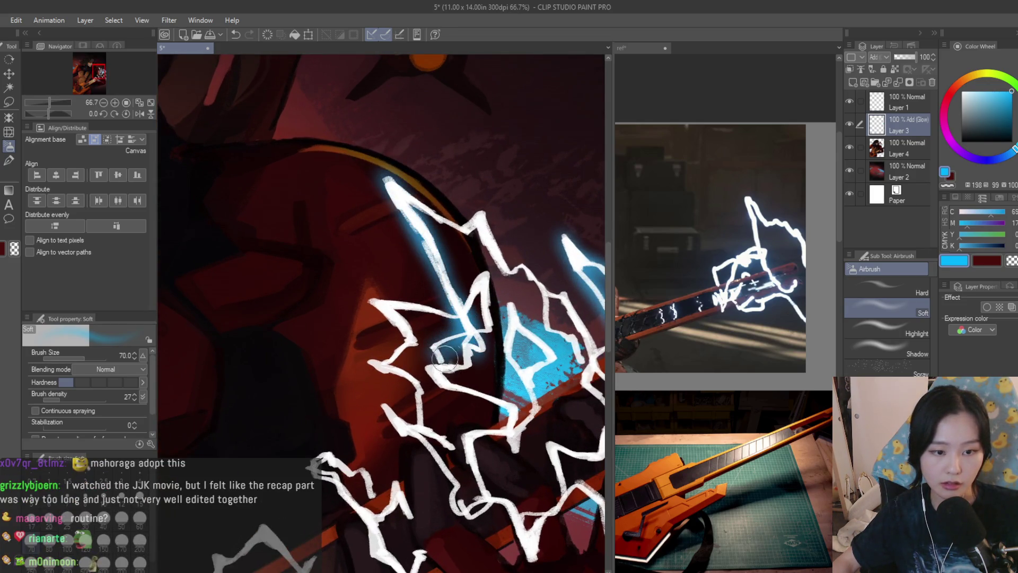
mouse_move(430, 371)
left_mouse_down()
mouse_move(517, 419)
mouse_move(477, 450)
mouse_move(472, 504)
mouse_move(453, 501)
mouse_move(414, 419)
mouse_move(387, 411)
mouse_move(425, 393)
mouse_move(374, 353)
mouse_move(378, 305)
mouse_move(451, 311)
left_mouse_up()
mouse_move(408, 194)
left_mouse_down()
mouse_move(477, 217)
mouse_move(530, 276)
mouse_move(558, 331)
mouse_move(578, 324)
mouse_move(493, 265)
mouse_move(491, 276)
mouse_move(466, 233)
mouse_move(530, 266)
mouse_move(530, 329)
mouse_move(559, 371)
left_mouse_up()
scroll(578, 323, "up", 1)
scroll(552, 350, "down", 2)
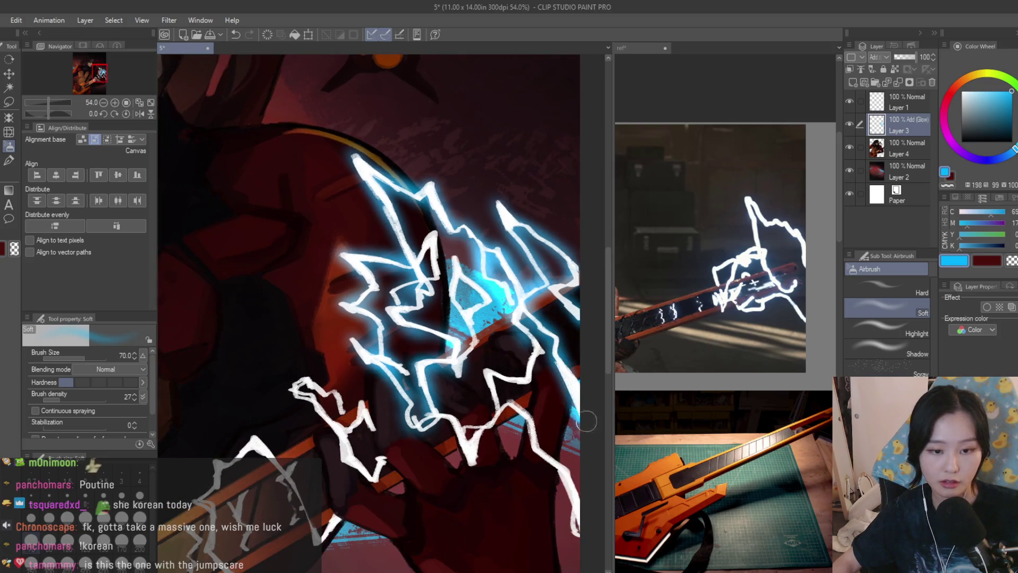
scroll(551, 371, "down", 1)
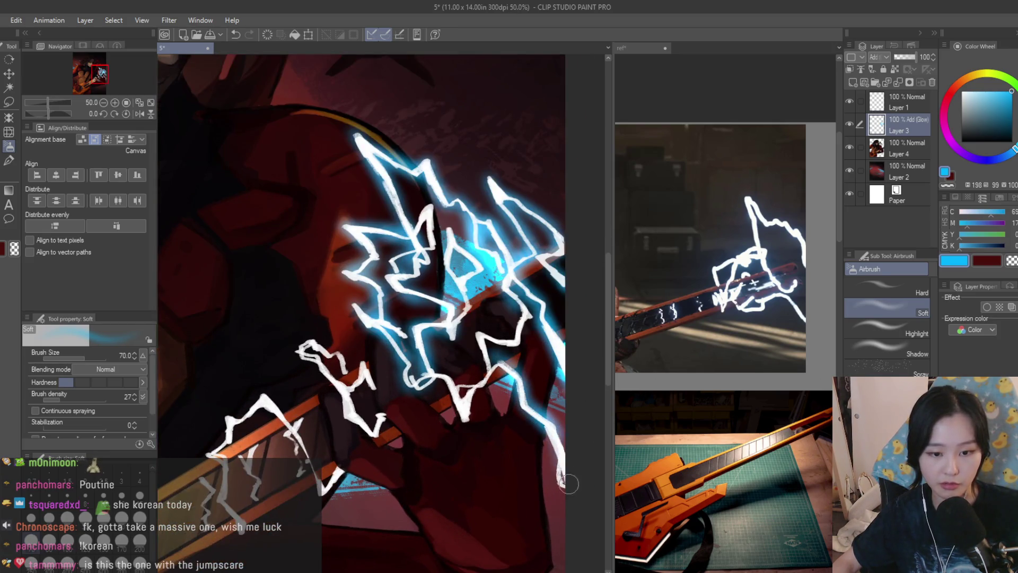
scroll(493, 329, "up", 4)
mouse_move(531, 297)
left_mouse_down()
mouse_move(541, 339)
mouse_move(509, 244)
mouse_move(498, 345)
mouse_move(462, 334)
mouse_move(477, 419)
mouse_move(419, 430)
mouse_move(430, 461)
mouse_move(414, 419)
mouse_move(384, 405)
mouse_move(342, 411)
mouse_move(372, 390)
mouse_move(403, 313)
mouse_move(440, 276)
mouse_move(419, 223)
mouse_move(414, 280)
mouse_move(345, 265)
mouse_move(451, 202)
mouse_move(413, 148)
mouse_move(407, 203)
left_mouse_up()
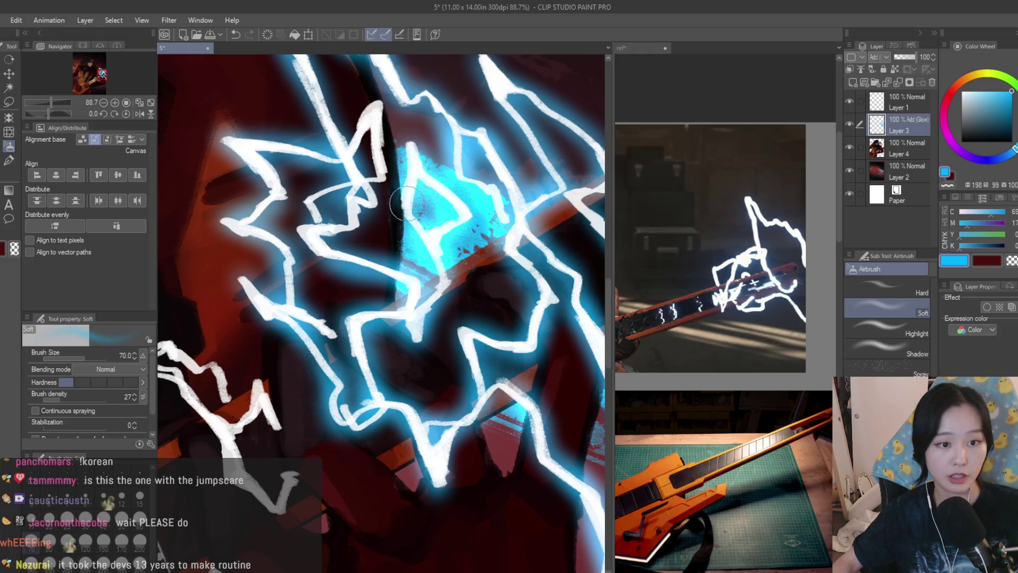
Airbrush cyan glow along the lower bolt and extend it down the guitar neck
scroll(509, 266, "down", 8)
scroll(537, 280, "up", 5)
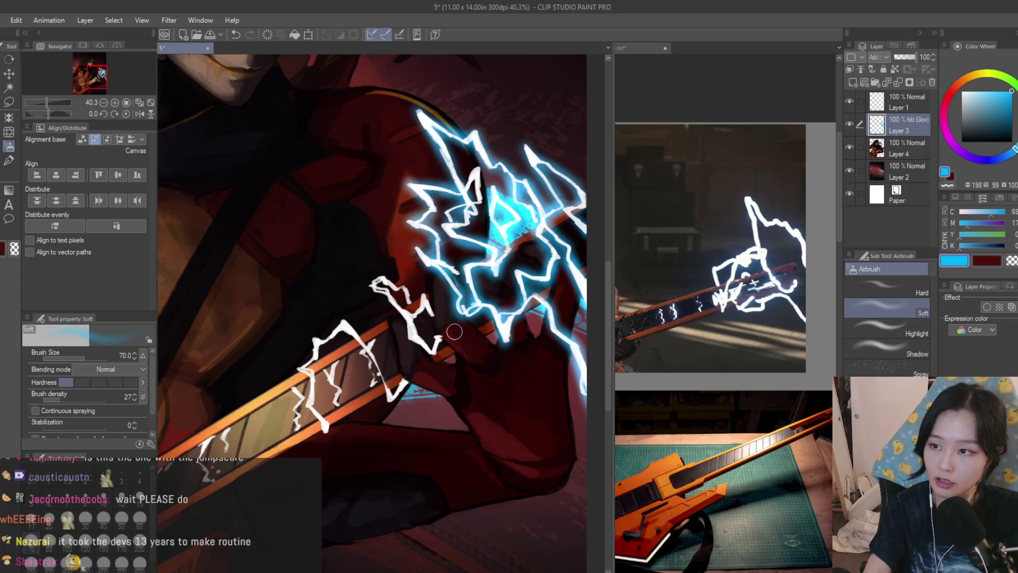
scroll(455, 332, "up", 3)
mouse_move(424, 297)
left_mouse_down()
mouse_move(403, 340)
mouse_move(426, 395)
mouse_move(316, 262)
mouse_move(440, 300)
left_mouse_up()
scroll(441, 299, "down", 1)
mouse_move(417, 339)
left_mouse_down()
mouse_move(390, 374)
mouse_move(434, 456)
mouse_move(419, 403)
mouse_move(355, 321)
mouse_move(297, 350)
mouse_move(262, 403)
mouse_move(277, 480)
left_mouse_up()
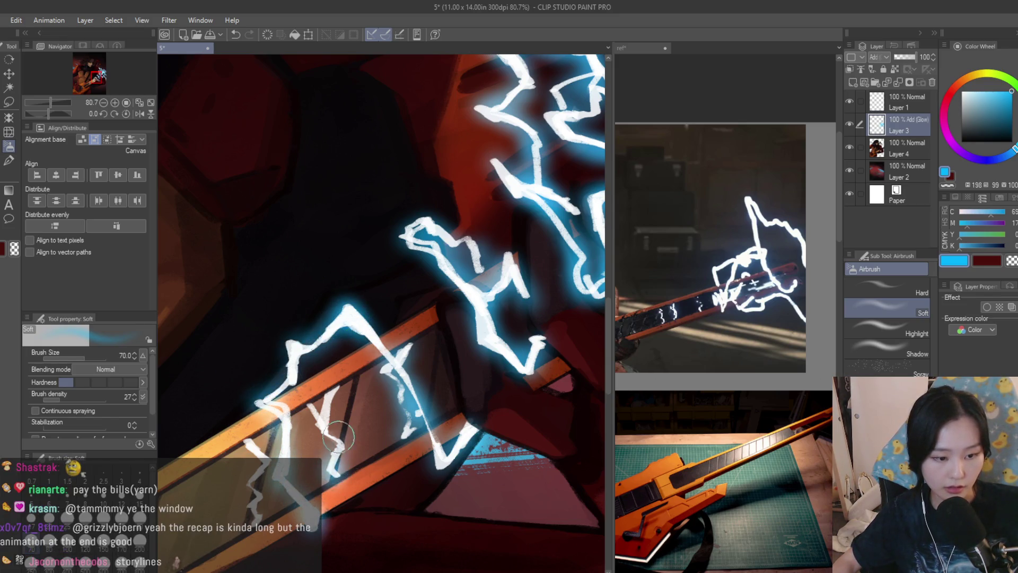
Reinforce the cyan glow along the lightning on the guitar neck
scroll(318, 424, "down", 2)
scroll(397, 372, "up", 2)
scroll(490, 331, "down", 2)
scroll(490, 331, "down", 2)
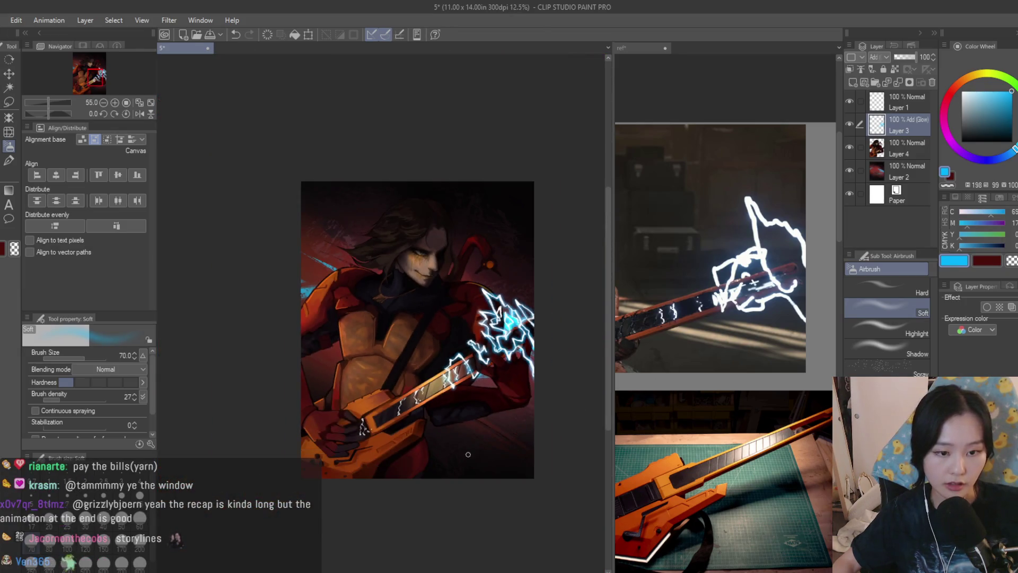
scroll(490, 331, "down", 1)
scroll(490, 331, "down", 1)
scroll(431, 386, "up", 8)
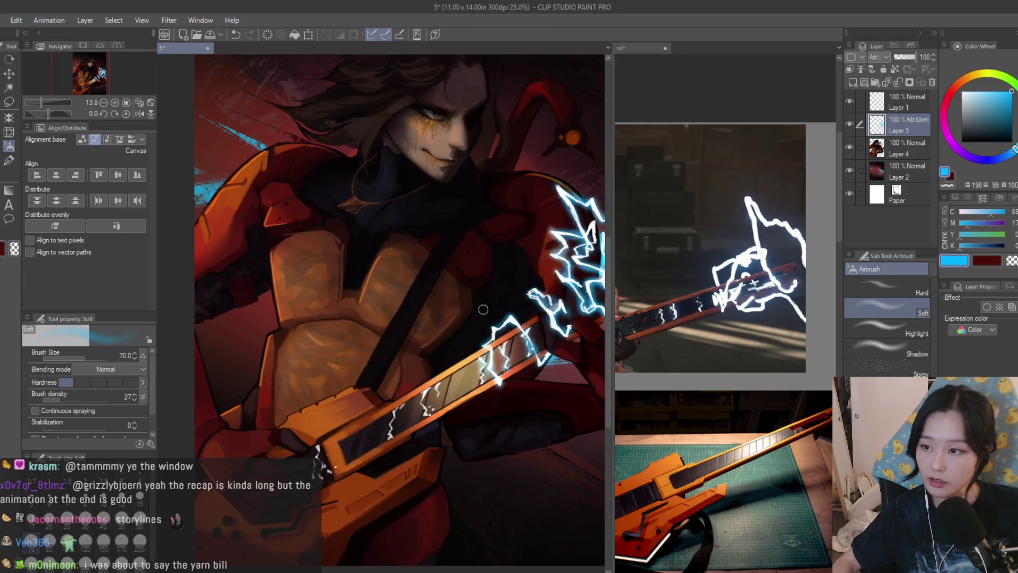
mouse_move(431, 387)
left_mouse_down()
mouse_move(387, 403)
mouse_move(382, 440)
mouse_move(395, 469)
mouse_move(414, 454)
mouse_move(366, 414)
mouse_move(356, 450)
mouse_move(366, 469)
left_mouse_up()
Flip the view to check, then paint a broad soft cyan glow around the hand's bolts
scroll(414, 454, "down", 1)
scroll(275, 422, "up", 2)
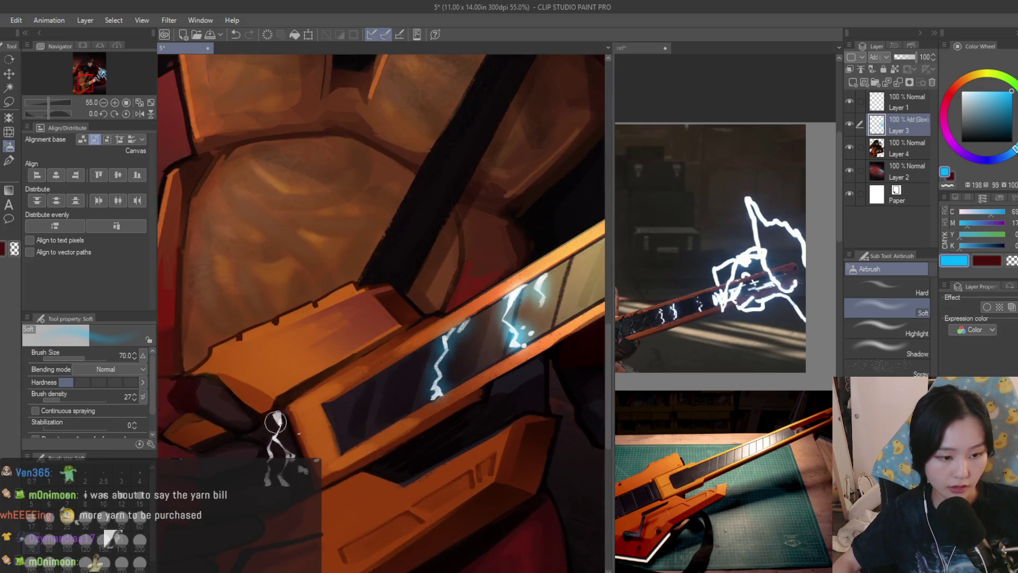
scroll(299, 434, "down", 6)
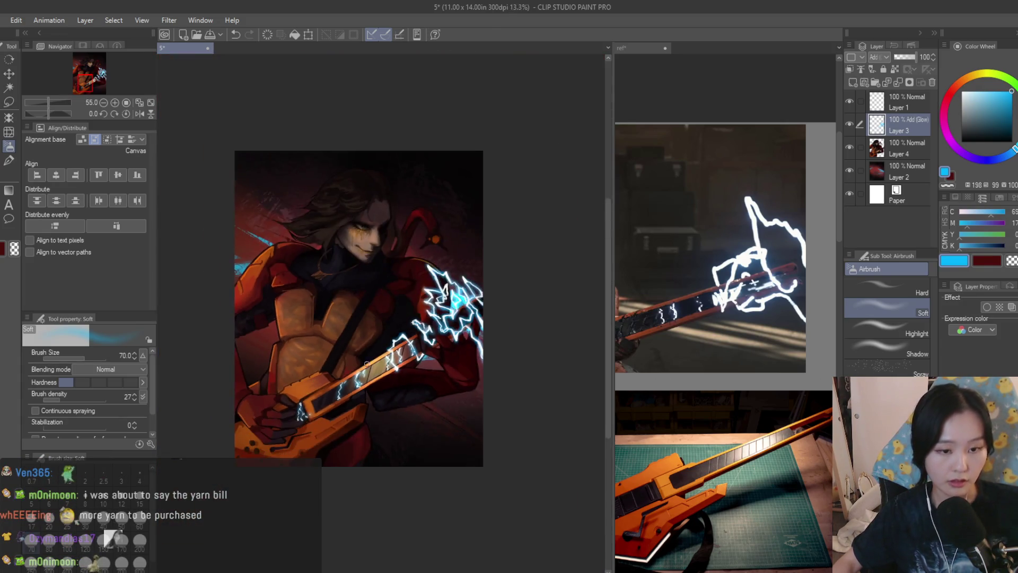
key("h")
key("h")
scroll(413, 312, "up", 3)
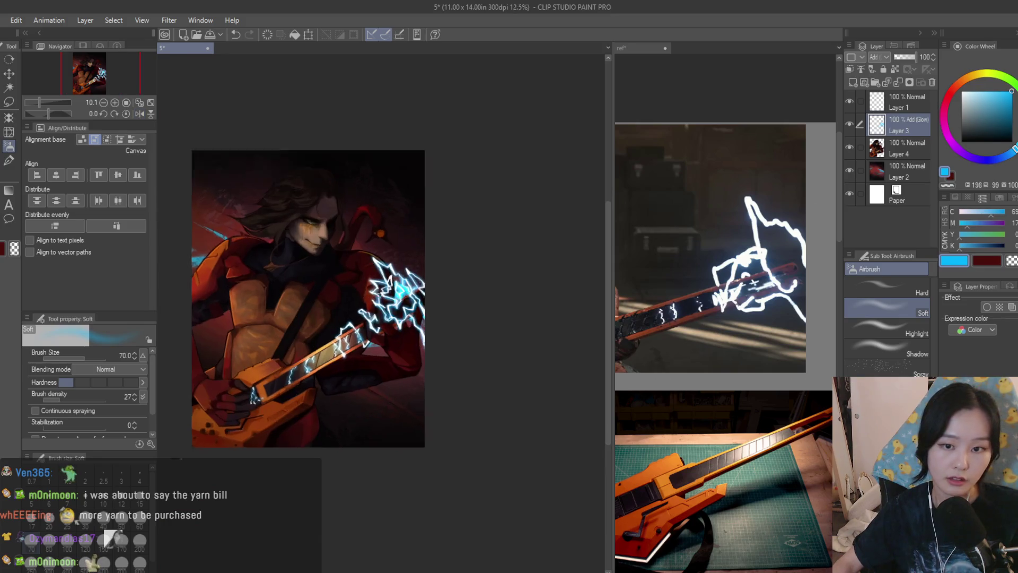
scroll(400, 323, "down", 2)
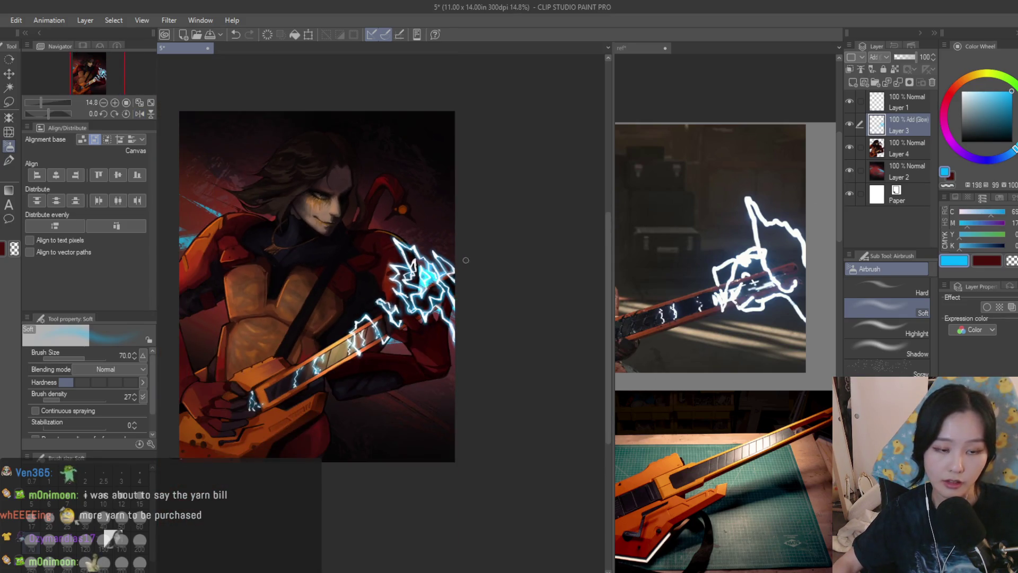
scroll(465, 260, "down", 2)
scroll(474, 332, "up", 4)
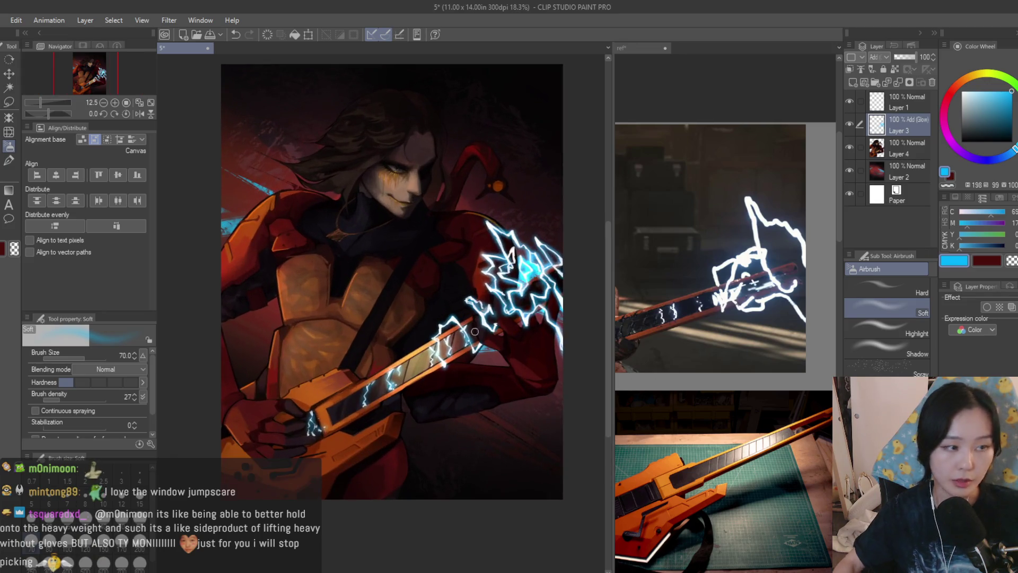
mouse_move(523, 268)
left_mouse_down()
mouse_move(567, 244)
mouse_move(547, 273)
left_mouse_up()
Shrink the Soft airbrush from 1200 to 700 and add Layer 5 above the glow layer
key("bracketleft")
key("bracketleft")
key("bracketleft")
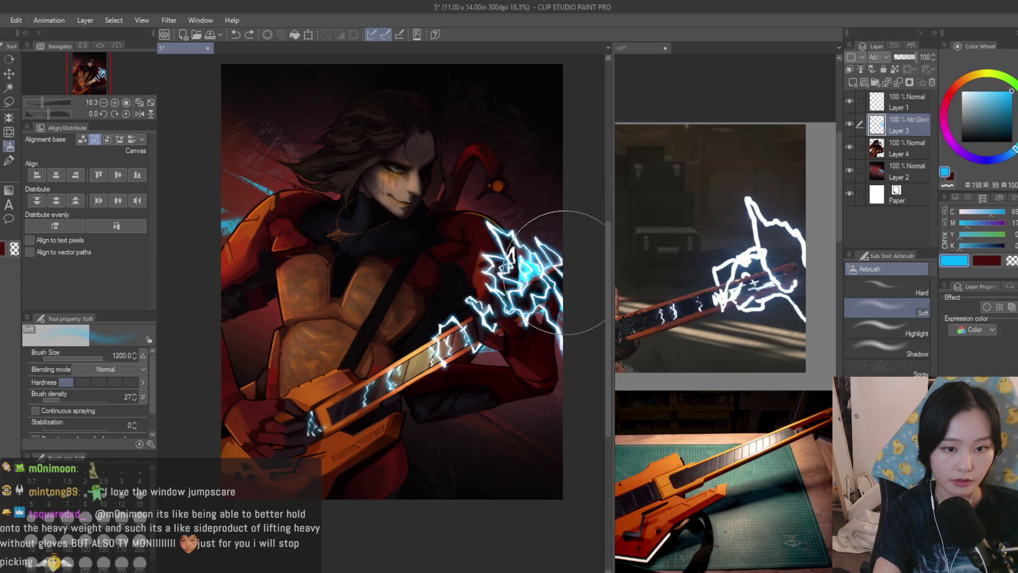
scroll(417, 320, "down", 1)
scroll(506, 266, "down", 1)
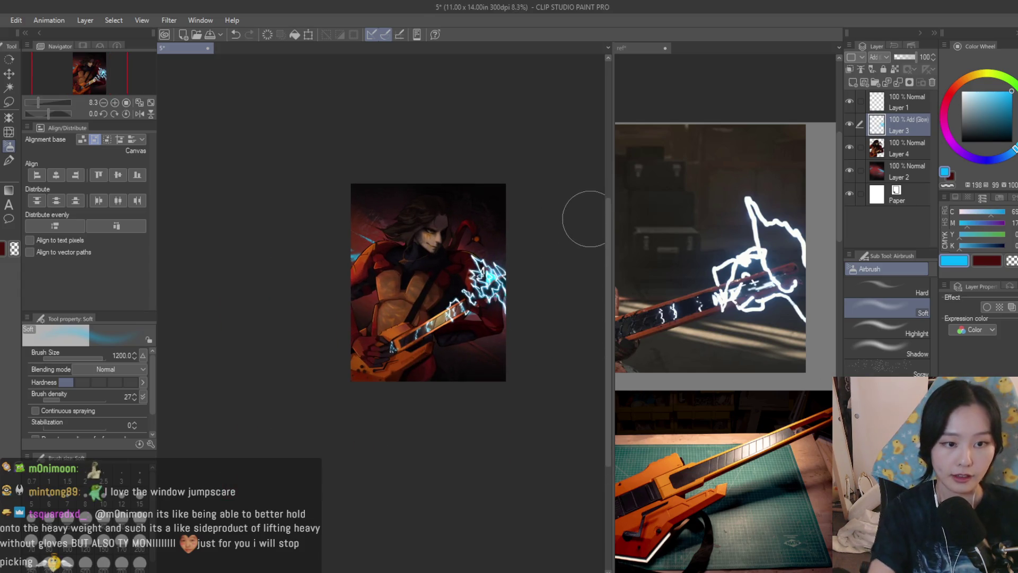
key("bracketleft")
left_click(853, 83)
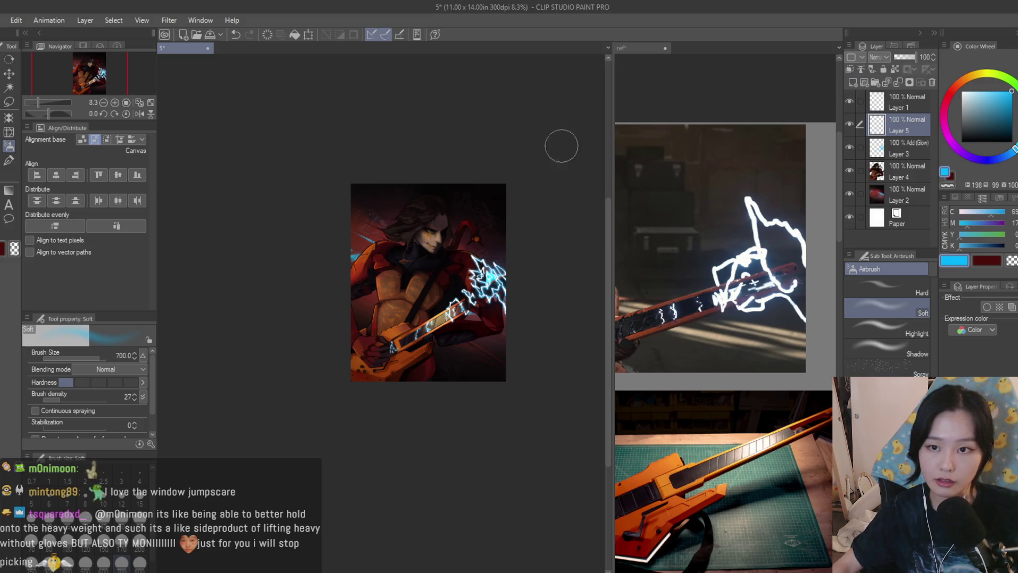
Bring the view back to the figure's face and ready a slightly smaller dry textured brush
scroll(561, 145, "up", 1)
scroll(608, 232, "up", 1)
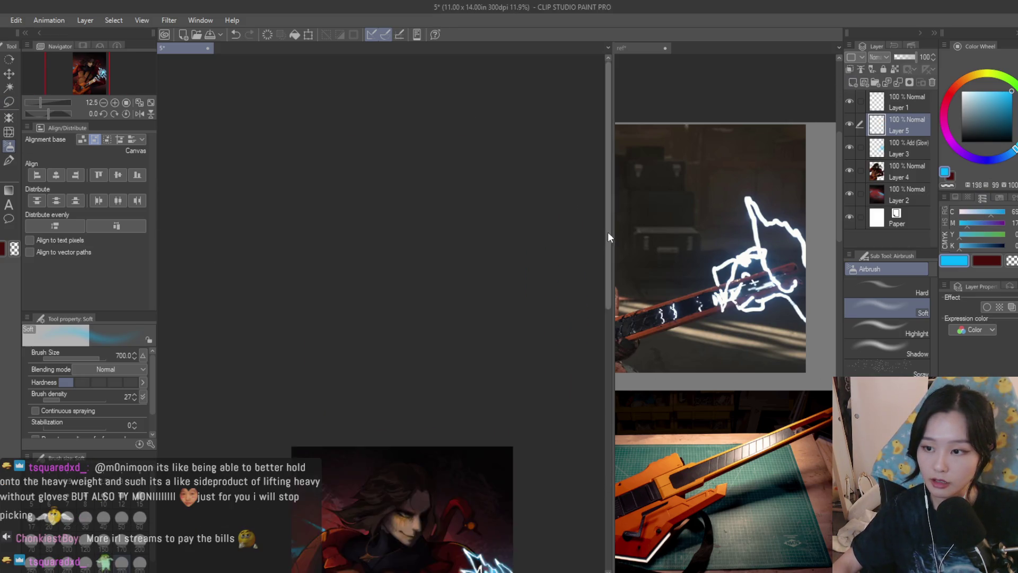
left_click(116, 84)
key("b")
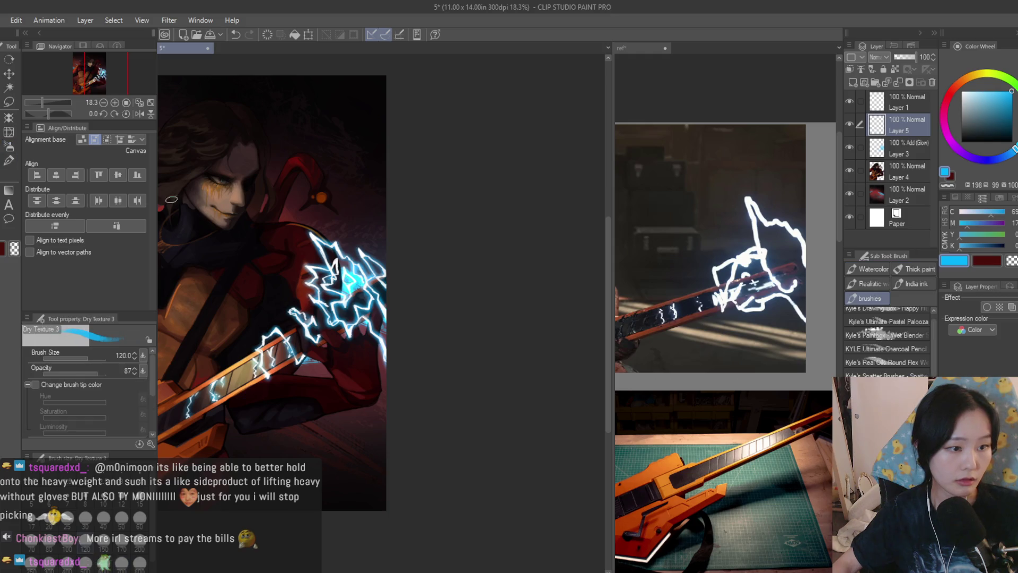
scroll(299, 216, "up", 3)
left_click_drag(312, 209, 317, 269)
key("bracketleft")
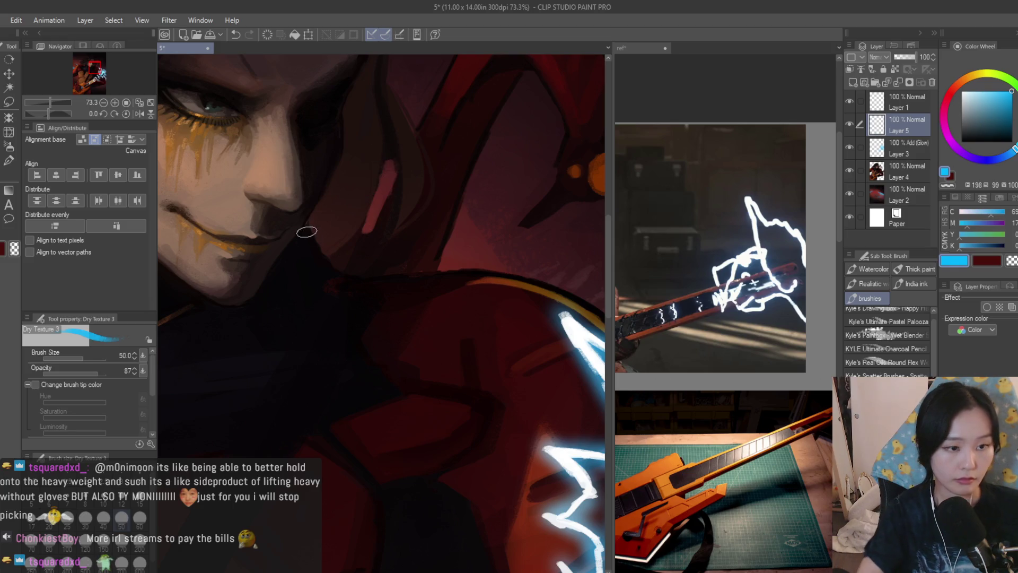
Lasso a thin strip along the jawline, airbrush cyan inside it, then deselect
left_click(15, 104)
scroll(351, 221, "up", 4)
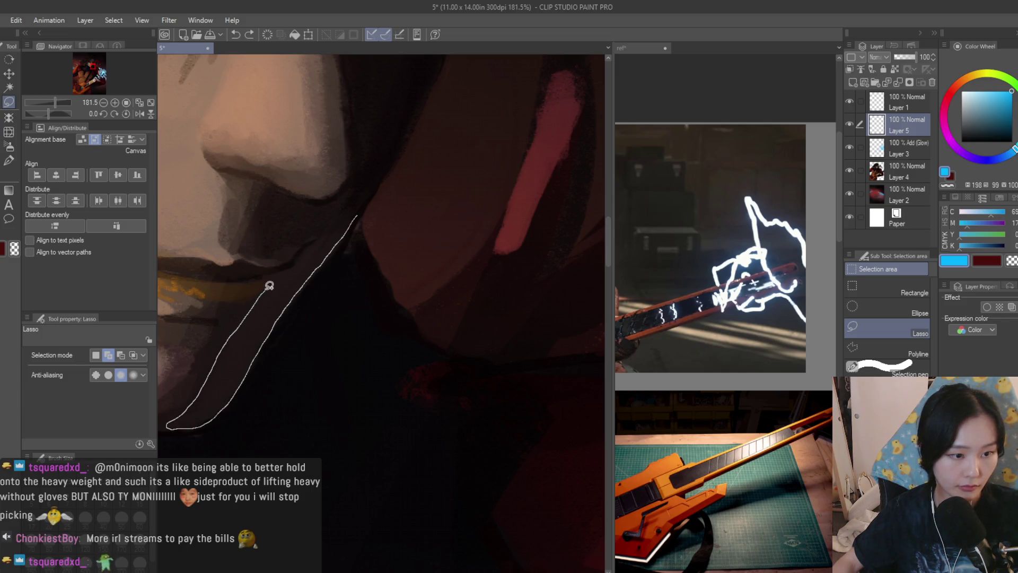
left_click_drag(366, 194, 365, 196)
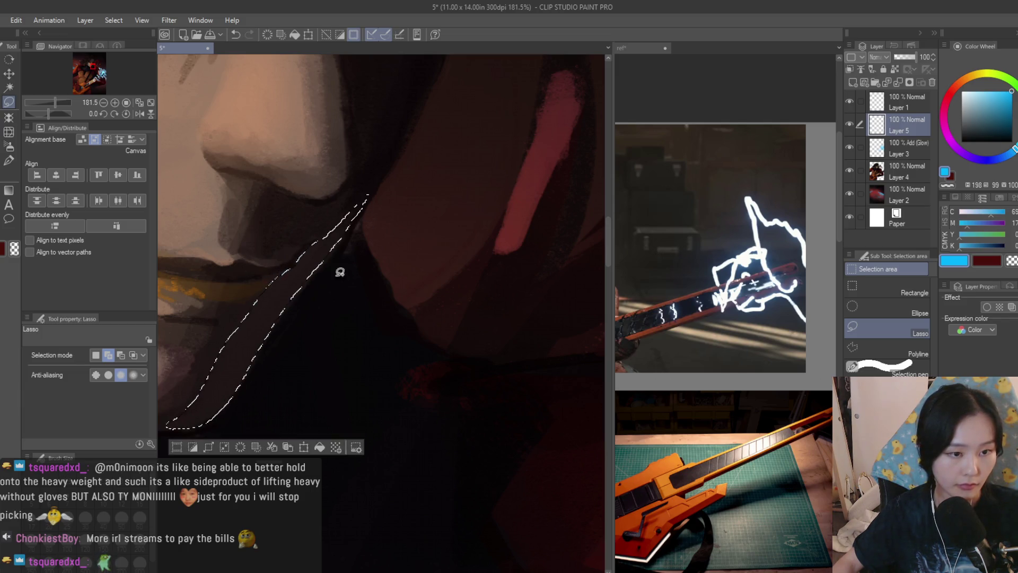
scroll(405, 257, "down", 3)
key("b")
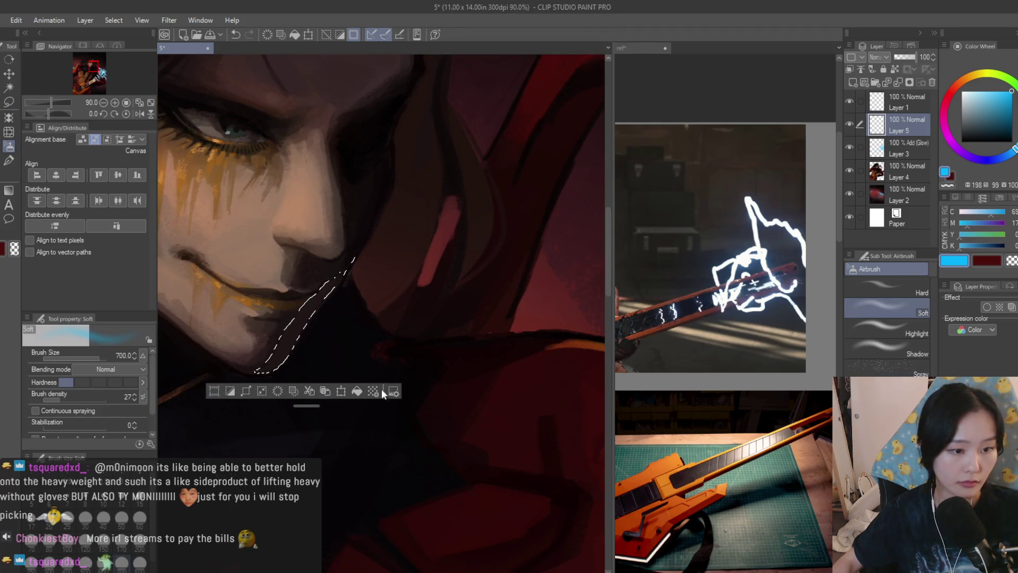
key("bracketleft")
key("bracketleft")
left_click_drag(325, 357, 391, 284)
key("ctrl+d")
scroll(449, 304, "down", 5)
Flip the canvas view and back to check the composition
key("h")
scroll(448, 304, "down", 2)
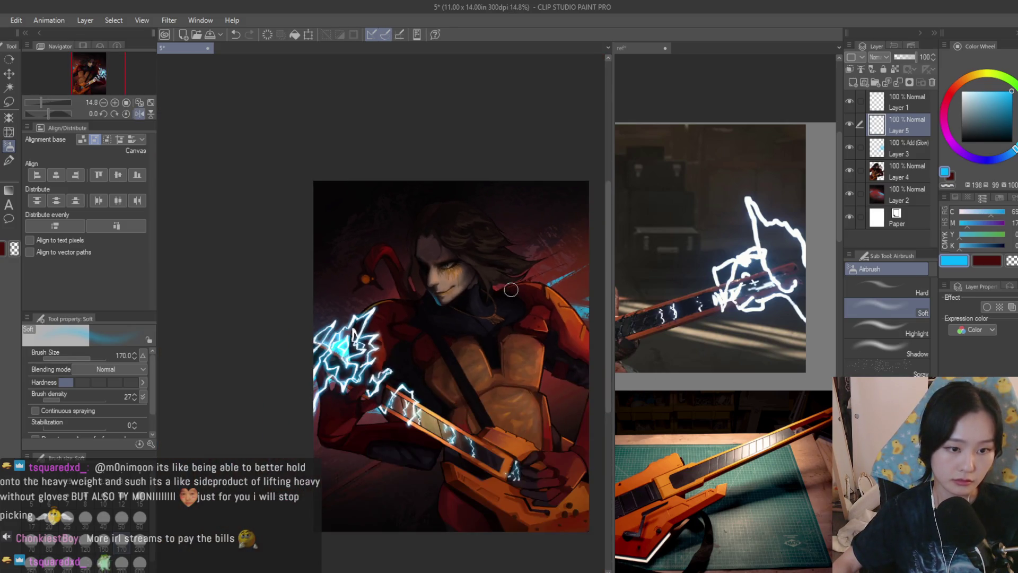
key("h")
scroll(480, 244, "up", 2)
scroll(496, 196, "up", 2)
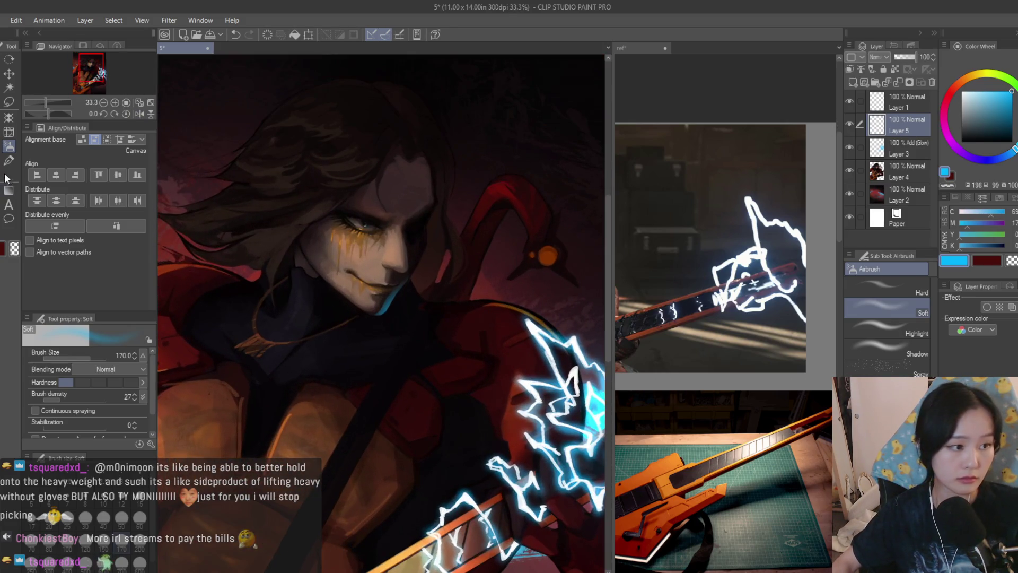
Paint a thin cyan stroke down the jaw to the chin with the Hard airbrush
key("b")
scroll(429, 260, "up", 2)
scroll(428, 260, "up", 1)
left_click_drag(453, 217, 397, 297)
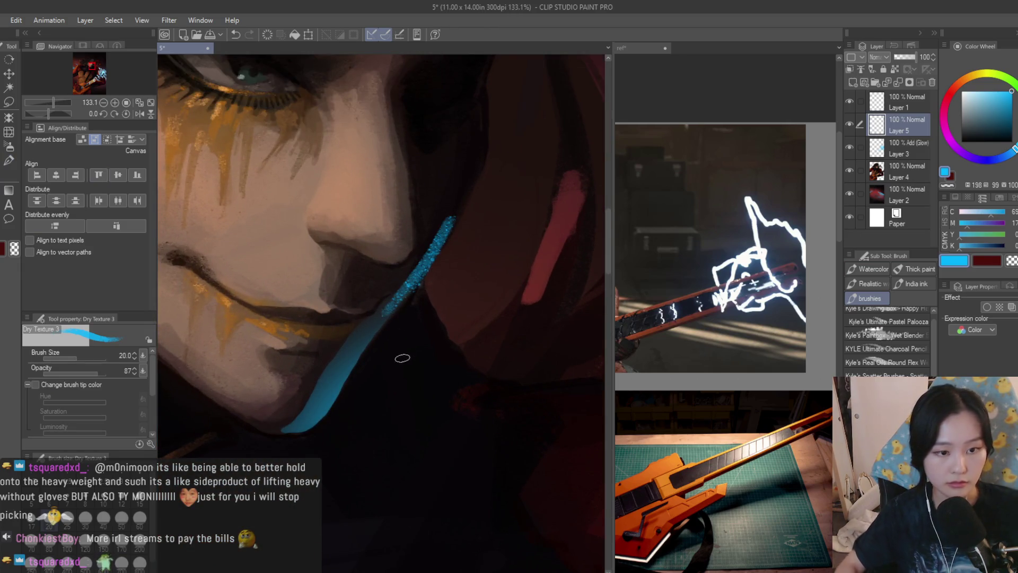
key("ctrl+z")
left_click(9, 146)
left_click(880, 289)
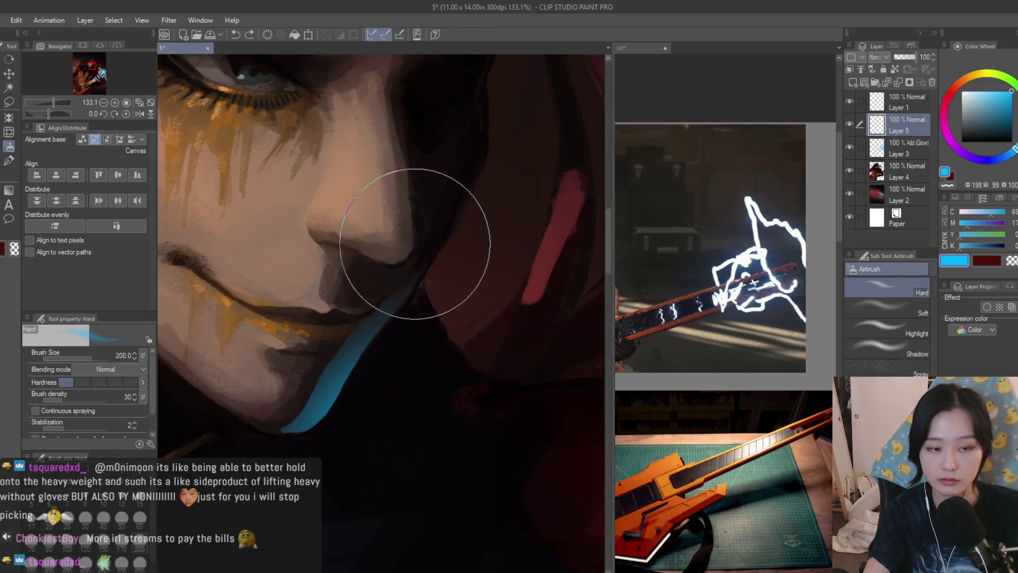
left_click_drag(473, 166, 396, 309)
key("ctrl+z")
left_click_drag(454, 211, 403, 298)
left_click_drag(351, 366, 362, 348)
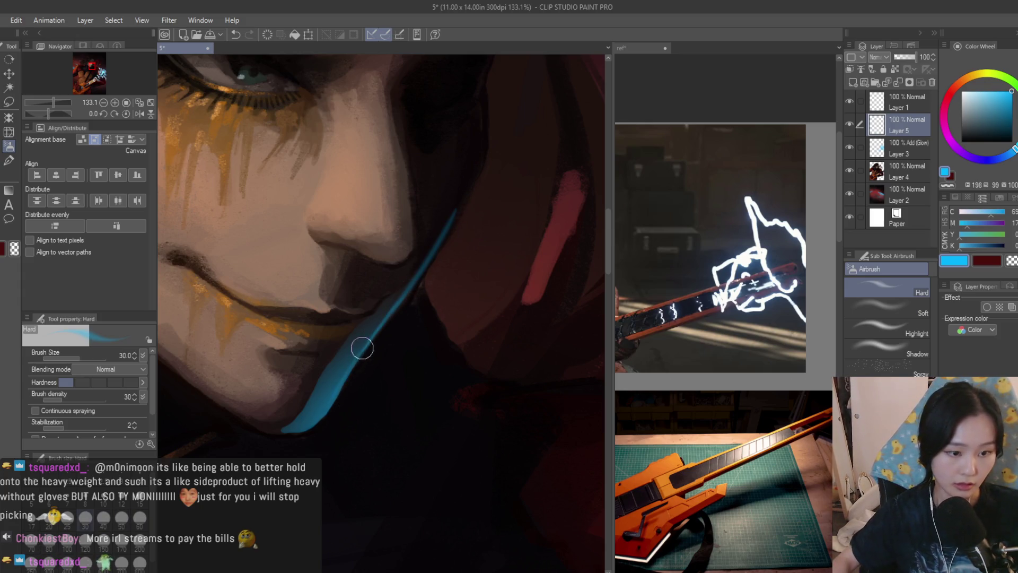
Add a small cyan dab near the lip and sample a dark teal from the painting
scroll(280, 429, "down", 10)
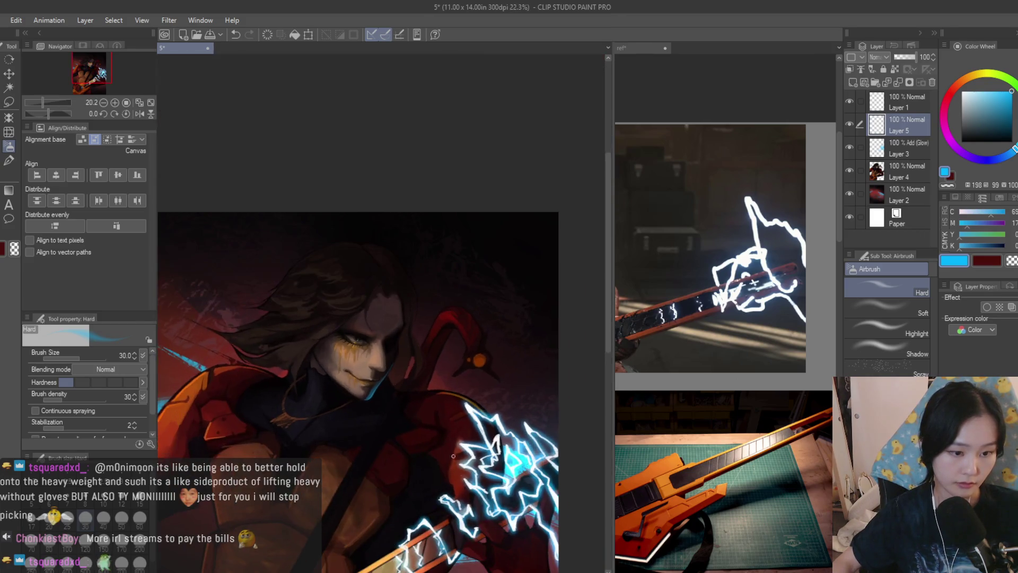
scroll(371, 338, "up", 3)
scroll(370, 338, "up", 7)
mouse_move(326, 289)
left_mouse_down()
mouse_move(340, 302)
mouse_move(352, 290)
left_mouse_up()
left_click(354, 289, "alt")
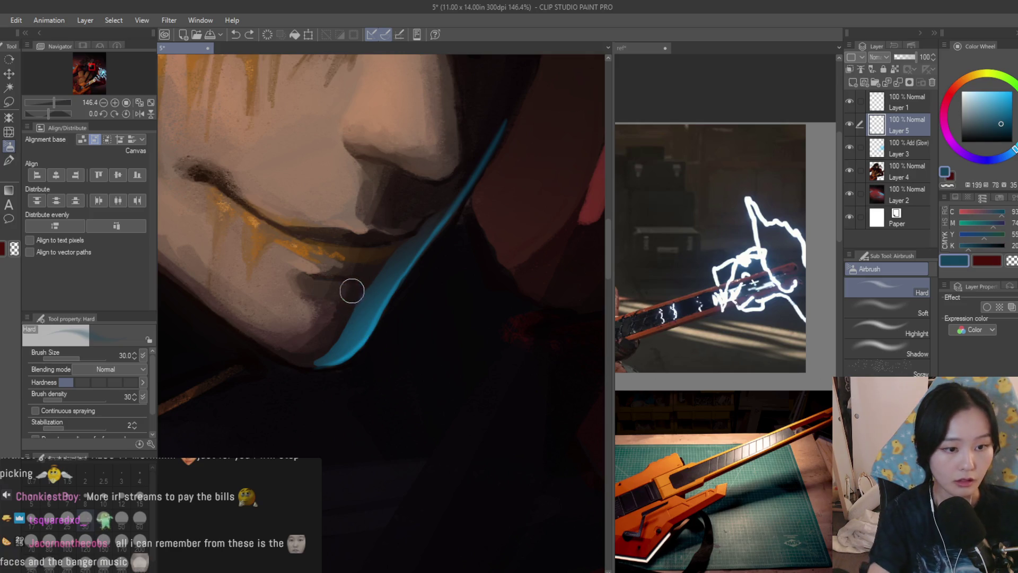
scroll(322, 388, "down", 8)
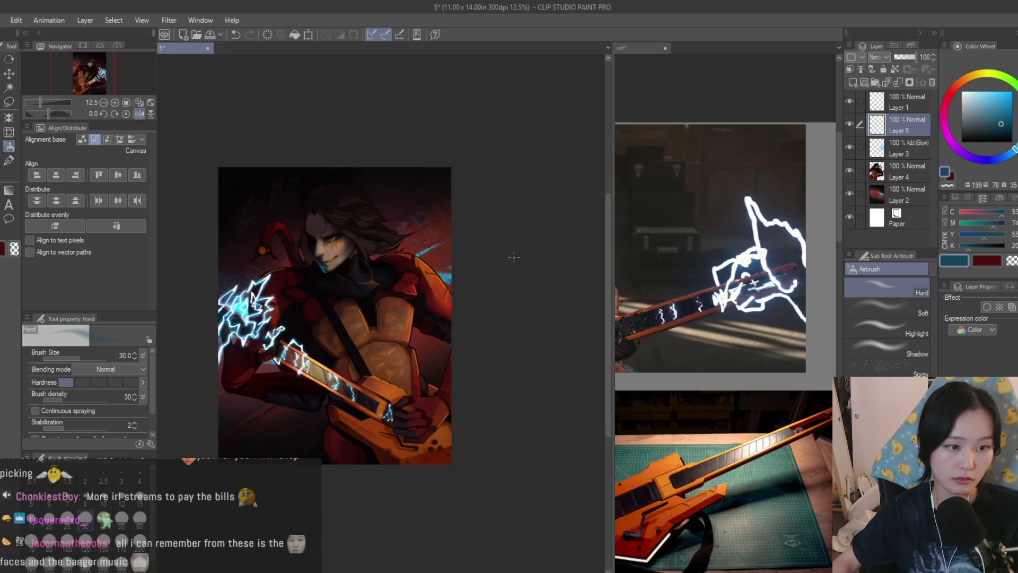
Flip the canvas view and switch to a smaller Blur brush
key("h")
scroll(430, 233, "up", 3)
scroll(314, 246, "up", 1)
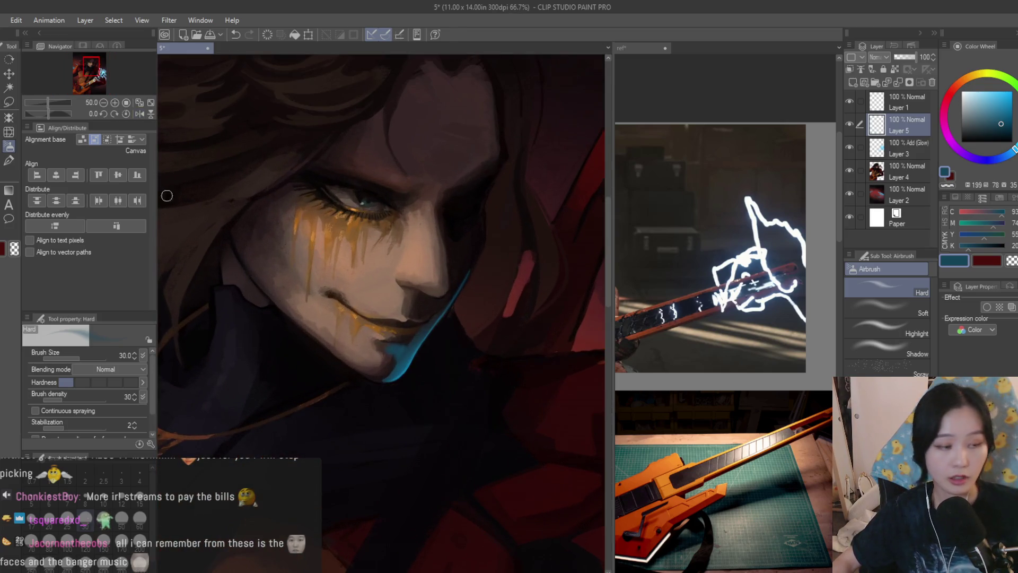
left_click(6, 144)
scroll(424, 281, "up", 1)
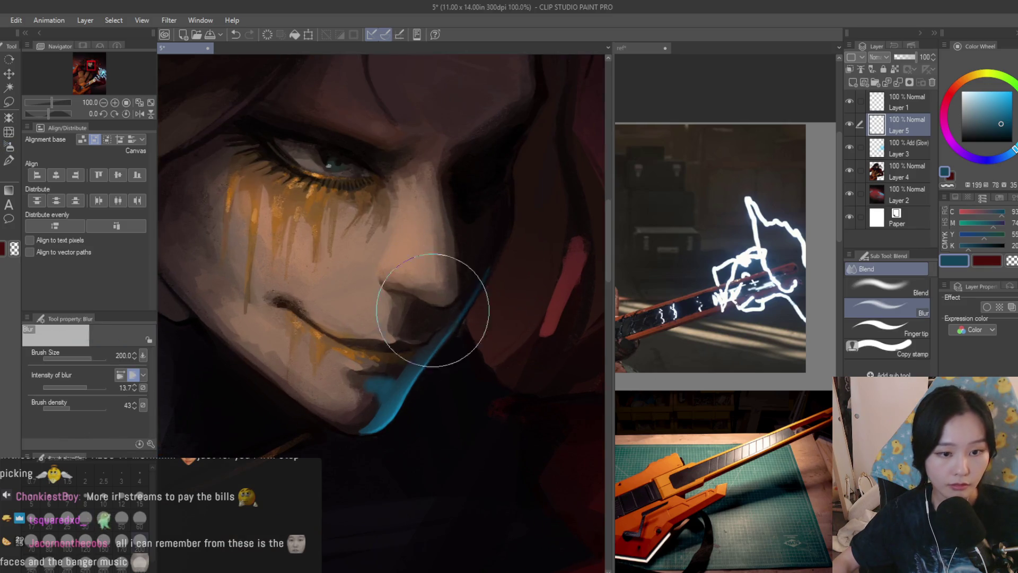
key("bracketleft")
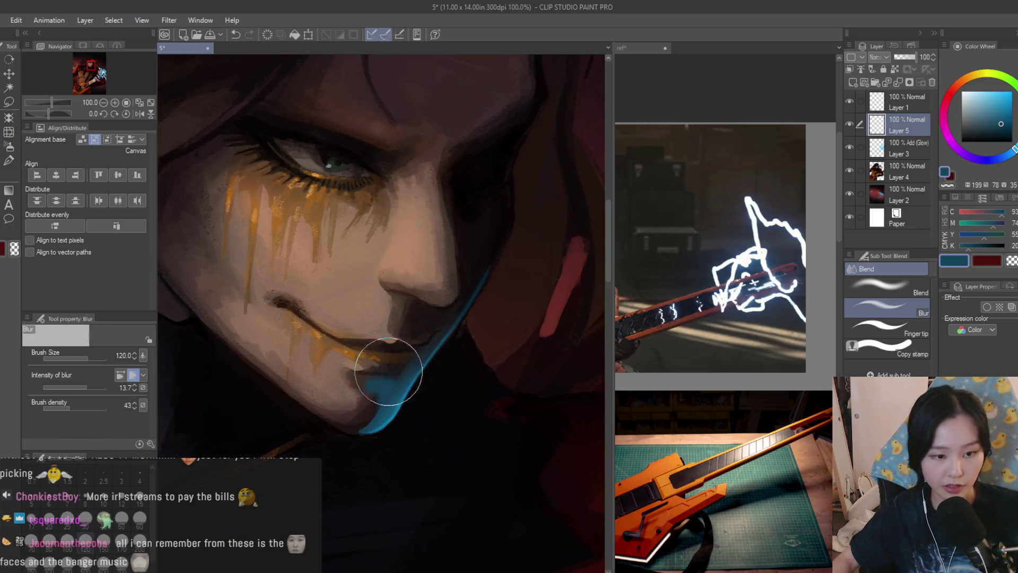
Blur the paint around the lips and chin
left_click(9, 160)
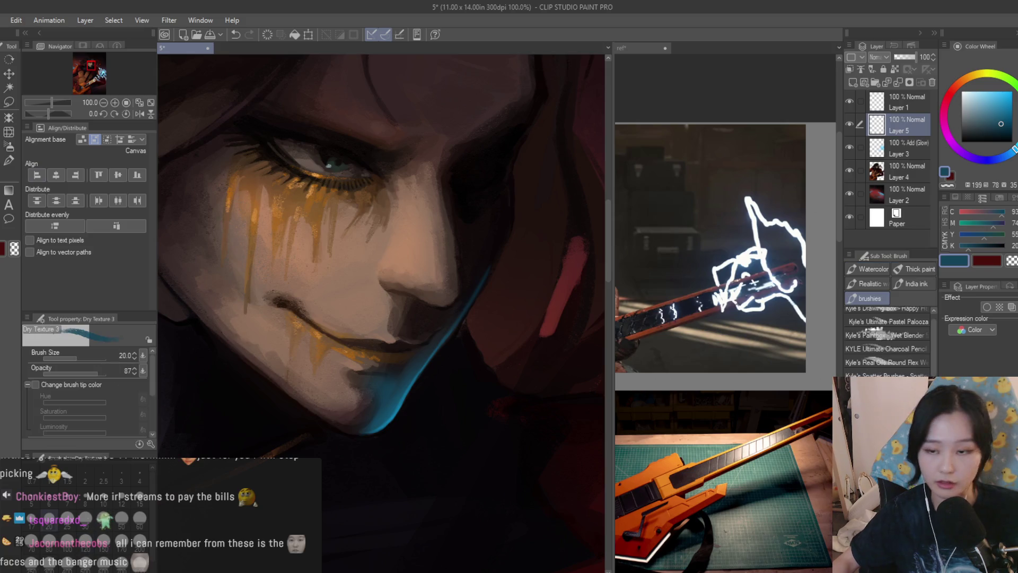
scroll(367, 336, "up", 1)
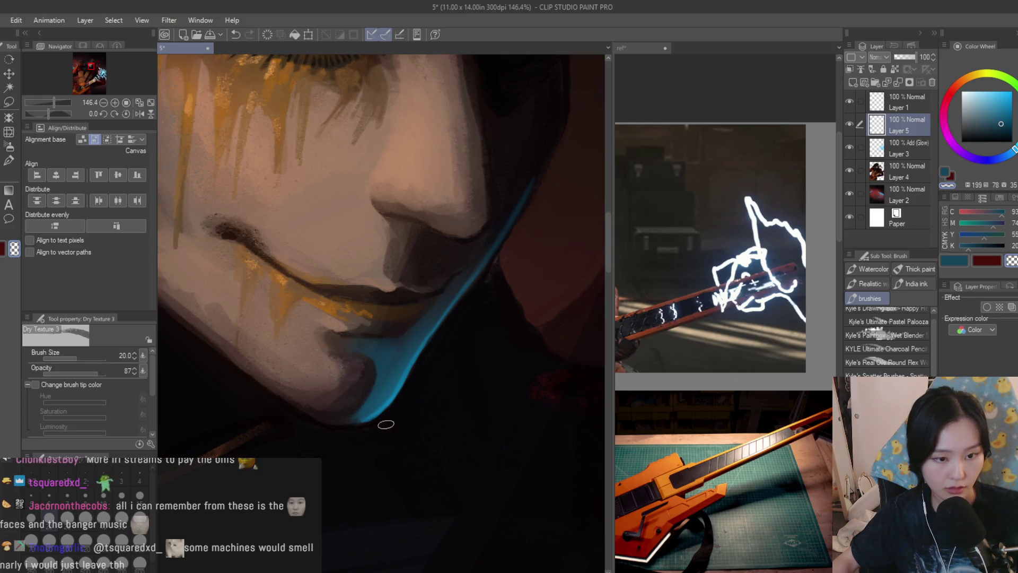
scroll(386, 425, "down", 3)
scroll(387, 175, "up", 2)
key("j")
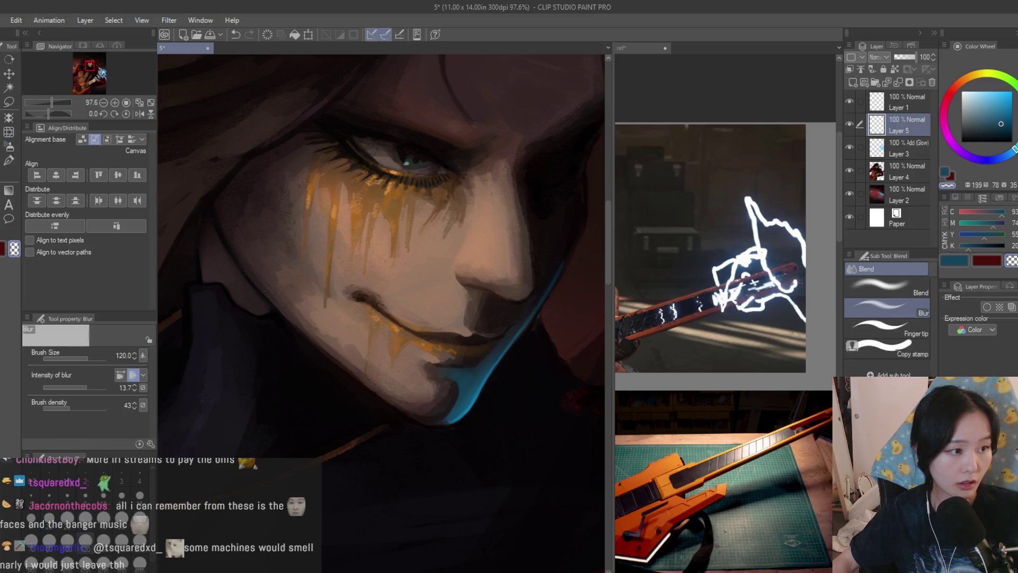
mouse_move(436, 365)
left_mouse_down()
mouse_move(455, 387)
mouse_move(414, 408)
mouse_move(505, 325)
mouse_move(439, 418)
left_mouse_up()
Dab dark teal texture below the chin with the slightly enlarged Dry Texture 3 brush
scroll(327, 223, "down", 4)
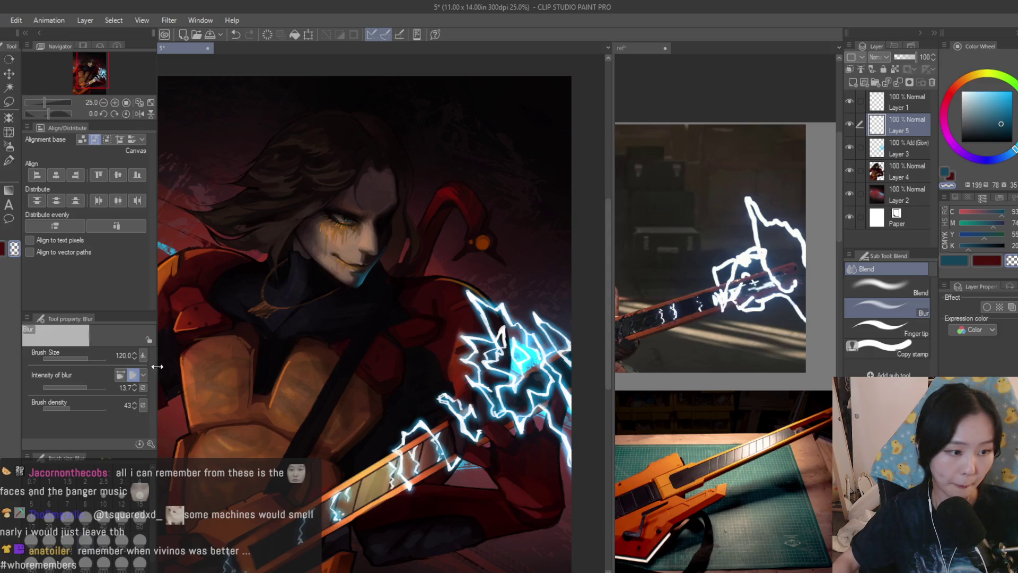
key("b")
scroll(451, 297, "up", 4)
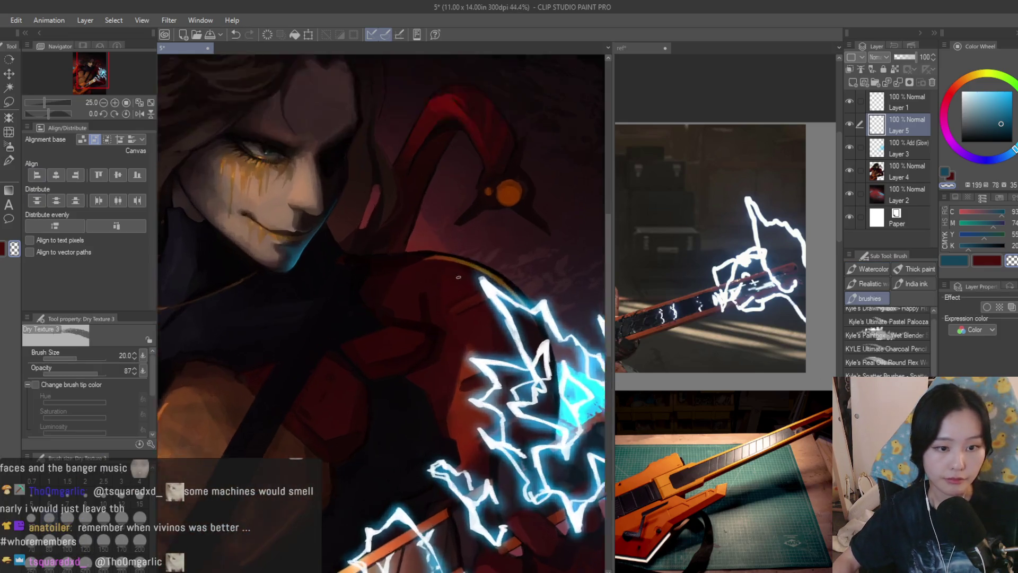
left_click(477, 371, "alt")
left_click_drag(204, 239, 363, 303)
key("bracketright")
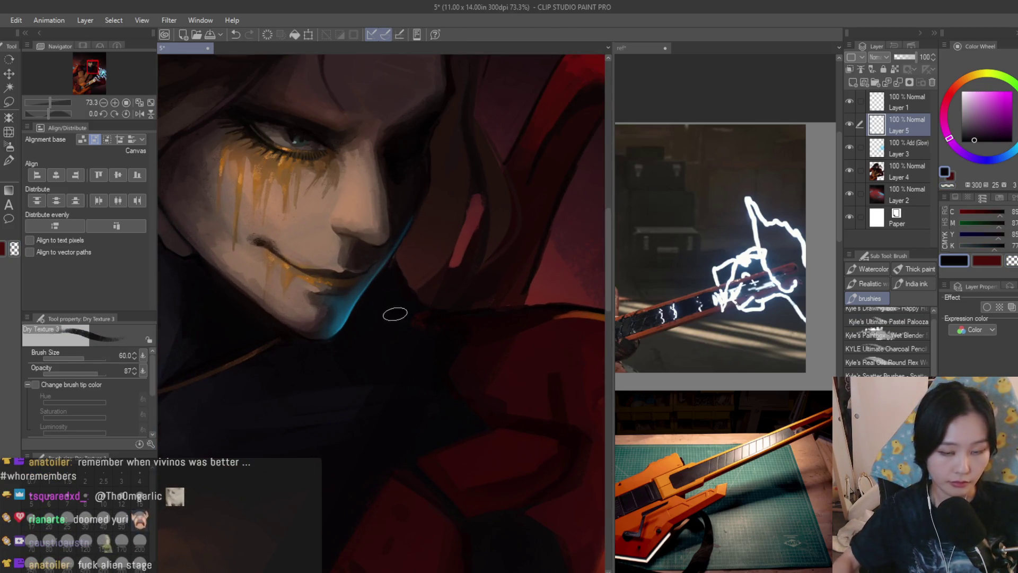
scroll(352, 295, "up", 2)
left_click(353, 296, "alt")
mouse_move(412, 357)
left_mouse_down()
mouse_move(364, 400)
mouse_move(363, 359)
mouse_move(389, 395)
left_mouse_up()
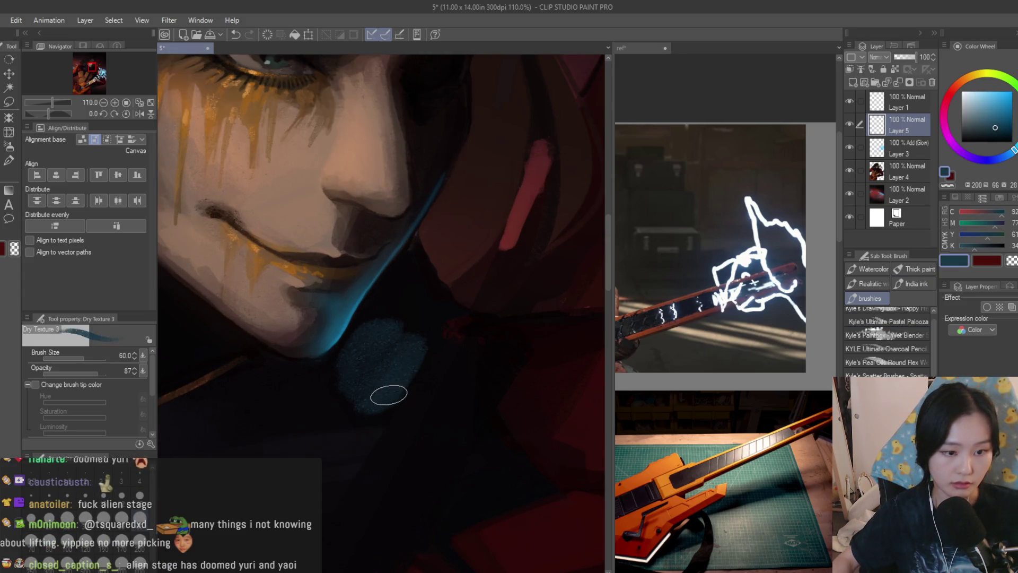
Lasso the teal patch under the chin and set up a larger Soft airbrush
left_click(9, 144)
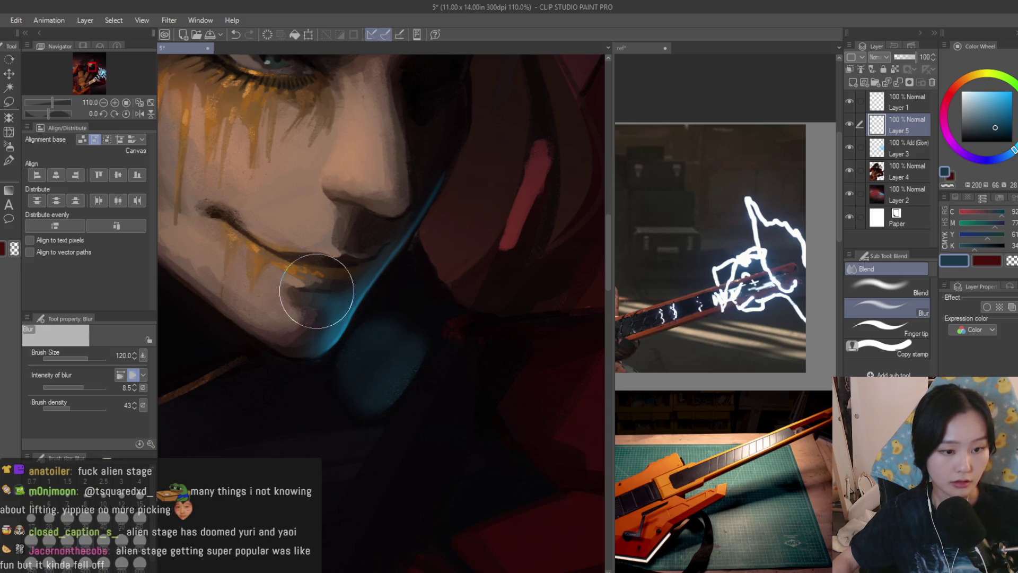
left_click(373, 307, "alt")
key("l")
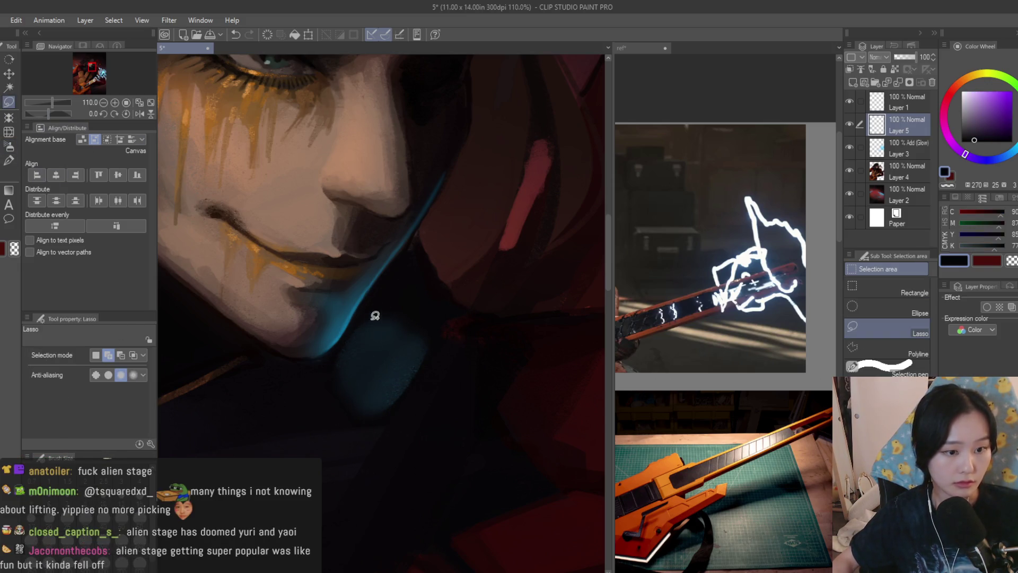
left_click_drag(338, 346, 443, 298)
left_click(8, 145)
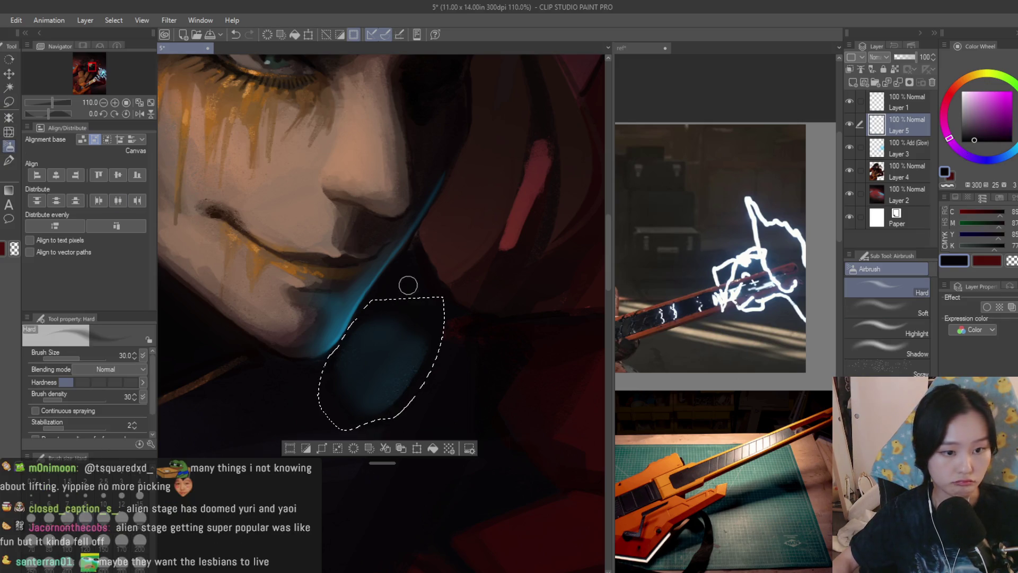
key("bracketright")
key("bracketright")
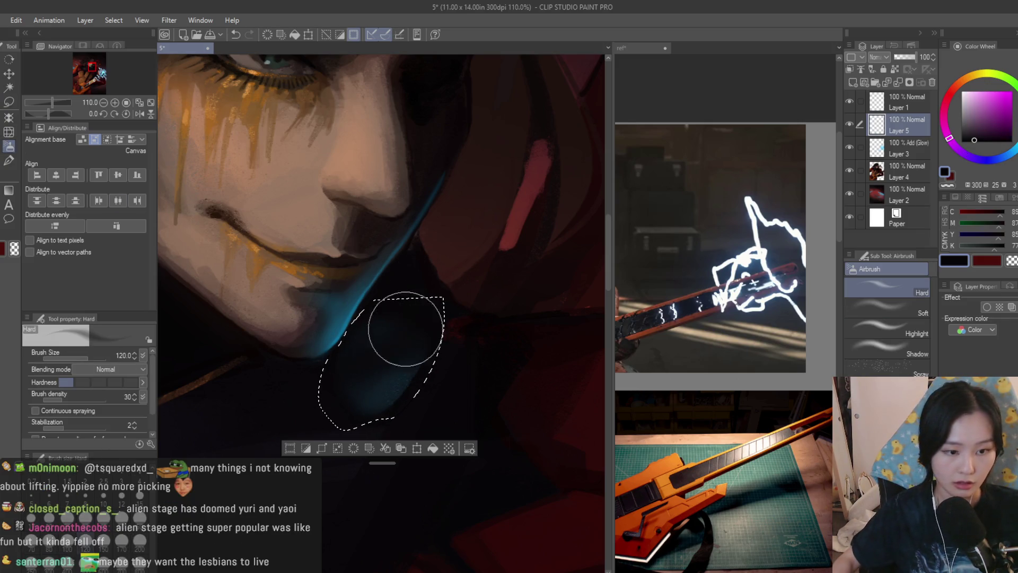
scroll(318, 297, "down", 2)
left_click(879, 312)
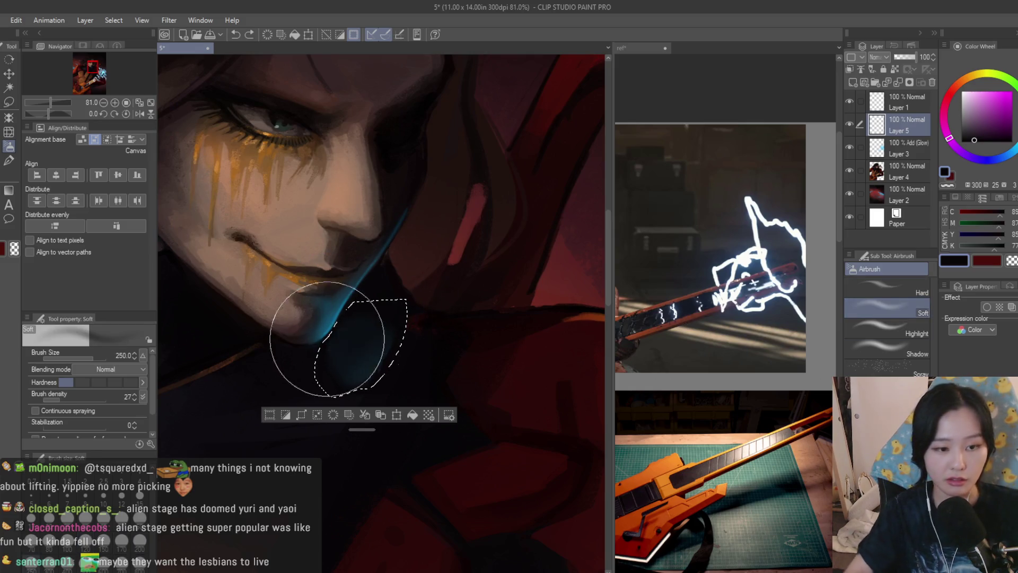
scroll(318, 334, "down", 2)
key("ctrl+d")
scroll(351, 284, "down", 3)
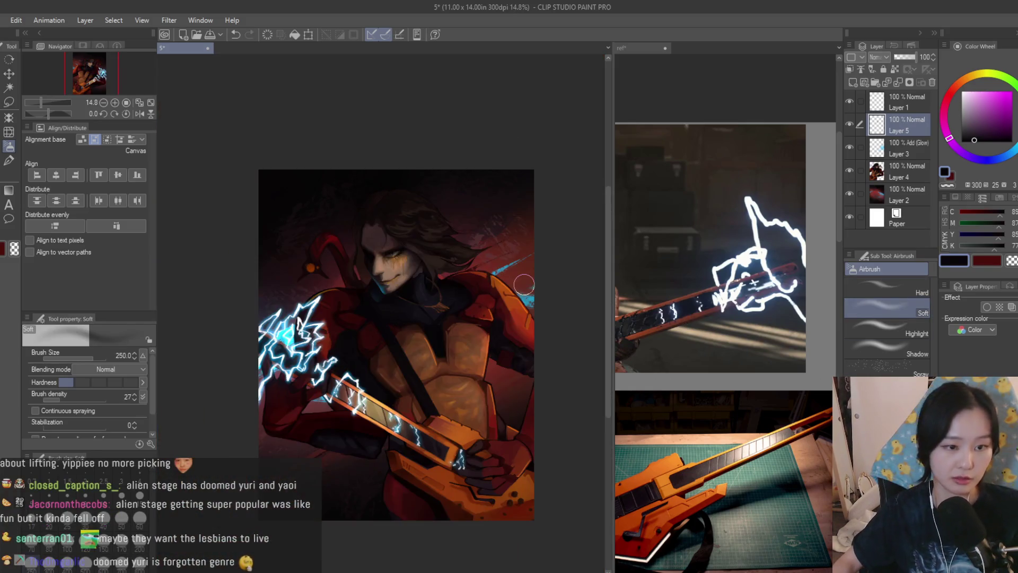
Airbrush a teal-blue glow inside a lasso selection below the chin, then deselect
key("m")
scroll(403, 281, "up", 4)
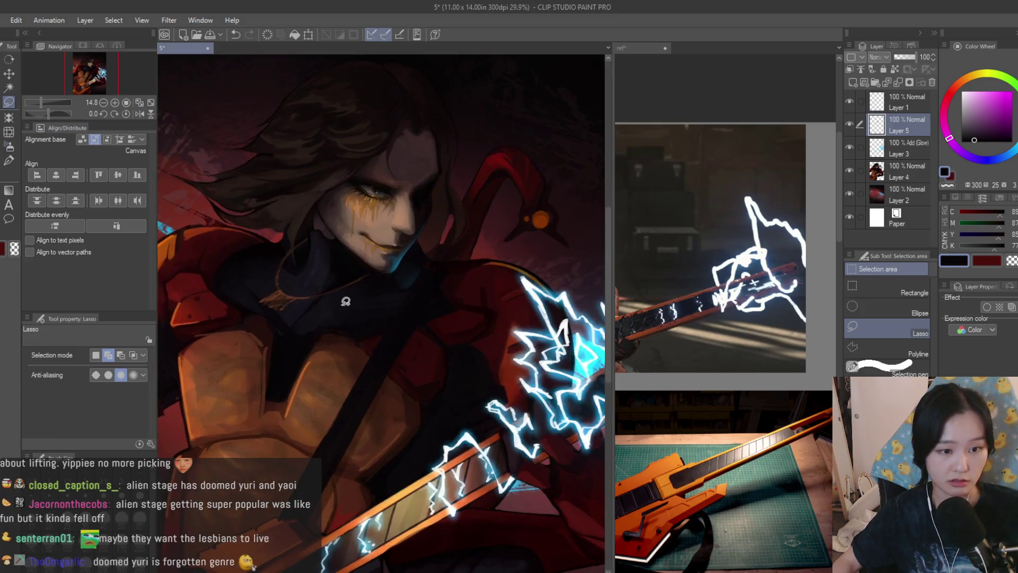
scroll(418, 292, "up", 2)
mouse_move(419, 307)
left_mouse_down()
mouse_move(382, 310)
mouse_move(419, 318)
left_mouse_up()
key("b")
left_click(410, 258, "alt")
left_click_drag(342, 327, 417, 286)
key("ctrl+d")
Switch from Blur to the freehand Lasso selection tool
key("j")
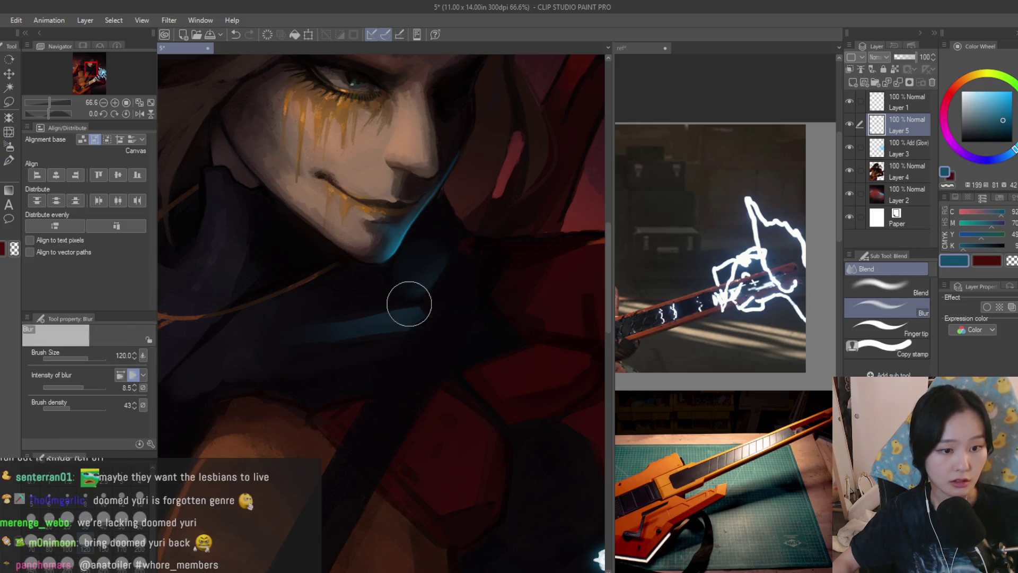
scroll(548, 320, "down", 10)
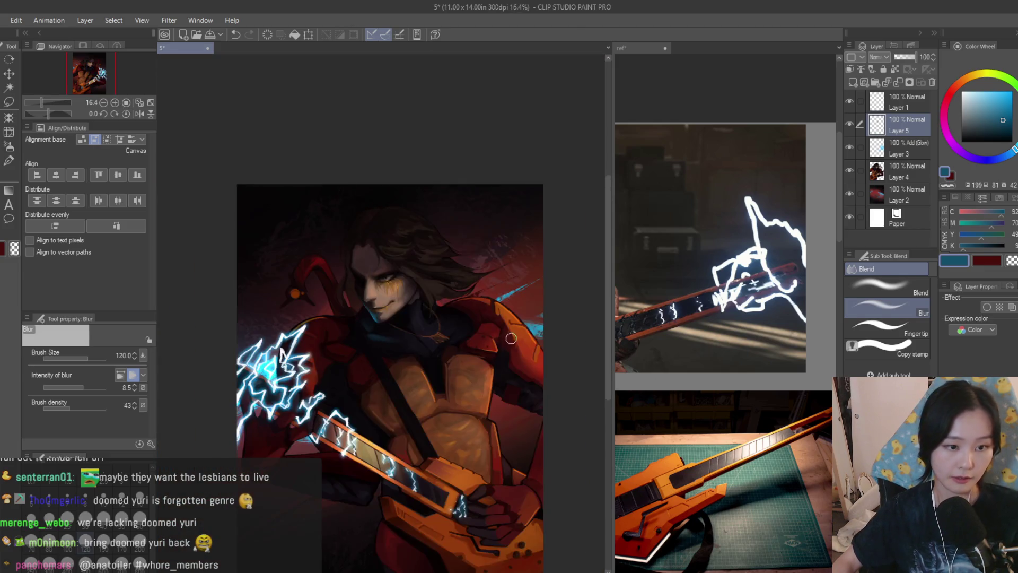
scroll(340, 369, "up", 2)
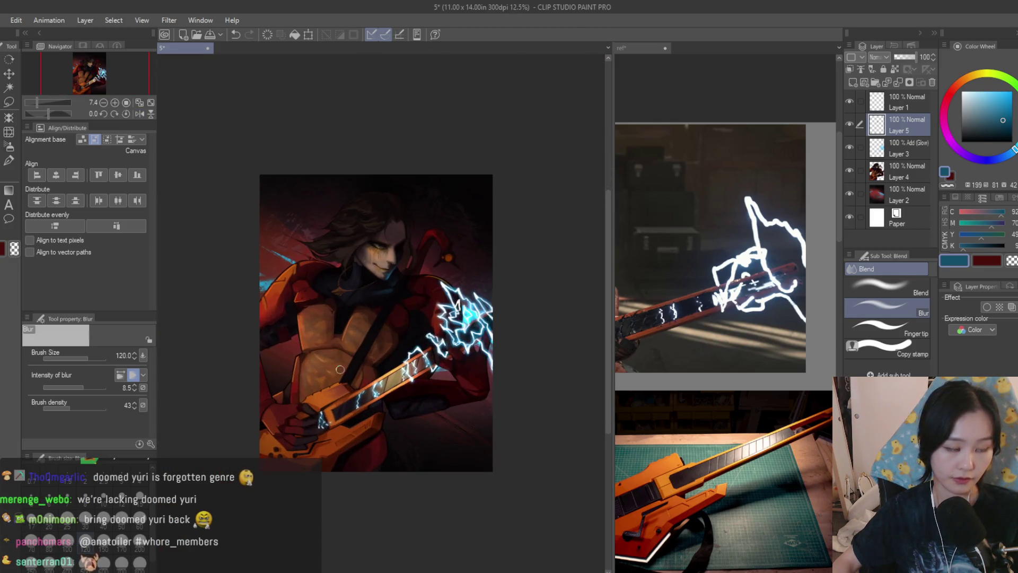
left_click(9, 102)
scroll(485, 291, "up", 10)
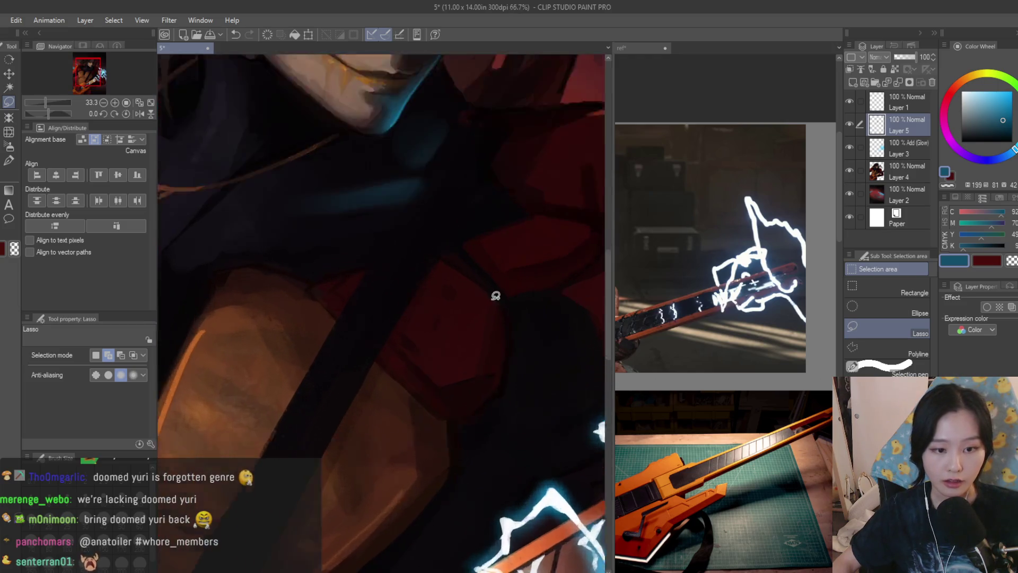
Polyline-select the chest armour plates and fill them with dark blue using the Soft airbrush
left_click(886, 348)
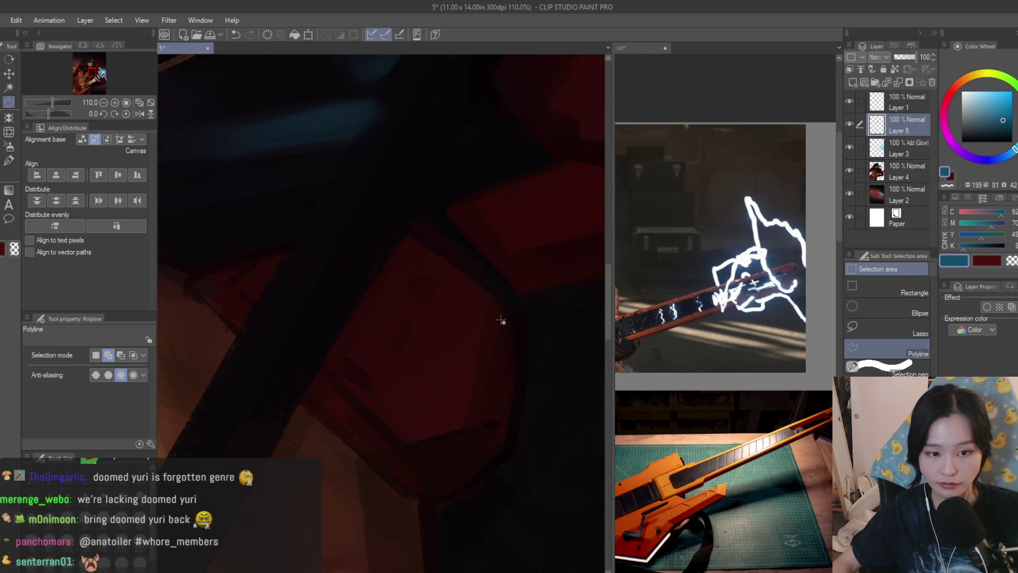
double_click(523, 333)
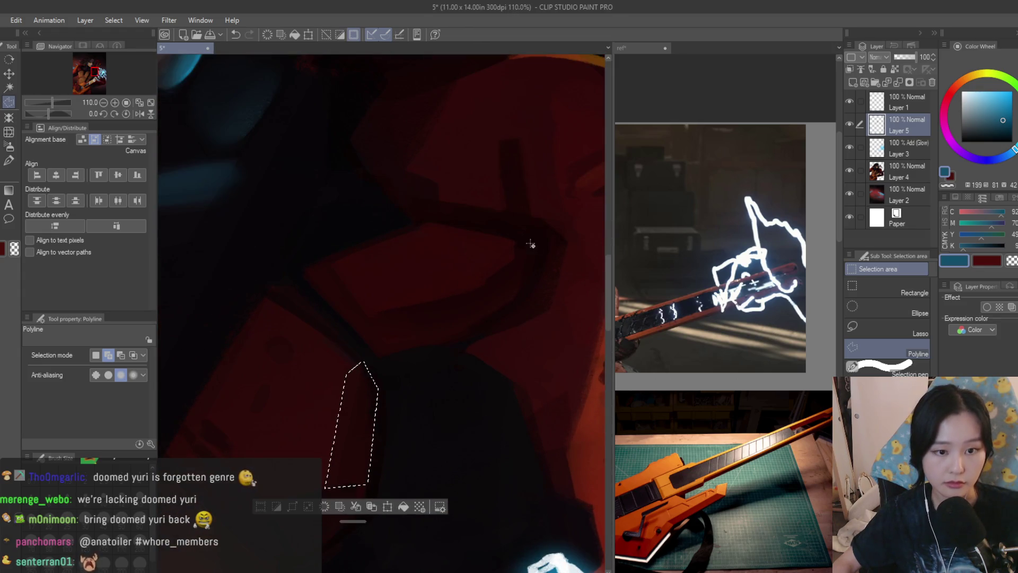
left_click(378, 358)
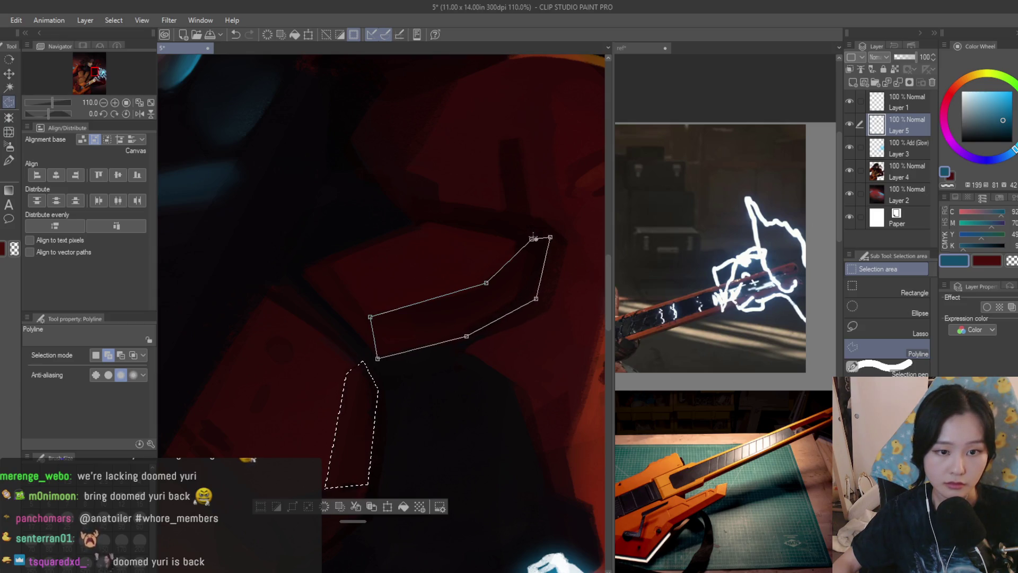
left_click(533, 238)
scroll(533, 238, "down", 3)
key("b")
left_click_drag(477, 276, 406, 352)
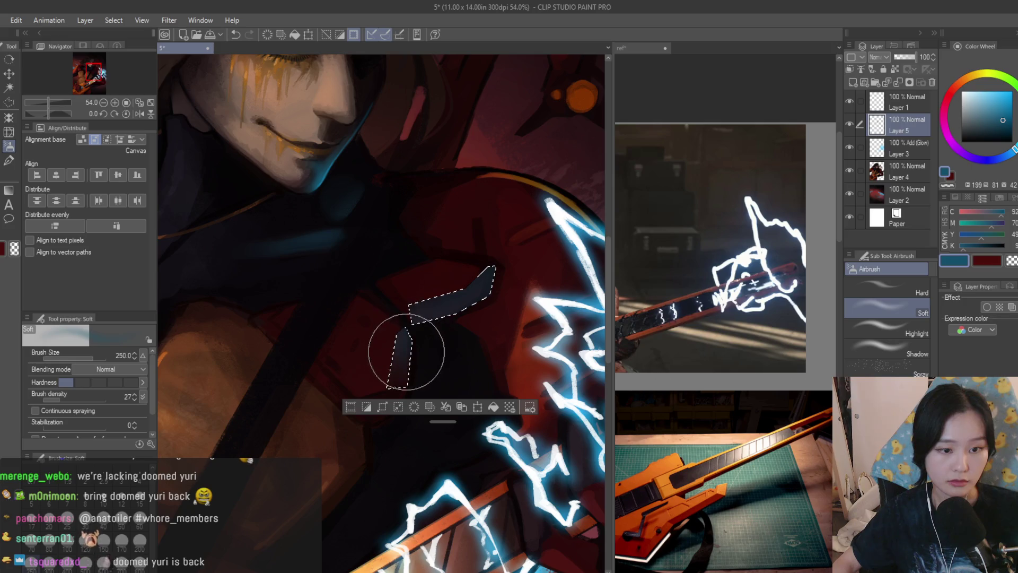
scroll(409, 319, "down", 5)
key("ctrl+d")
Flip the canvas to check the armour, then undo the last action
key("h")
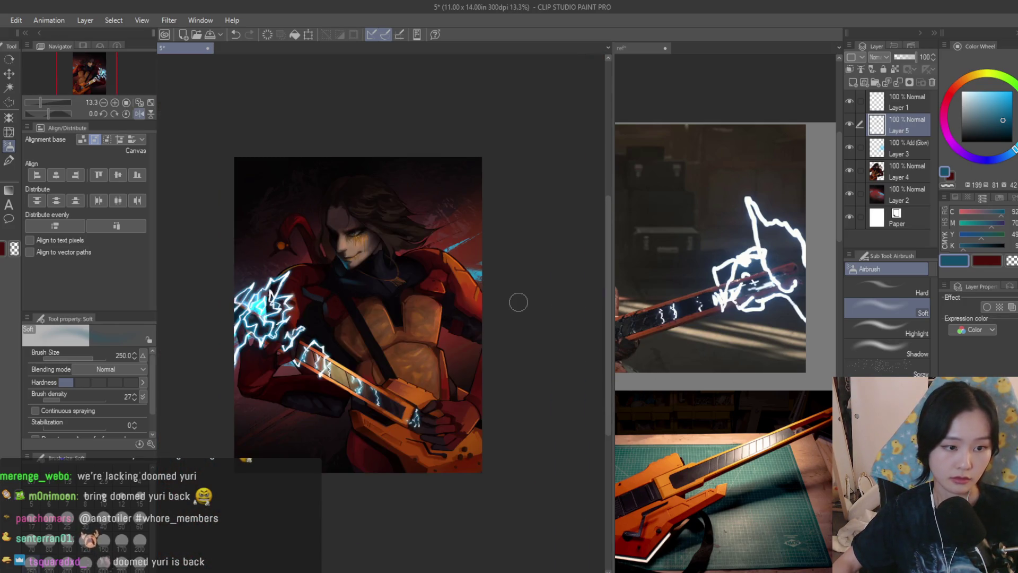
key("h")
scroll(371, 285, "up", 4)
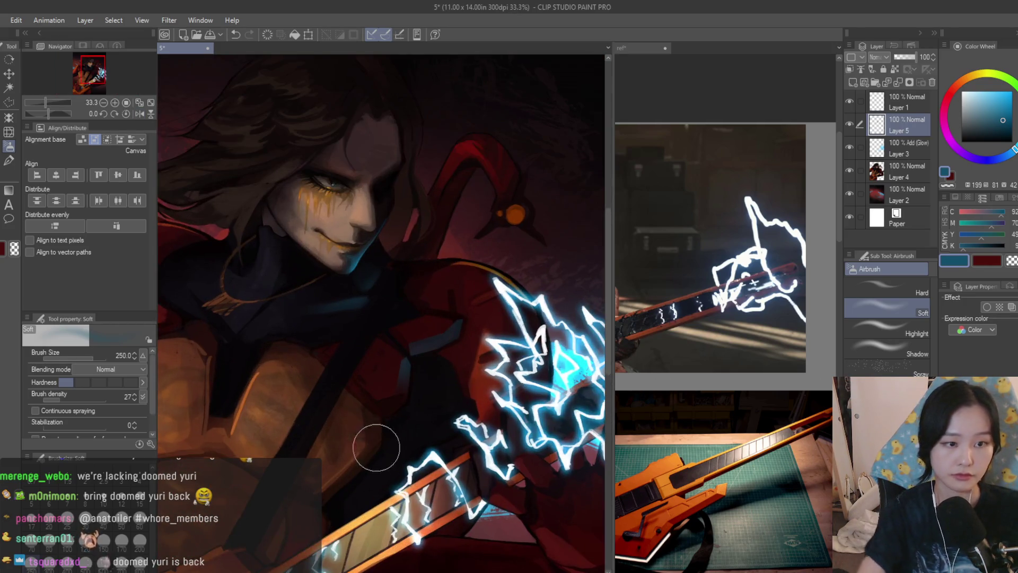
scroll(412, 439, "down", 1)
key("ctrl+z")
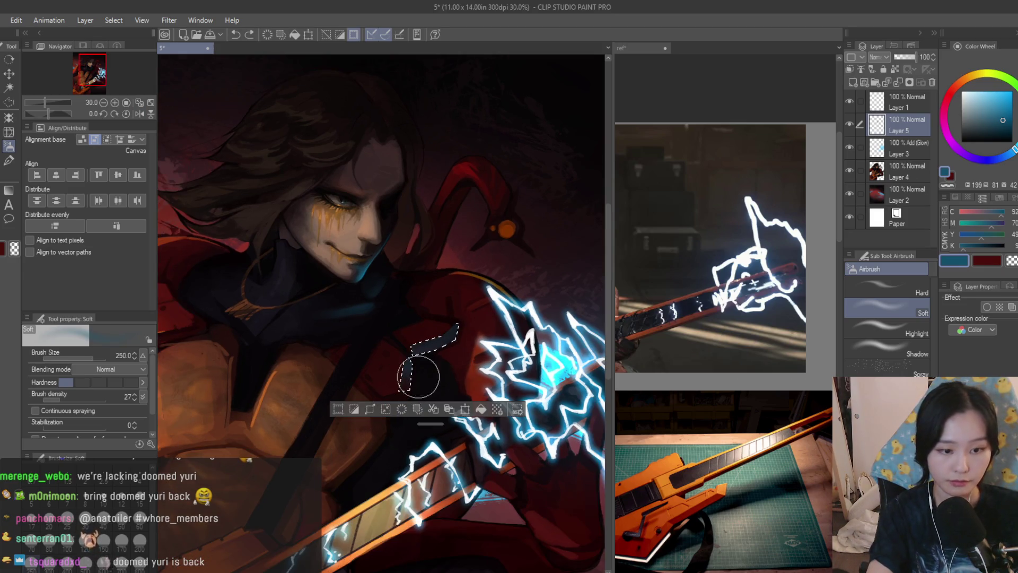
Polyline-select another armour plate and airbrush blue into it, then deselect
key("m")
key("ctrl+d")
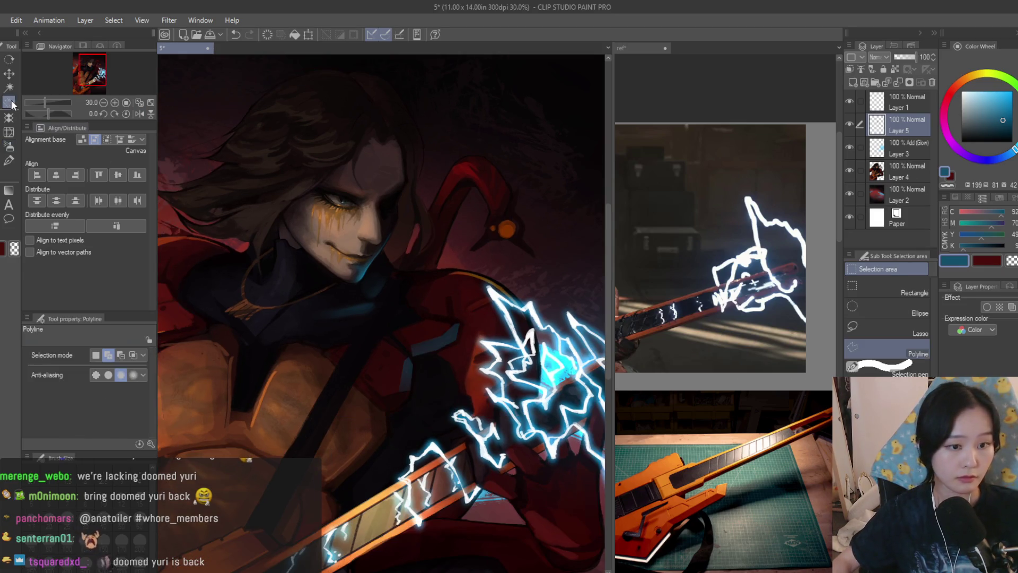
scroll(391, 408, "up", 3)
scroll(446, 357, "up", 3)
left_click(408, 384)
double_click(403, 411)
key("ctrl+z")
scroll(401, 416, "up", 2)
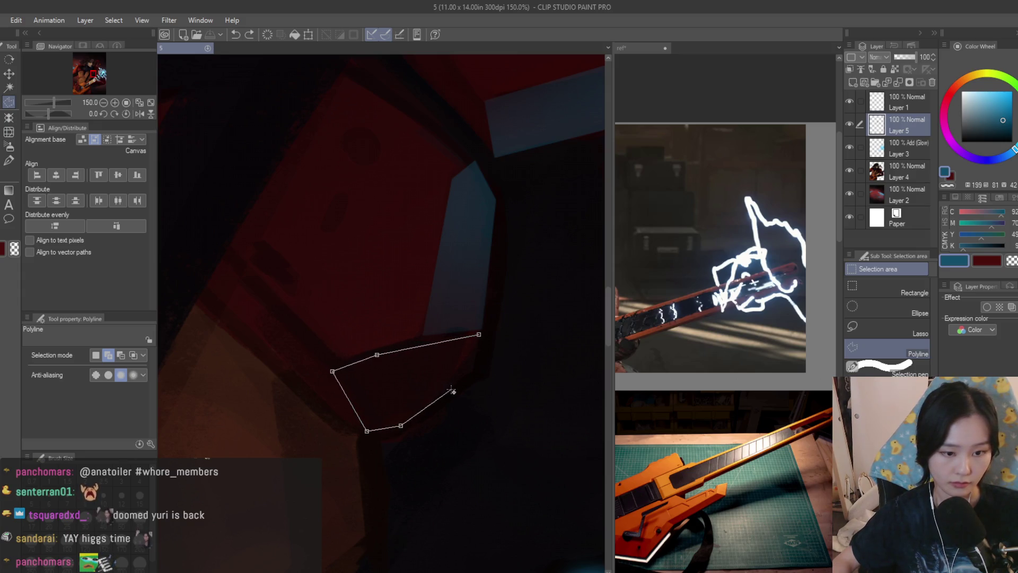
left_click(477, 335)
key("b")
left_click_drag(389, 366, 540, 344)
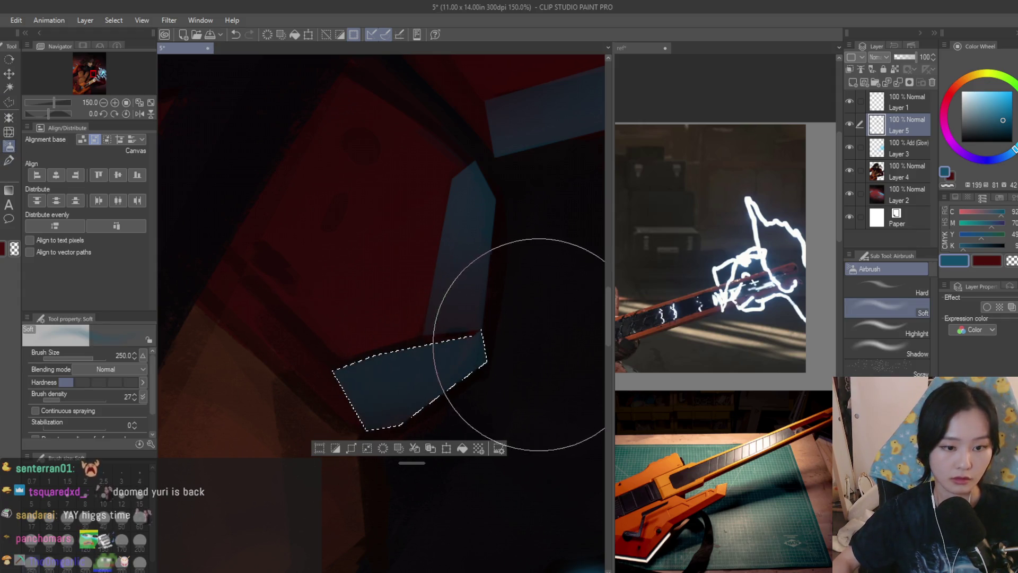
key("ctrl+d")
scroll(357, 325, "down", 10)
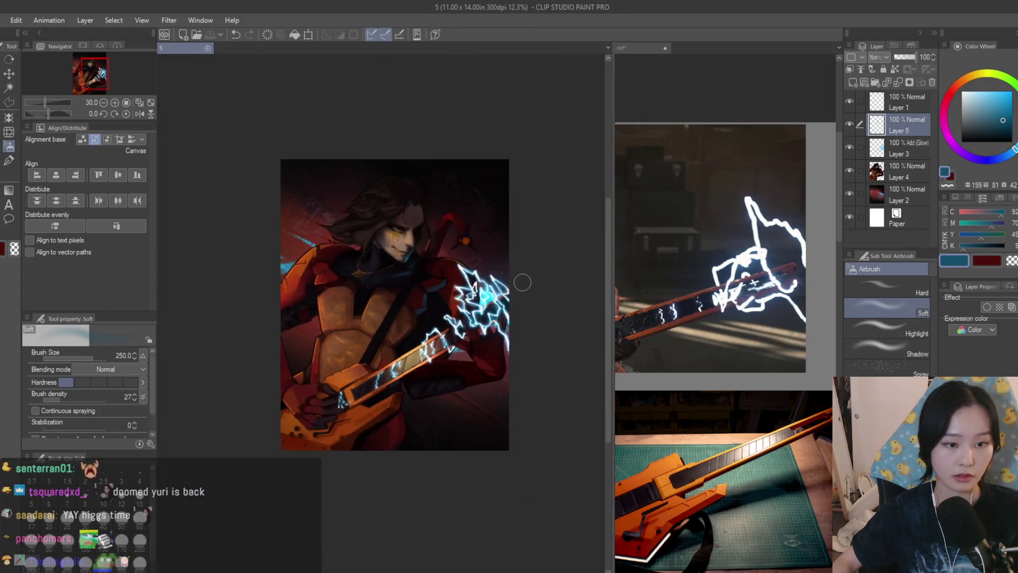
Lasso the sleeve band under the guitar neck, airbrush blue light across it, and deselect
key("h")
key("h")
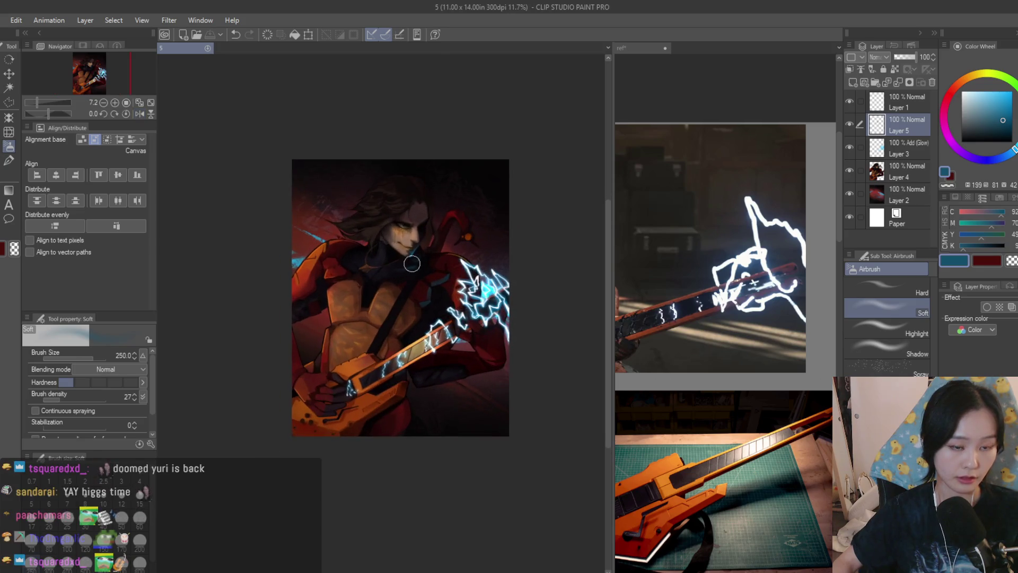
left_click(12, 101)
scroll(484, 373, "up", 3)
scroll(484, 373, "up", 2)
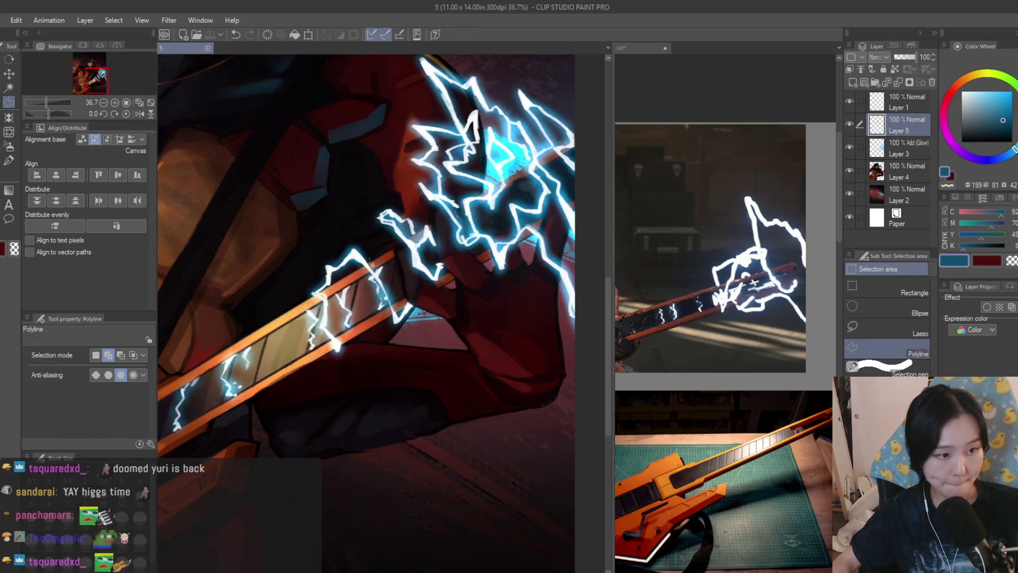
scroll(372, 264, "up", 3)
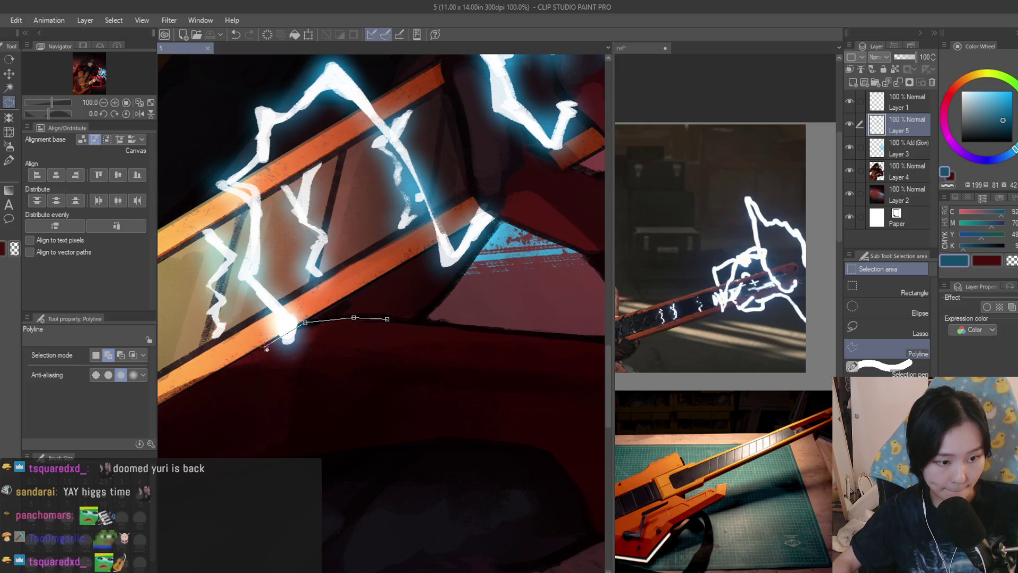
left_click(219, 376)
left_click(449, 410)
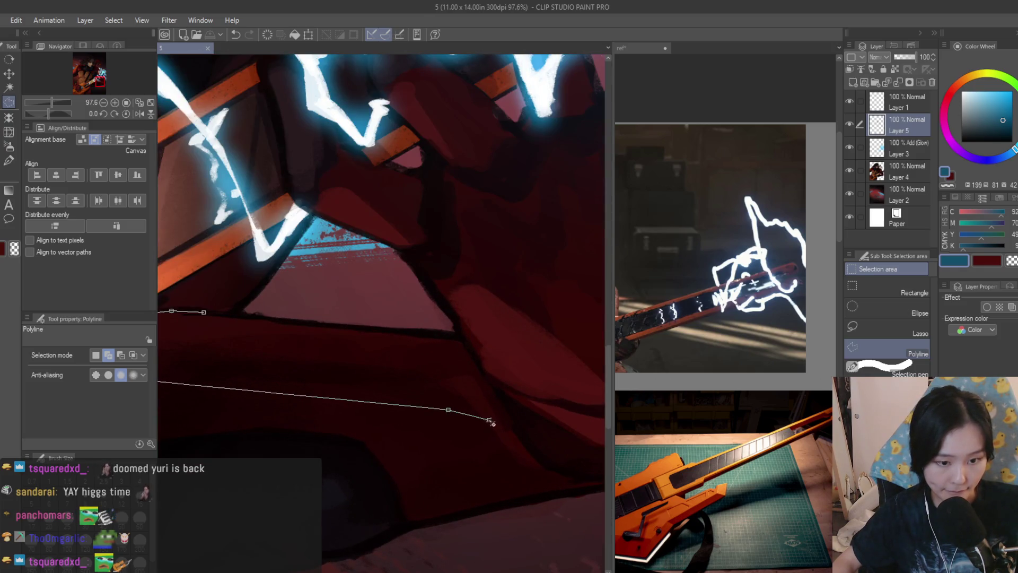
scroll(471, 356, "up", 2)
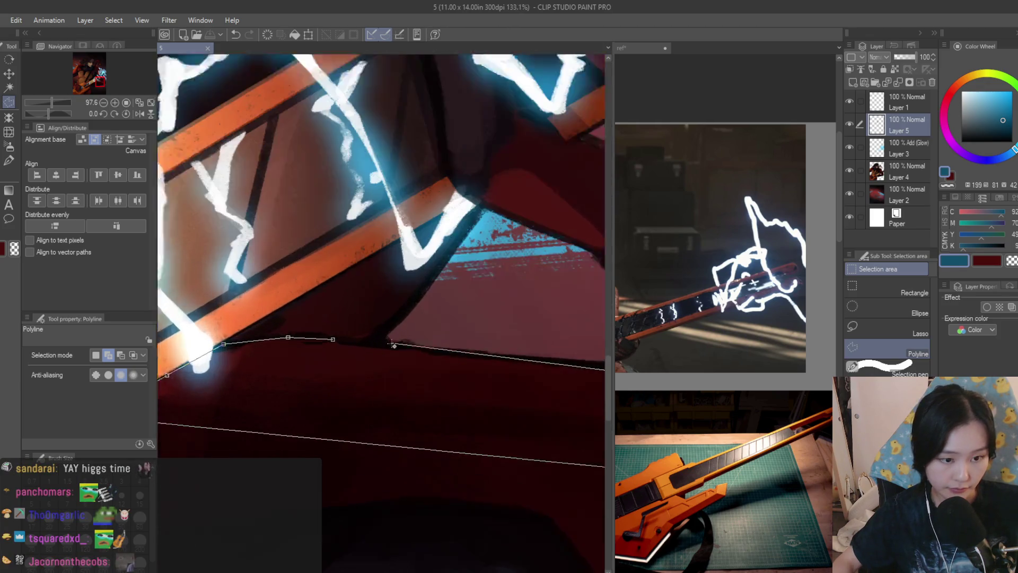
double_click(322, 338)
key("b")
scroll(371, 341, "down", 3)
mouse_move(371, 341)
left_mouse_down()
mouse_move(307, 375)
mouse_move(402, 403)
mouse_move(515, 338)
left_mouse_up()
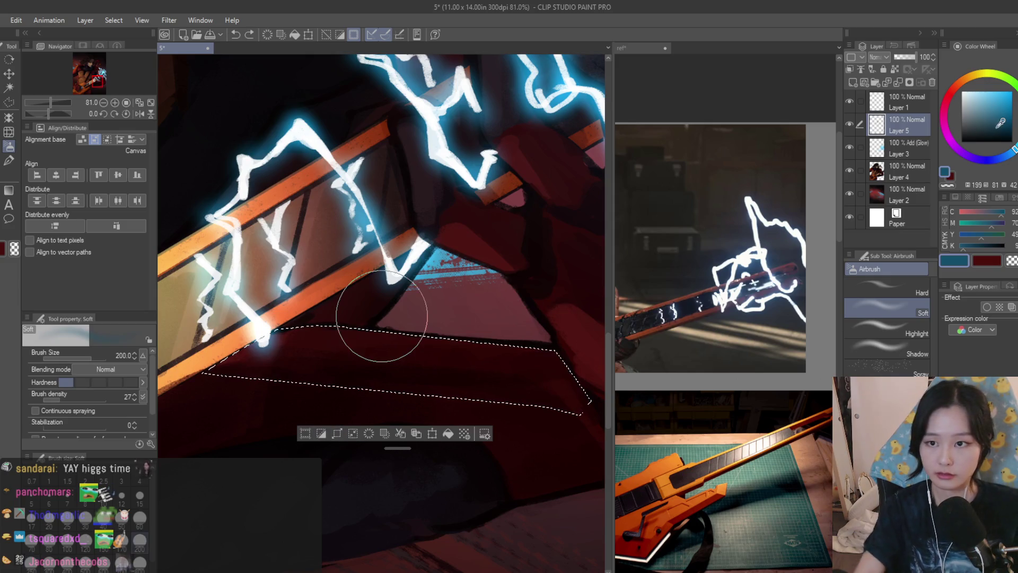
scroll(318, 392, "down", 2)
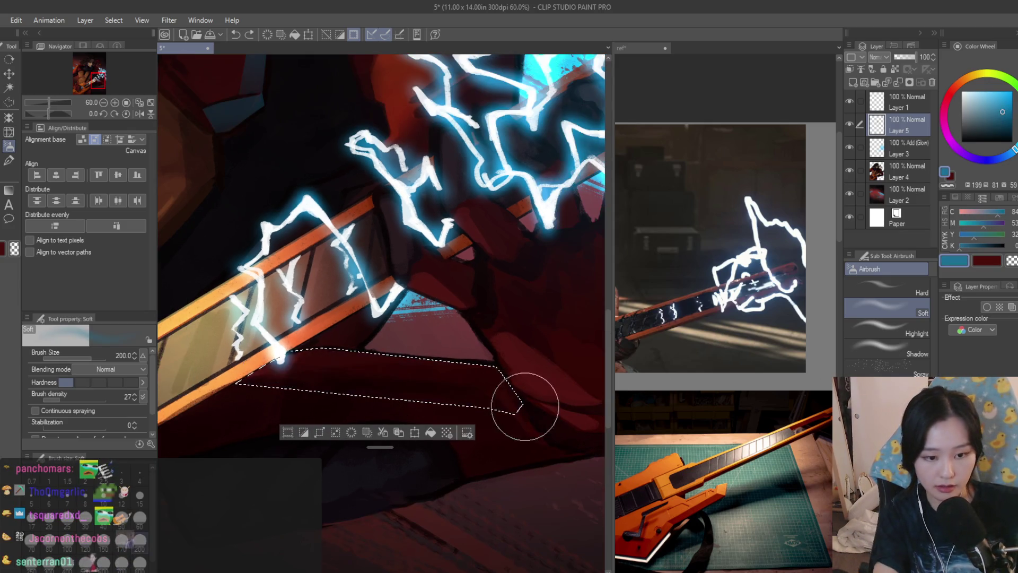
mouse_move(518, 400)
left_mouse_down()
mouse_move(253, 366)
mouse_move(525, 391)
mouse_move(453, 359)
mouse_move(527, 383)
mouse_move(379, 381)
left_mouse_up()
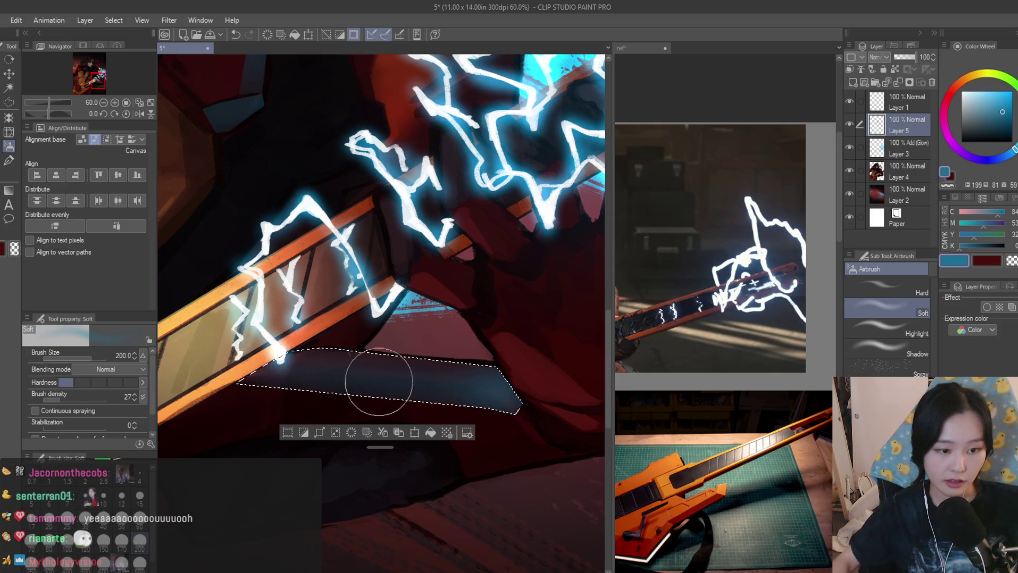
scroll(493, 362, "down", 6)
key("ctrl+d")
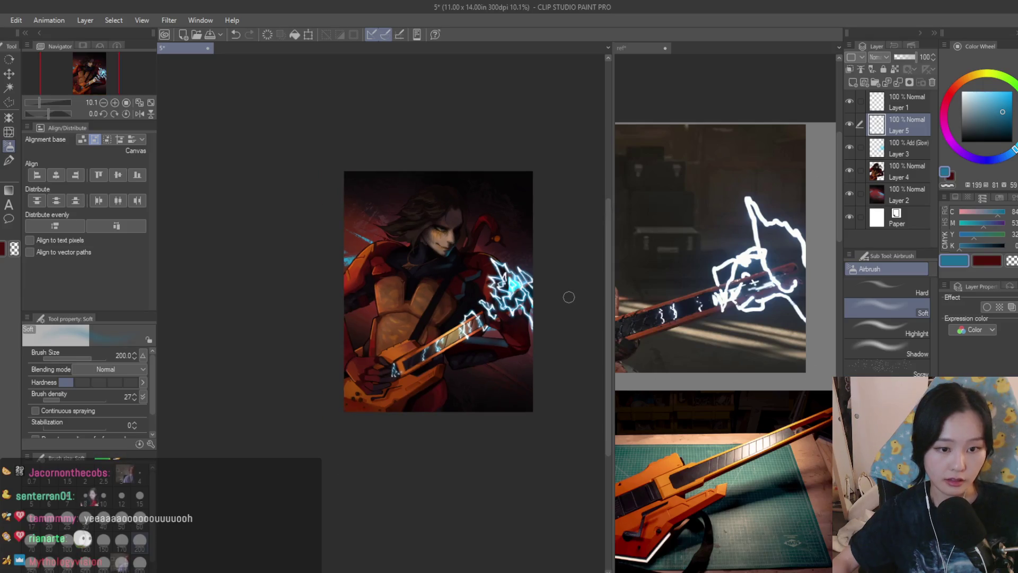
Lasso-select the finger areas of the hand gripping the lightning
scroll(254, 235, "up", 5)
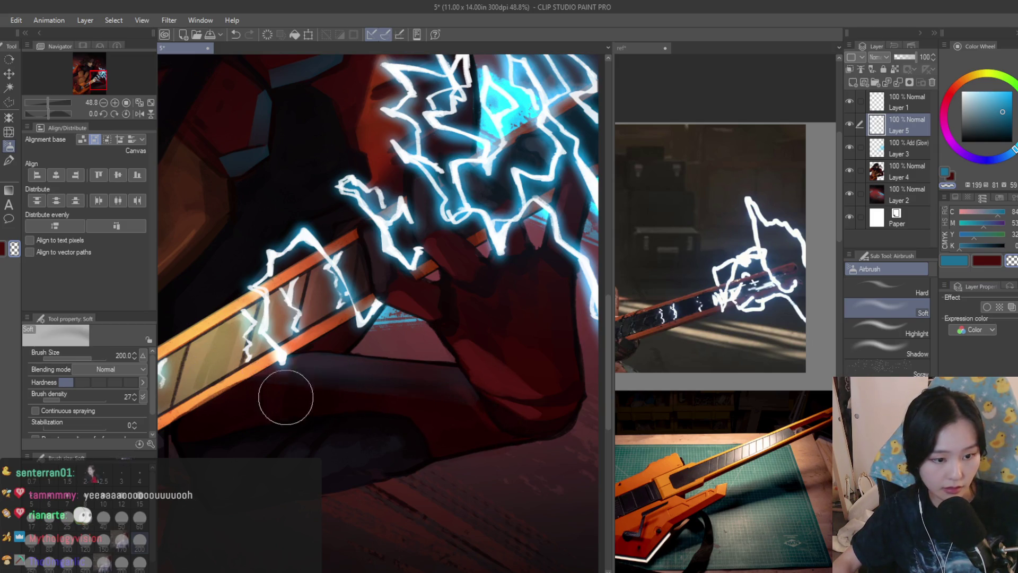
scroll(552, 418, "down", 2)
scroll(509, 376, "down", 2)
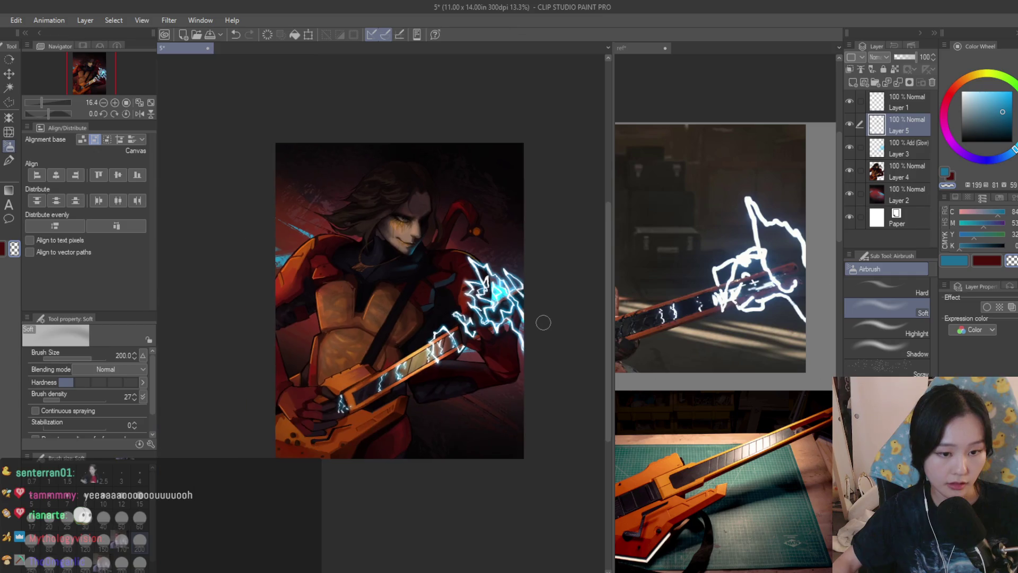
scroll(543, 322, "up", 3)
scroll(382, 341, "down", 2)
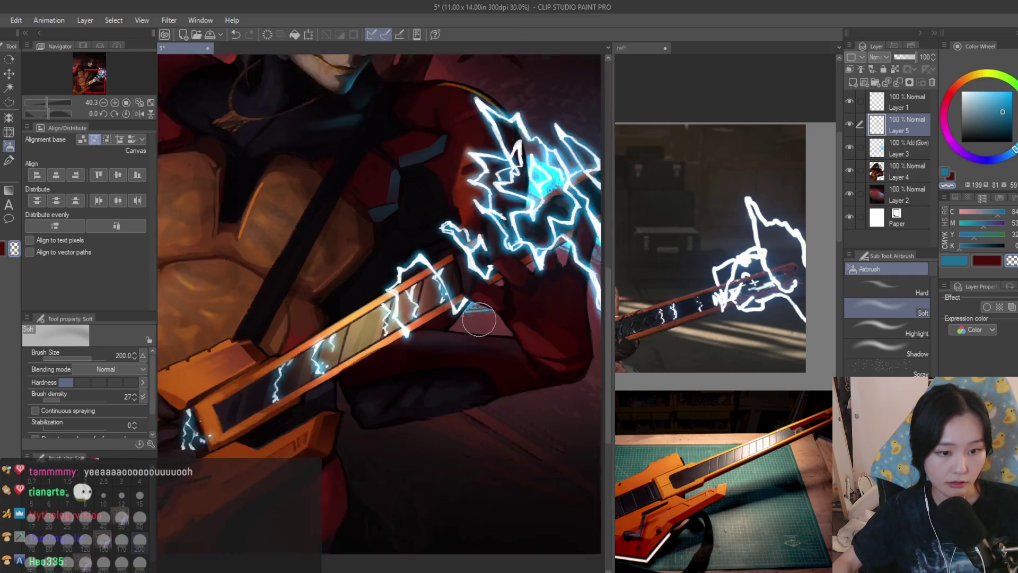
left_click(9, 102)
scroll(436, 295, "up", 3)
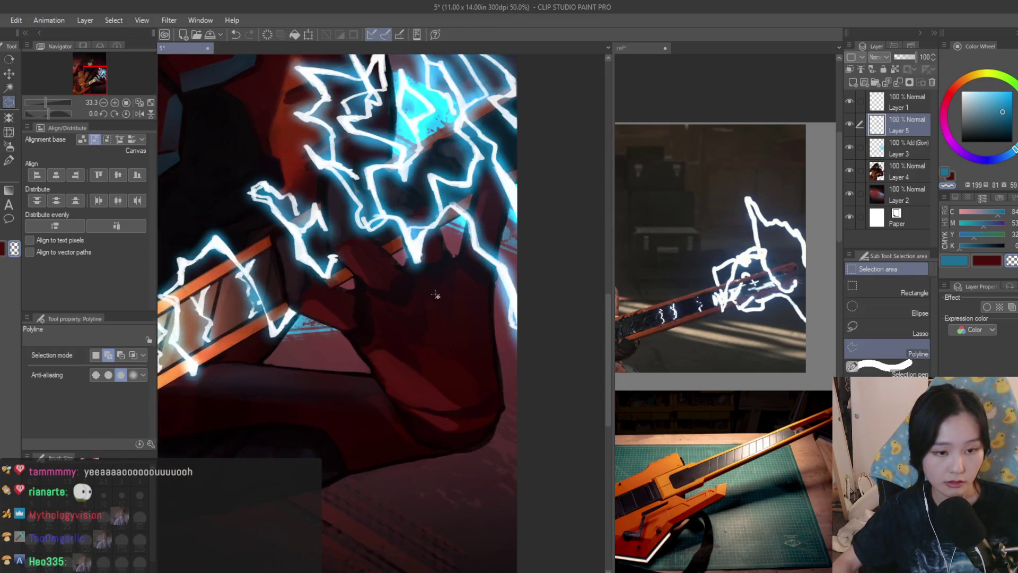
scroll(370, 354, "up", 3)
scroll(473, 382, "down", 2)
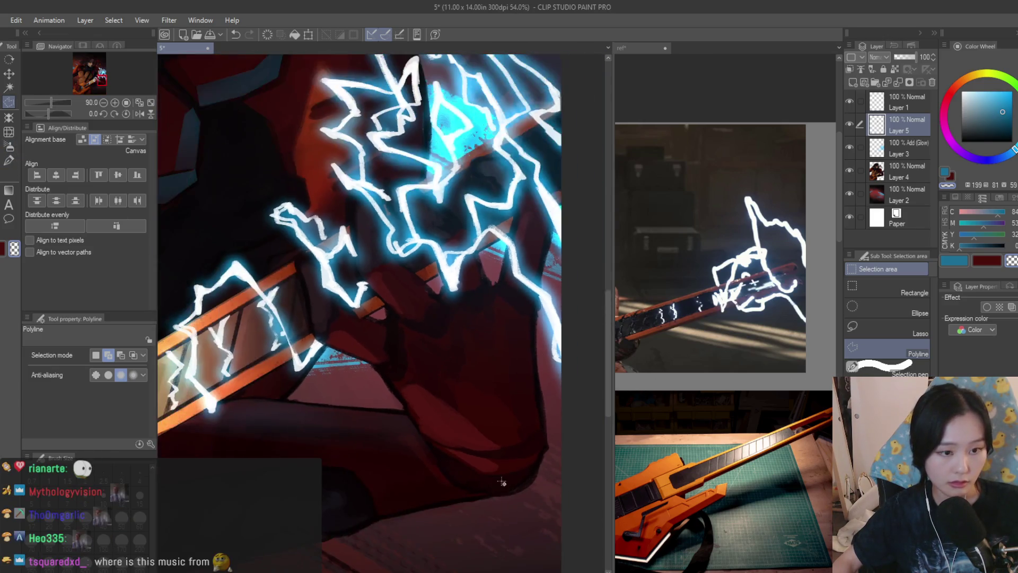
scroll(473, 381, "up", 3)
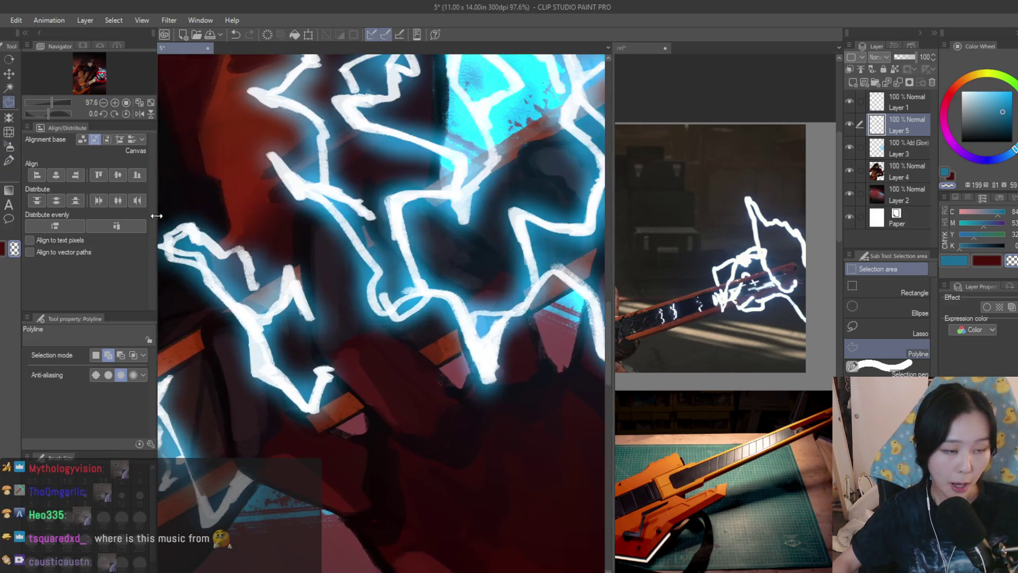
left_click(889, 332)
scroll(397, 334, "up", 3)
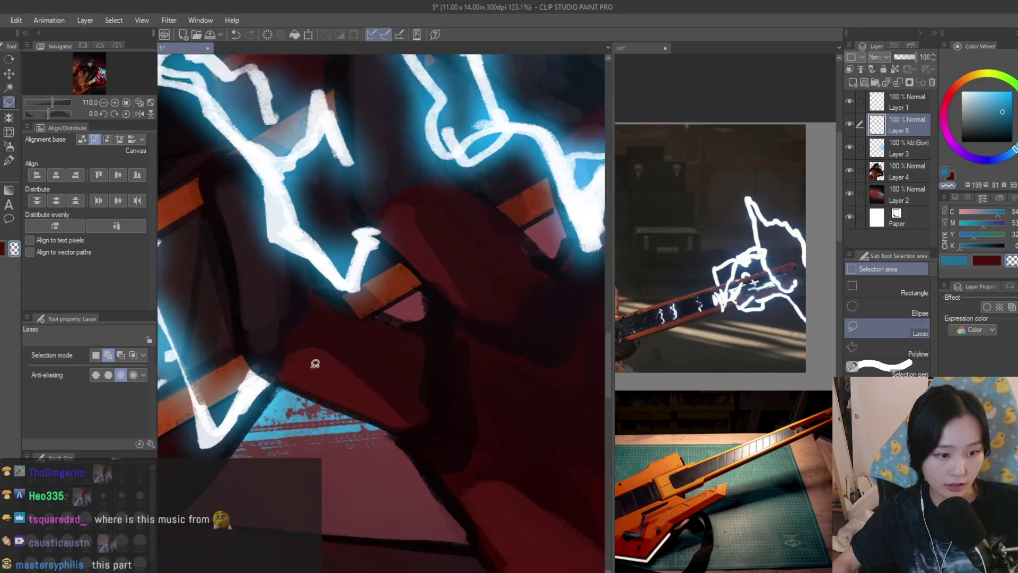
scroll(315, 363, "up", 1)
mouse_move(451, 413)
left_mouse_down()
mouse_move(451, 347)
mouse_move(374, 225)
left_mouse_up()
scroll(374, 222, "down", 1)
left_click_drag(433, 195, 374, 193)
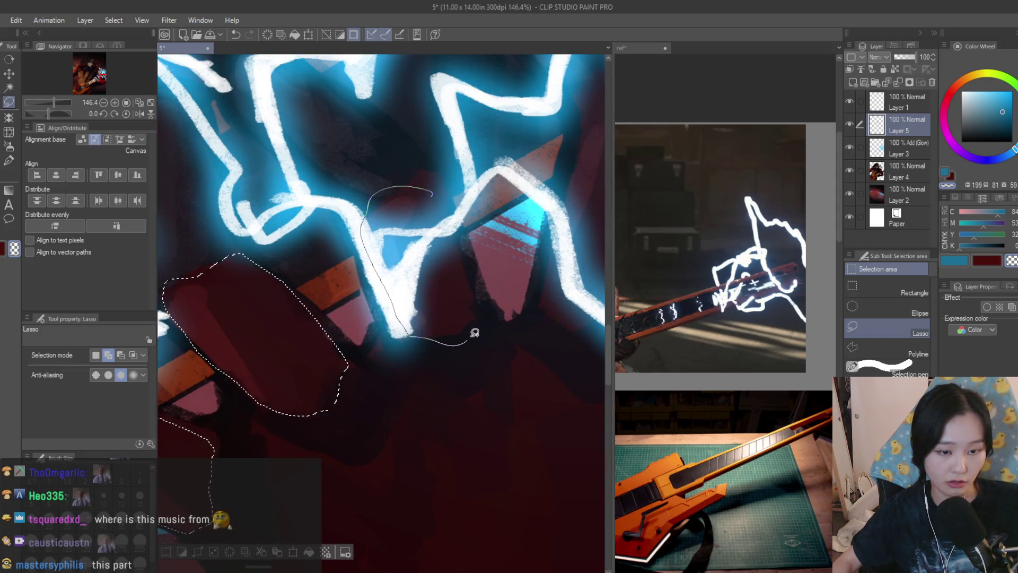
left_click_drag(475, 333, 477, 332)
scroll(476, 332, "down", 1)
left_click_drag(535, 188, 500, 212)
left_click_drag(512, 364, 513, 366)
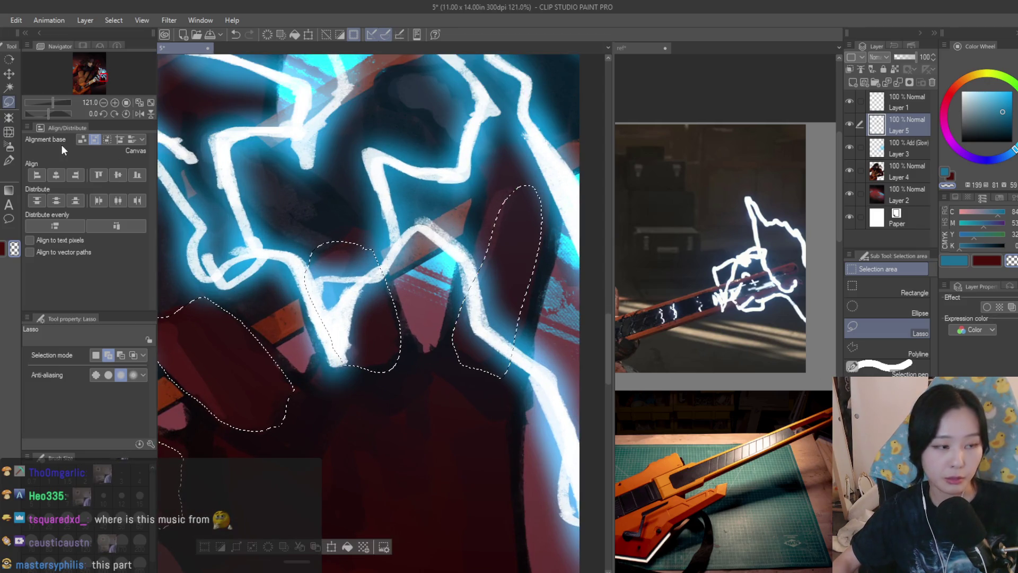
Paint the selected fingers greyish blue with the Soft airbrush enlarged to 300
key("b")
scroll(524, 327, "down", 3)
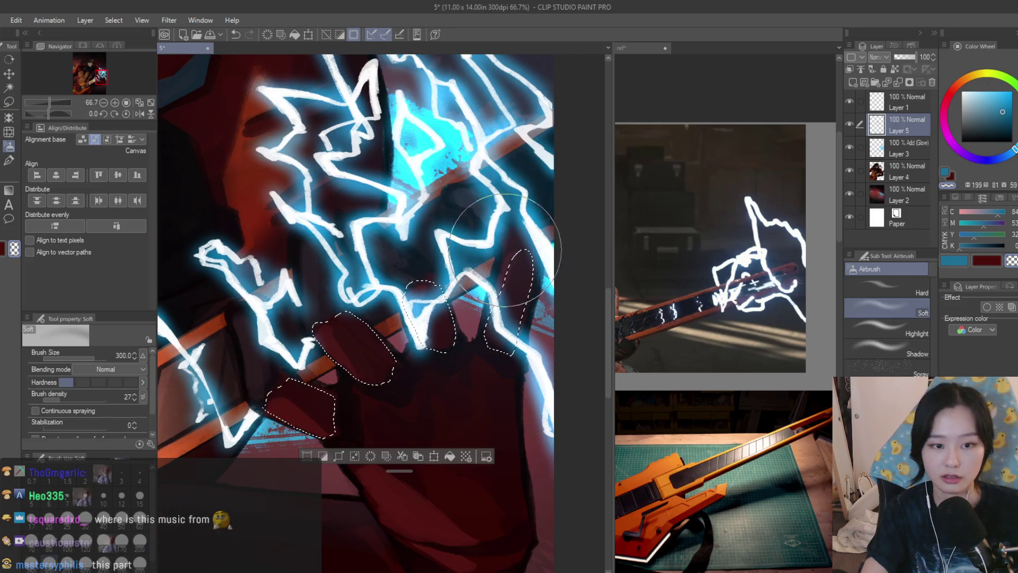
key("bracketright")
key("bracketright")
mouse_move(344, 340)
left_mouse_down()
mouse_move(217, 400)
mouse_move(286, 409)
left_mouse_up()
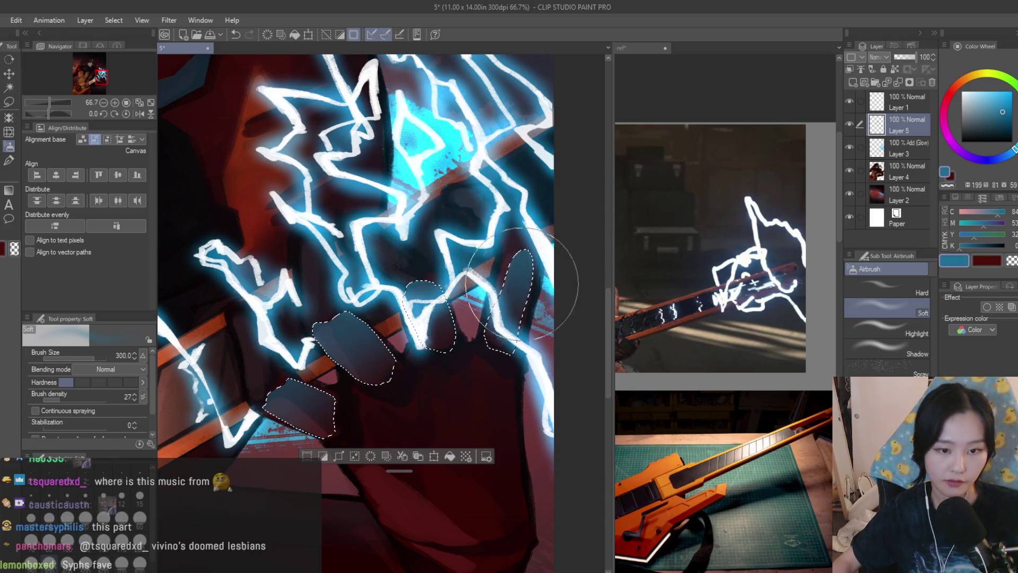
scroll(528, 297, "down", 6)
scroll(535, 293, "up", 3)
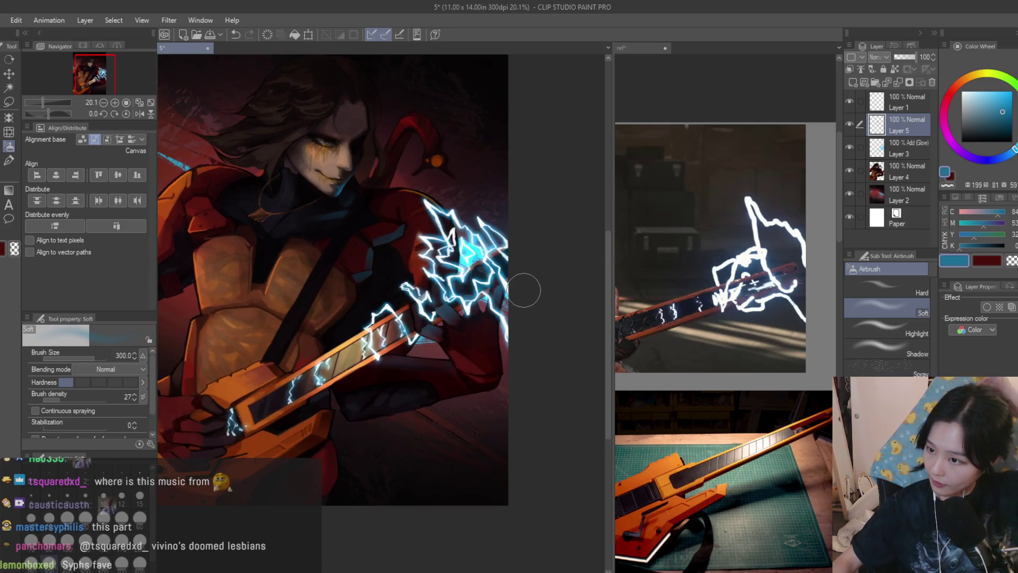
key("j")
scroll(457, 327, "up", 1)
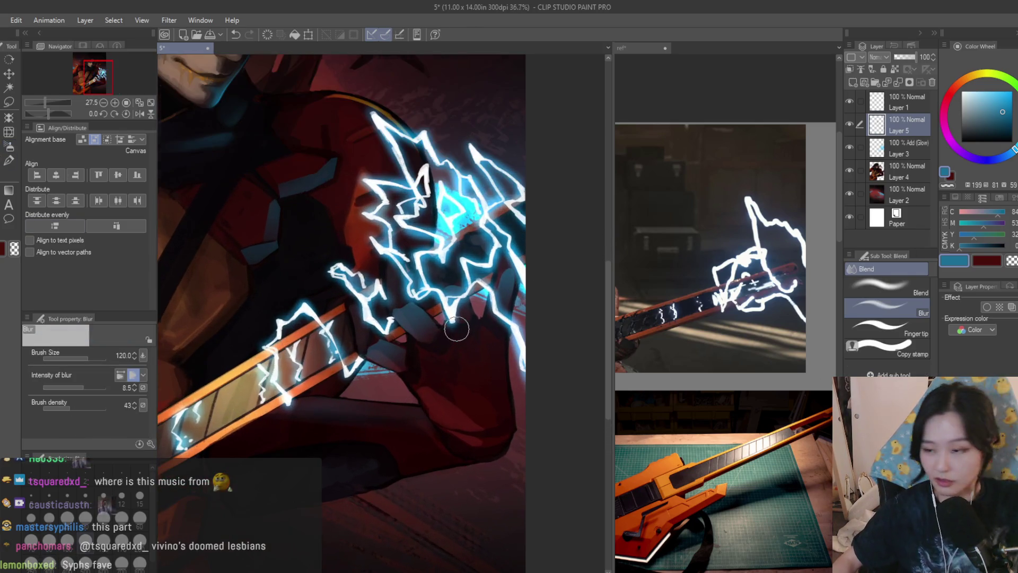
Lasso a thin sliver of finger near the guitar neck
scroll(453, 326, "up", 1)
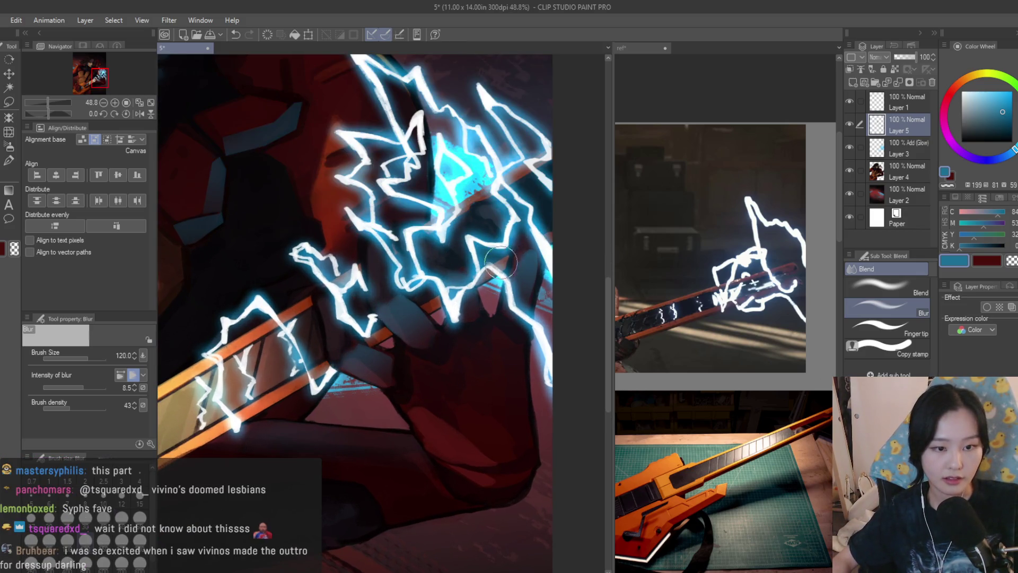
scroll(499, 262, "down", 5)
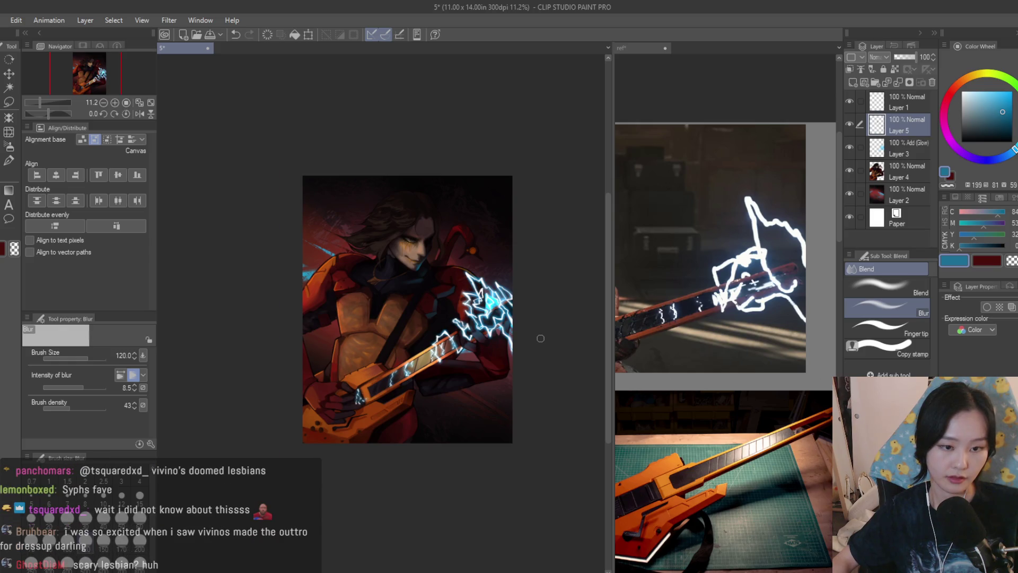
scroll(541, 338, "up", 2)
scroll(541, 338, "up", 2)
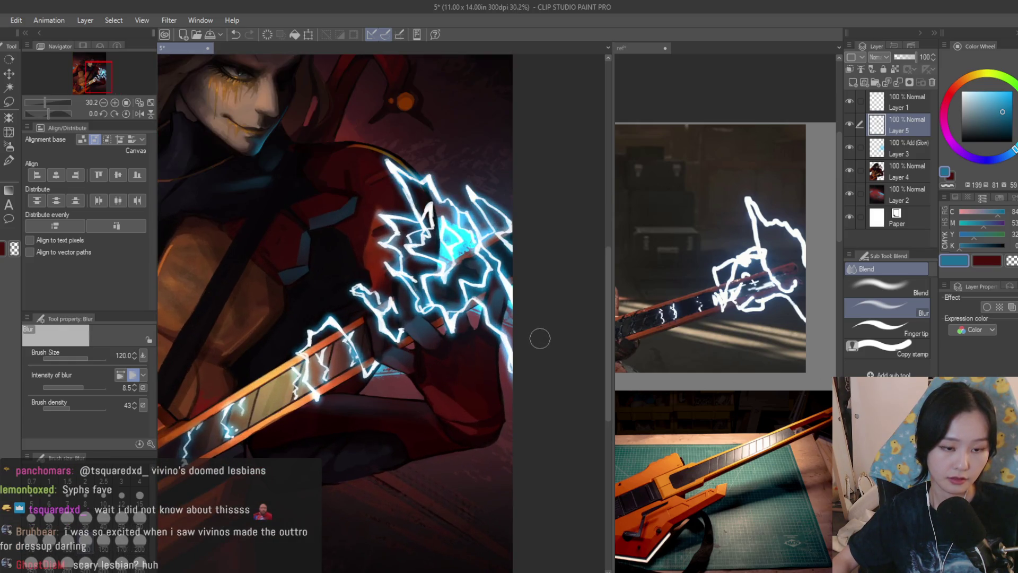
scroll(255, 189, "up", 1)
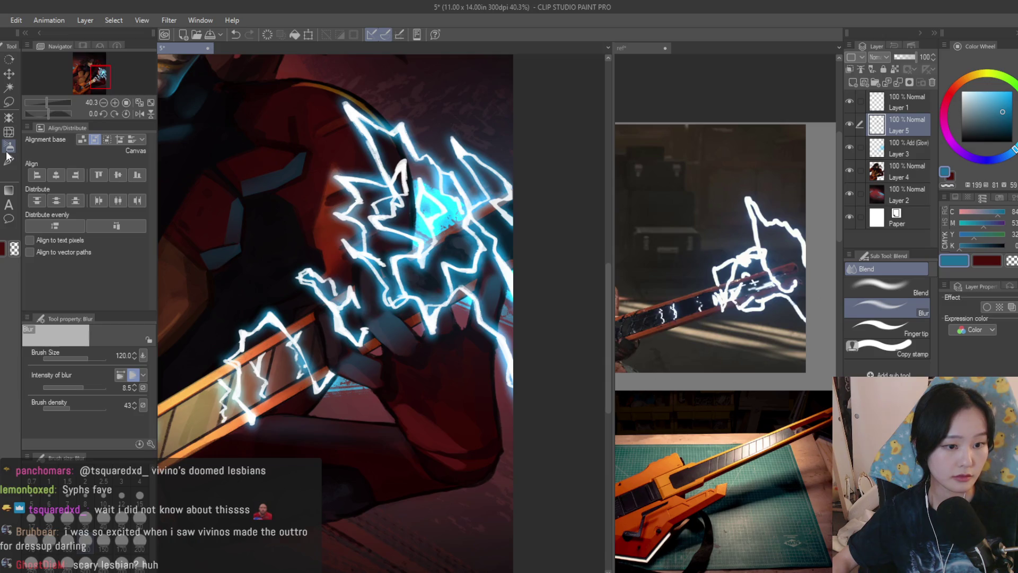
left_click(8, 101)
scroll(344, 325, "up", 2)
mouse_move(327, 307)
left_mouse_down()
mouse_move(339, 366)
mouse_move(319, 318)
left_mouse_up()
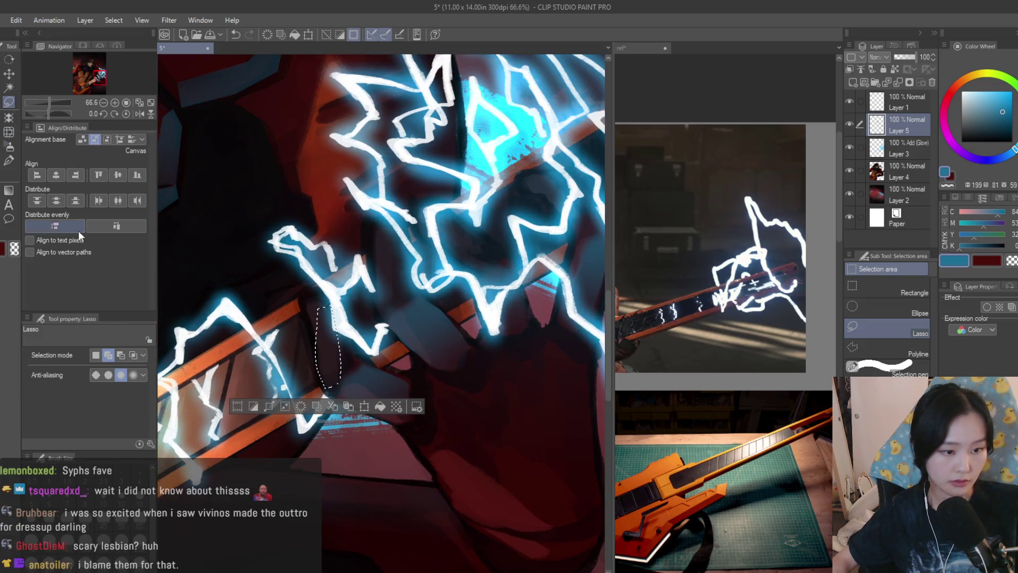
Undo back to the earlier multi-finger selection with the Soft airbrush active, then deselect
left_click(9, 146)
scroll(482, 329, "down", 5)
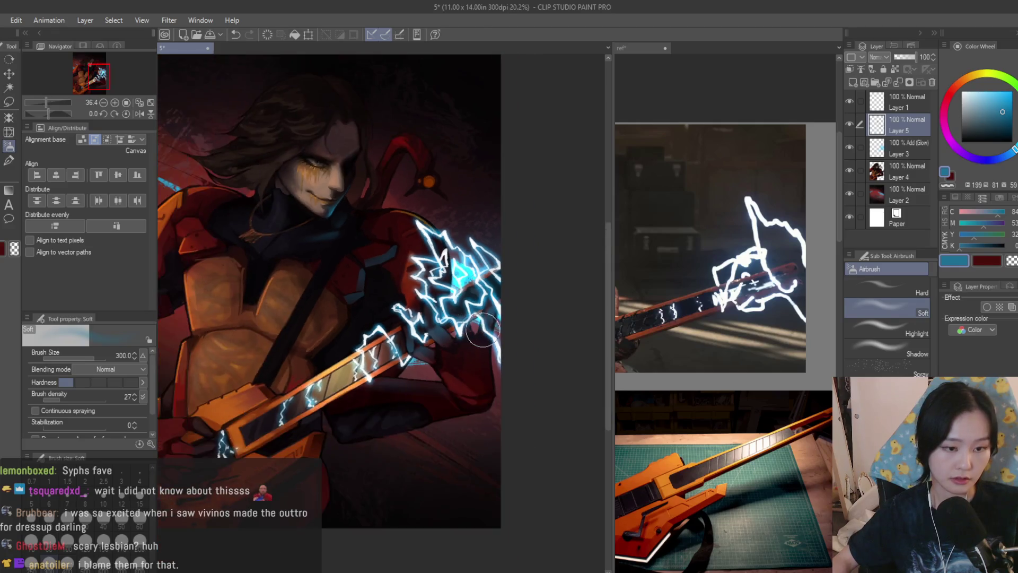
scroll(483, 330, "down", 2)
scroll(468, 328, "up", 2)
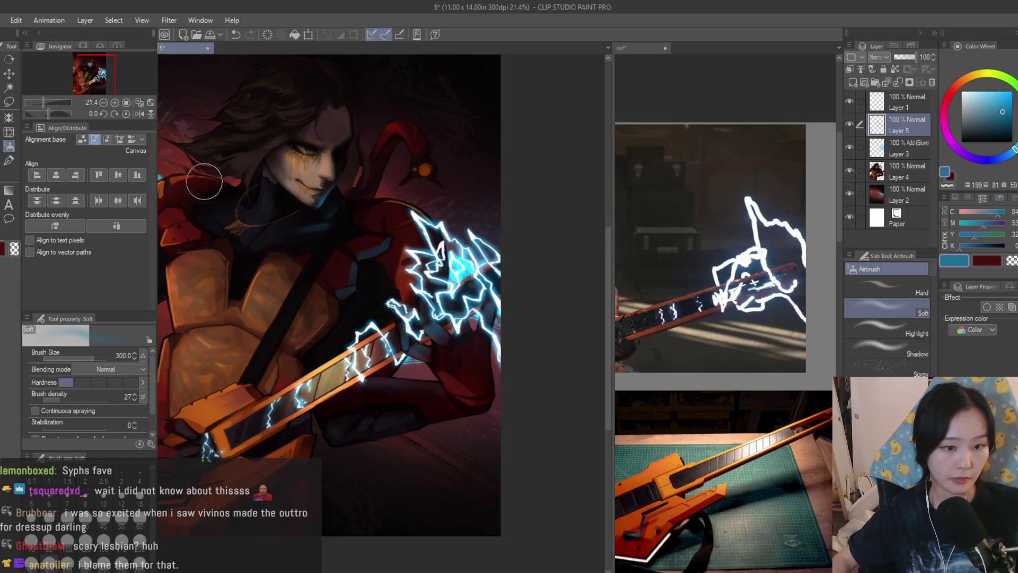
scroll(503, 350, "down", 2)
scroll(505, 352, "up", 4)
key("ctrl+z")
key("ctrl+z")
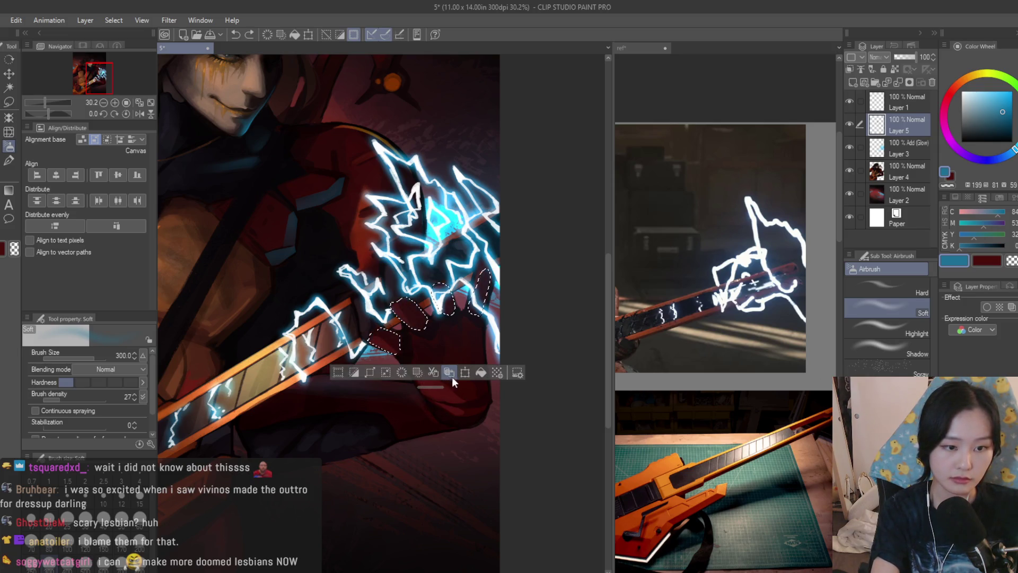
scroll(466, 374, "up", 2)
key("ctrl+d")
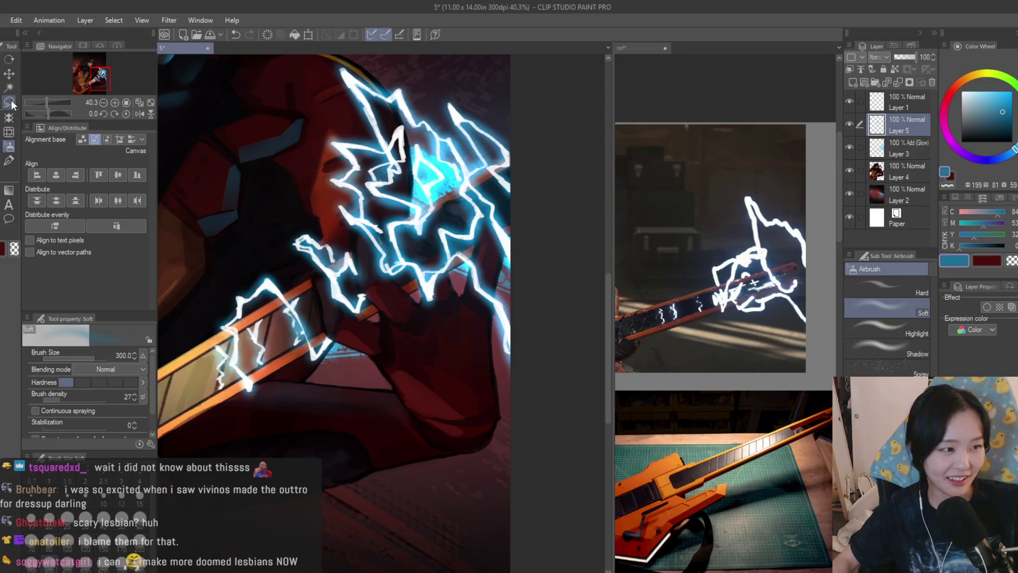
Lasso shadow shapes on the hand and right finger, airbrush them blue-grey, then deselect
left_click(9, 101)
scroll(313, 294, "up", 4)
mouse_move(327, 376)
left_mouse_down()
mouse_move(364, 345)
mouse_move(308, 263)
left_mouse_up()
scroll(308, 263, "up", 2)
left_click_drag(426, 315, 404, 149)
scroll(331, 282, "down", 2)
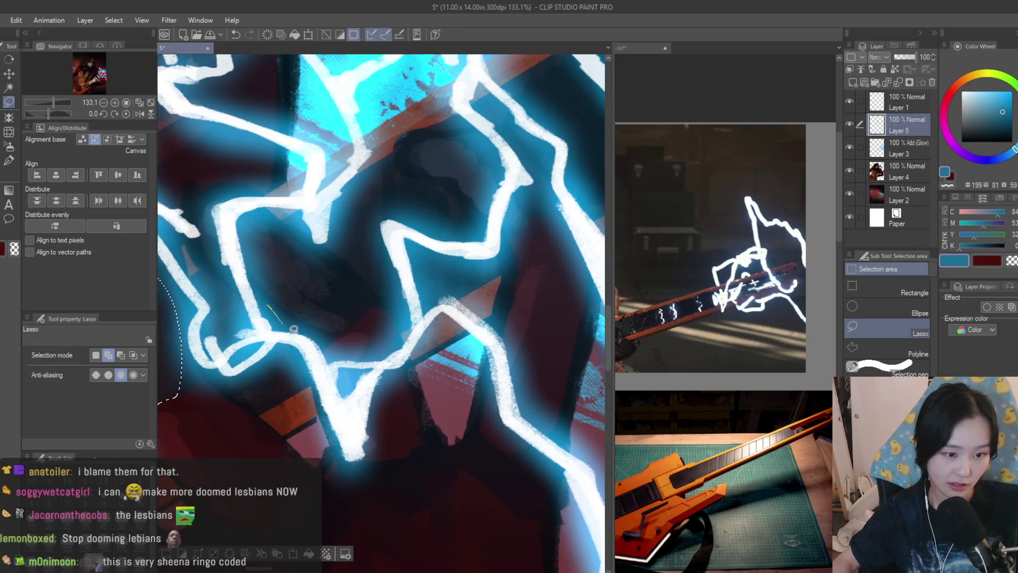
left_click_drag(520, 179, 485, 159)
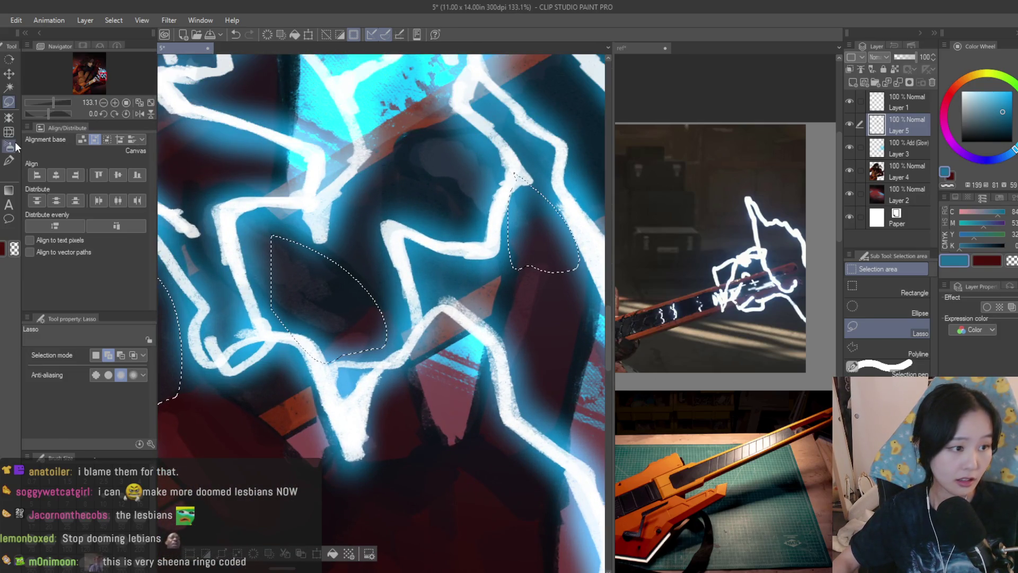
left_click(10, 147)
scroll(307, 403, "down", 5)
key("ctrl+d")
Blur the lightning strokes running over the hand
scroll(424, 320, "down", 5)
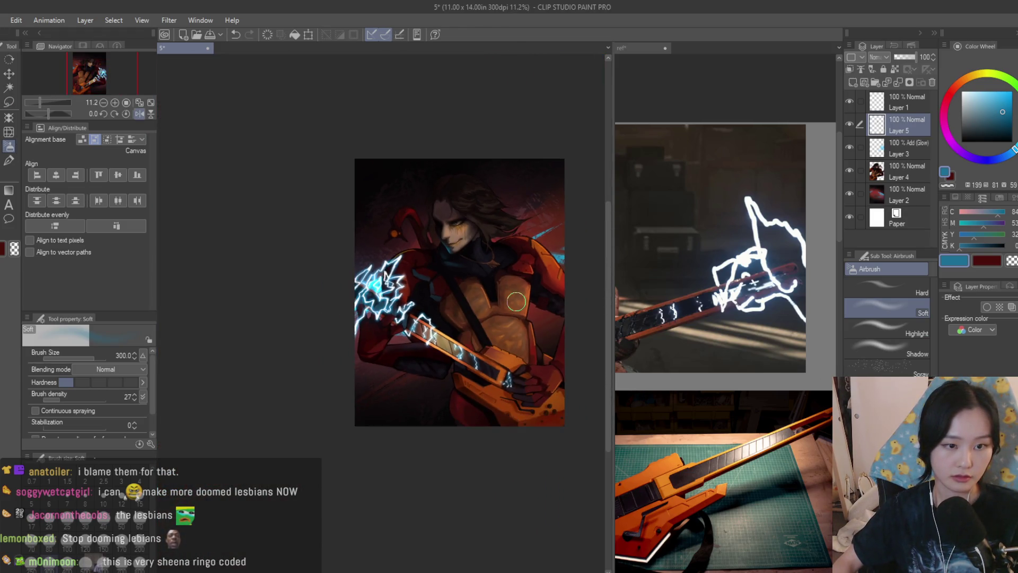
scroll(477, 295, "up", 3)
scroll(439, 318, "up", 2)
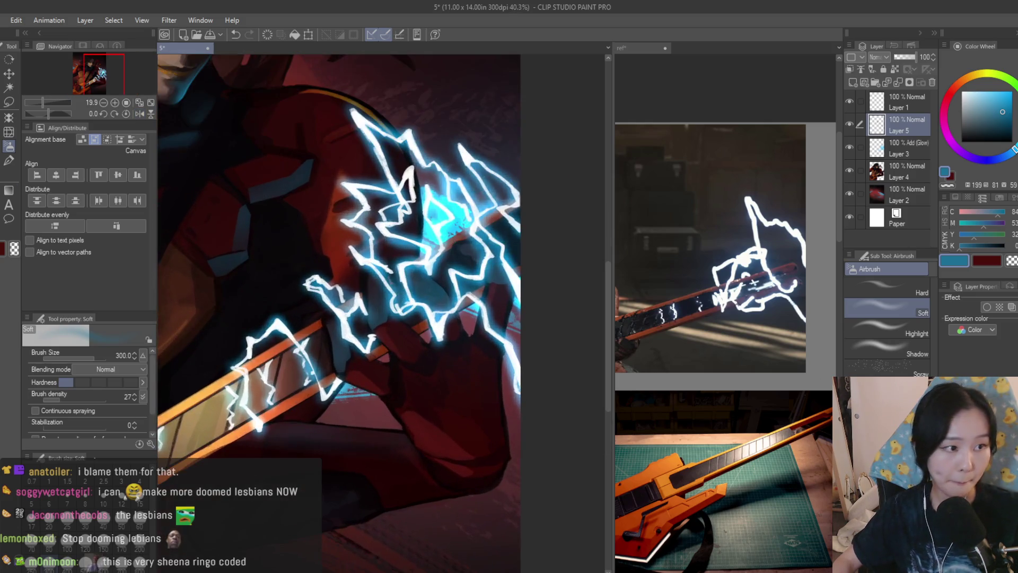
key("j")
left_click_drag(366, 270, 441, 300)
Lasso four thin finger-edge strips over the guitar neck, airbrush them blue-grey, and deselect
key("m")
scroll(316, 362, "up", 4)
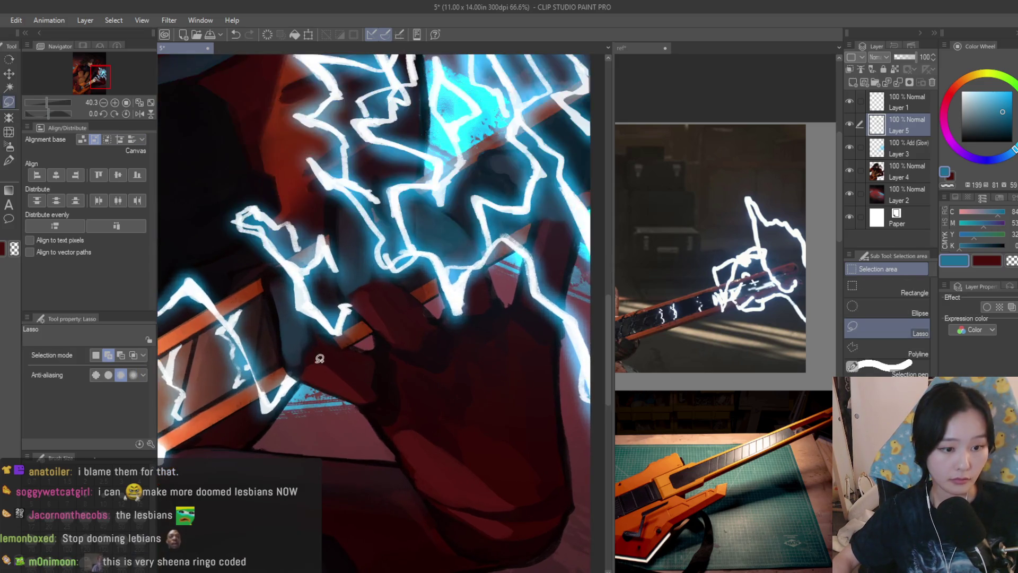
scroll(335, 345, "up", 1)
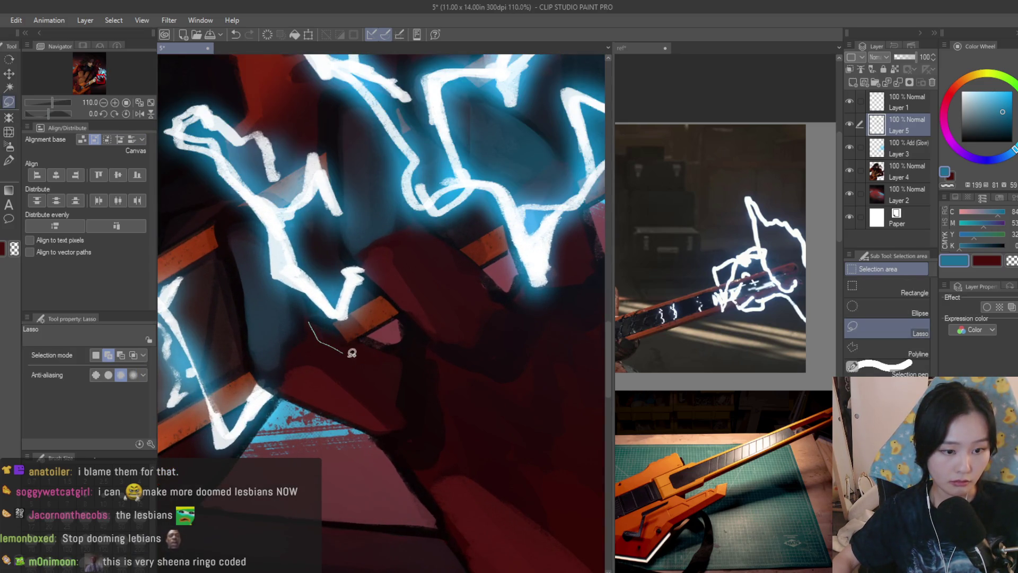
left_click_drag(394, 350, 402, 356)
left_click_drag(448, 318, 357, 229)
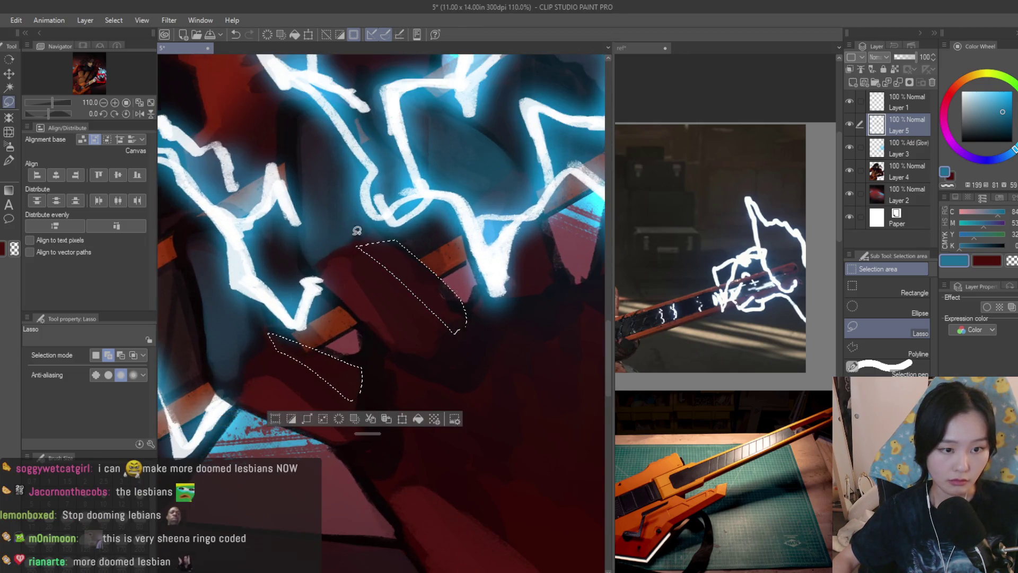
scroll(448, 225, "down", 1)
left_click_drag(447, 225, 448, 201)
left_click_drag(569, 152, 565, 169)
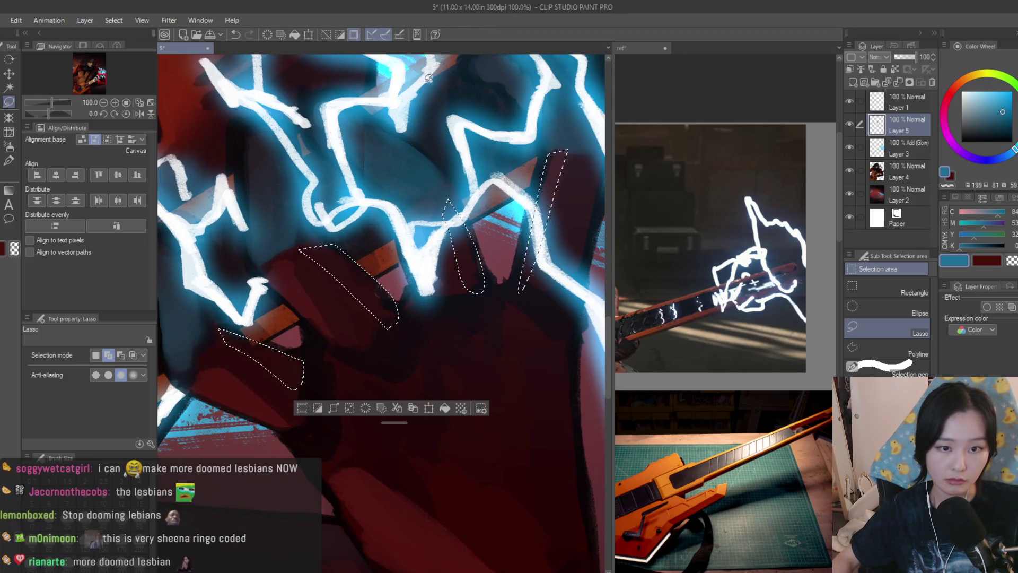
key("b")
scroll(381, 327, "down", 1)
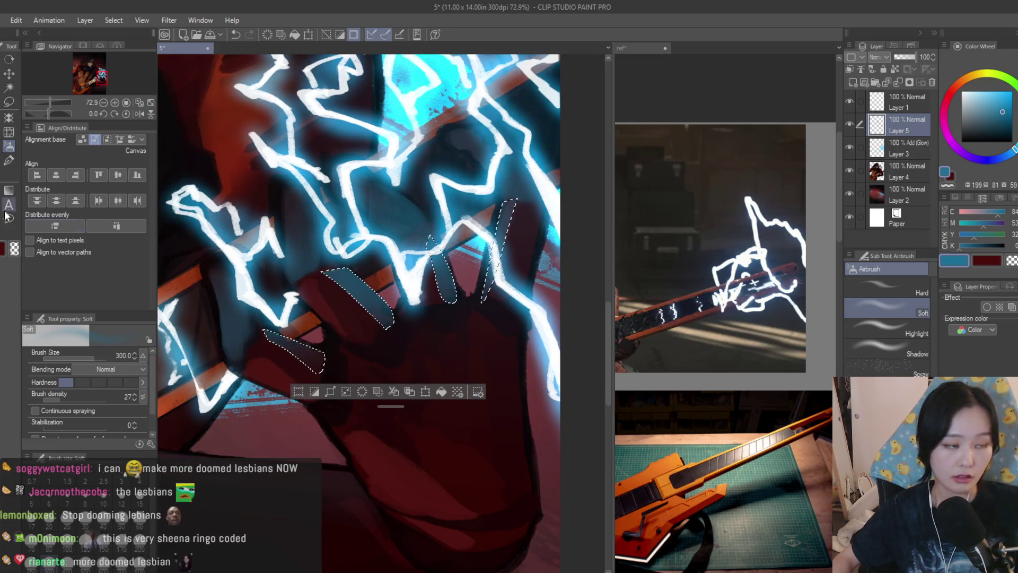
key("ctrl+d")
key("j")
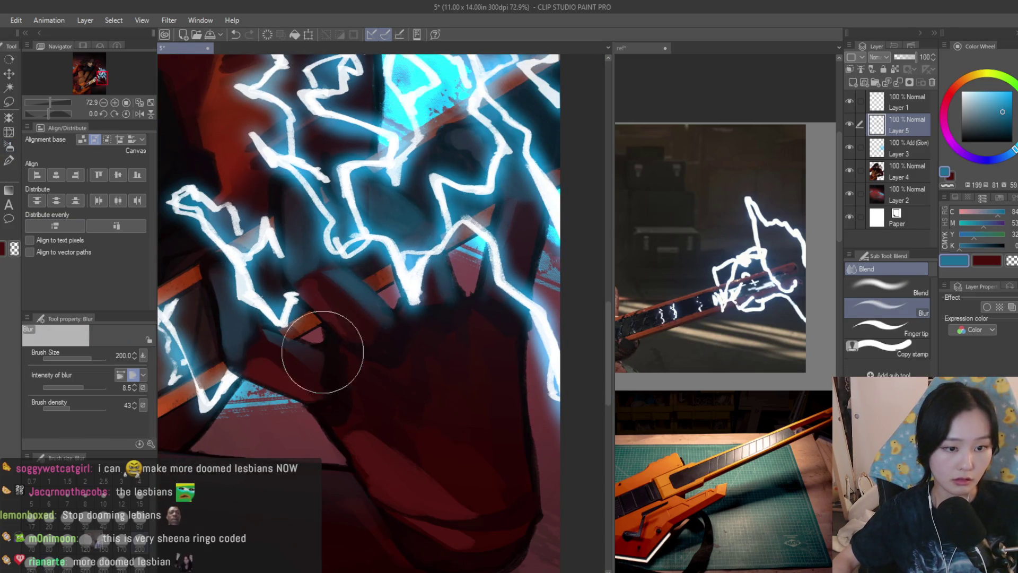
scroll(462, 413, "down", 2)
key("b")
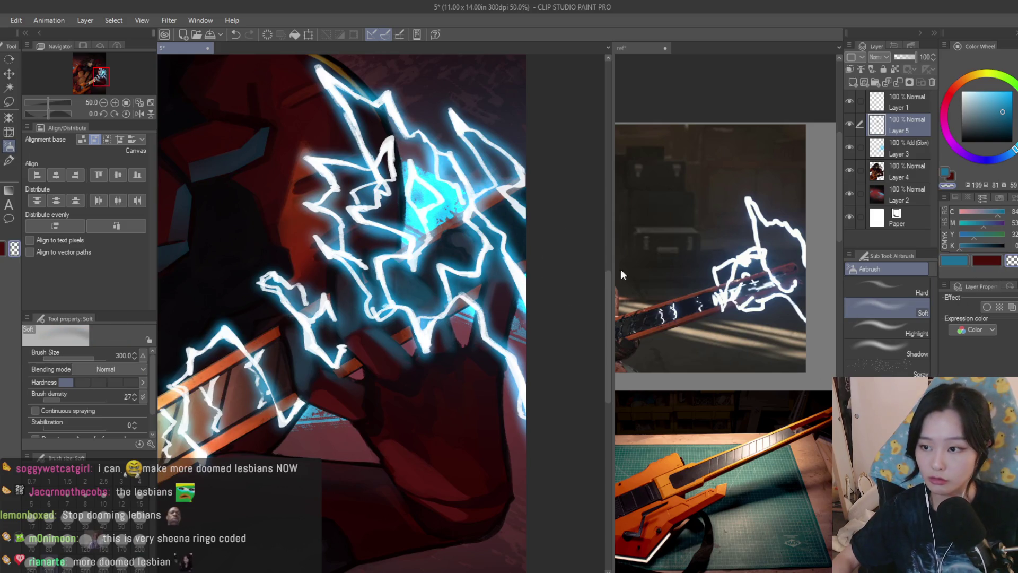
scroll(466, 318, "up", 1)
key("bracketleft")
key("bracketleft")
key("bracketleft")
key("bracketleft")
key("bracketleft")
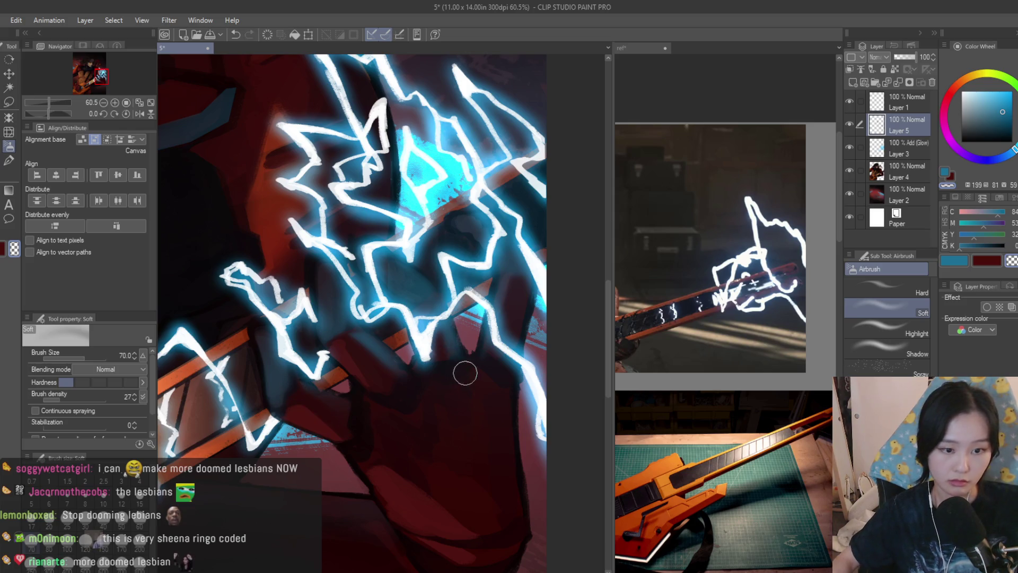
scroll(418, 313, "down", 2)
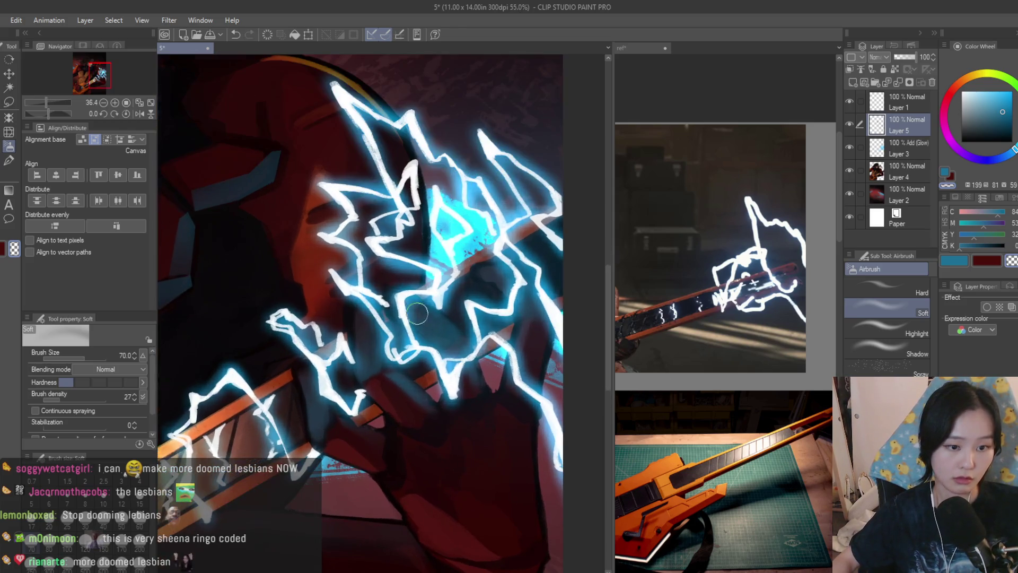
scroll(364, 348, "down", 5)
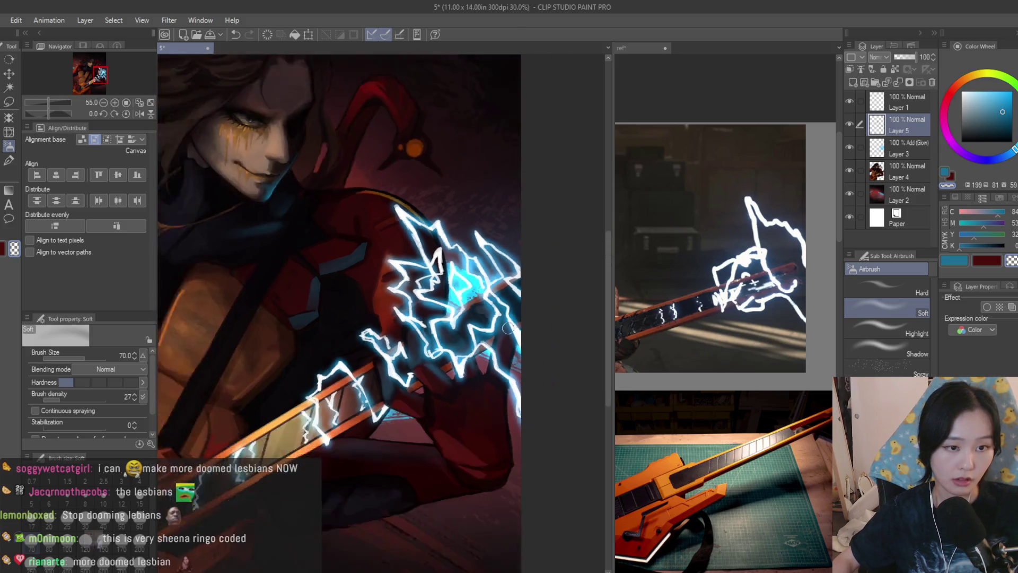
scroll(411, 273, "up", 5)
scroll(476, 251, "down", 3)
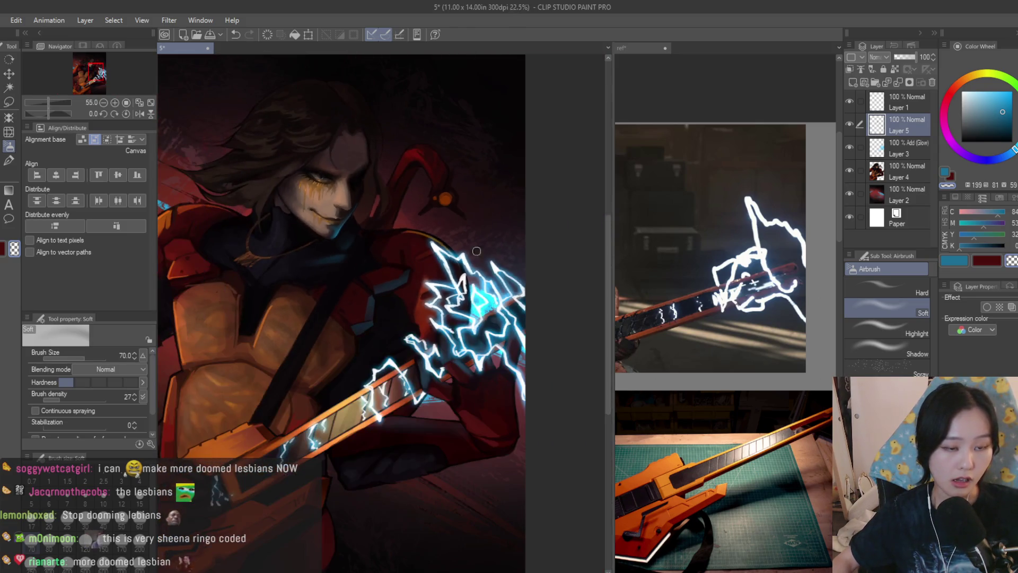
scroll(542, 276, "up", 2)
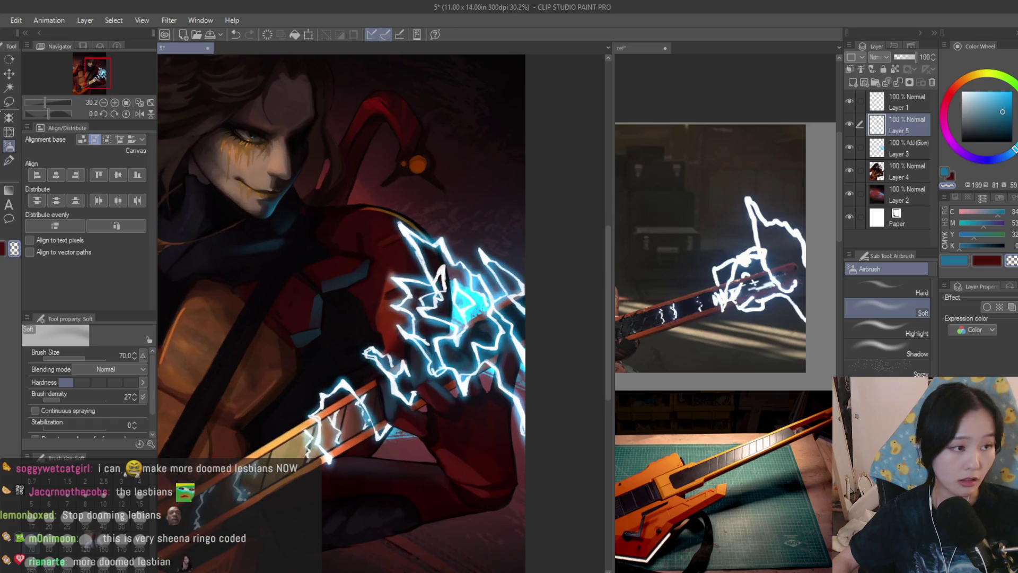
key("m")
left_click(846, 101)
left_click(847, 101)
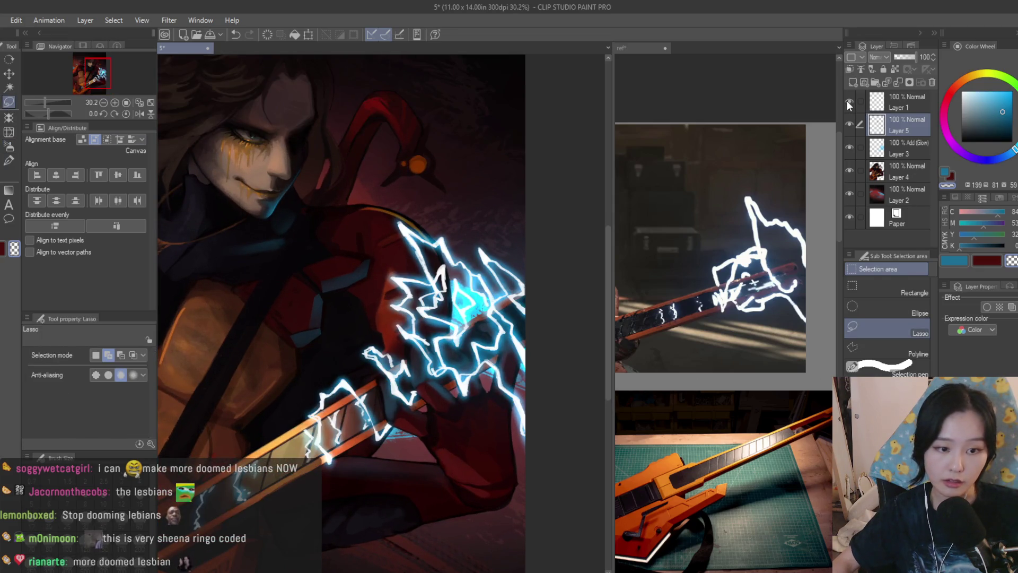
Hide and reshow Layer 5, the Add Glow layer and Layer 1 to compare
left_click(845, 126)
left_click(845, 126)
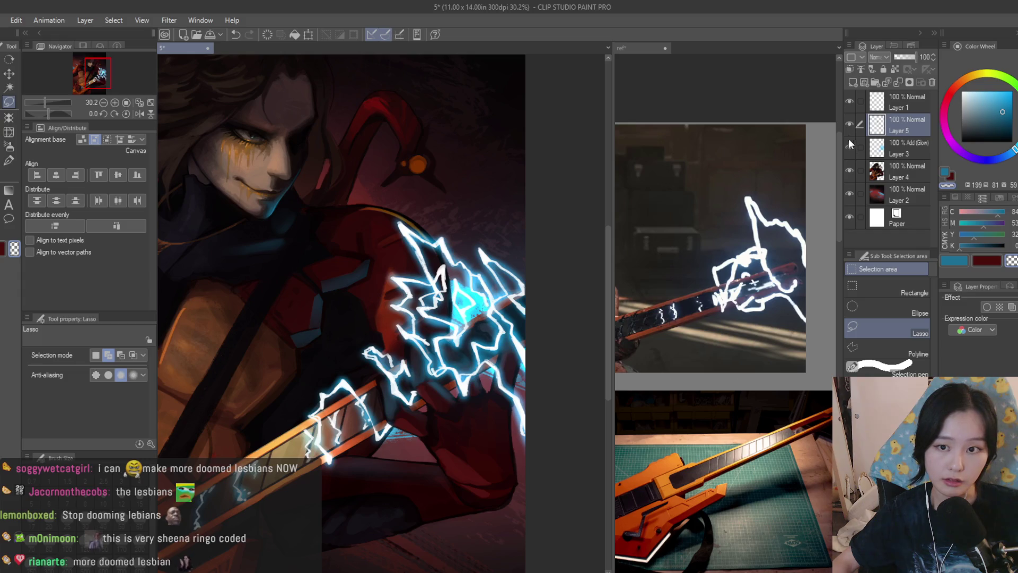
left_click(848, 146)
left_click(849, 102)
left_click(850, 103)
left_click(850, 148)
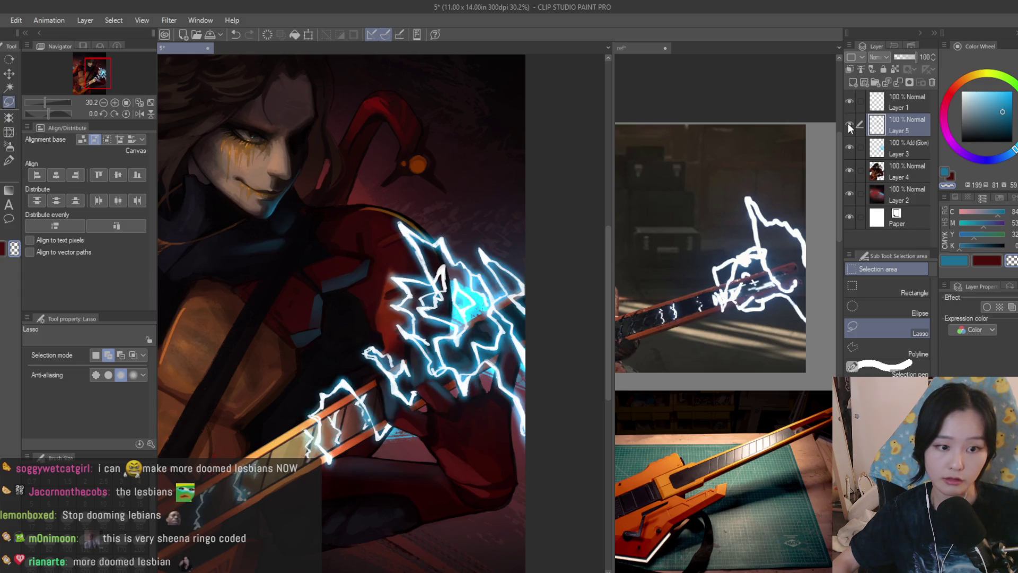
left_click(850, 124)
scroll(507, 331, "up", 4)
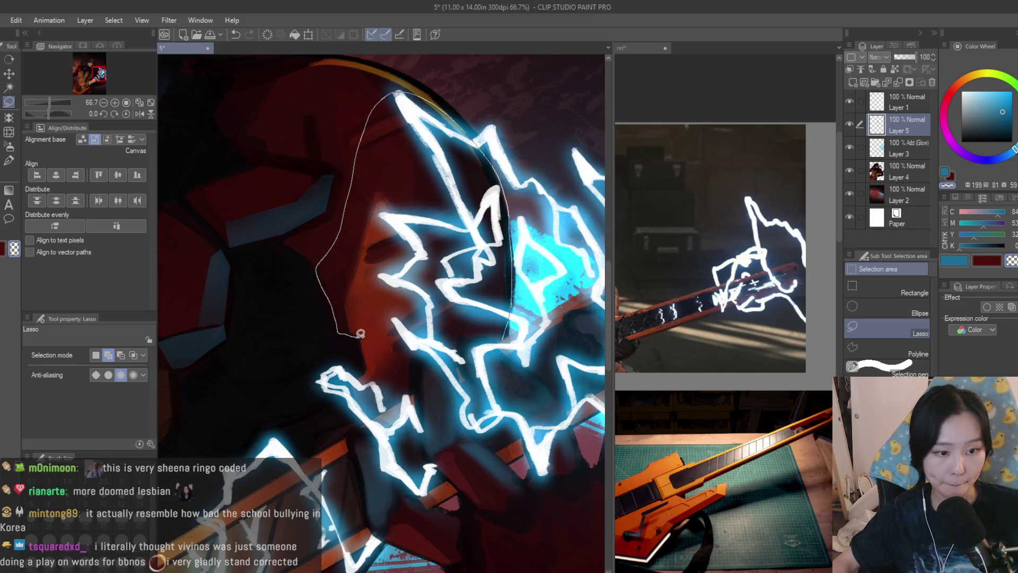
Finish lassoing the armor beside the lightning and airbrush soft cyan at size 700
left_click_drag(543, 307, 540, 313)
scroll(540, 313, "down", 2)
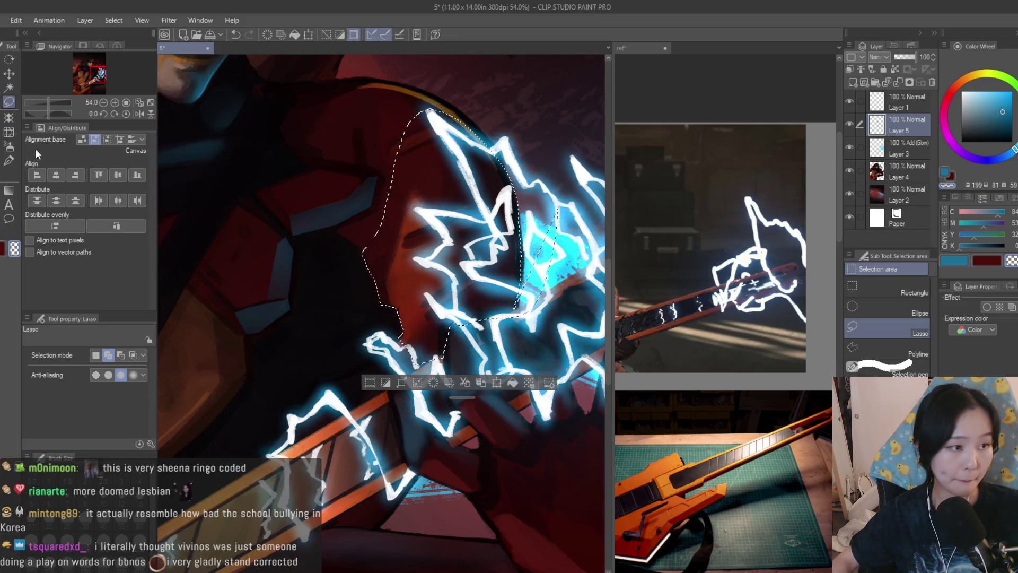
key("b")
scroll(372, 254, "down", 2)
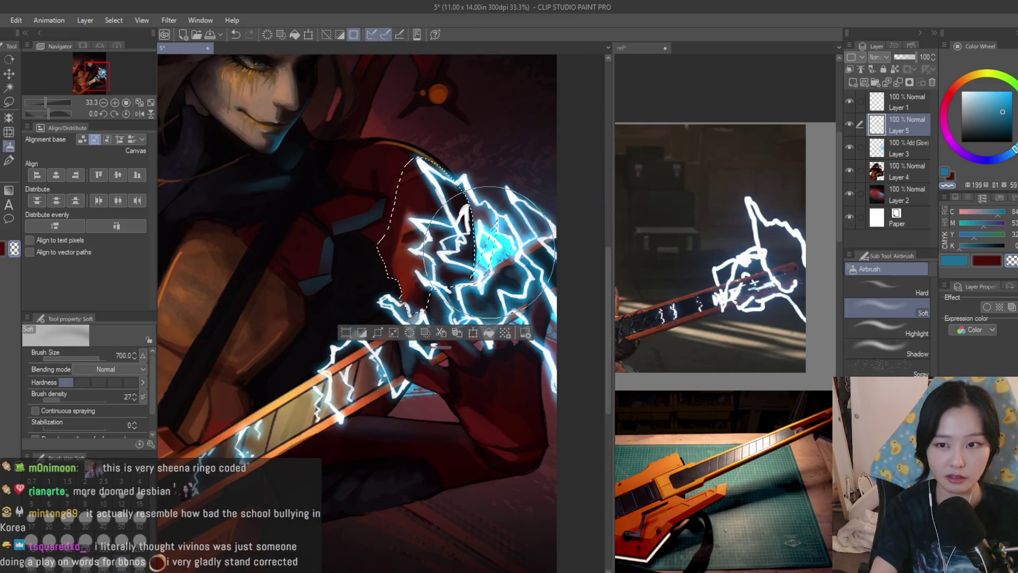
key("bracketright")
key("bracketright")
key("bracketright")
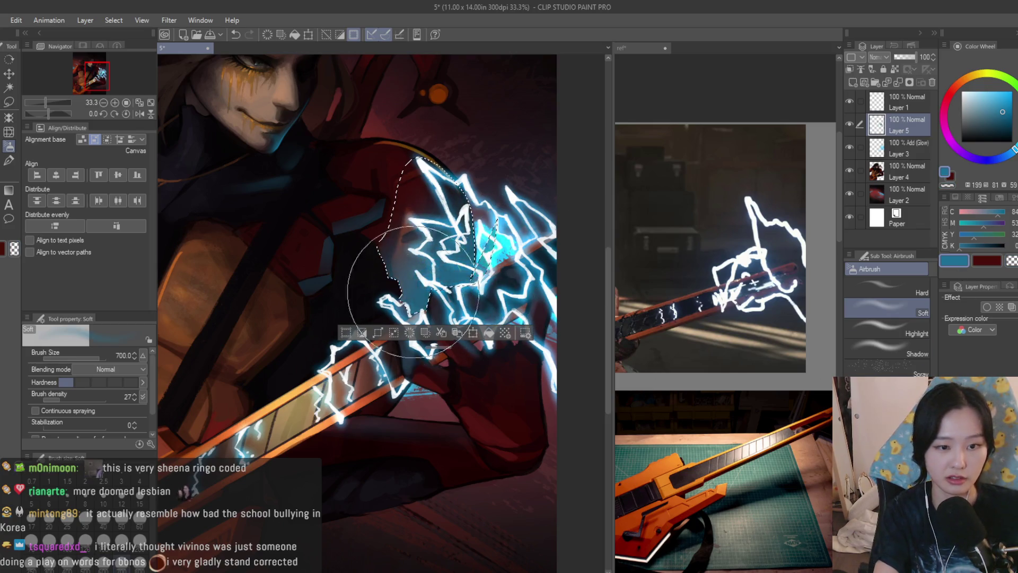
Move Layer 5 beneath Layer 3 and clear the lasso selection
left_click_drag(909, 118, 906, 154)
scroll(495, 129, "down", 2)
scroll(530, 166, "up", 2)
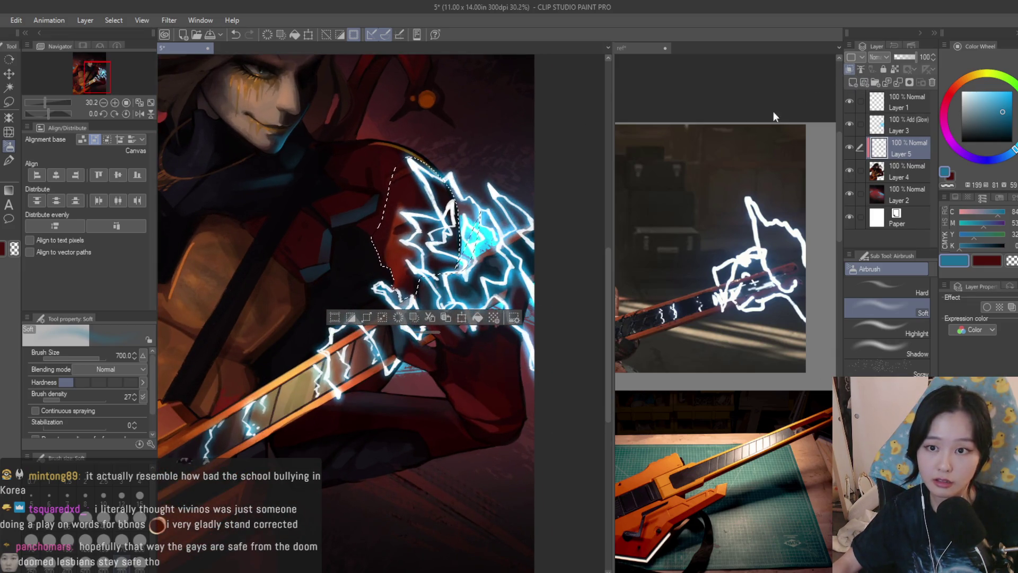
scroll(460, 218, "up", 1)
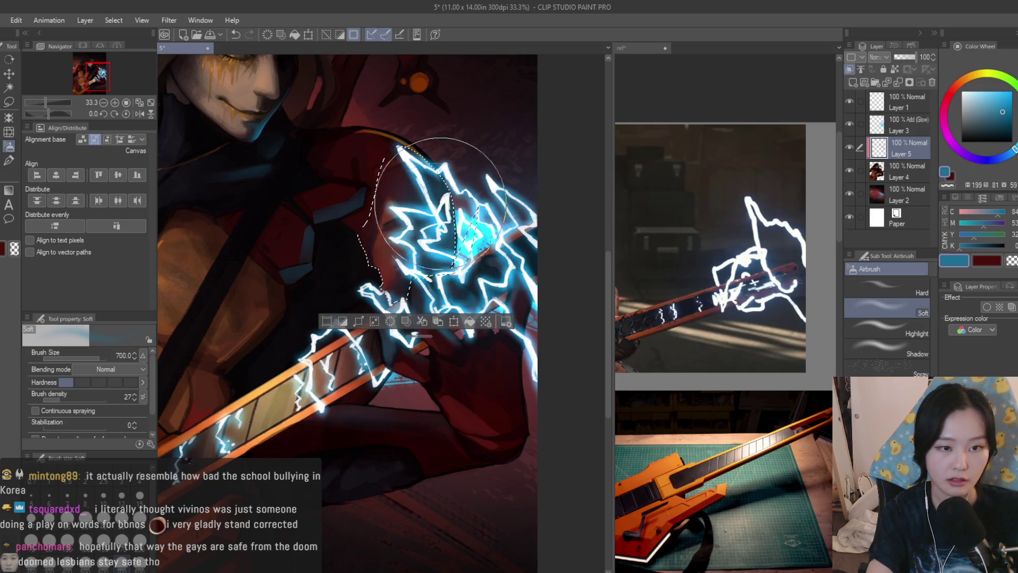
scroll(522, 256, "down", 6)
key("ctrl+d")
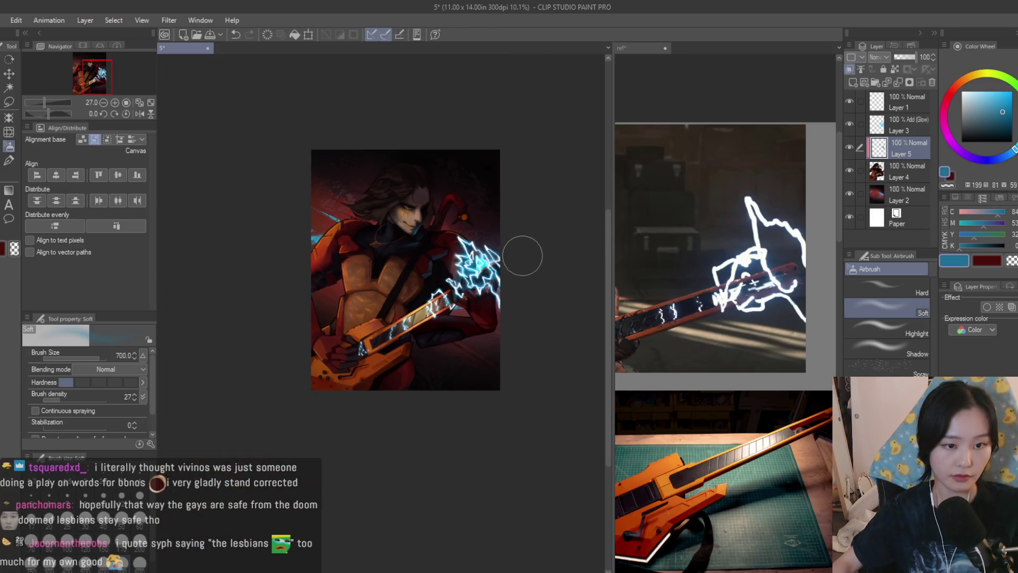
scroll(523, 256, "up", 1)
key("h")
key("h")
left_click(849, 147)
left_click(849, 147)
scroll(482, 185, "up", 2)
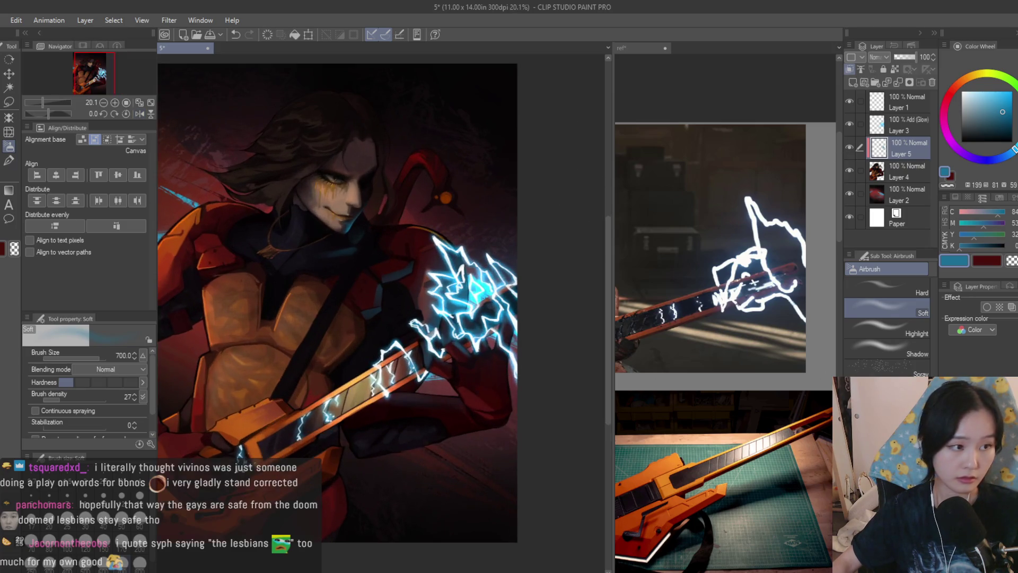
key("j")
scroll(455, 263, "up", 1)
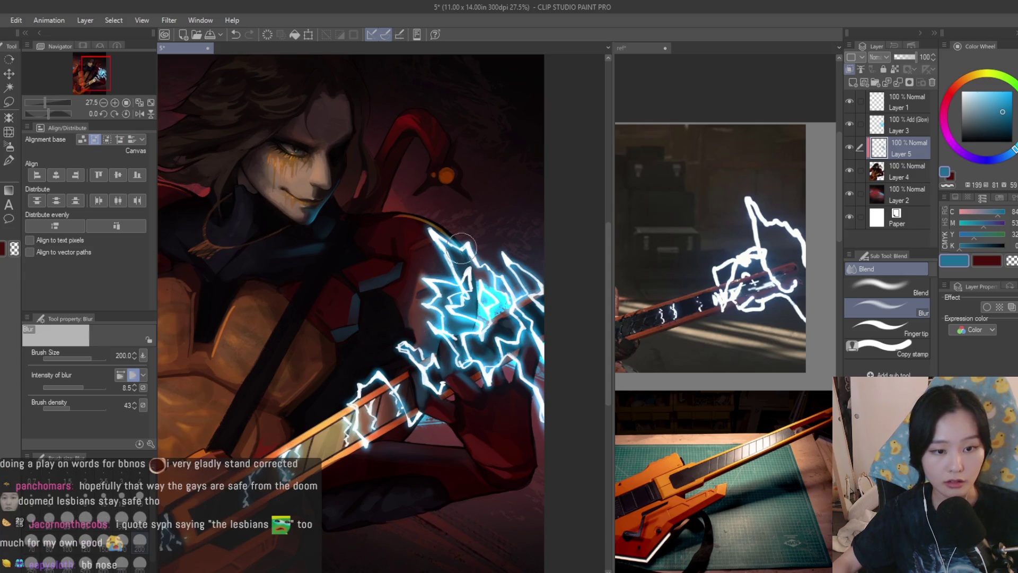
key("b")
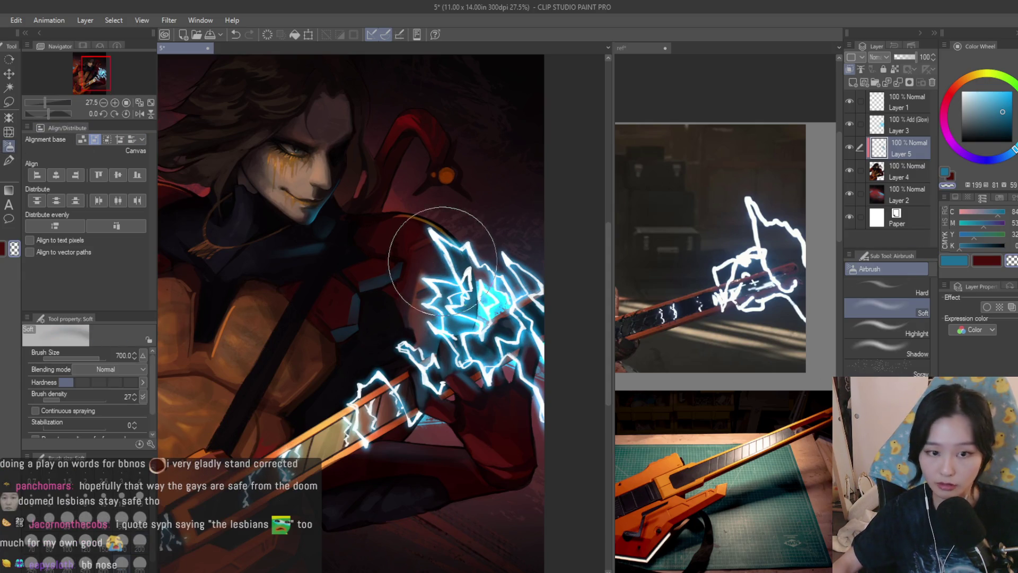
scroll(539, 214, "down", 2)
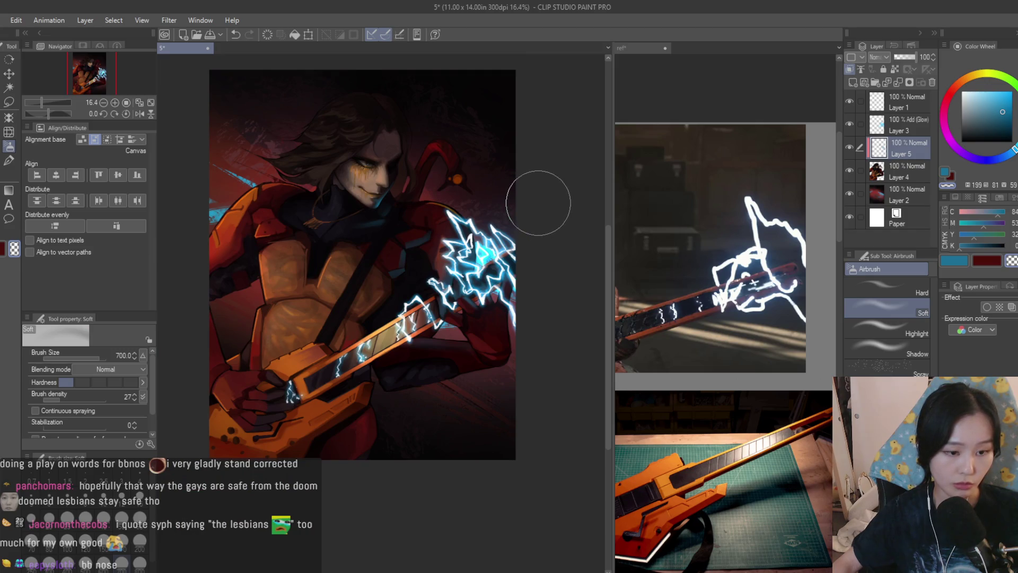
scroll(539, 203, "up", 1)
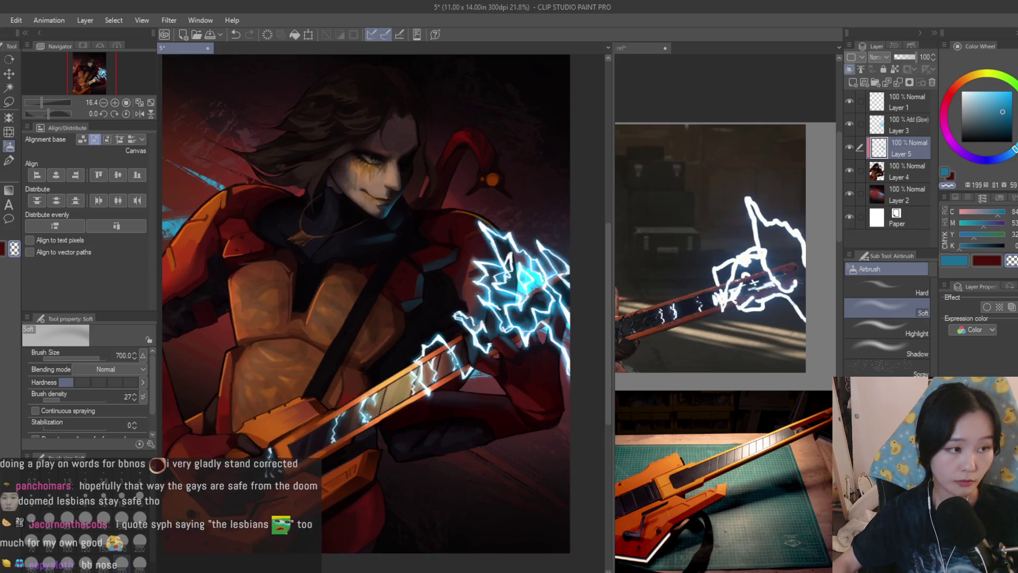
key("m")
scroll(399, 325, "up", 2)
scroll(399, 325, "up", 1)
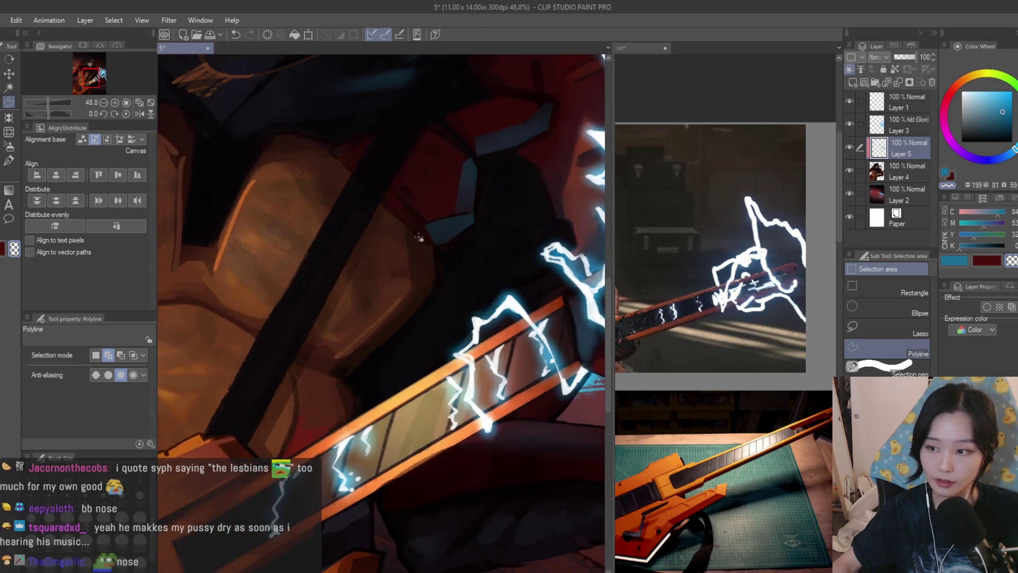
Polyline-select the chest armor edge strip, airbrush it dark navy, then deselect
scroll(432, 234, "up", 3)
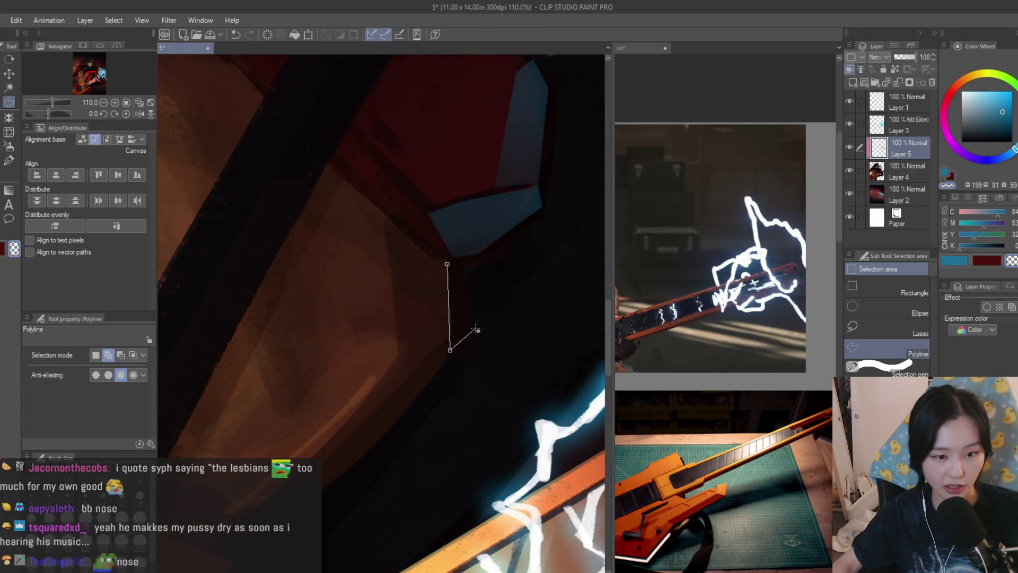
scroll(478, 330, "down", 3)
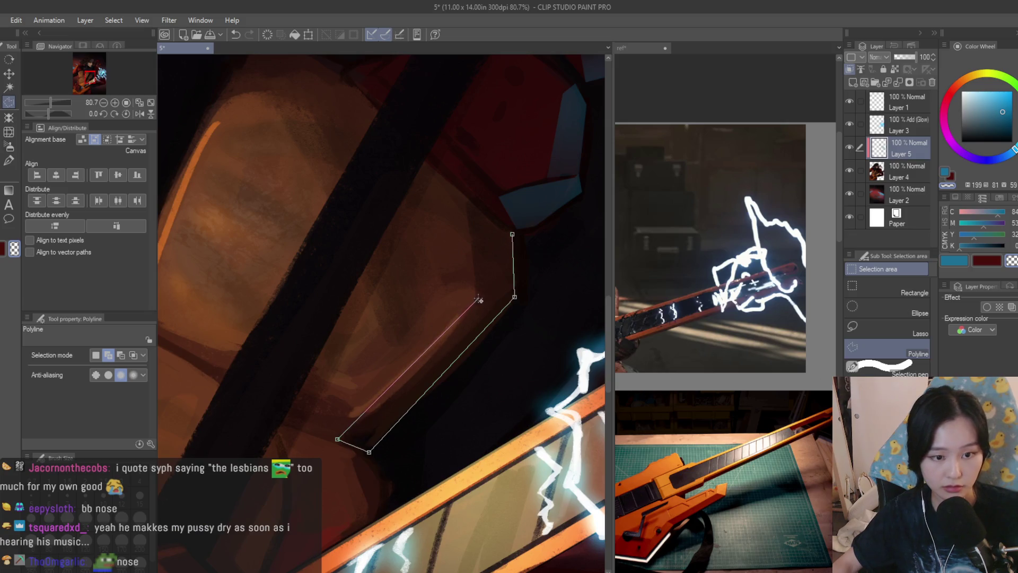
left_click(488, 224)
left_click(514, 235)
key("b")
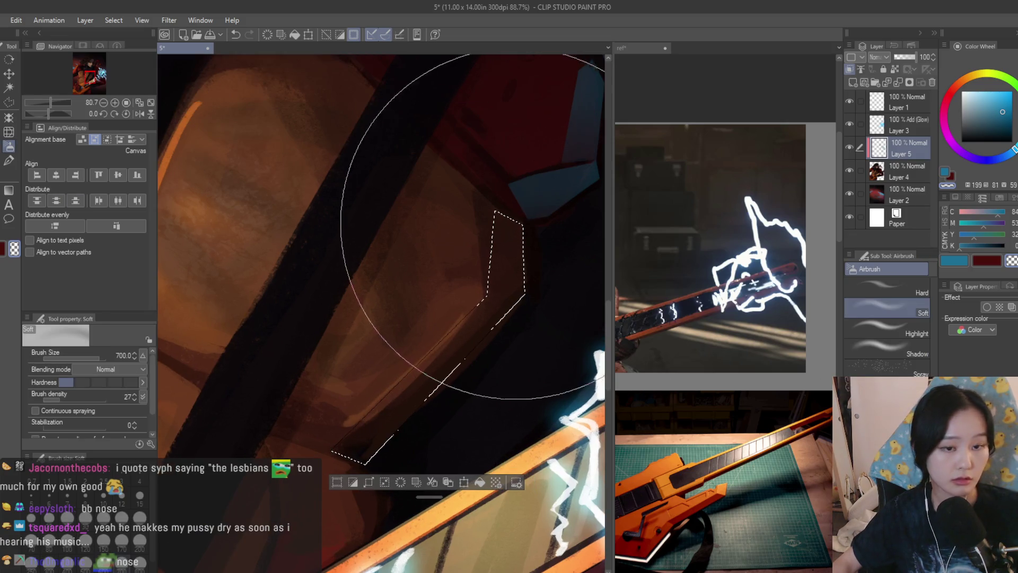
left_click(471, 186, "alt")
key("bracketright")
scroll(431, 316, "down", 2)
mouse_move(431, 316)
left_mouse_down()
mouse_move(413, 243)
mouse_move(450, 175)
left_mouse_up()
left_click(1005, 126)
left_click(1005, 118)
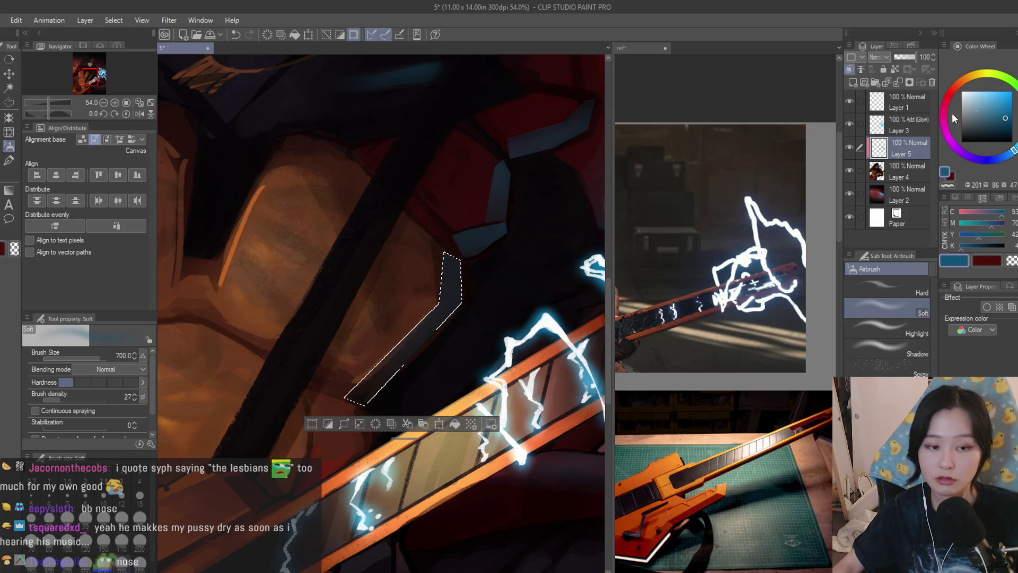
scroll(318, 318, "down", 5)
key("ctrl+d")
Polyline-select a small area above the guitar neck, airbrush it, and deselect
key("h")
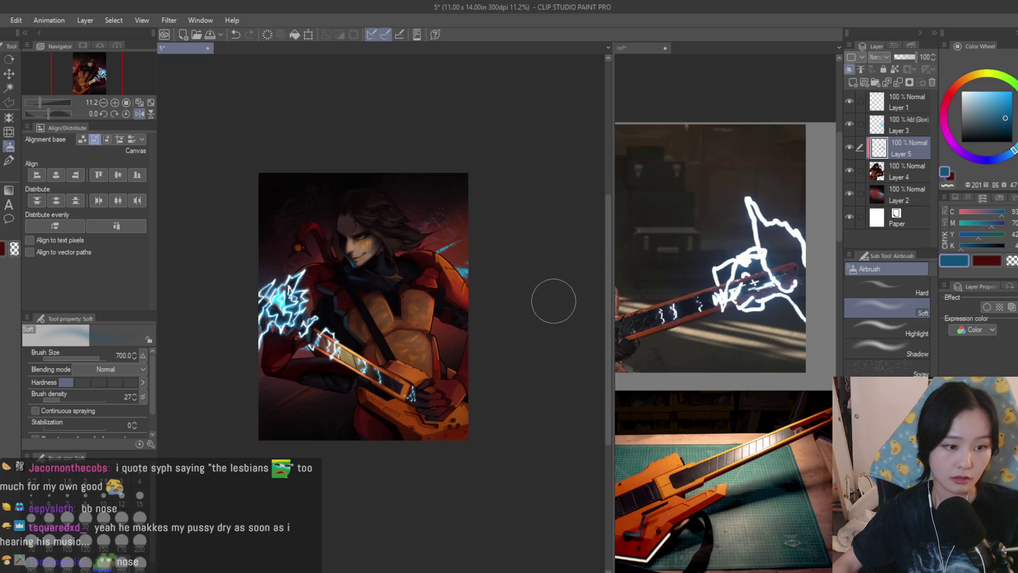
key("h")
scroll(549, 300, "down", 2)
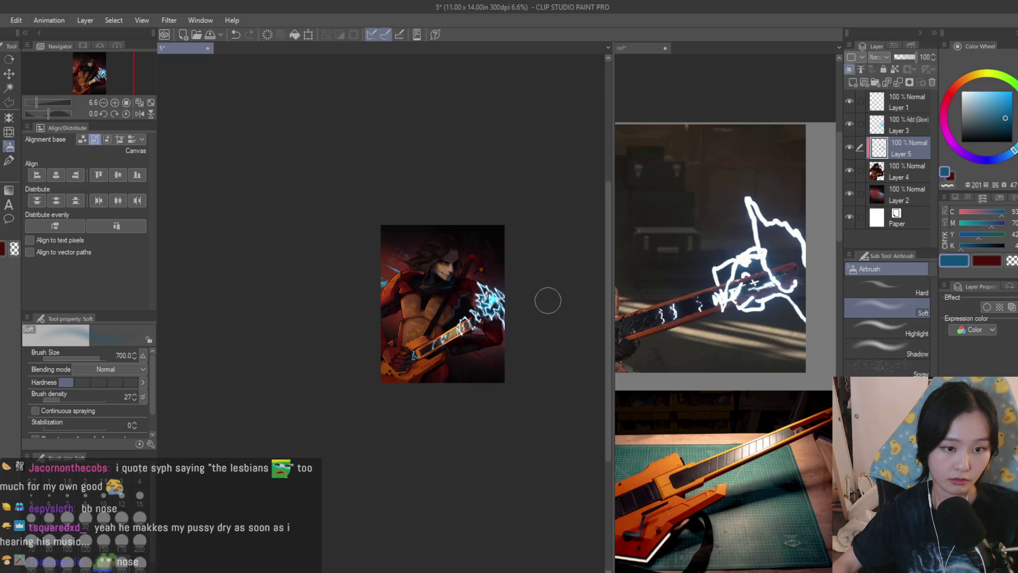
scroll(548, 300, "up", 2)
key("m")
scroll(402, 332, "up", 5)
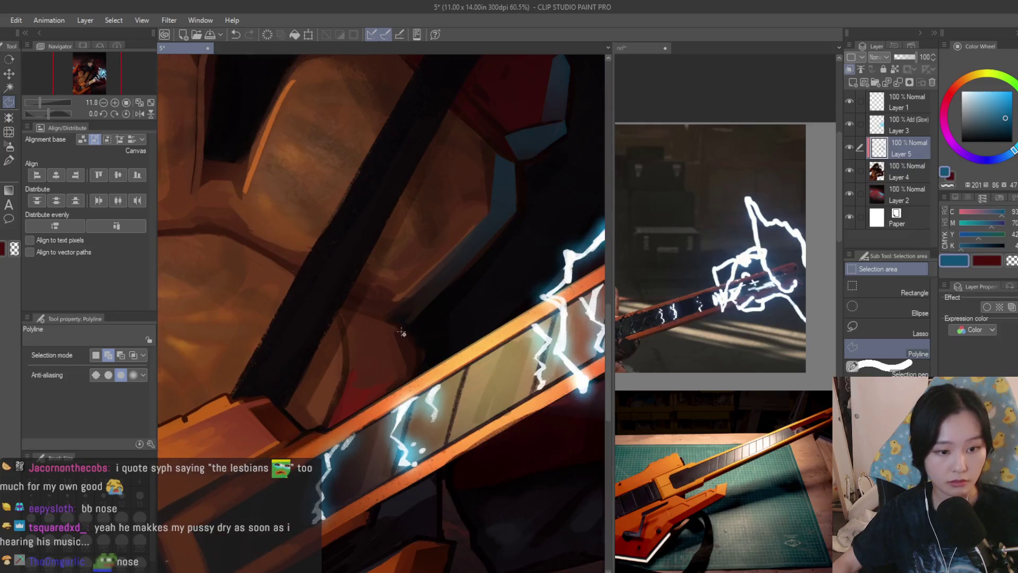
scroll(401, 332, "up", 1)
left_click(388, 323)
double_click(425, 355)
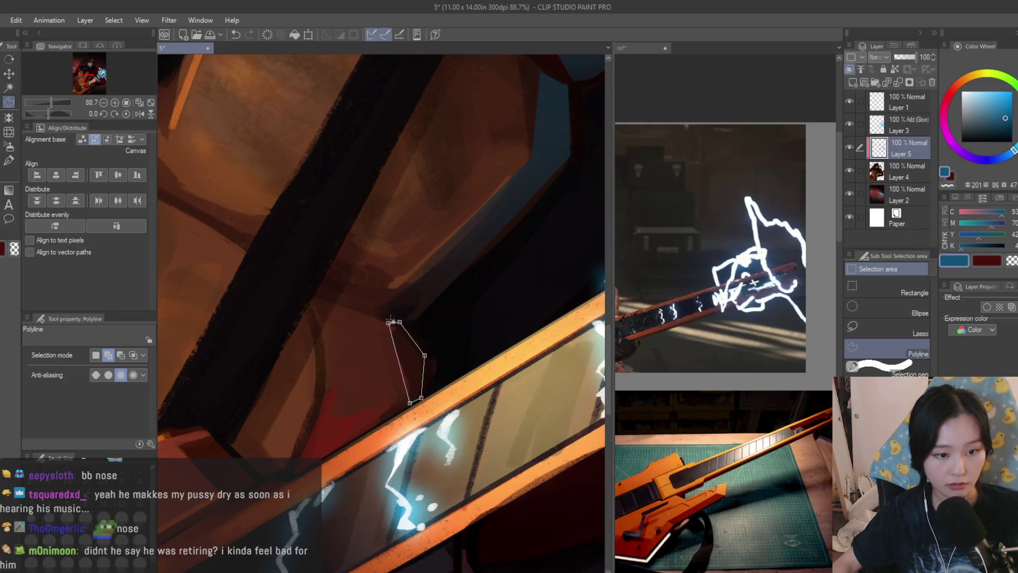
key("b")
scroll(404, 319, "down", 4)
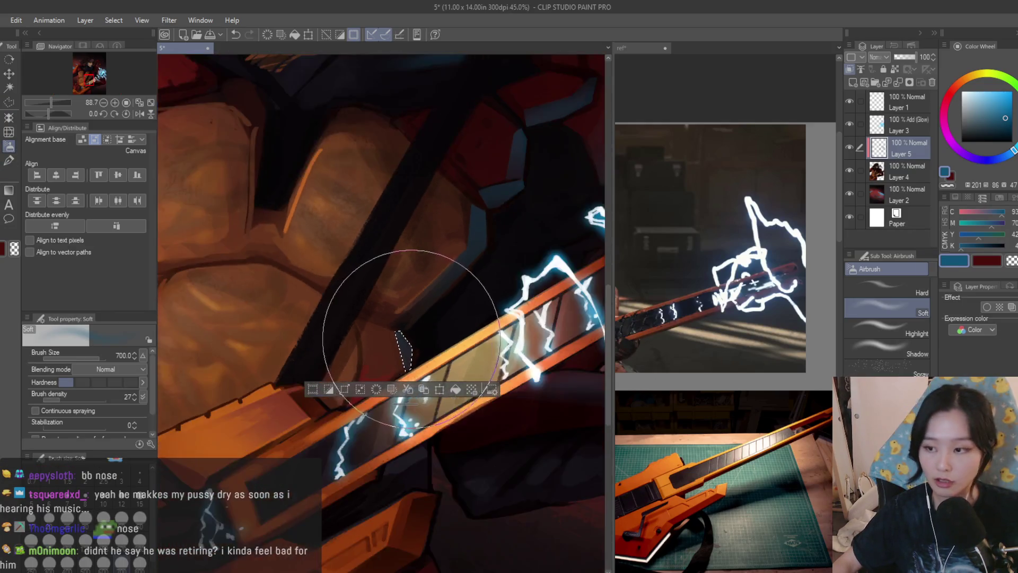
key("ctrl+d")
Save the painting with Ctrl+S
key("ctrl+s")
scroll(550, 265, "down", 2)
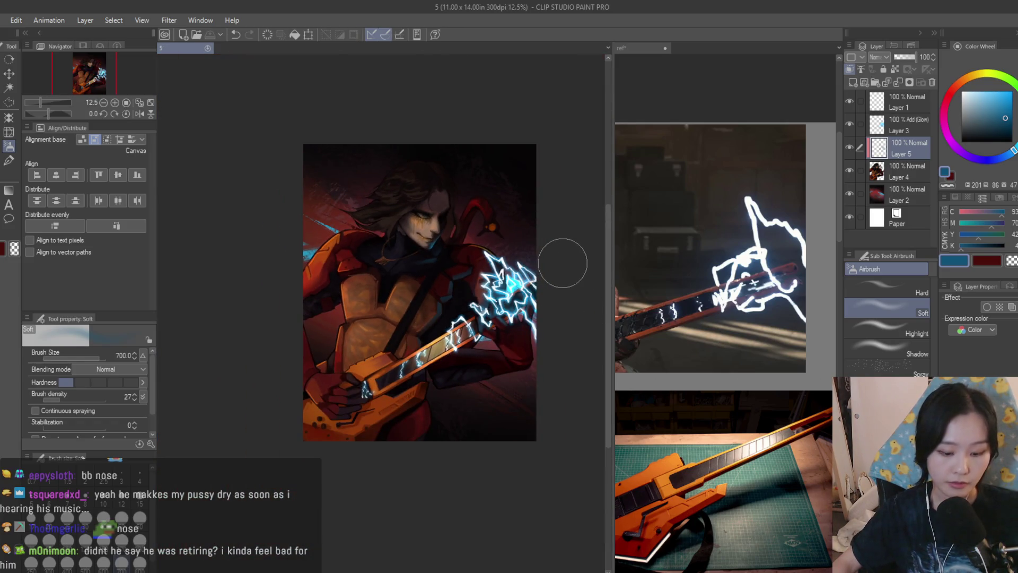
scroll(562, 263, "up", 2)
key("h")
key("h")
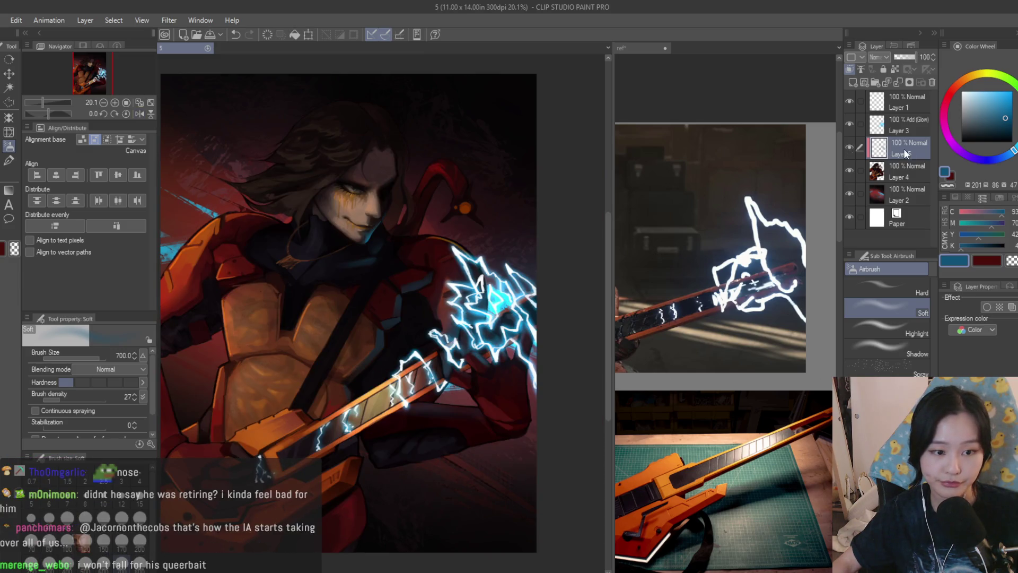
left_click(906, 153)
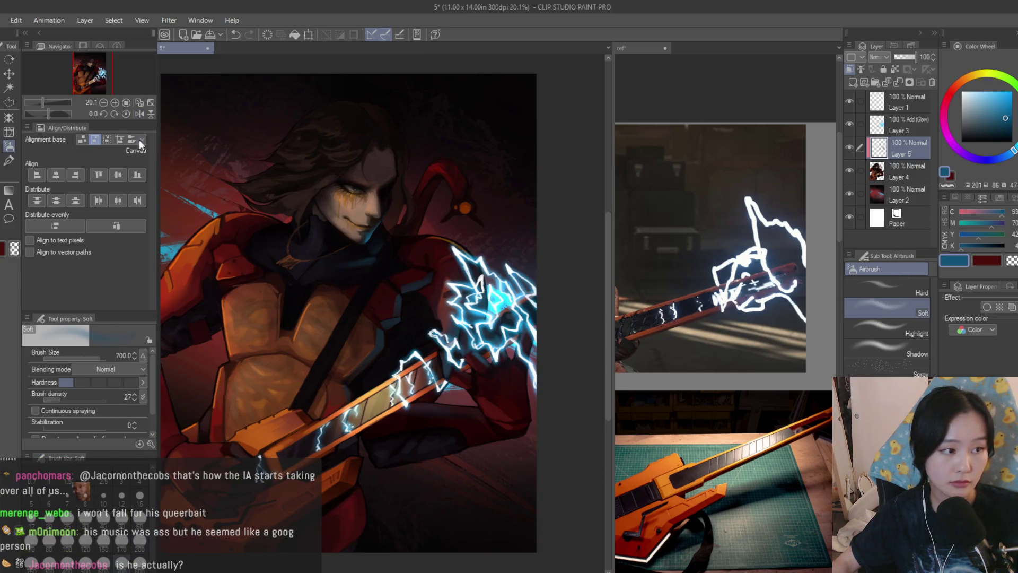
scroll(398, 341, "up", 4)
key("bracketleft")
key("bracketleft")
key("bracketleft")
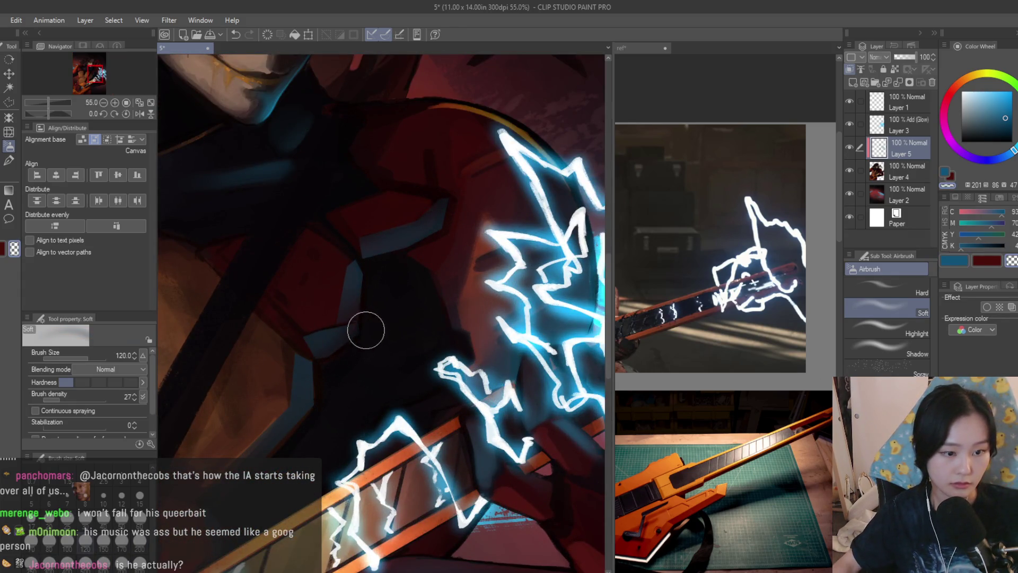
scroll(344, 391, "down", 1)
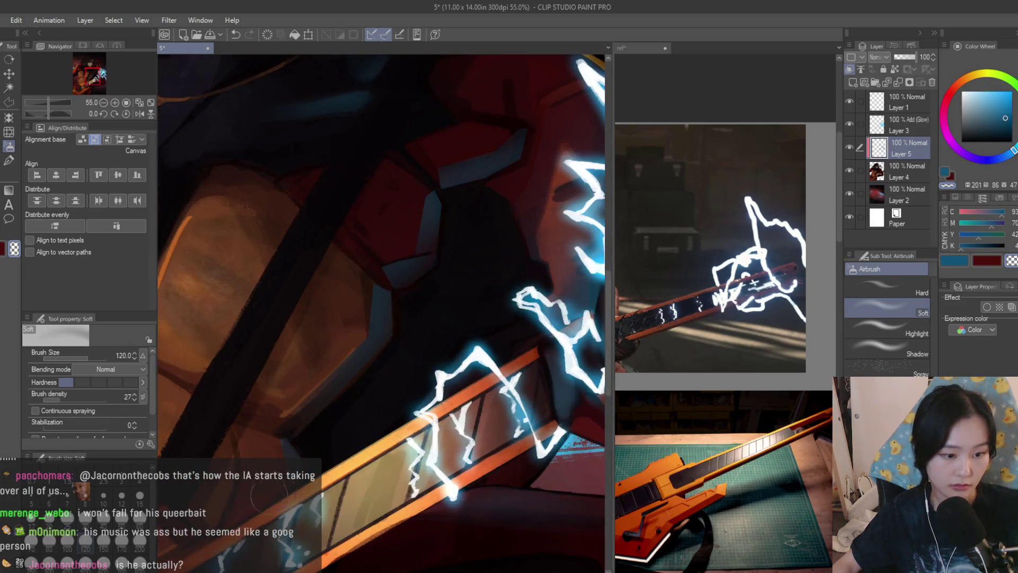
scroll(310, 380, "up", 2)
scroll(307, 376, "up", 1)
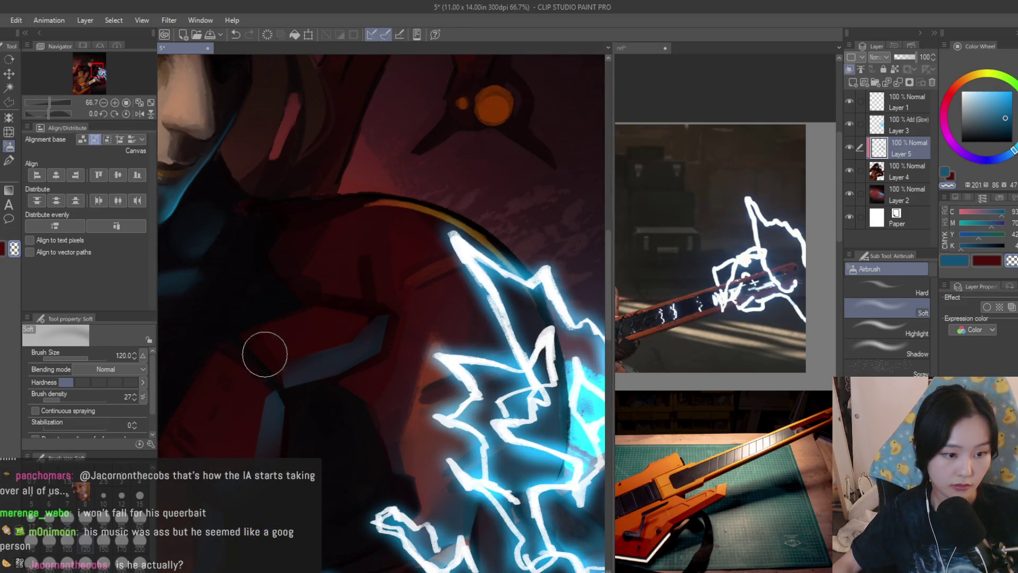
scroll(305, 326, "up", 1)
scroll(253, 417, "down", 2)
scroll(289, 397, "up", 1)
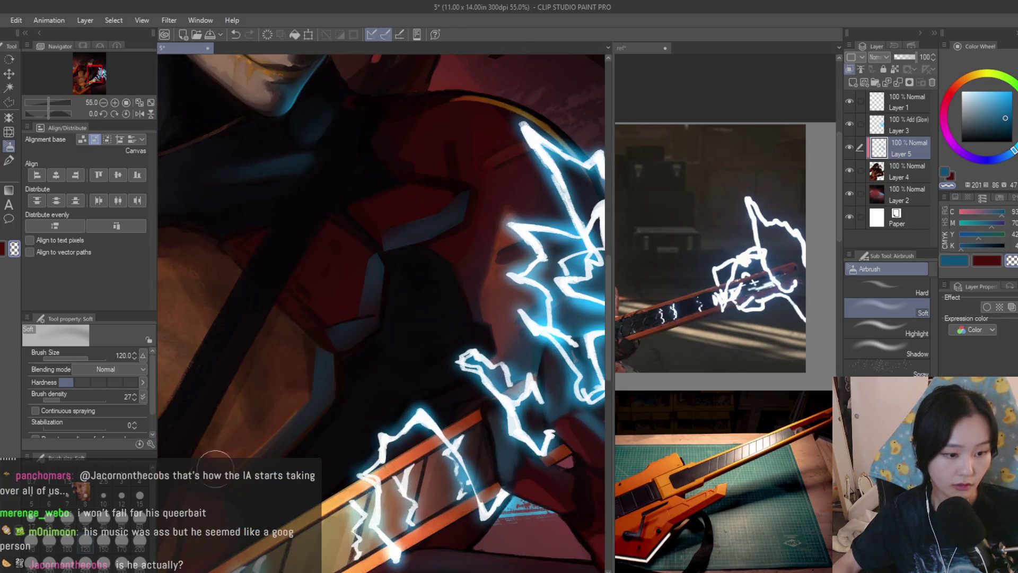
scroll(329, 357, "down", 3)
scroll(345, 318, "down", 3)
scroll(375, 245, "up", 2)
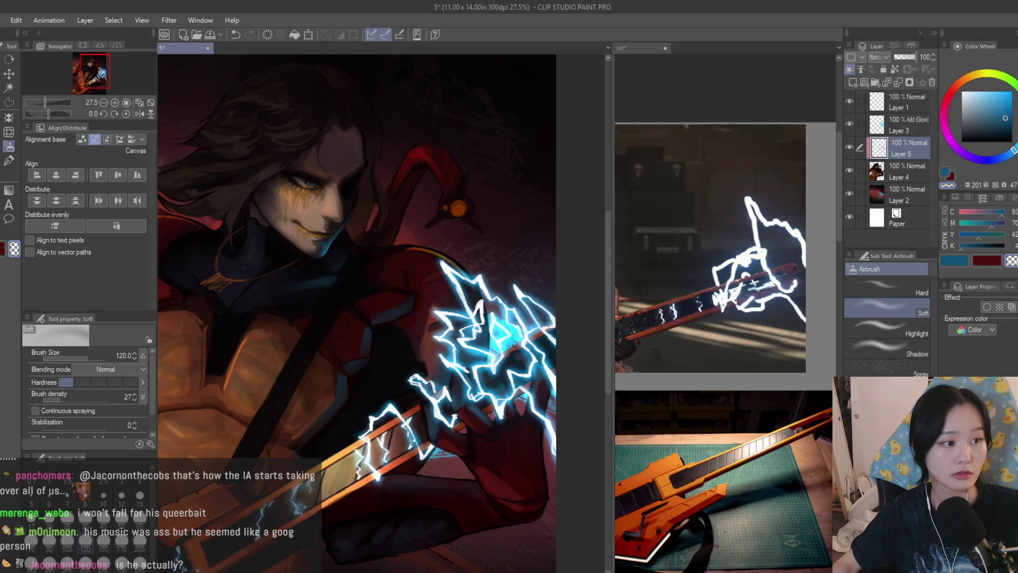
left_click(901, 289)
scroll(349, 221, "up", 7)
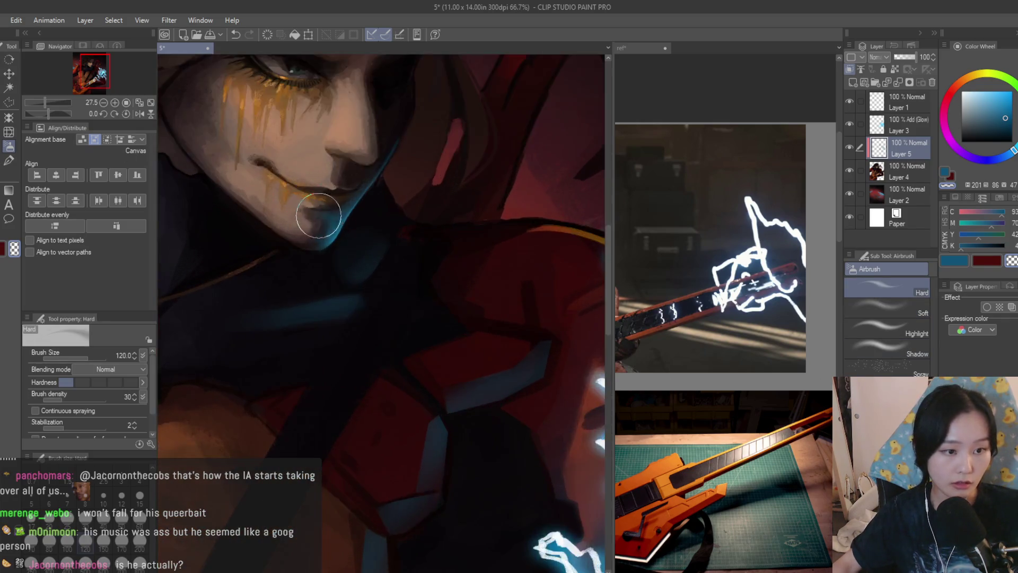
scroll(349, 222, "down", 3)
scroll(371, 324, "up", 3)
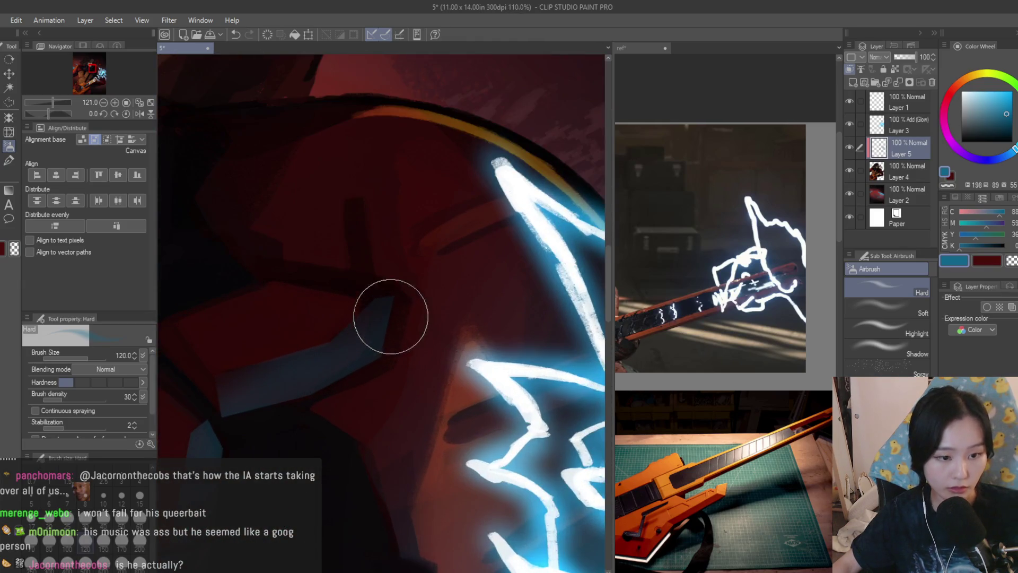
left_click_drag(381, 343, 297, 396)
scroll(503, 359, "down", 7)
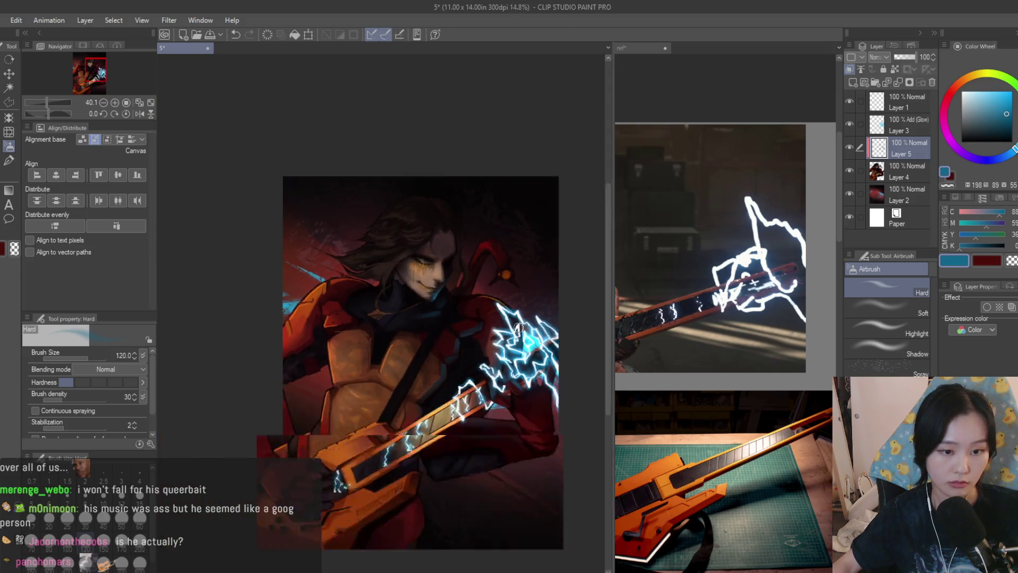
scroll(503, 358, "up", 8)
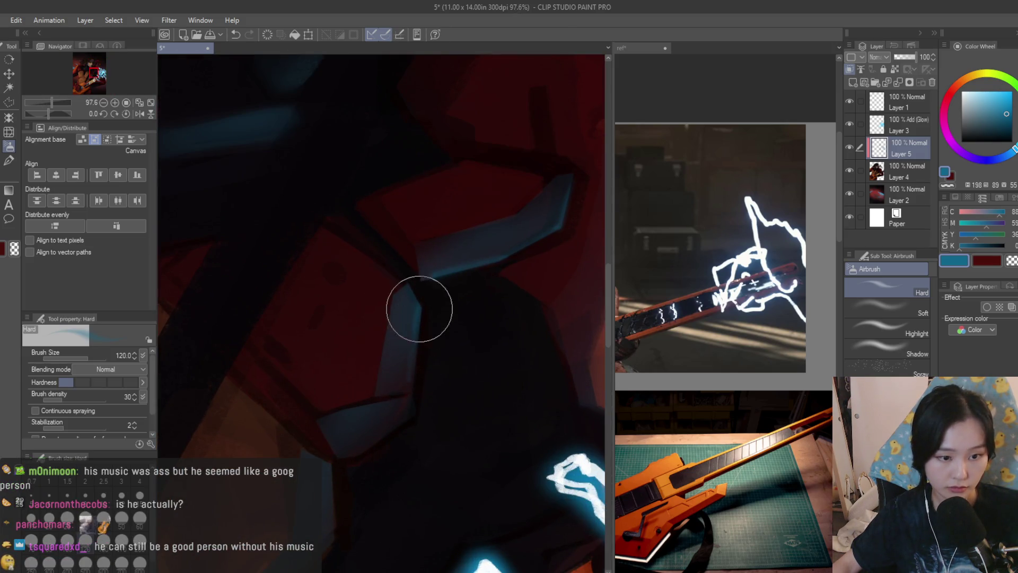
scroll(489, 199, "down", 3)
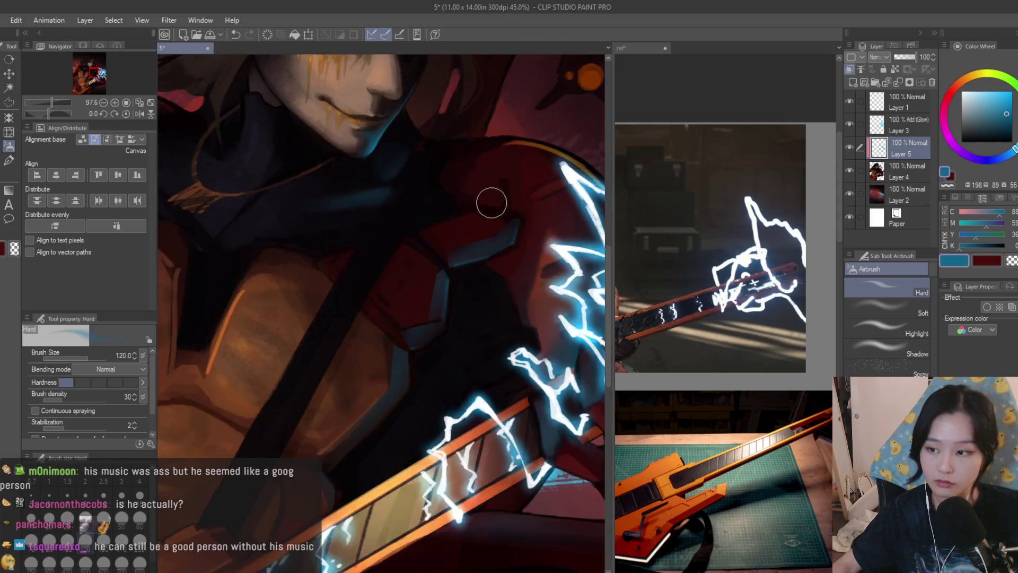
scroll(473, 354, "up", 3)
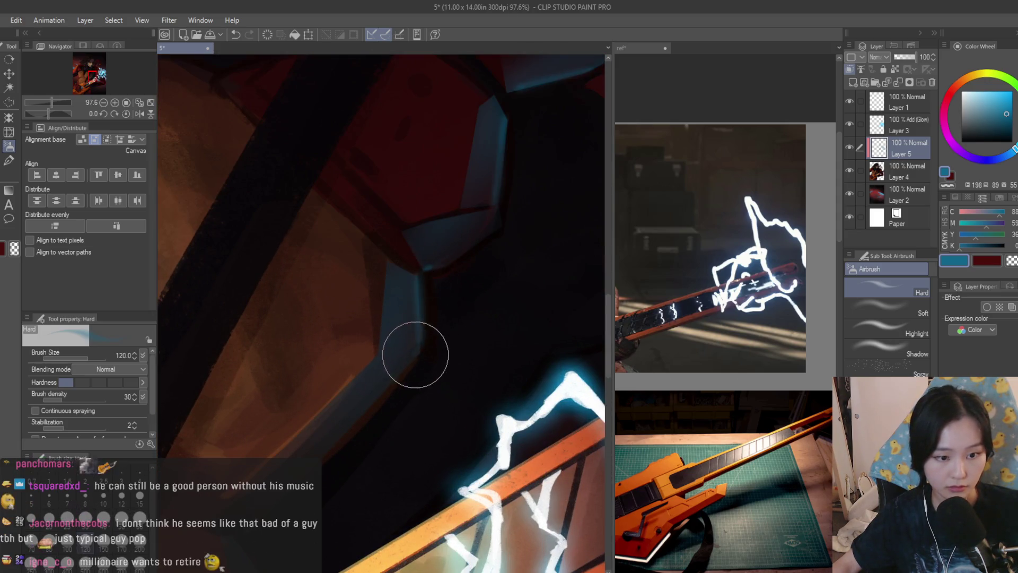
scroll(416, 352, "down", 1)
scroll(345, 422, "down", 1)
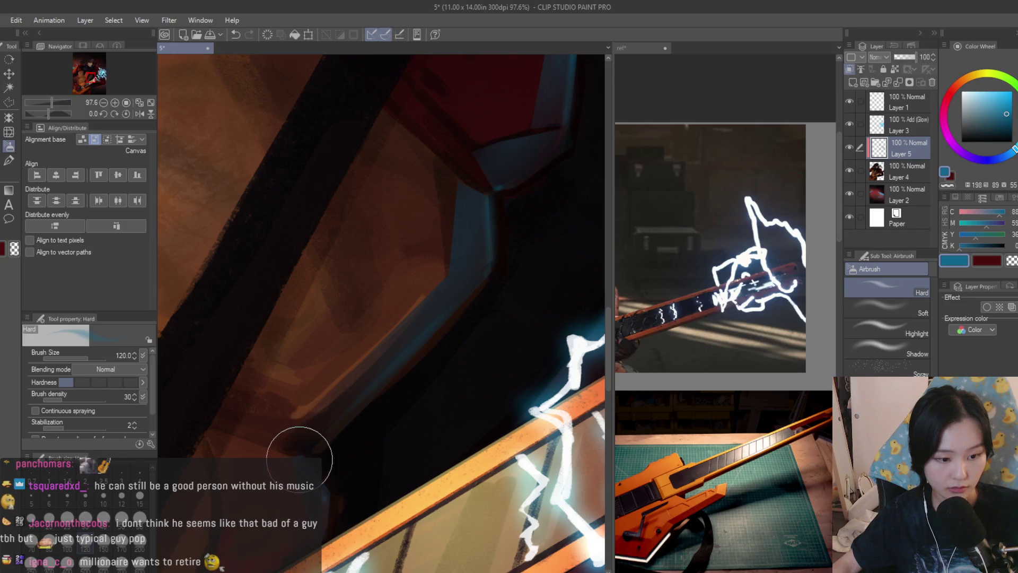
scroll(318, 435, "down", 2)
scroll(346, 385, "down", 5)
scroll(495, 476, "up", 1)
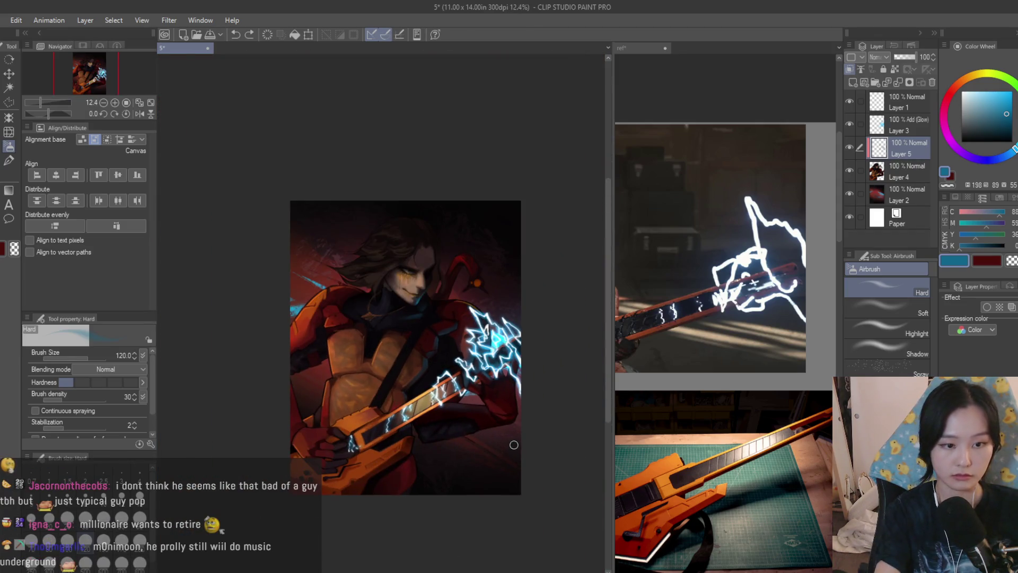
scroll(434, 308, "up", 3)
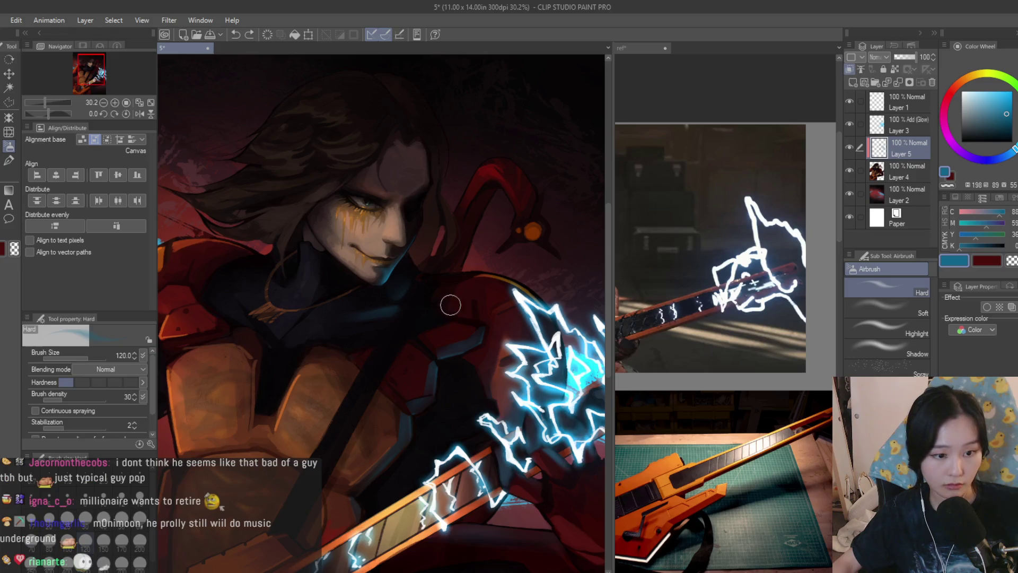
scroll(361, 343, "up", 2)
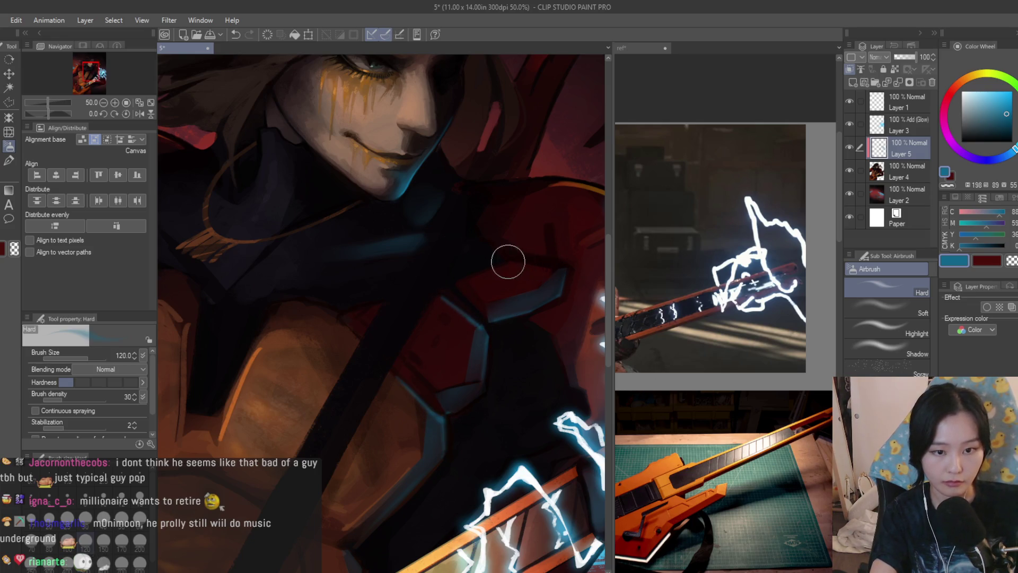
scroll(462, 280, "down", 3)
scroll(462, 280, "down", 2)
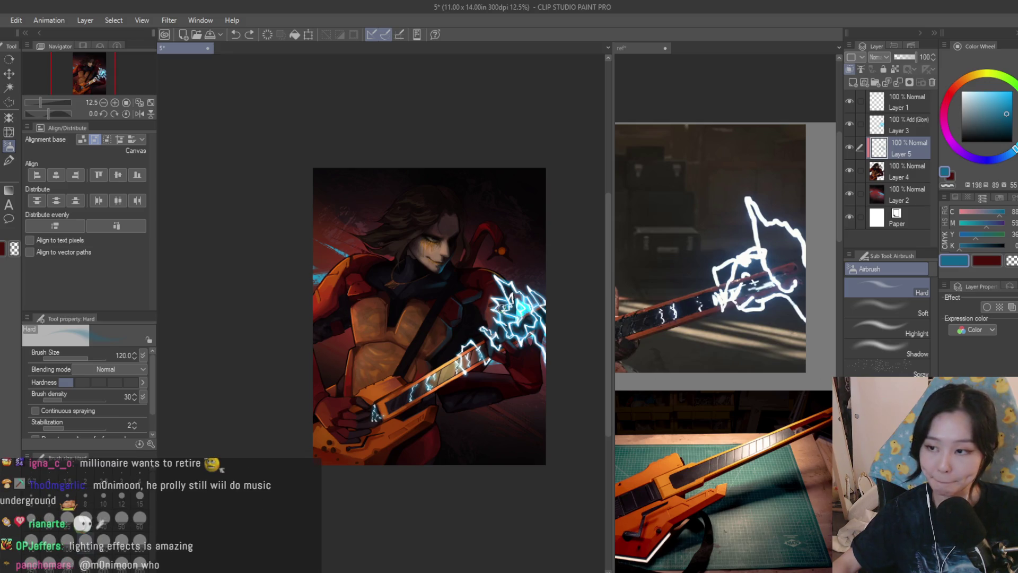
scroll(491, 301, "up", 1)
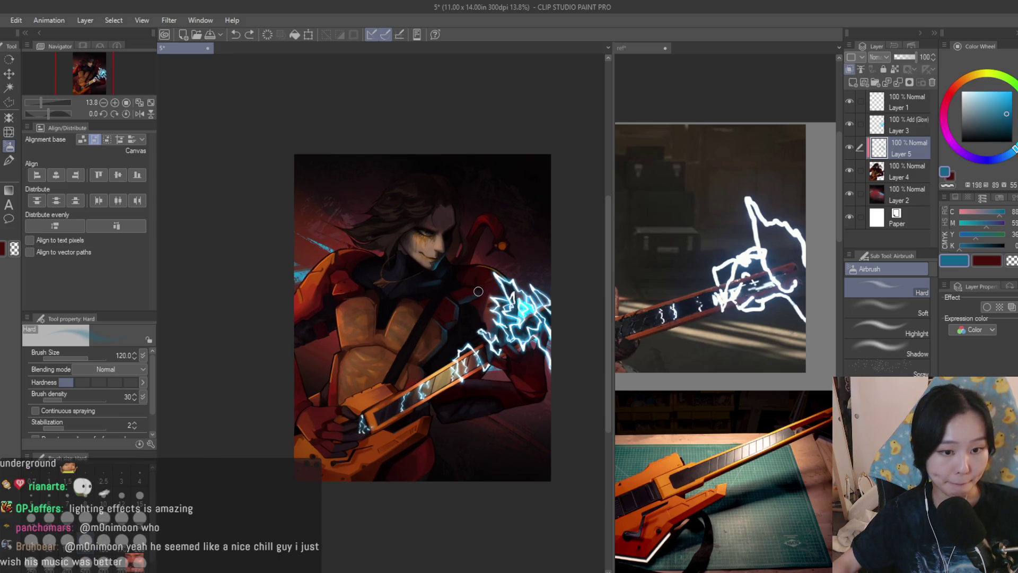
scroll(478, 291, "up", 6)
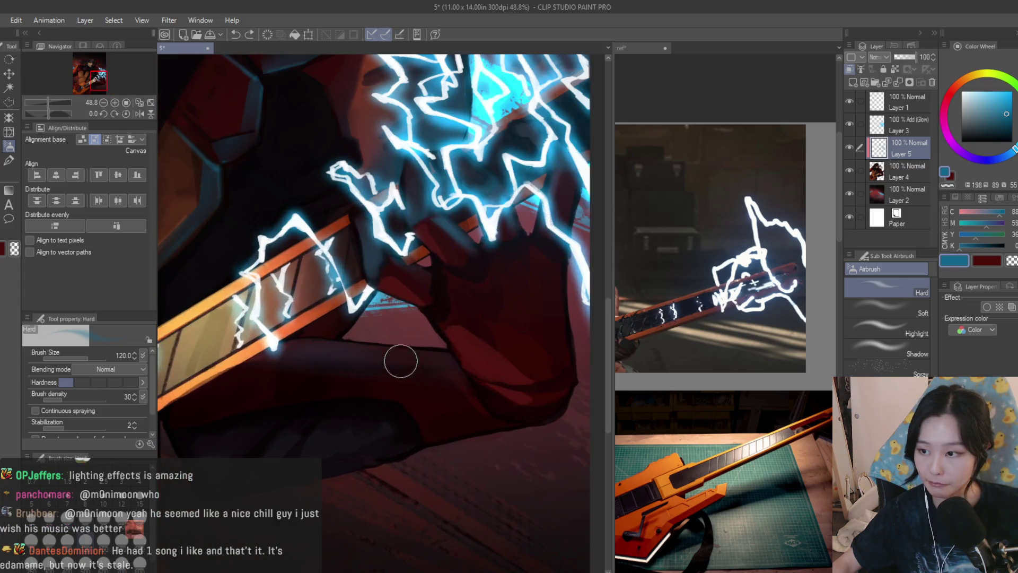
Switch to the Dry Texture 3 brush, merge Layer 5 down into Layer 4, and sample a dark maroon
key("b")
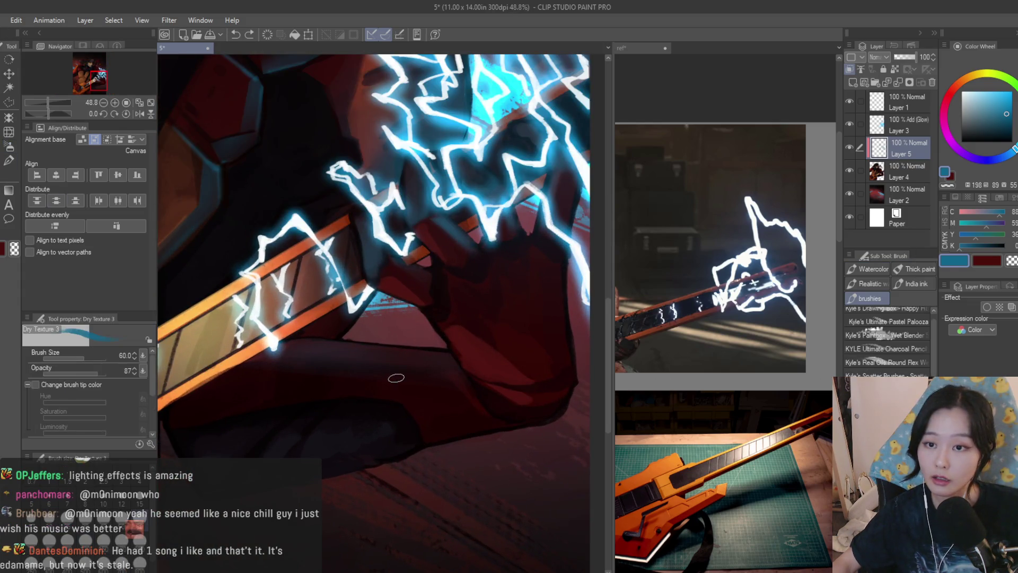
key("ctrl+e")
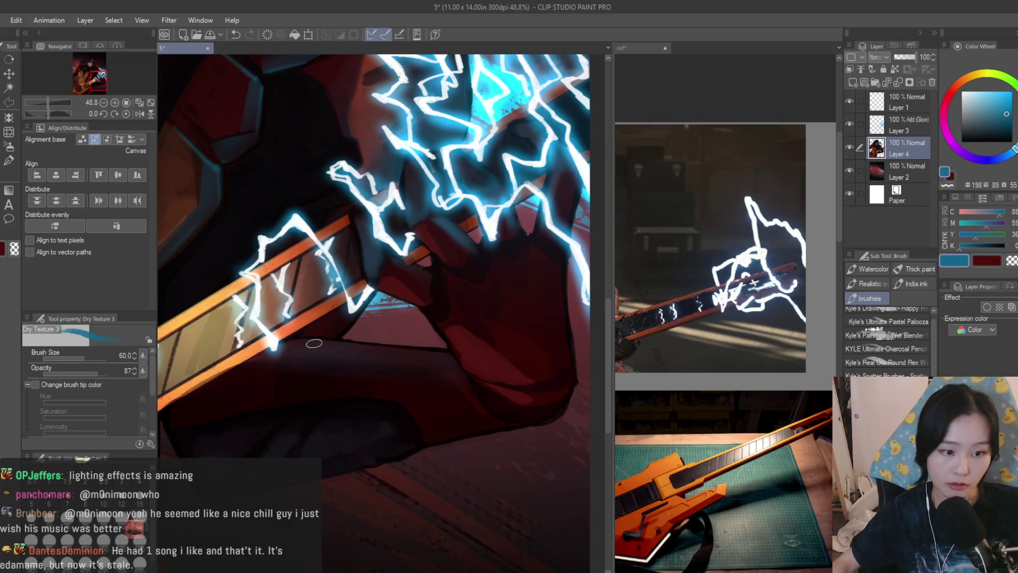
scroll(313, 345, "up", 4)
left_click(309, 345, "alt")
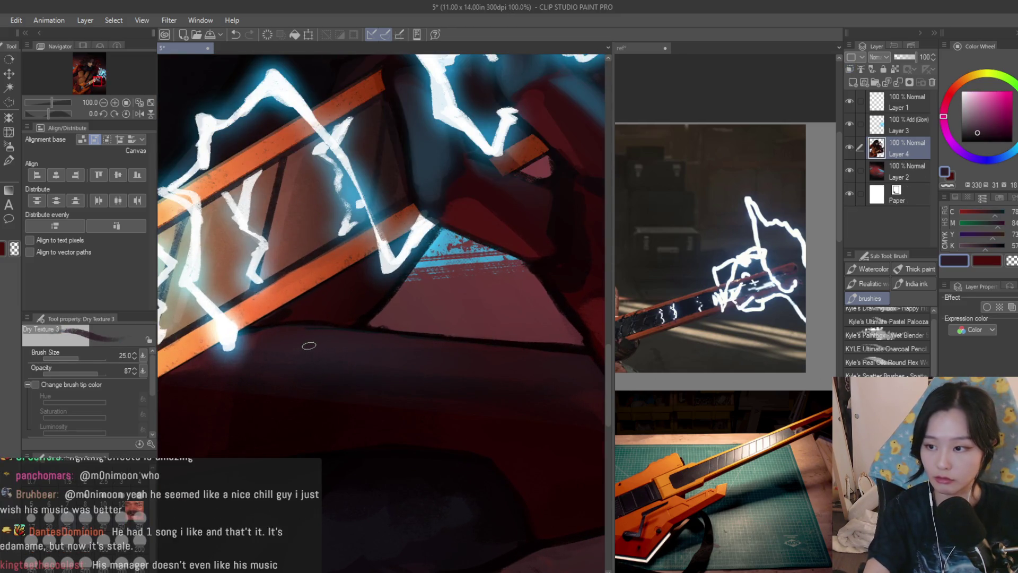
Paint the guitar-neck shadows with darker, muted, deep and slightly lighter reds
scroll(310, 360, "down", 3)
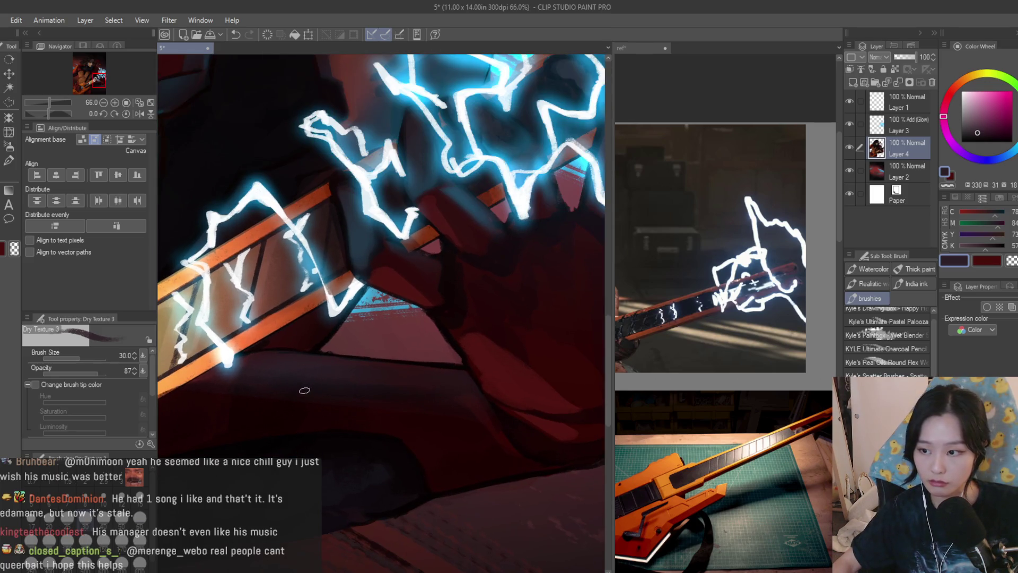
left_click(293, 397, "alt")
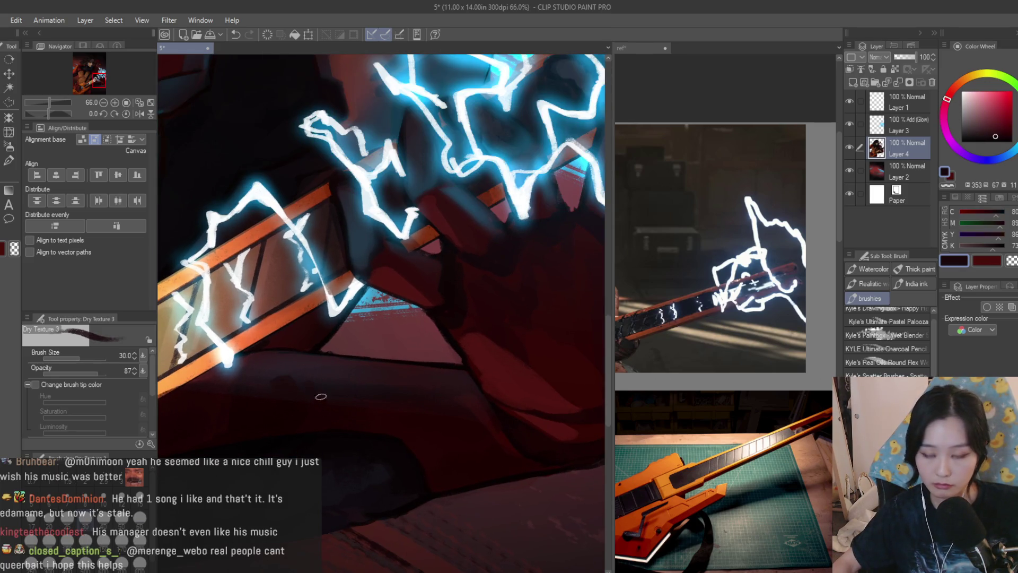
left_click(347, 388, "alt")
left_click(437, 406, "alt")
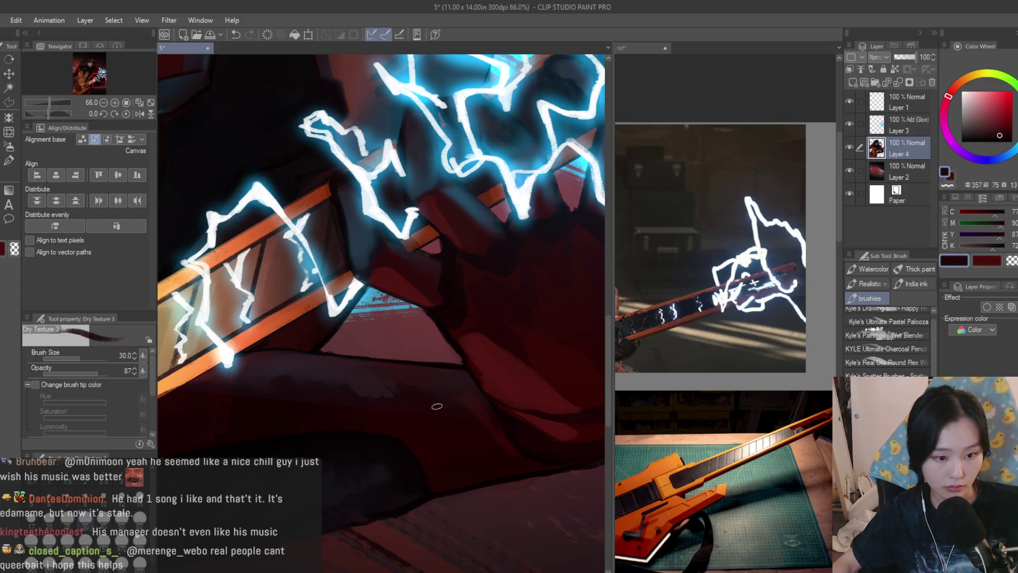
left_click(262, 369, "alt")
Zoom out to judge the whole illustration, then sample the dark red from the arm shadow
key("ctrl+minus")
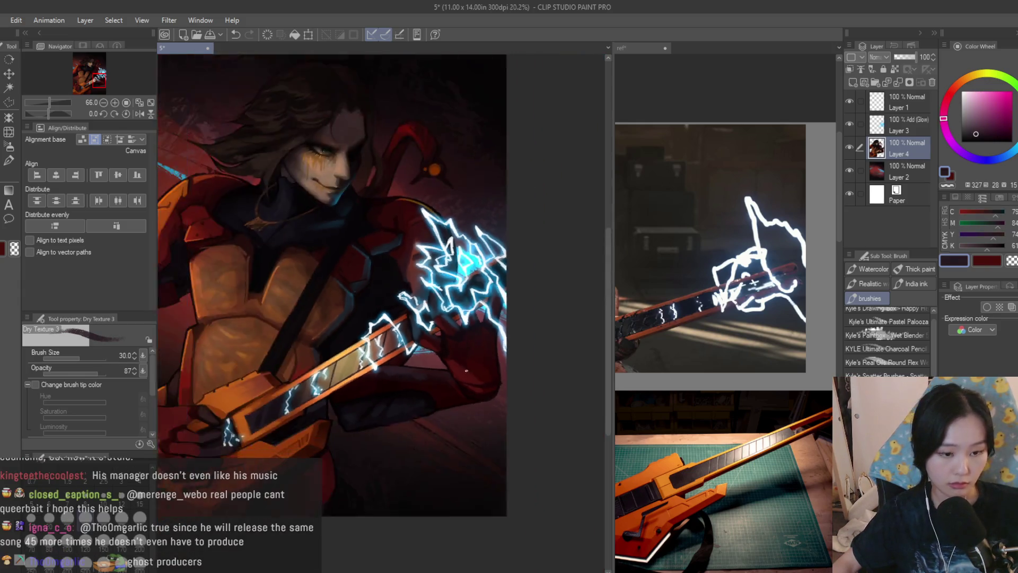
scroll(489, 391, "up", 2)
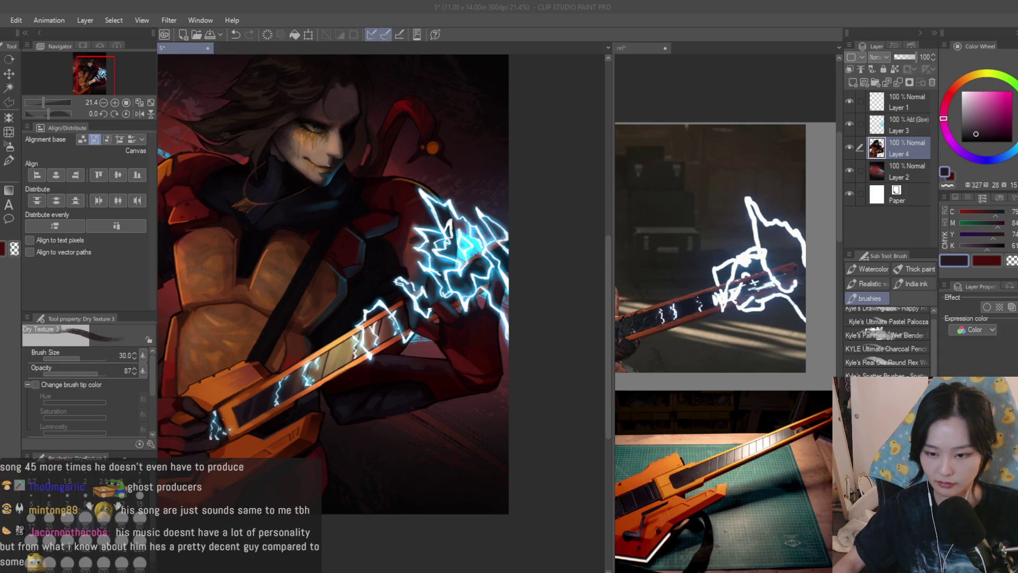
scroll(464, 368, "down", 1)
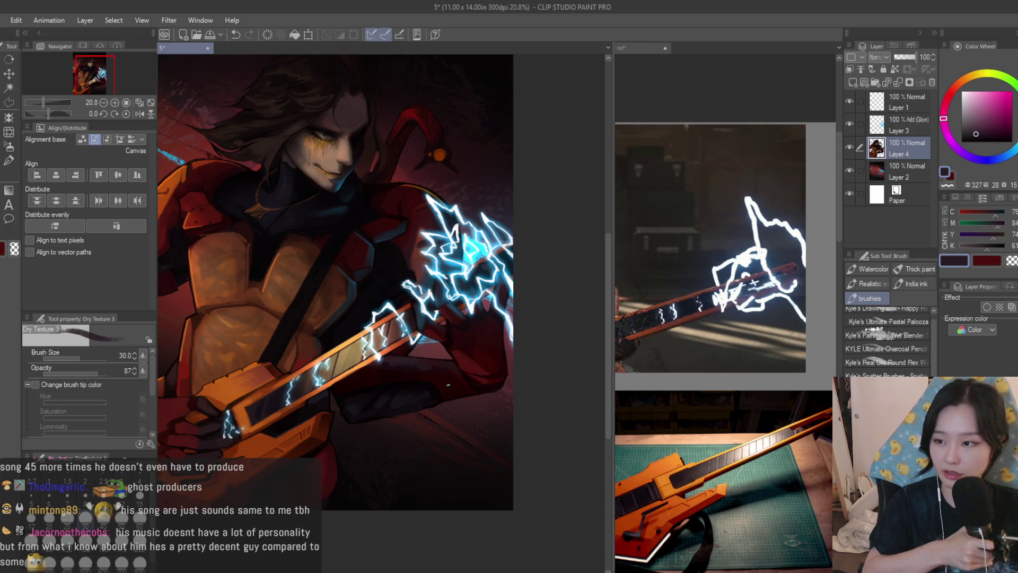
scroll(428, 370, "up", 6)
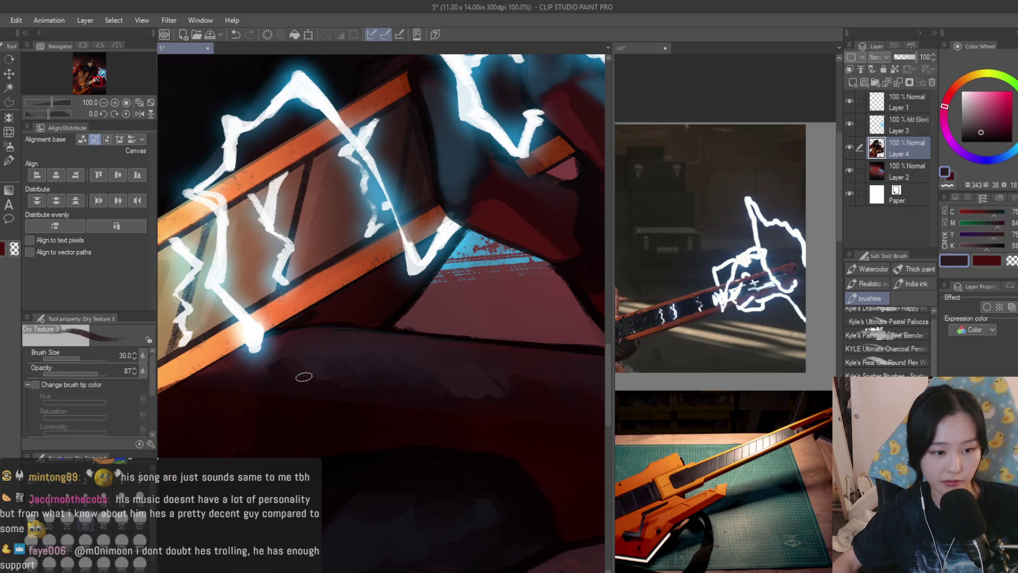
scroll(305, 372, "down", 2)
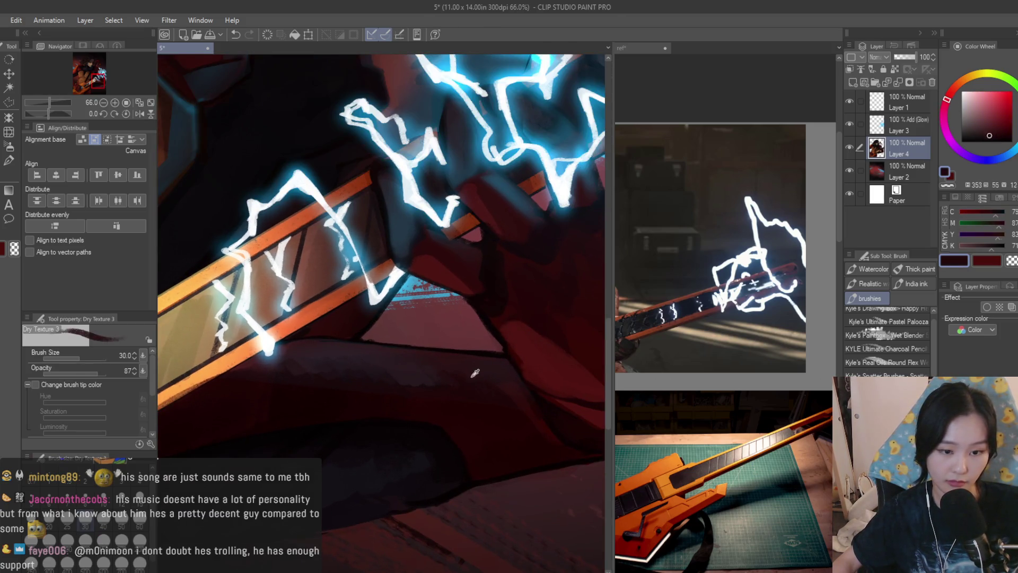
left_click(473, 375, "alt")
Sample a dark blue and a brighter blue for the shoulder armour and its edge
left_click(393, 380, "alt")
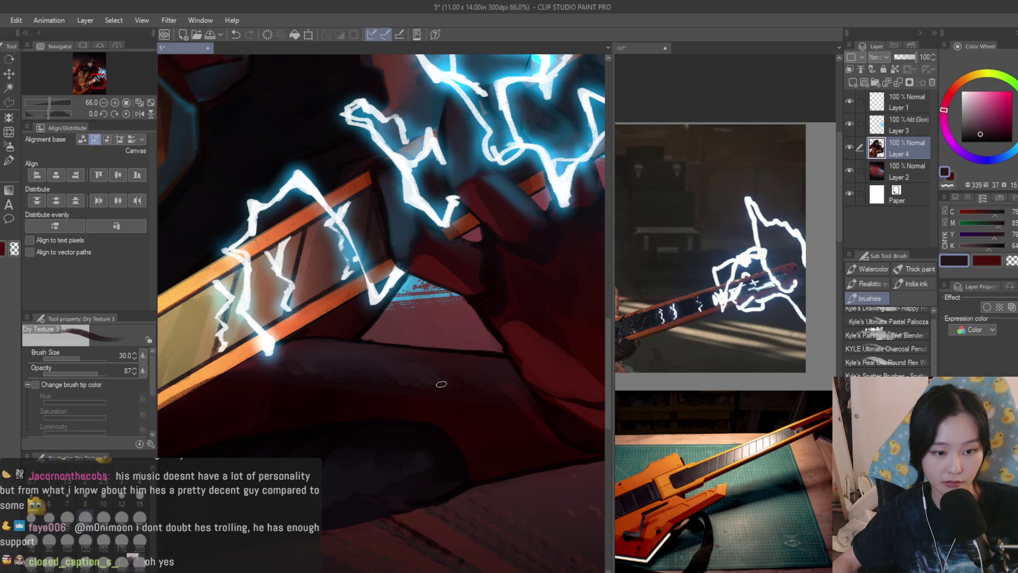
scroll(444, 381, "down", 3)
scroll(414, 298, "up", 5)
left_click(414, 299, "alt")
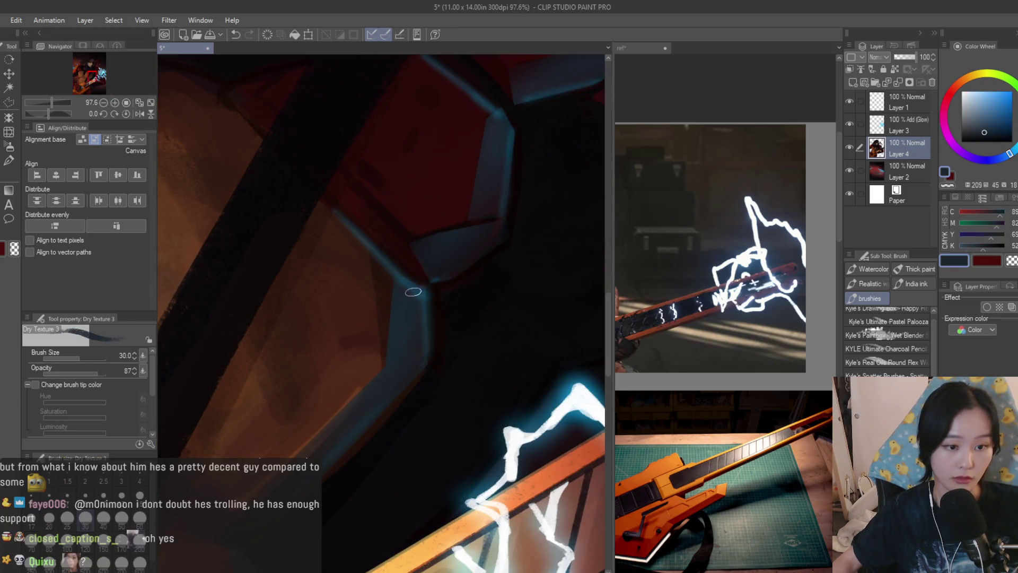
scroll(363, 270, "down", 1)
scroll(363, 270, "down", 3)
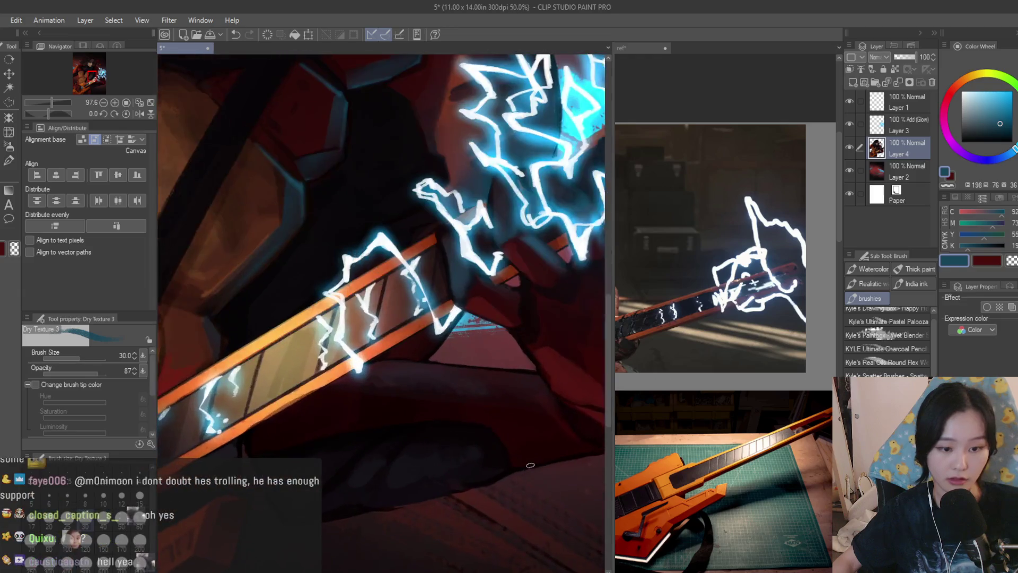
scroll(434, 373, "up", 3)
Shade with a dark navy, settling on a dark slate blue
left_click(434, 374, "alt")
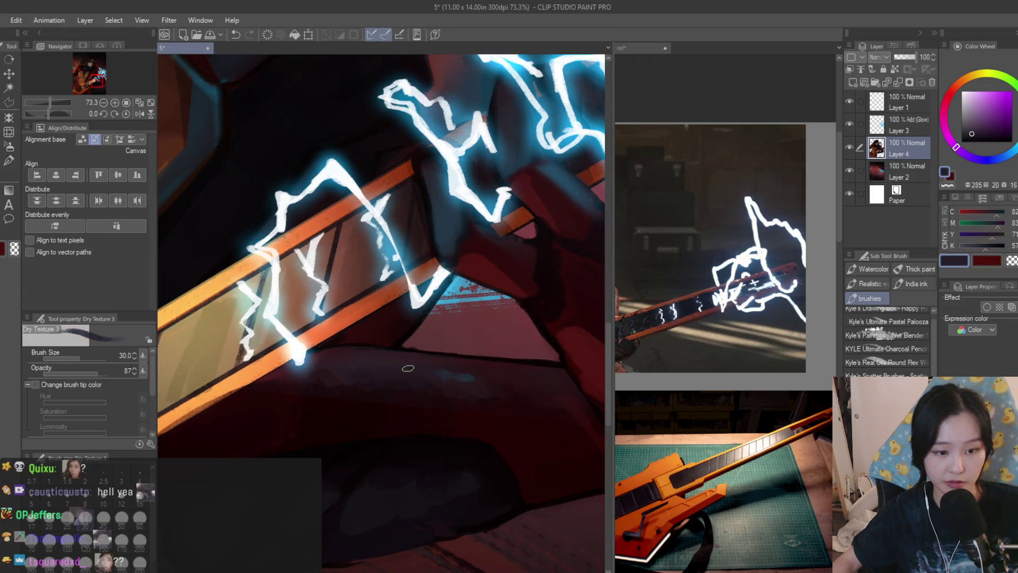
scroll(384, 367, "up", 2)
left_click(451, 375, "alt")
left_click(477, 378, "alt")
scroll(502, 377, "down", 2)
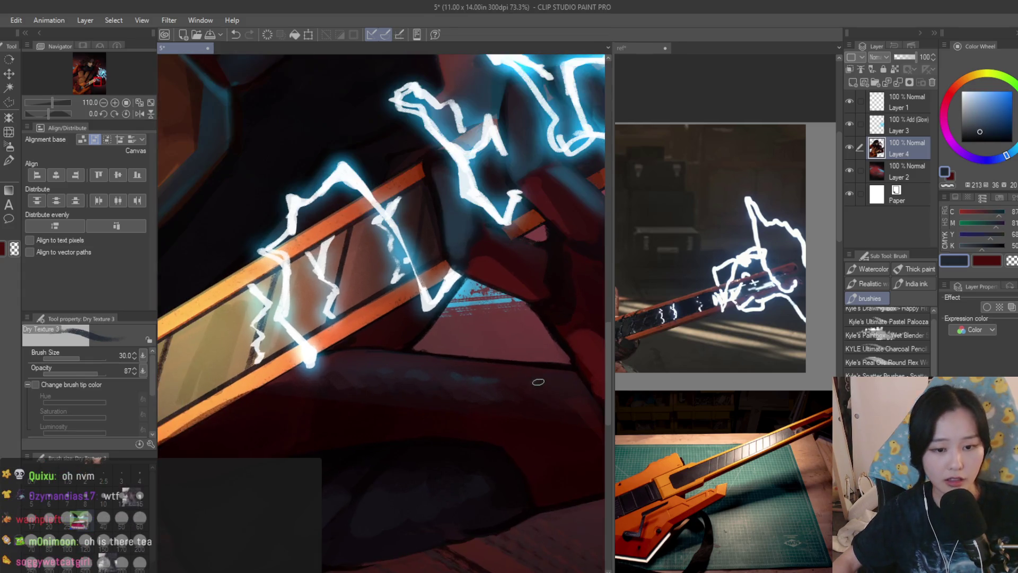
scroll(555, 386, "down", 3)
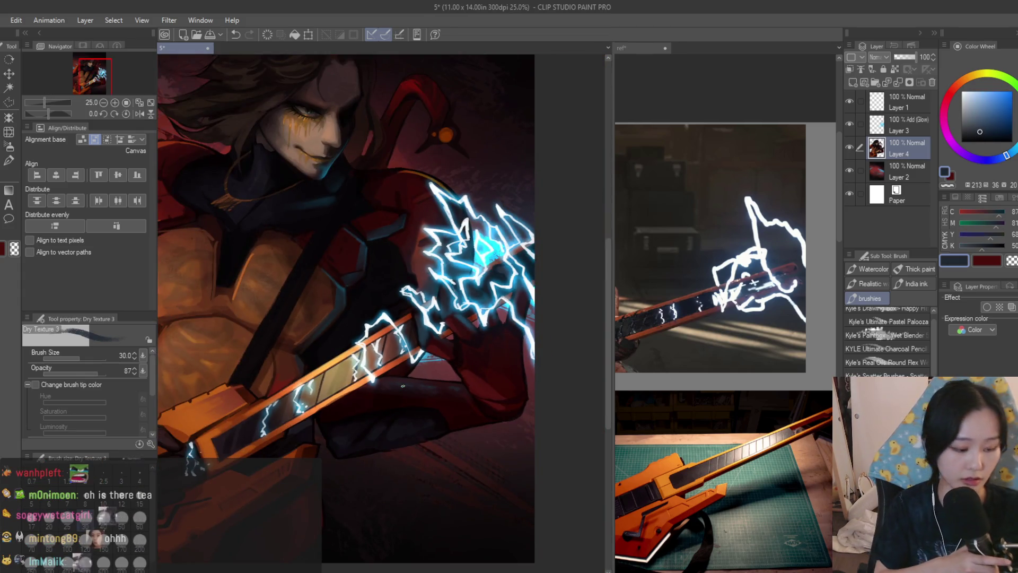
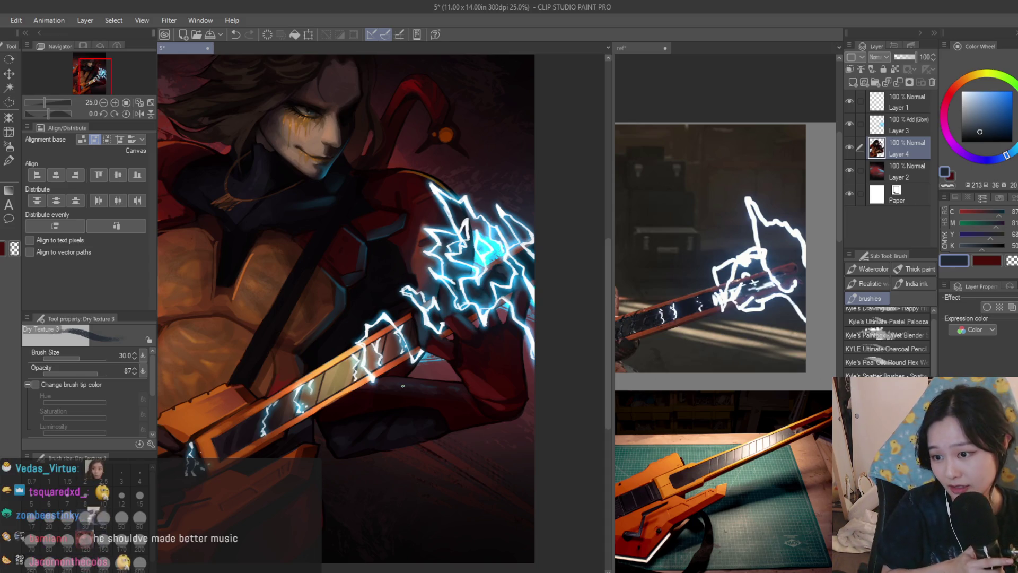
Zoom around the guitarist painting to inspect it and eyedrop a dark red
scroll(403, 385, "up", 5)
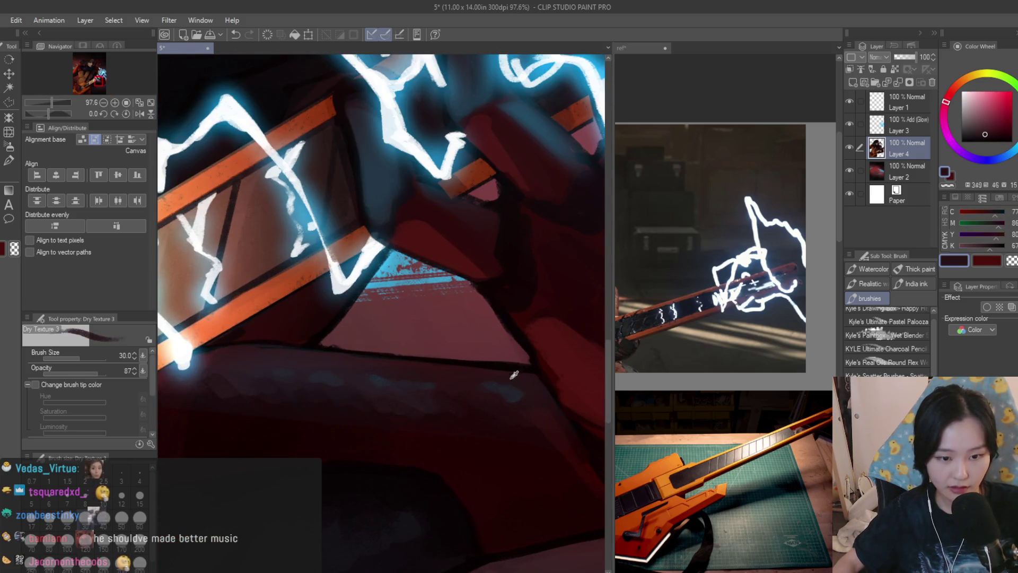
scroll(514, 375, "down", 8)
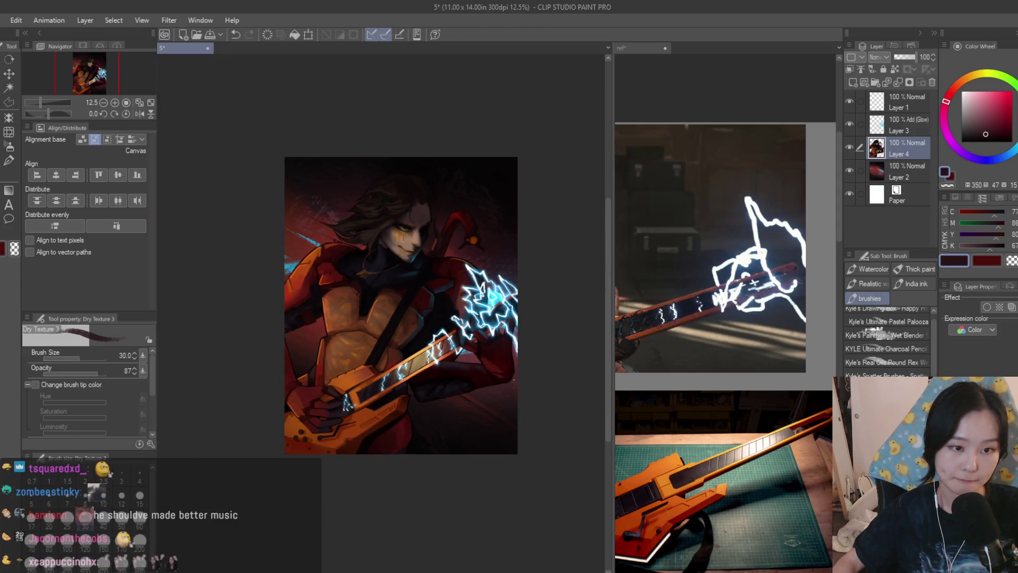
scroll(353, 258, "up", 2)
scroll(352, 258, "up", 1)
scroll(499, 375, "up", 2)
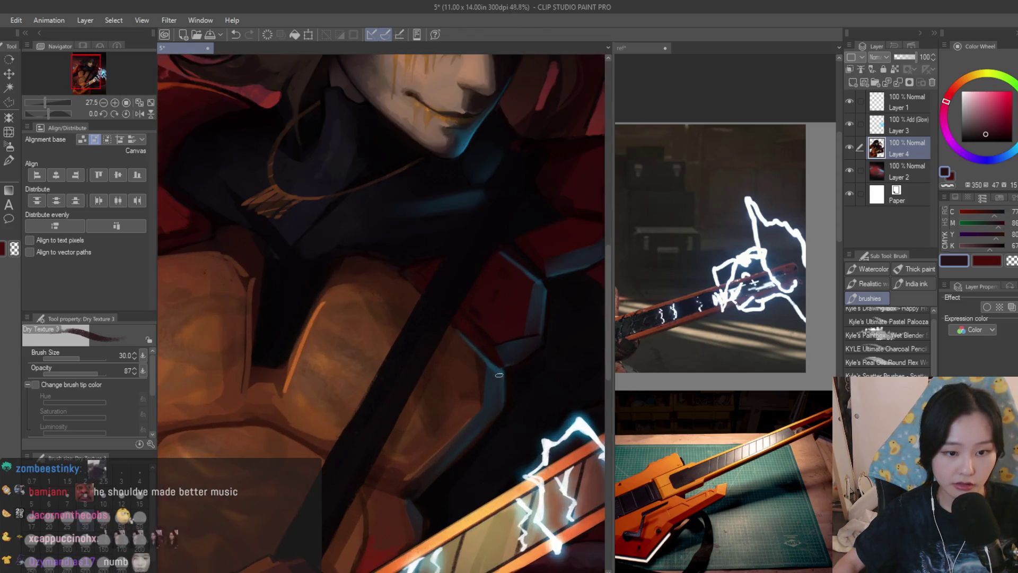
scroll(512, 349, "up", 2)
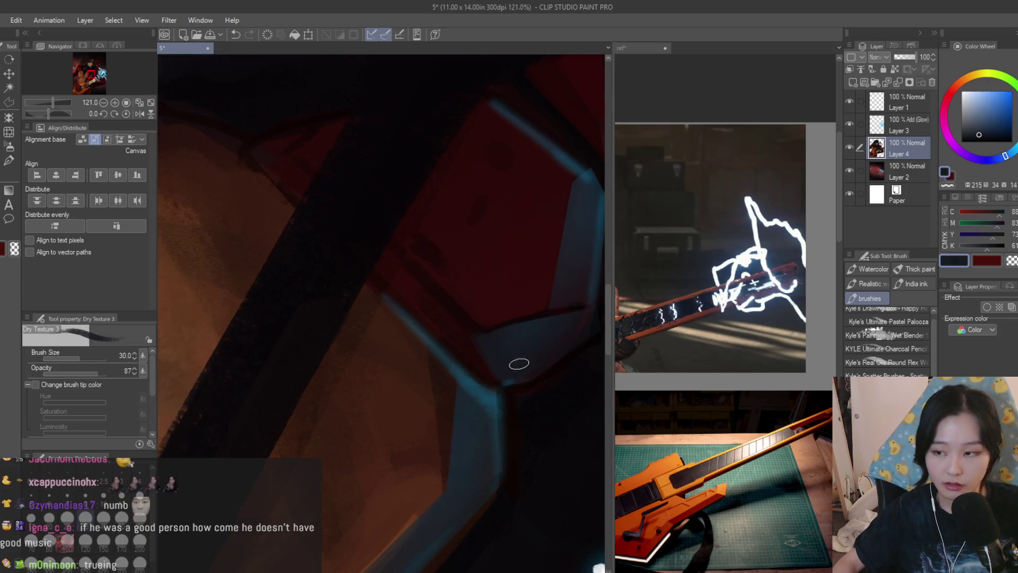
scroll(540, 374, "down", 4)
scroll(503, 379, "up", 2)
scroll(372, 352, "up", 2)
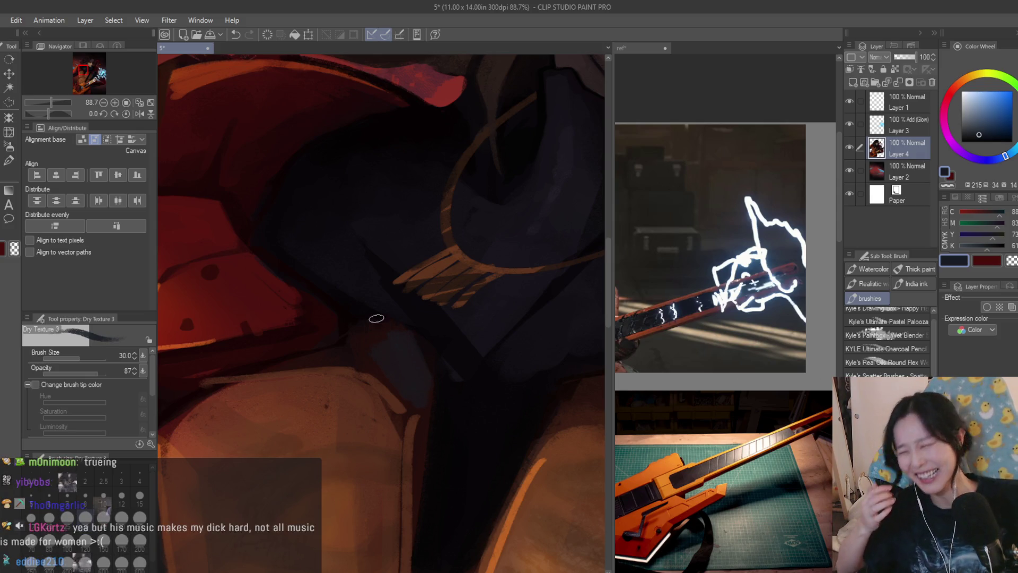
left_click(376, 356, "alt")
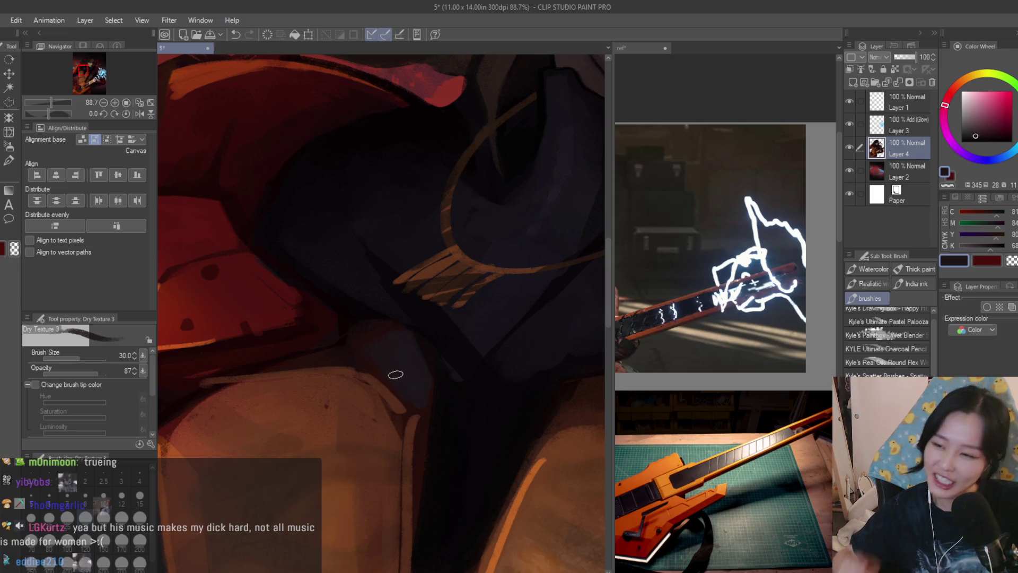
Fit the whole painting in view and save the file with Ctrl+S
key("ctrl+minus")
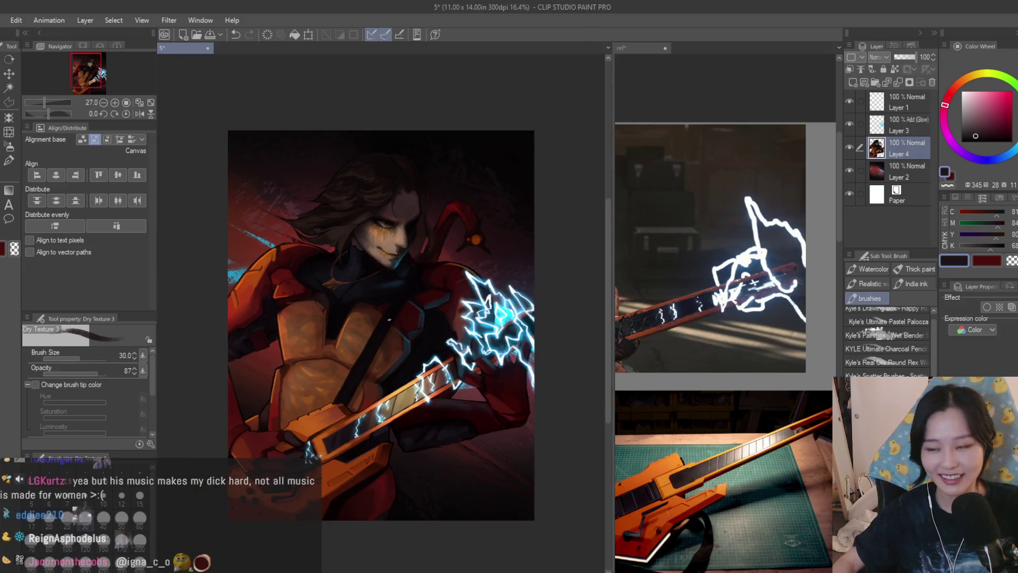
key("ctrl+s")
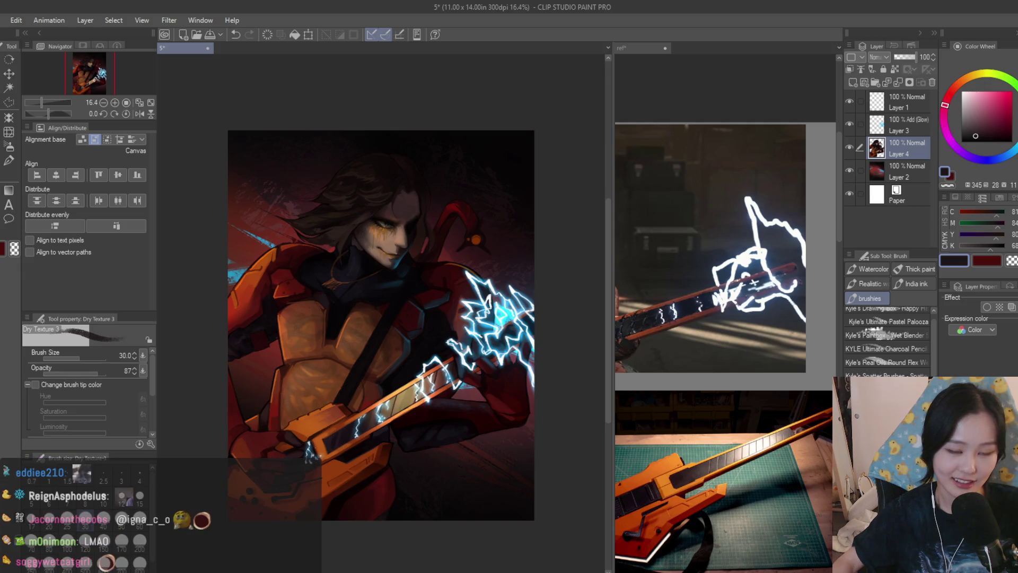
scroll(499, 397, "down", 1)
scroll(500, 397, "up", 2)
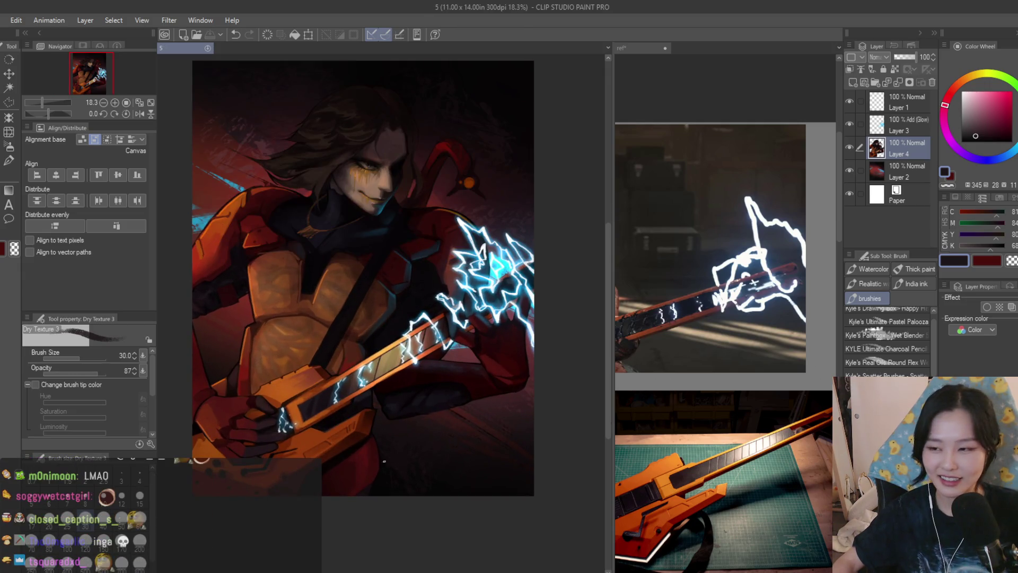
scroll(385, 433, "up", 8)
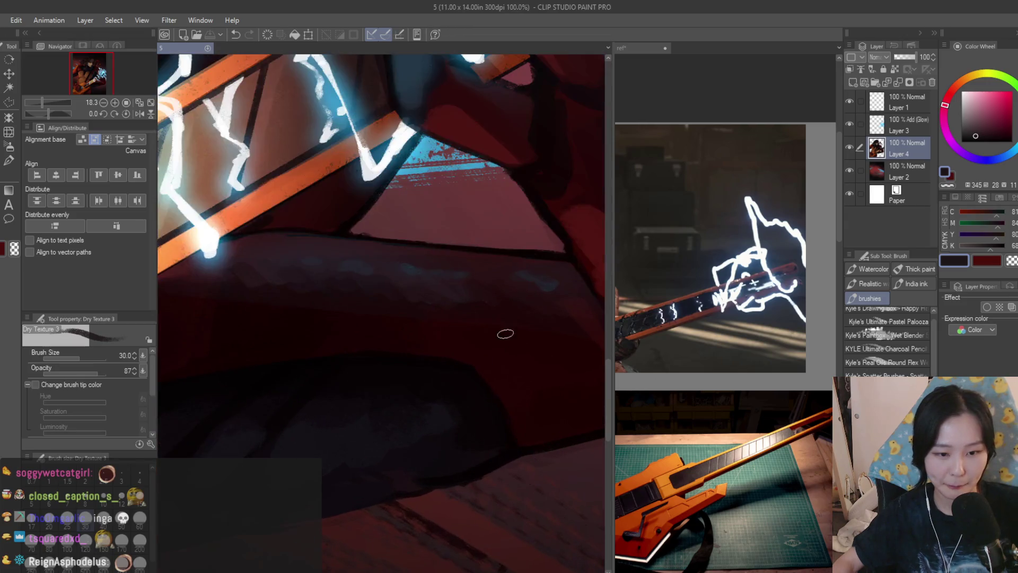
Sample a darker red and paint a soft dark stroke on the sleeve below the guitar neck
left_click(528, 364, "alt")
scroll(387, 355, "up", 2)
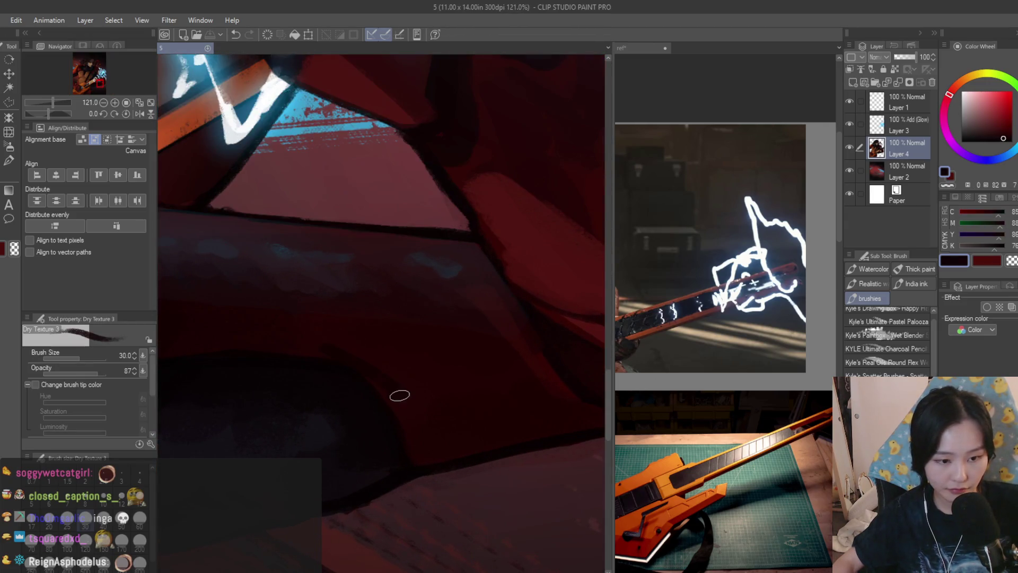
left_click_drag(397, 423, 413, 420)
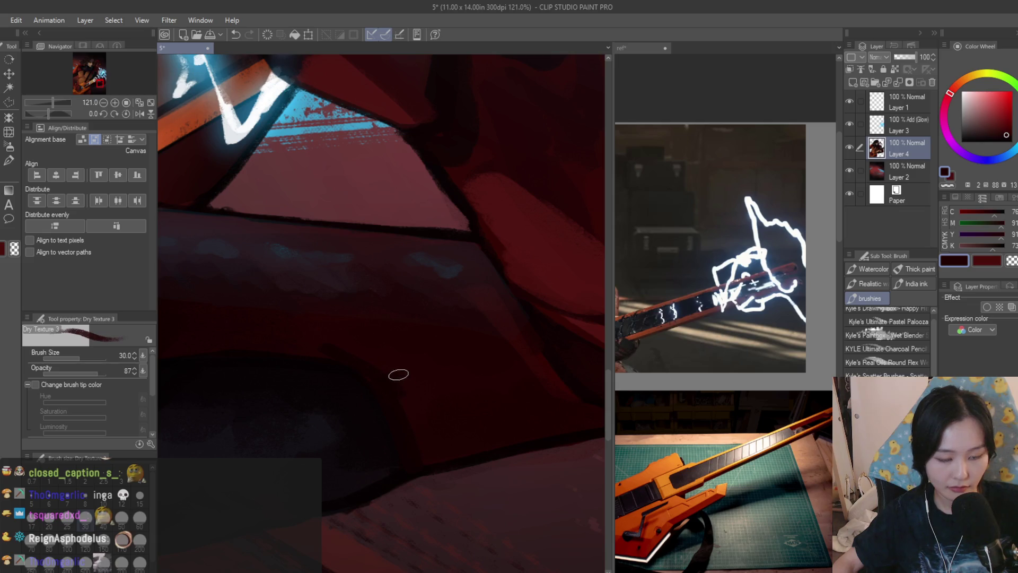
scroll(366, 374, "down", 2)
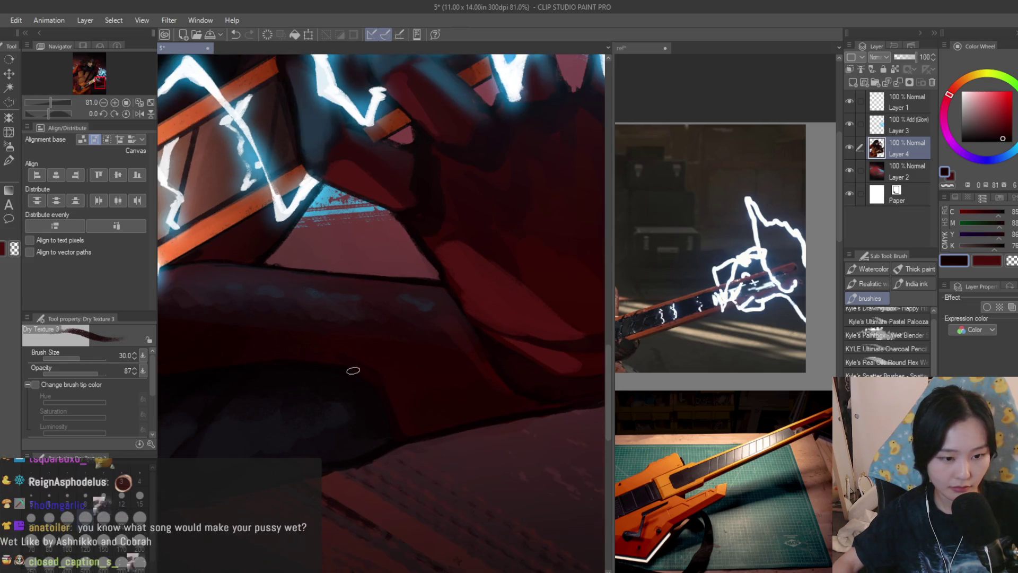
Eyedrop a couple of shadow colours from the painting while zooming in and out
left_click(254, 344, "alt")
scroll(371, 353, "down", 1)
left_click(417, 356, "alt")
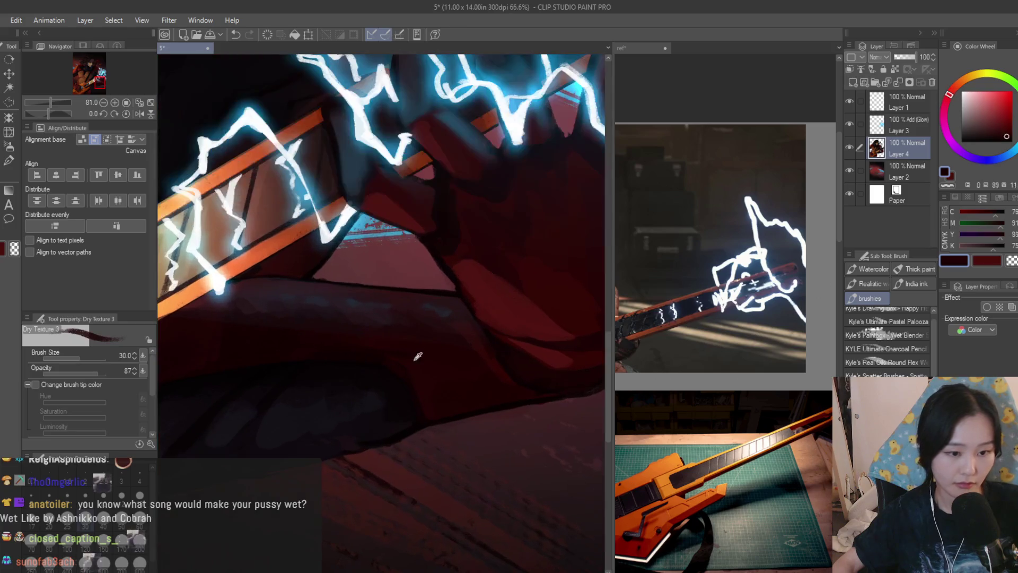
scroll(344, 353, "down", 8)
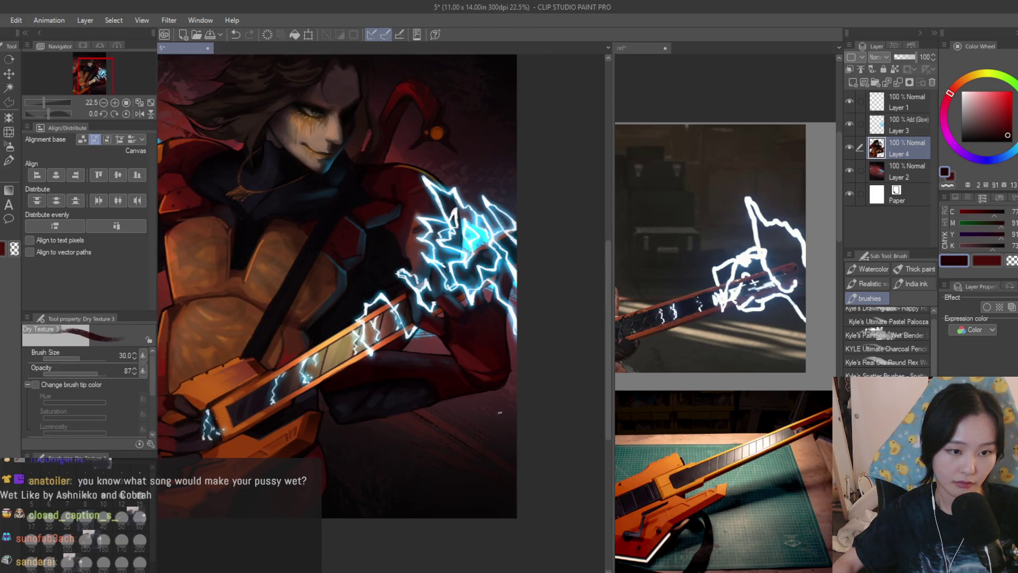
scroll(481, 345, "up", 8)
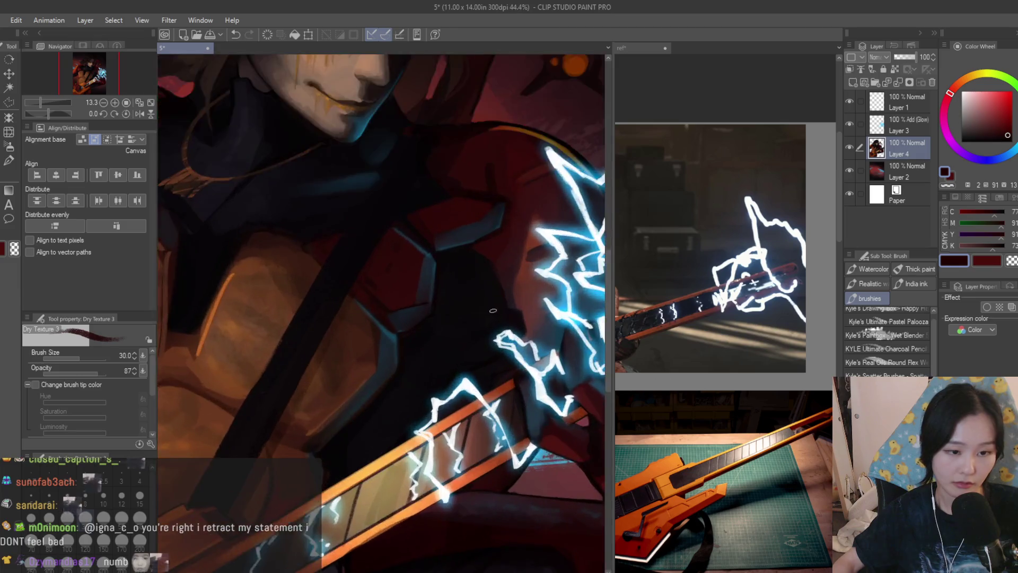
scroll(522, 300, "down", 1)
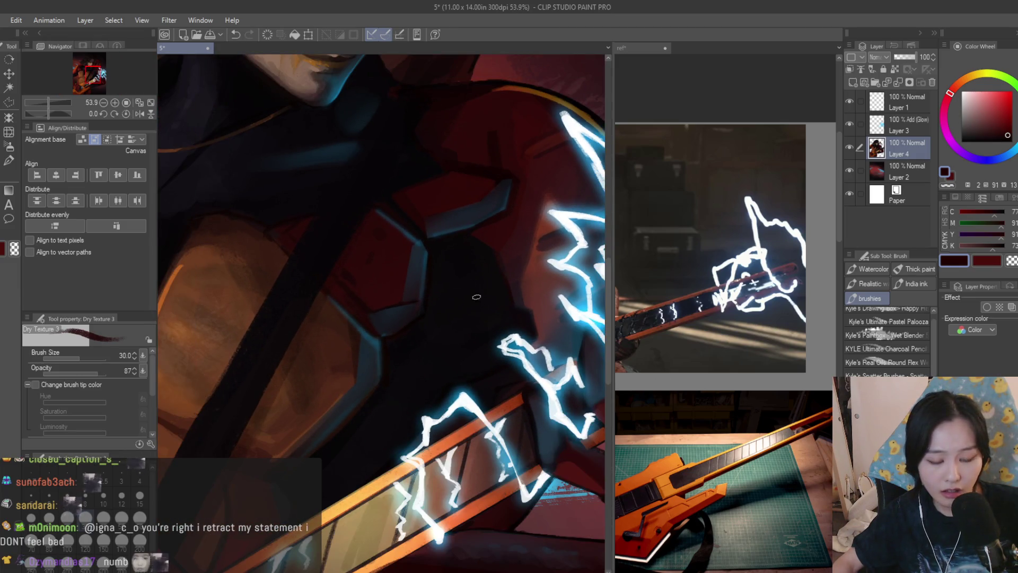
scroll(434, 357, "up", 2)
Paint a light blue stroke down the chest, then cover it in near-black with a size-40 brush
left_click(534, 341, "alt")
scroll(452, 380, "up", 1)
left_click_drag(431, 303, 450, 392)
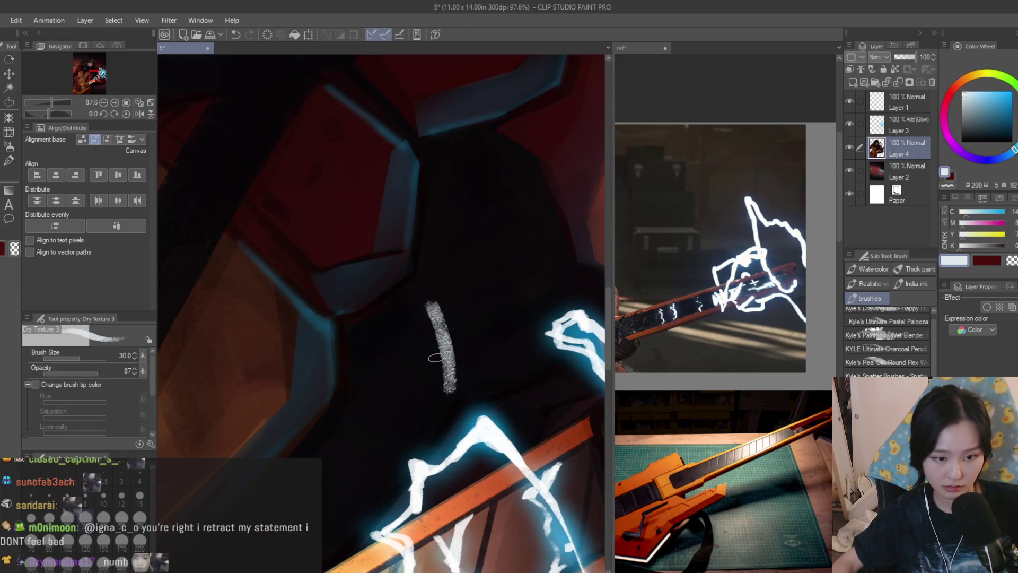
left_click(436, 358, "alt")
key("bracketright")
left_click_drag(435, 305, 449, 397)
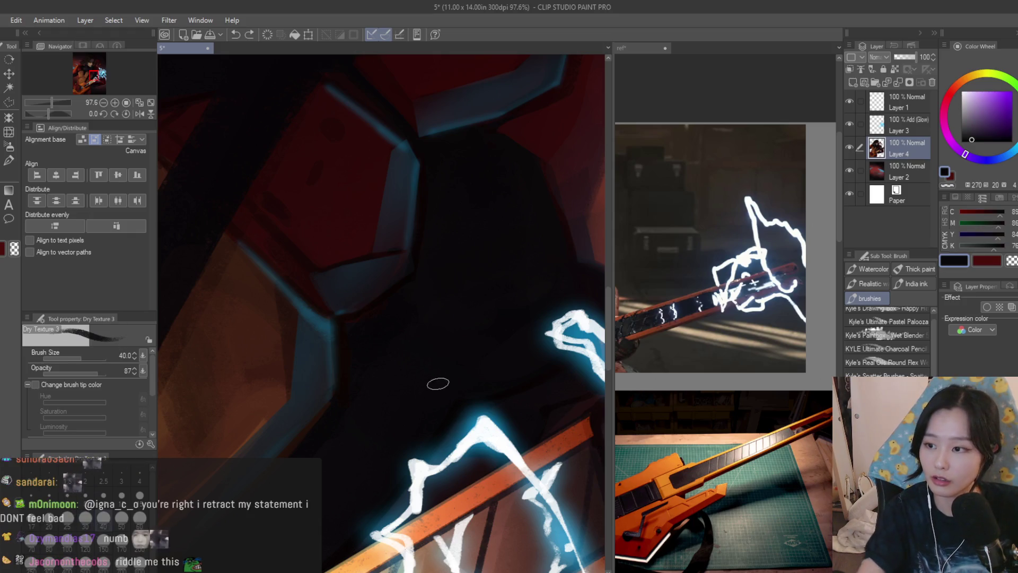
Resample dark blue and dark purple shadow colours around the chest
left_click(345, 279, "alt")
left_click(441, 366, "alt")
left_click(402, 367, "alt")
left_click(433, 362, "alt")
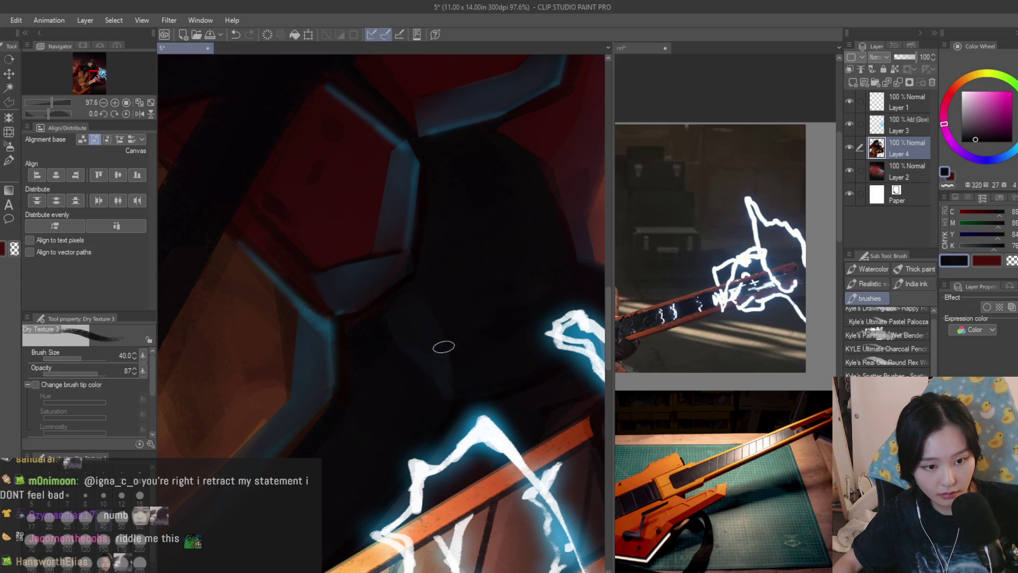
left_click(441, 367, "alt")
scroll(433, 305, "down", 5)
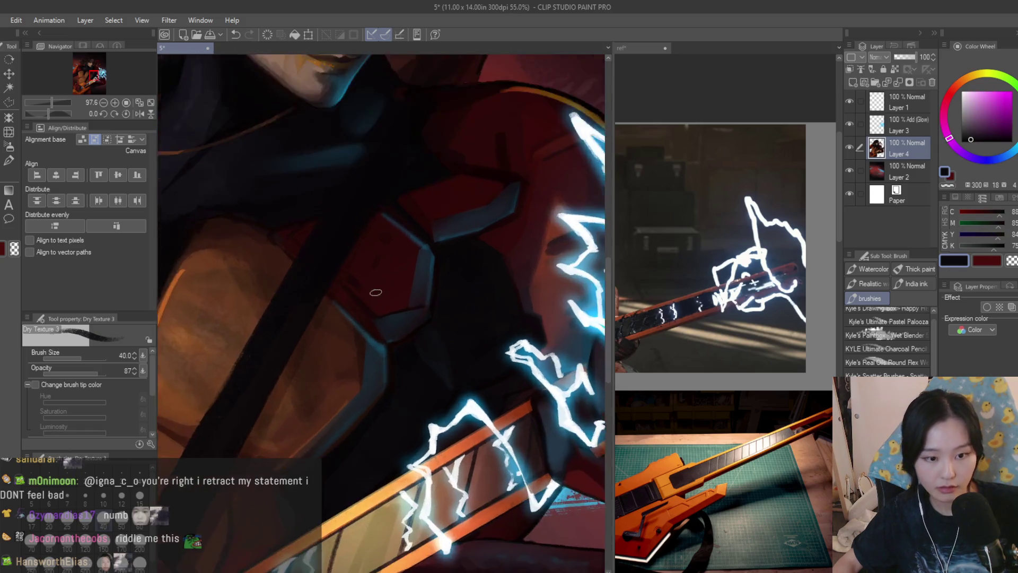
scroll(419, 318, "up", 5)
Try dark blue, bluer and magenta shadow tones, settling on the dark blue
left_click(409, 334, "alt")
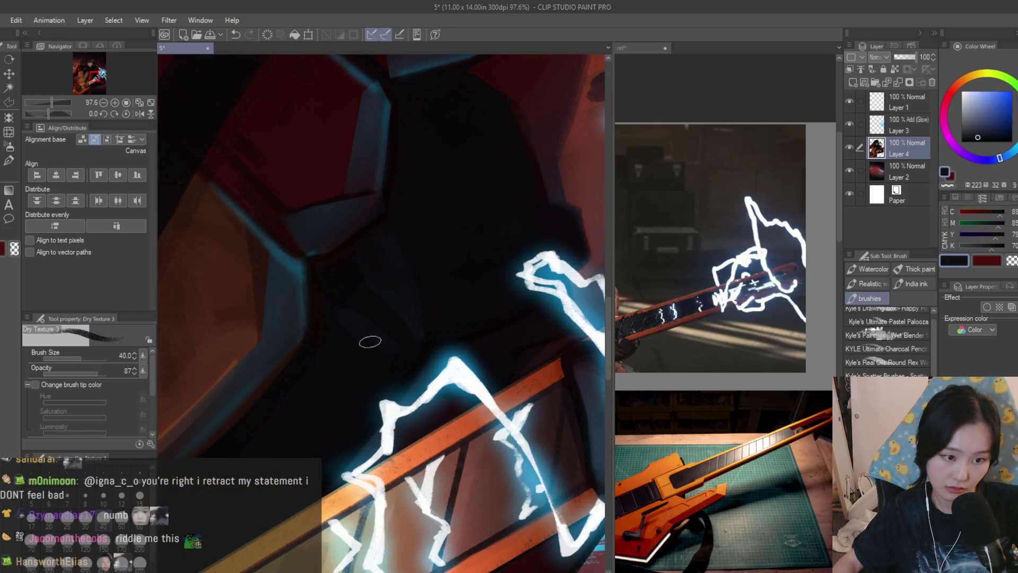
left_click(340, 351, "alt")
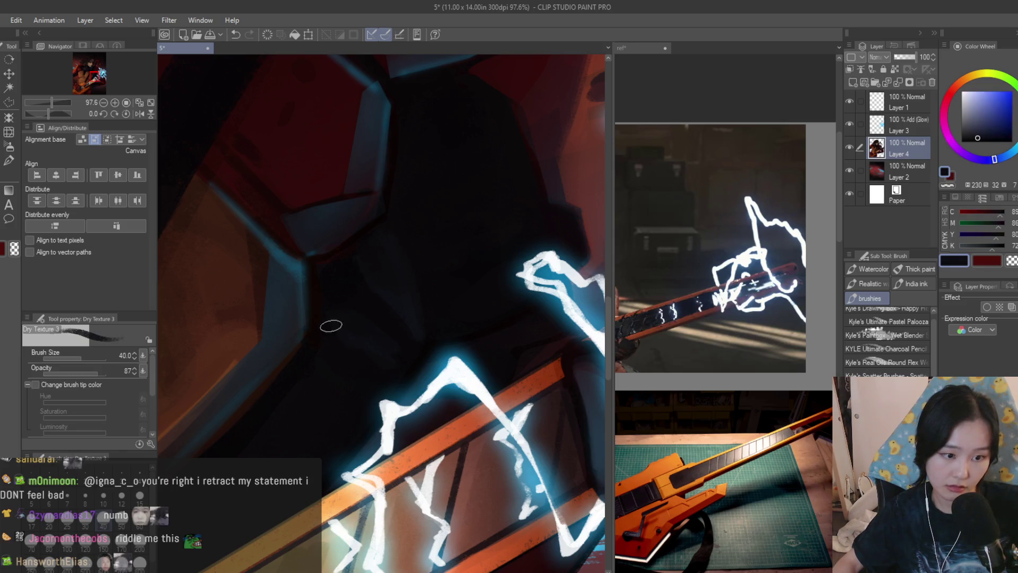
left_click(464, 257, "alt")
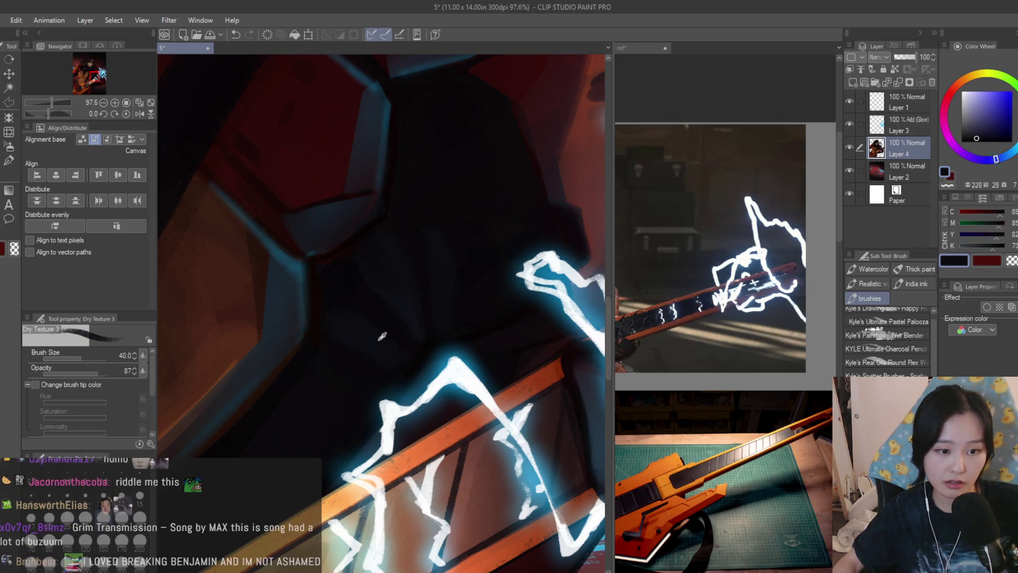
left_click(352, 377, "alt")
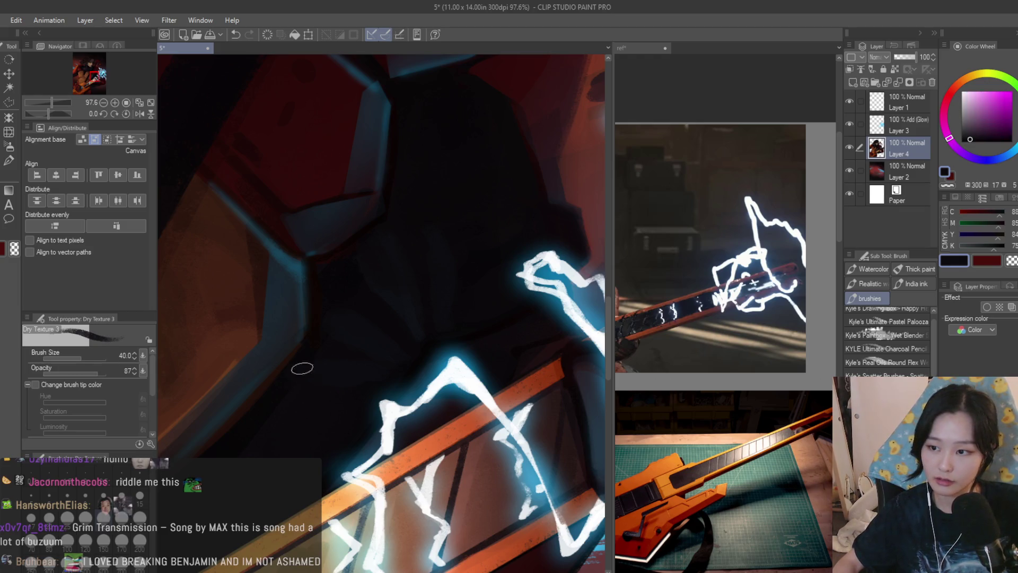
scroll(318, 365, "down", 2)
scroll(378, 362, "up", 1)
left_click(373, 345, "alt")
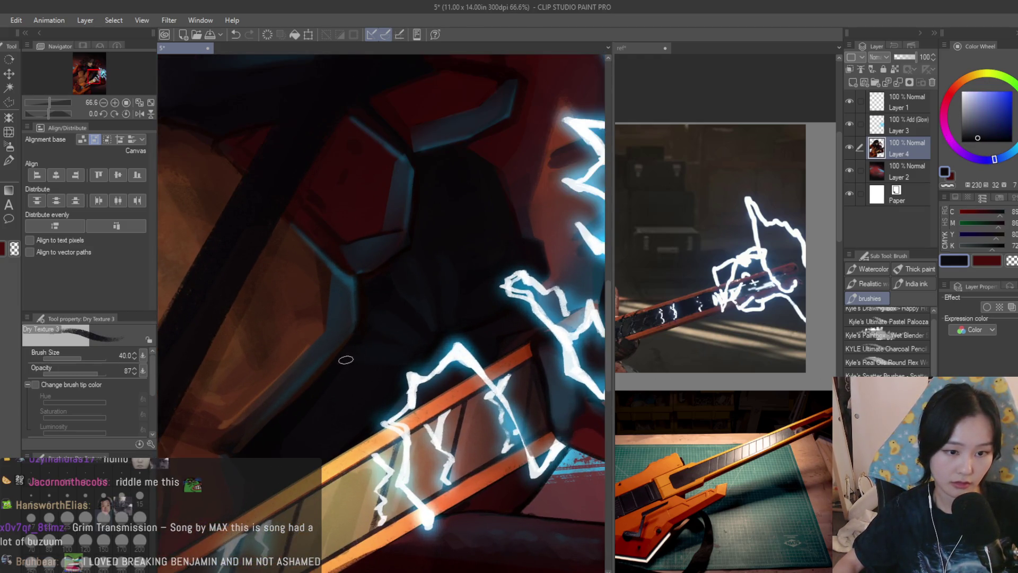
scroll(346, 361, "down", 2)
scroll(553, 313, "down", 1)
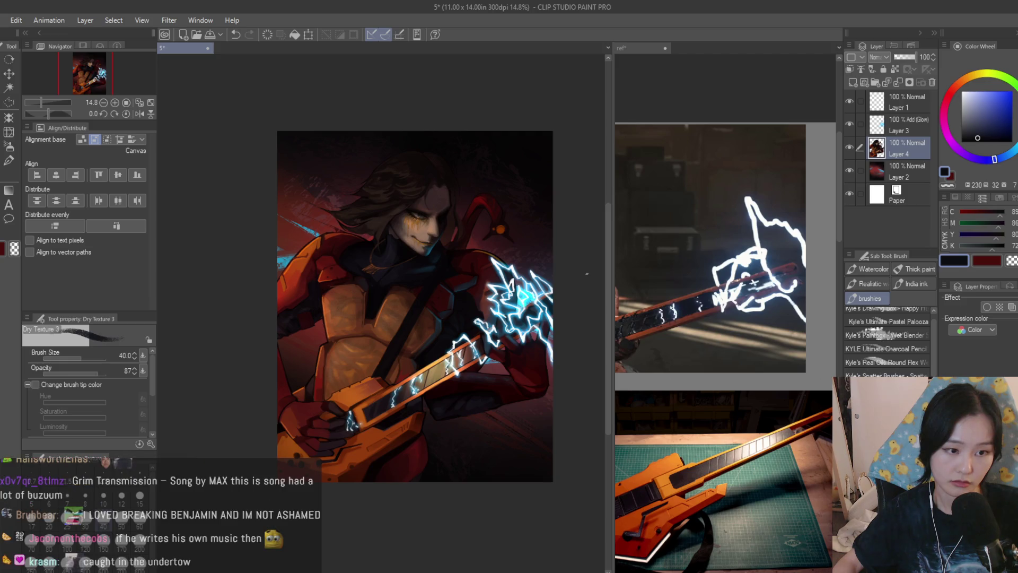
Check the reference image, then return to the painting and zoom in on the face
scroll(586, 274, "up", 1)
left_click(652, 360)
scroll(651, 360, "down", 3)
scroll(652, 360, "up", 3)
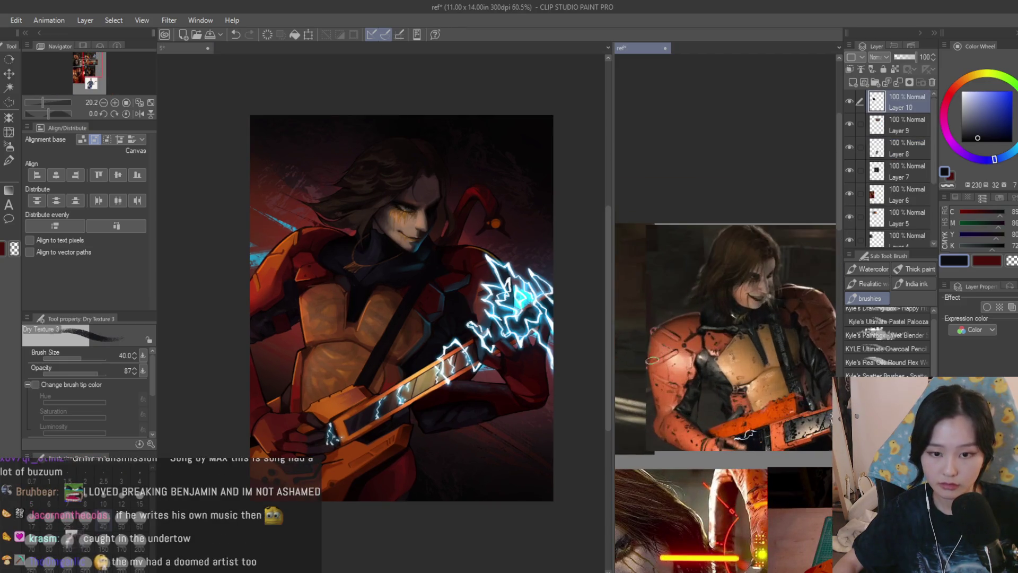
scroll(652, 361, "down", 2)
left_click(497, 213)
scroll(497, 213, "down", 2)
scroll(497, 213, "up", 1)
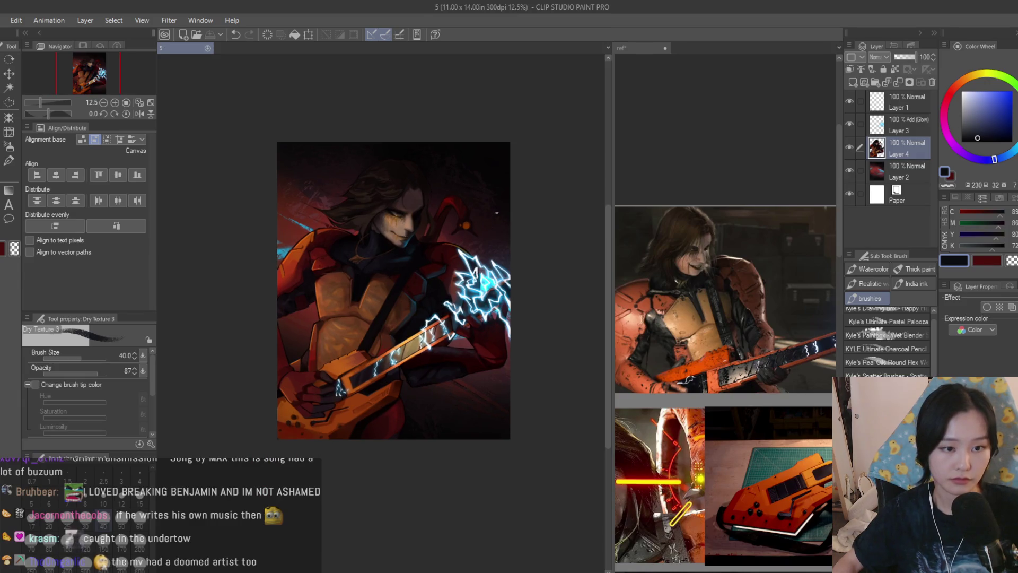
scroll(497, 213, "up", 4)
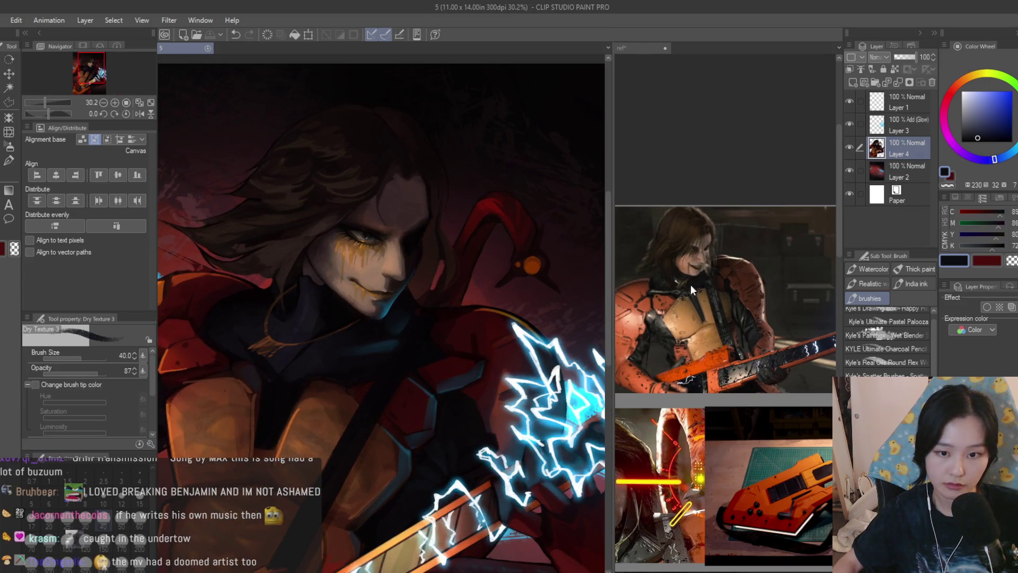
scroll(705, 304, "down", 2)
scroll(705, 304, "up", 4)
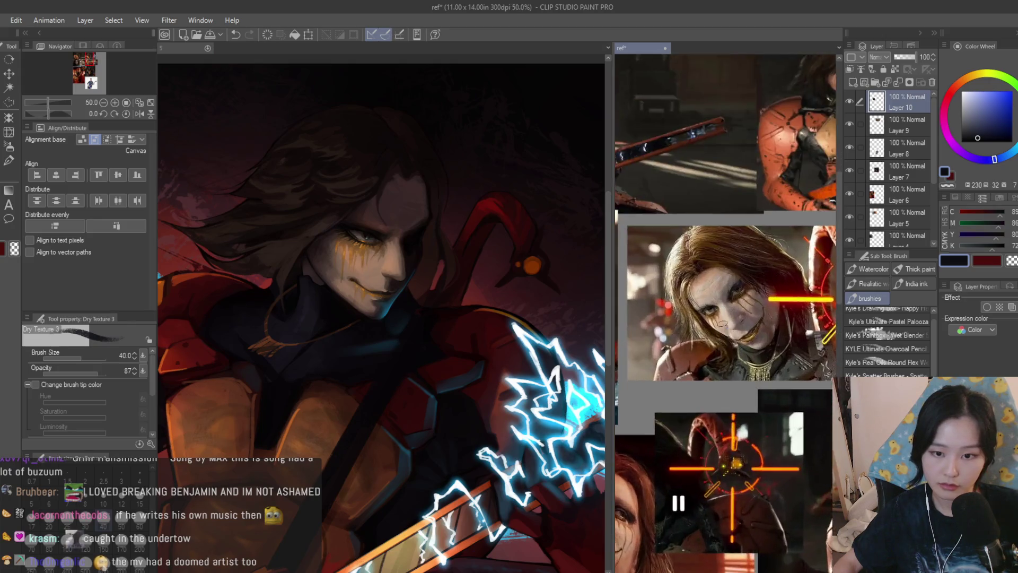
scroll(359, 220, "up", 3)
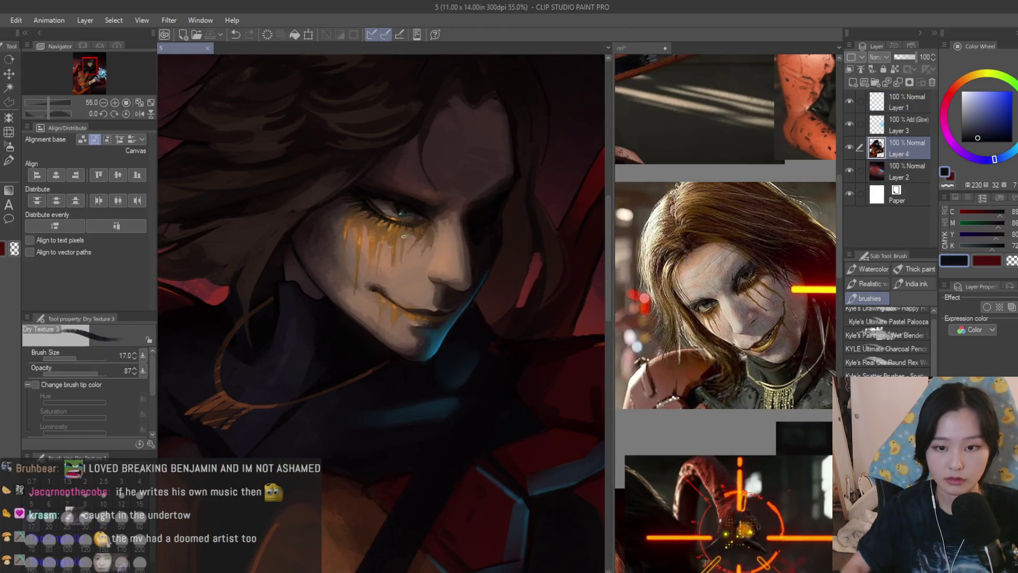
scroll(389, 210, "up", 4)
Sample dark reddish-brown and darker shadow tones from the face and forehead
left_click(395, 195, "alt")
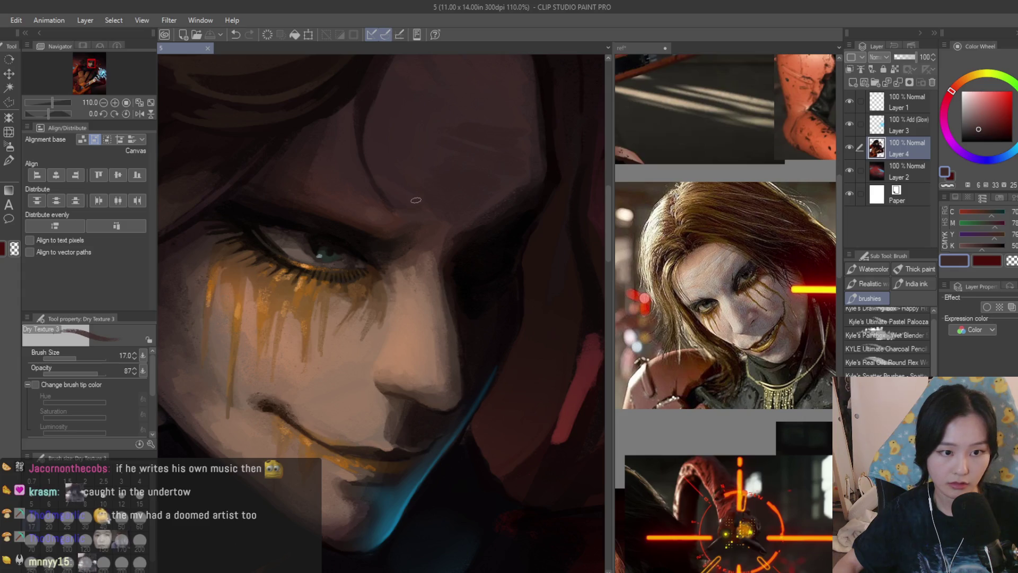
scroll(409, 193, "down", 2)
left_click(389, 180, "alt")
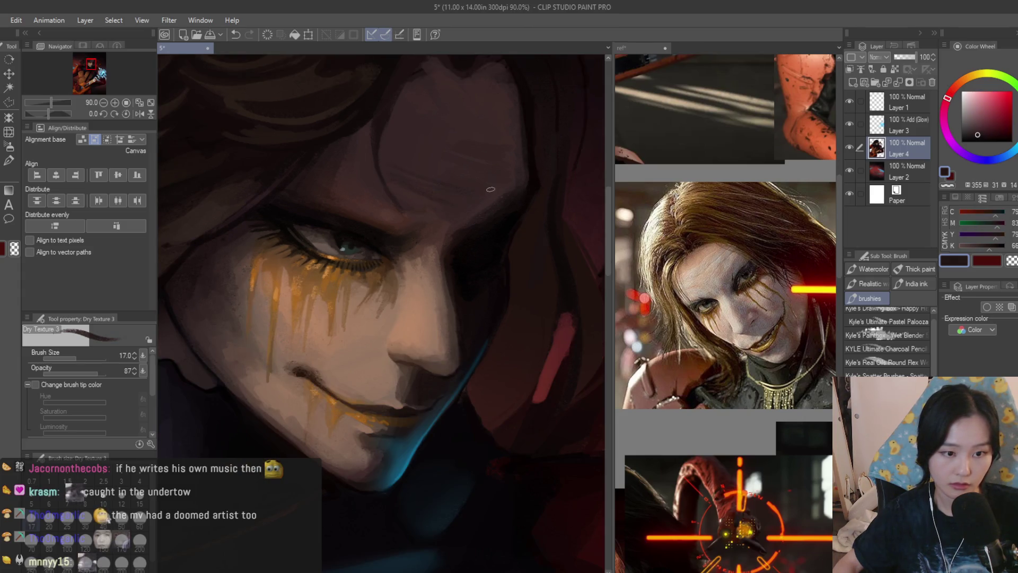
scroll(491, 189, "down", 6)
scroll(415, 224, "up", 7)
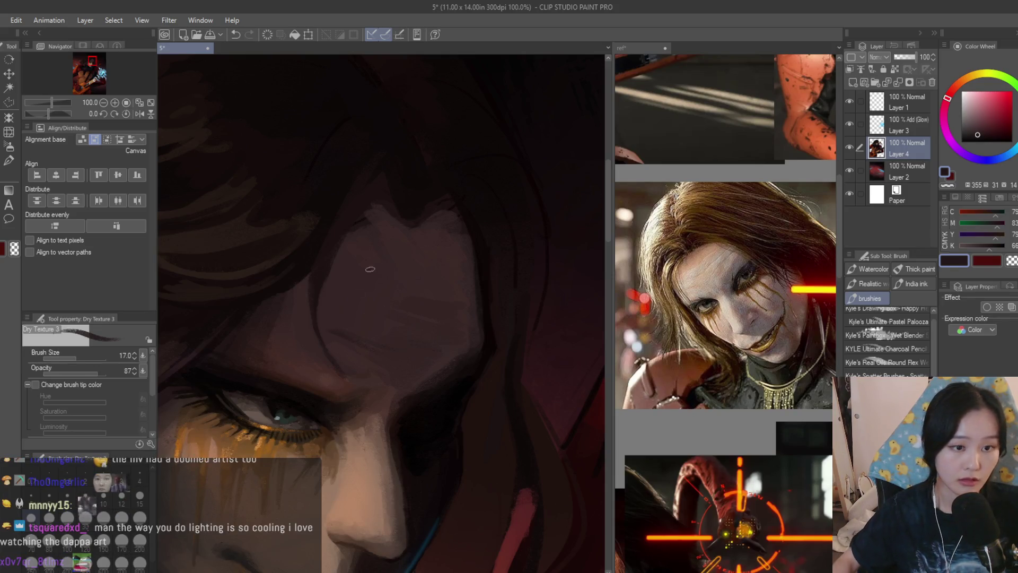
scroll(389, 227, "up", 1)
left_click(386, 166, "alt")
scroll(400, 486, "down", 6)
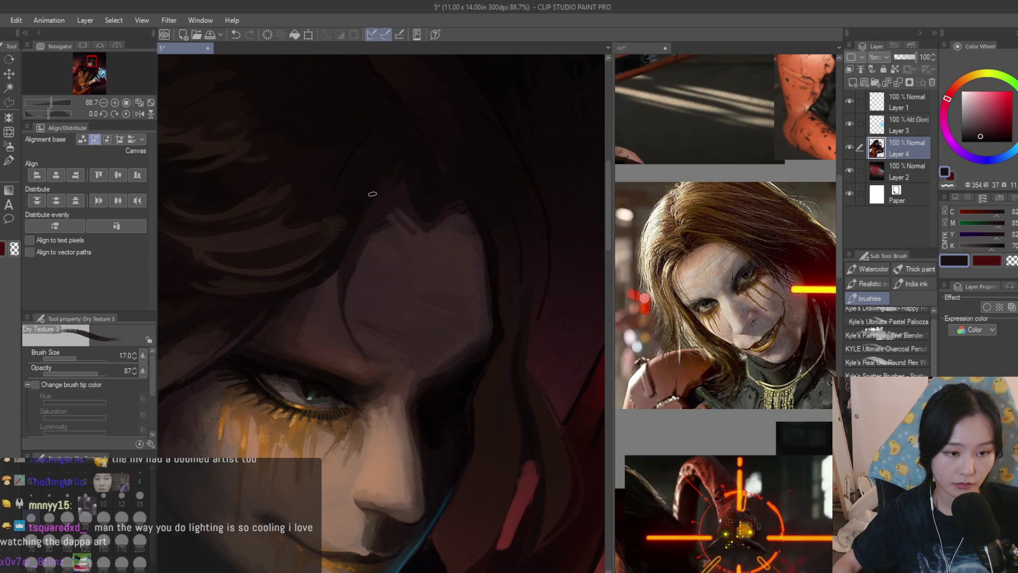
scroll(400, 486, "up", 5)
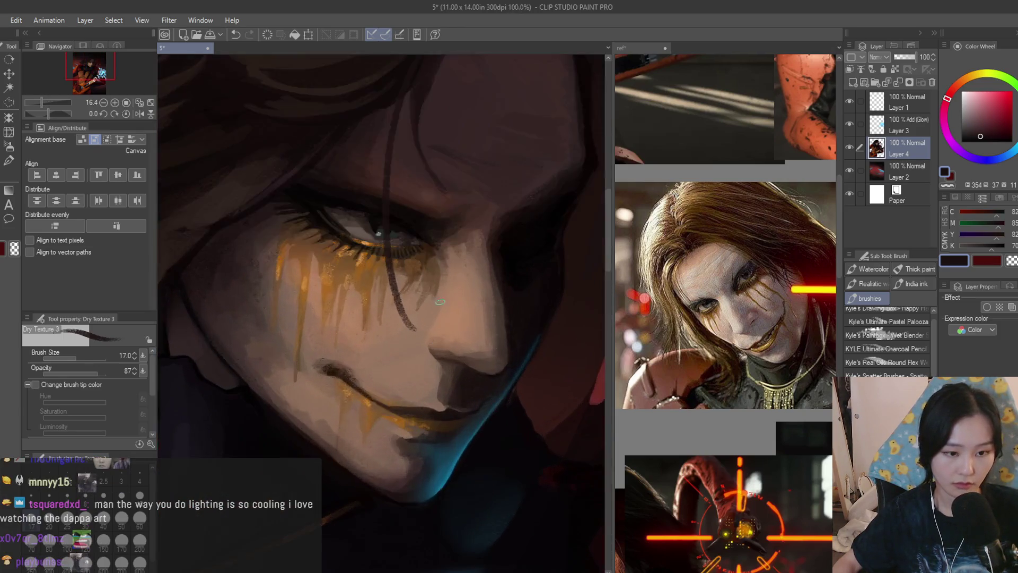
Add a new layer above Layer 4 and set up transparent-colour erasing at brush size 25
left_click(852, 82)
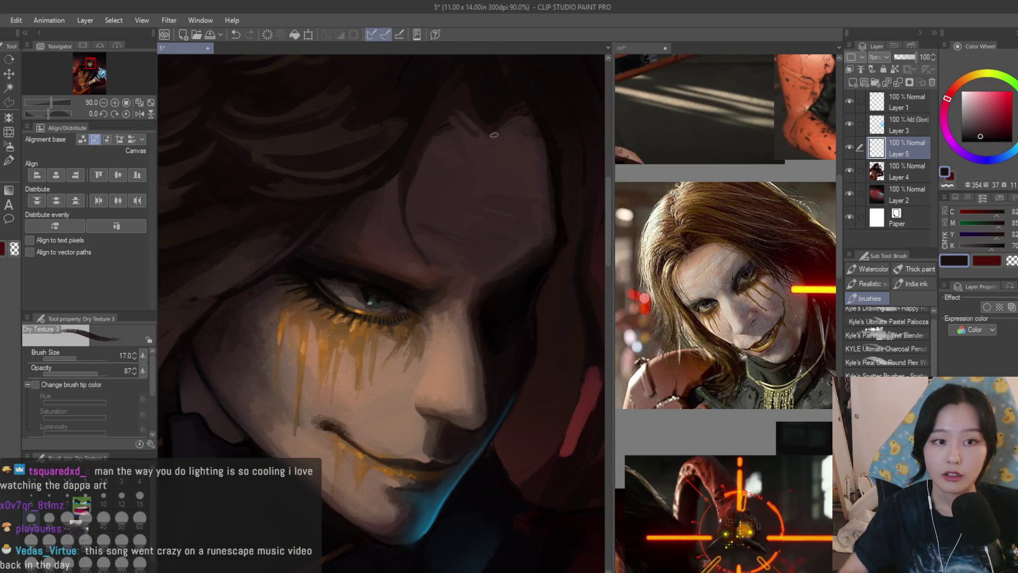
left_click(1012, 261)
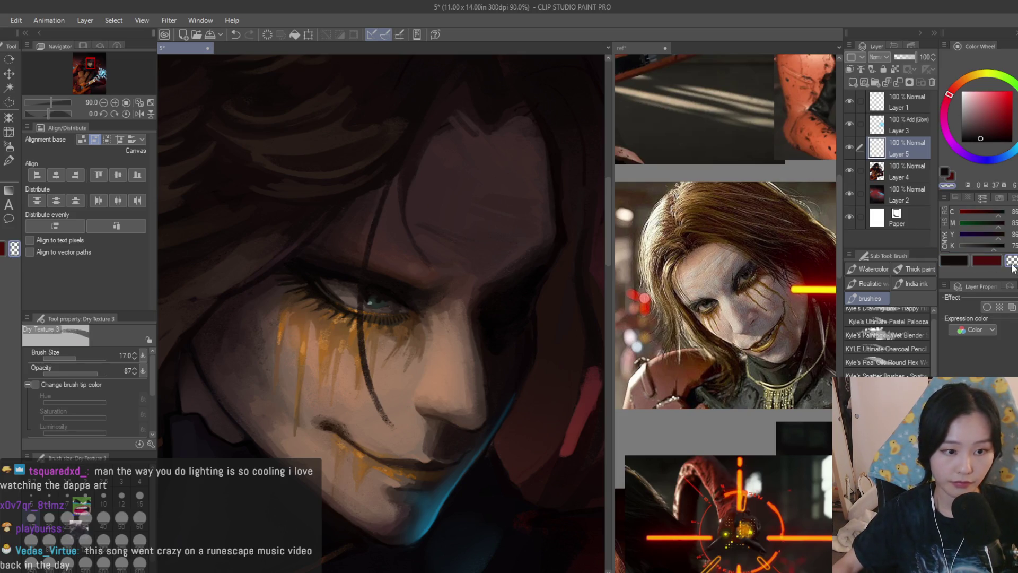
key("bracketright")
key("bracketright")
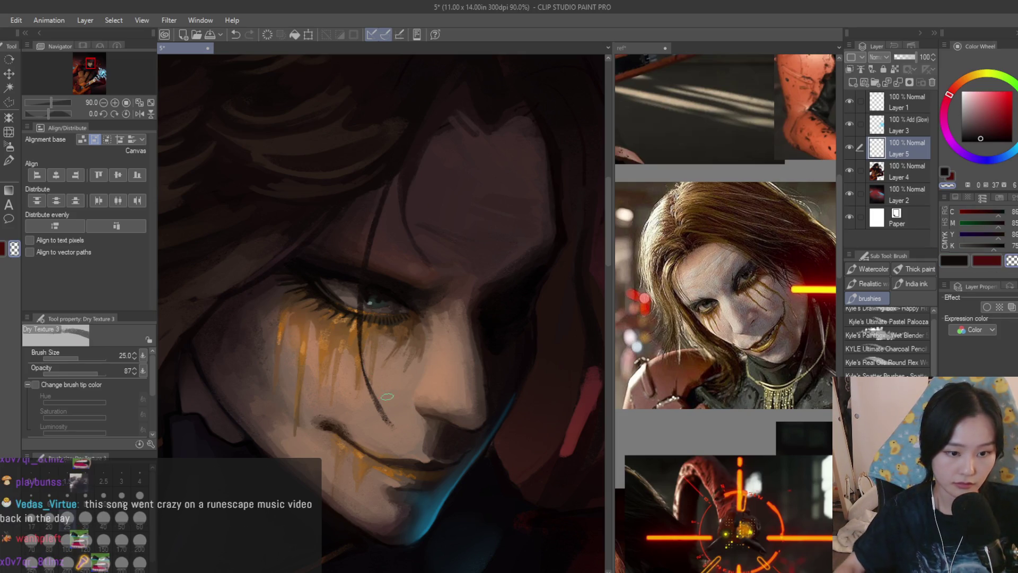
scroll(385, 395, "down", 2)
scroll(385, 273, "down", 3)
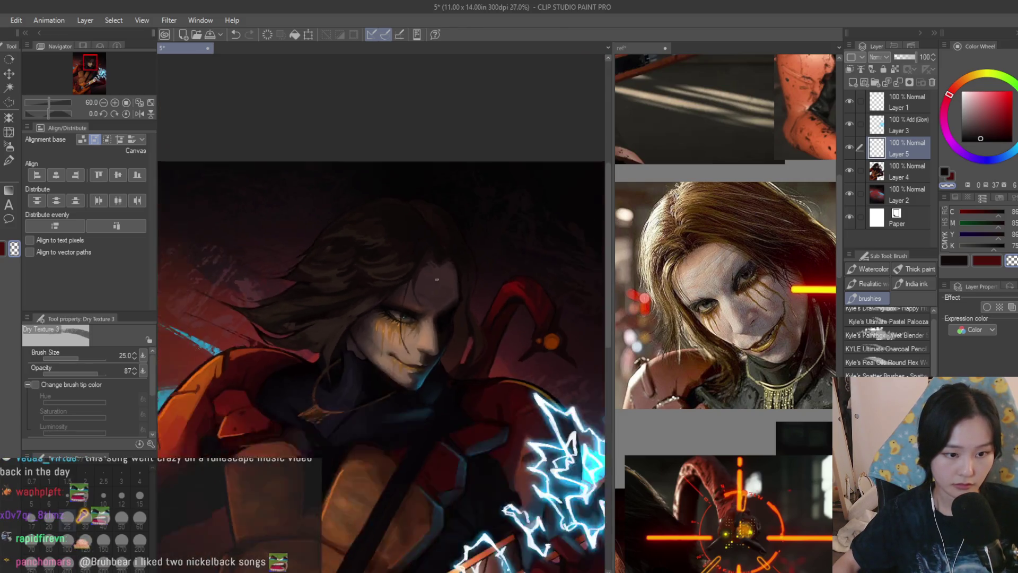
scroll(401, 343, "up", 4)
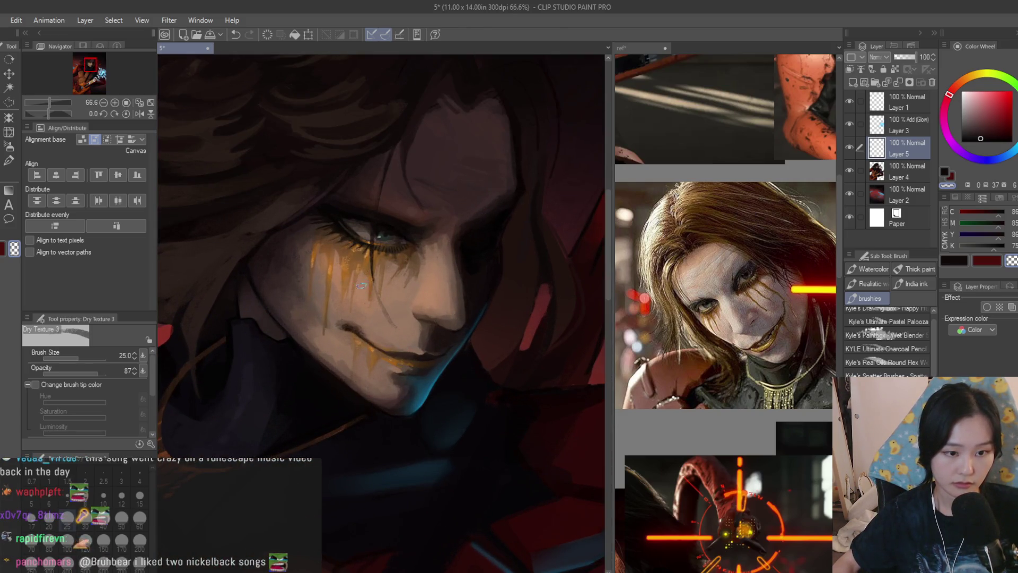
scroll(486, 355, "down", 2)
Sample dark hair colours at brush size 17, then switch back to transparent erasing
left_click(955, 260)
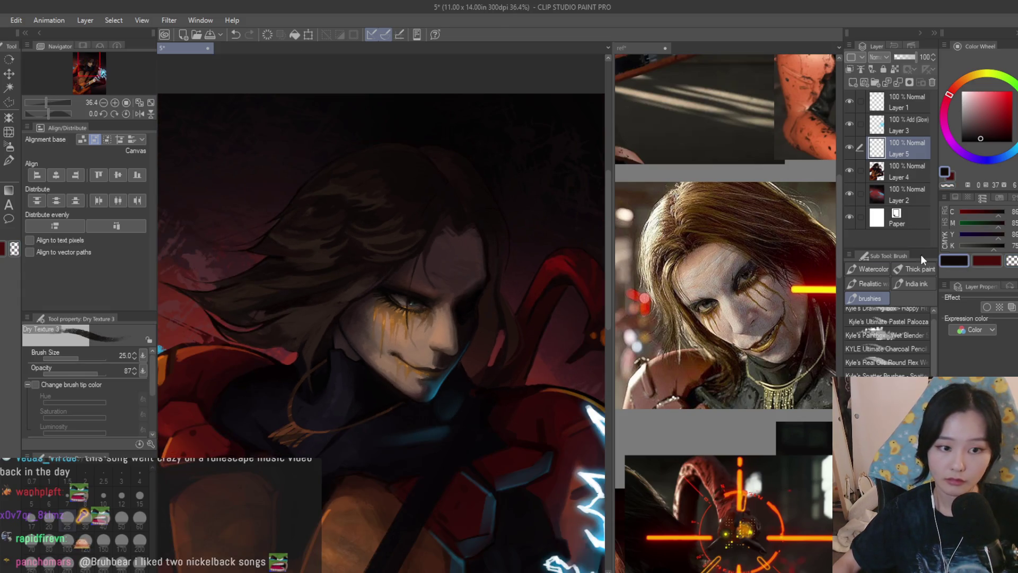
scroll(355, 255, "up", 2)
left_click(470, 221, "alt")
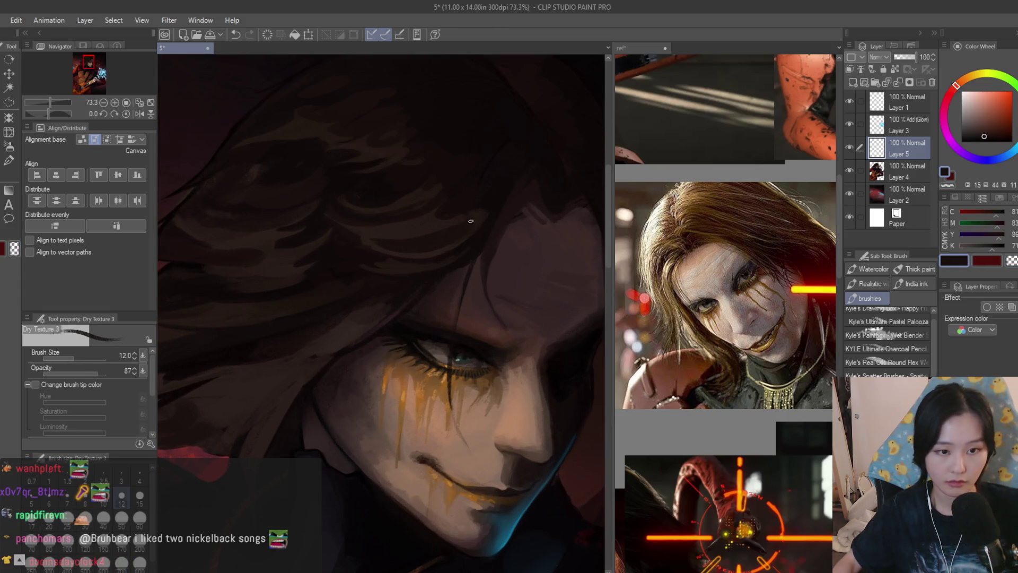
key("bracketright")
key("bracketright")
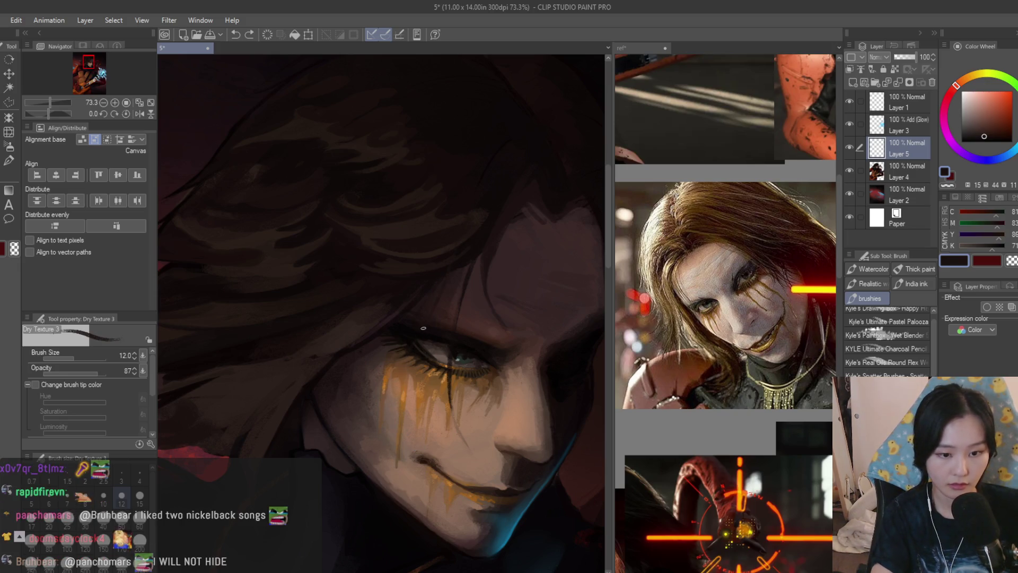
scroll(464, 226, "up", 1)
left_click(514, 161, "alt")
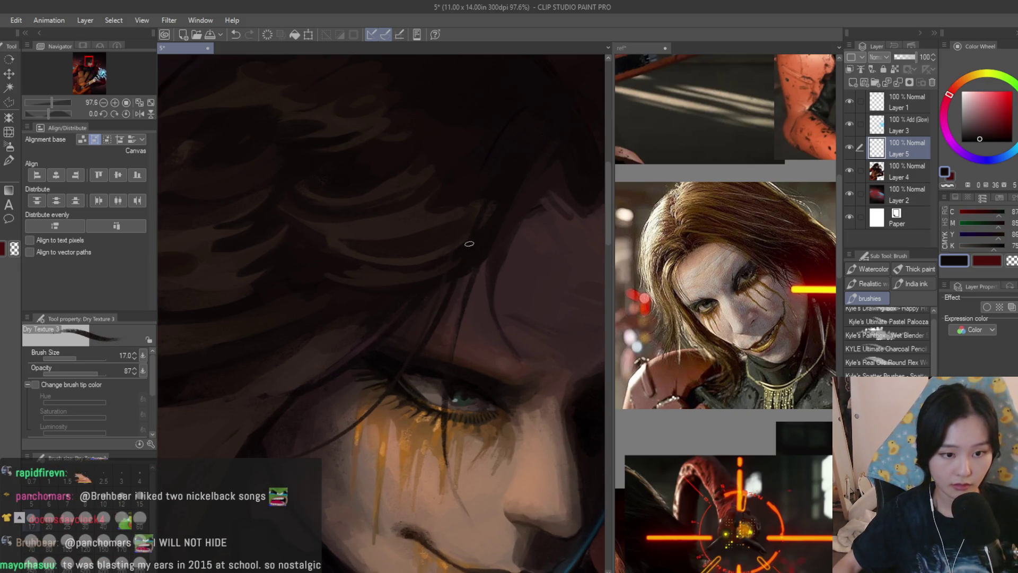
left_click(1012, 261)
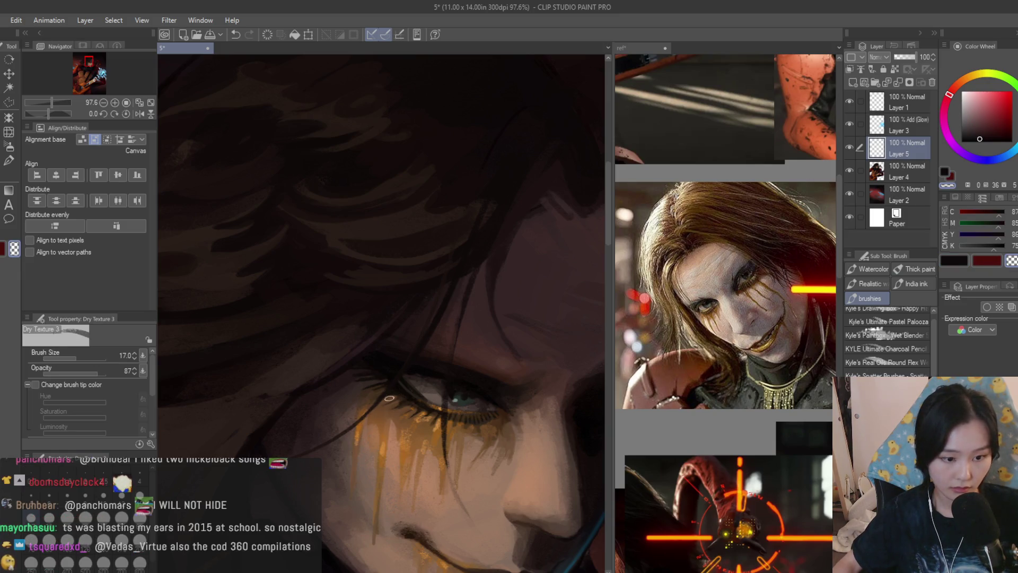
Sample a dark purple and mirror the view horizontally to check the drawing, then restore it
scroll(426, 317, "down", 5)
left_click(420, 461, "alt")
scroll(420, 460, "up", 5)
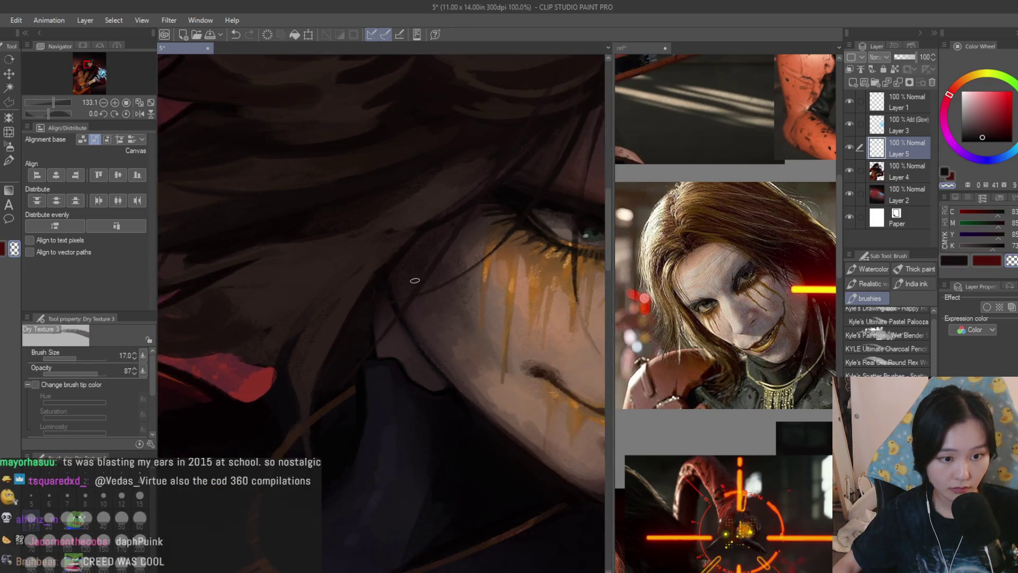
scroll(412, 279, "down", 2)
scroll(465, 205, "down", 5)
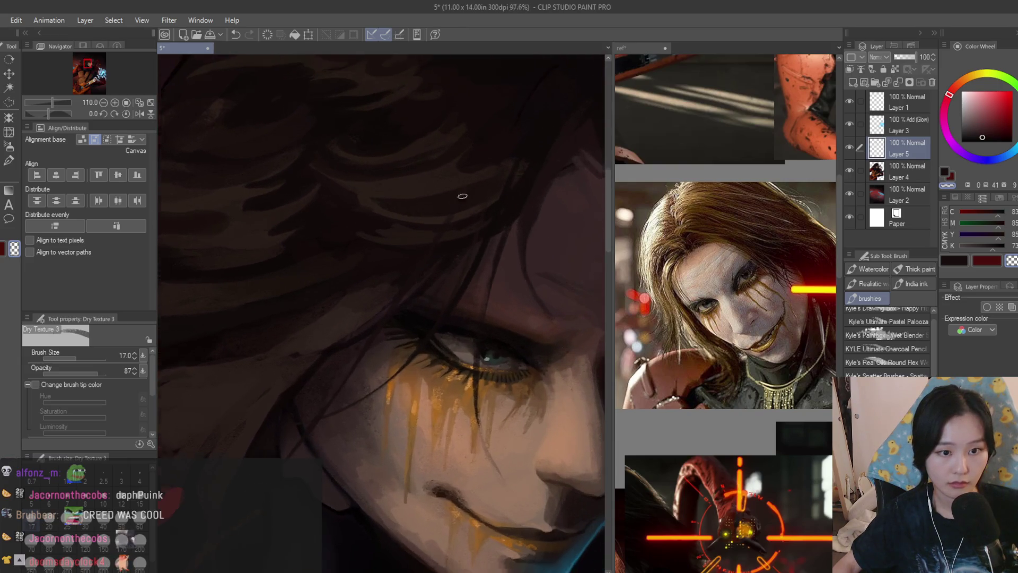
key("h")
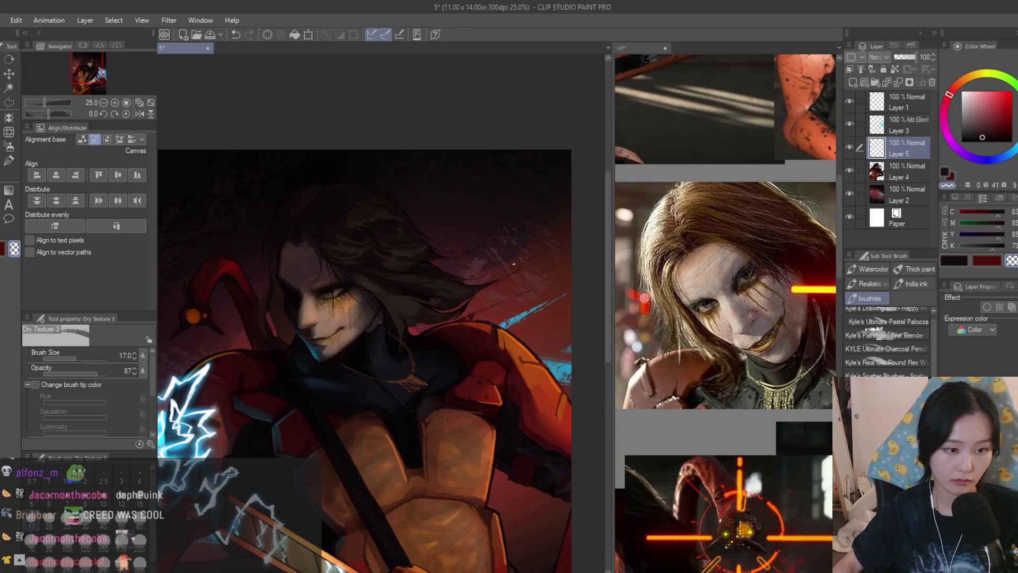
scroll(509, 264, "up", 3)
key("h")
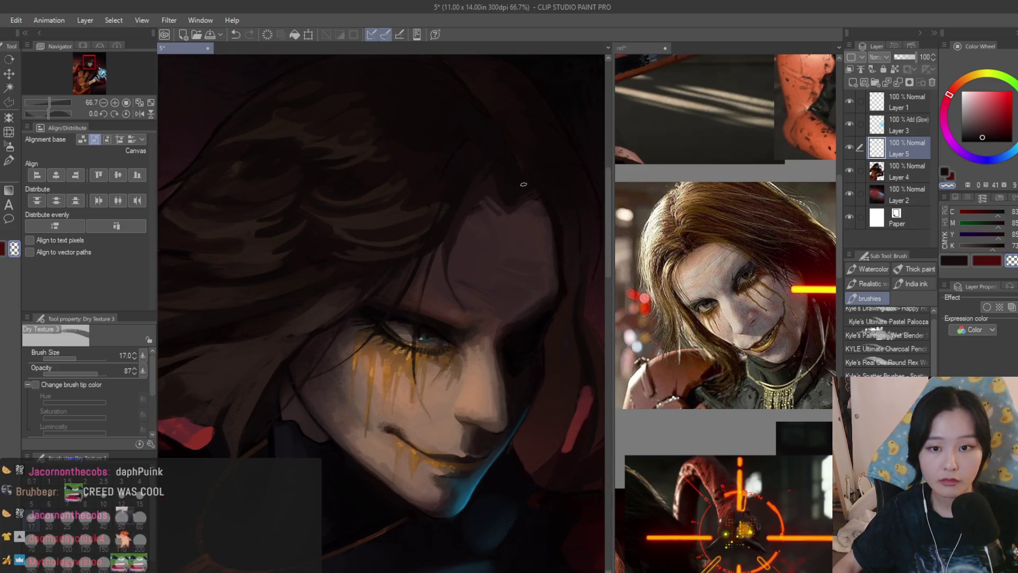
scroll(524, 184, "down", 1)
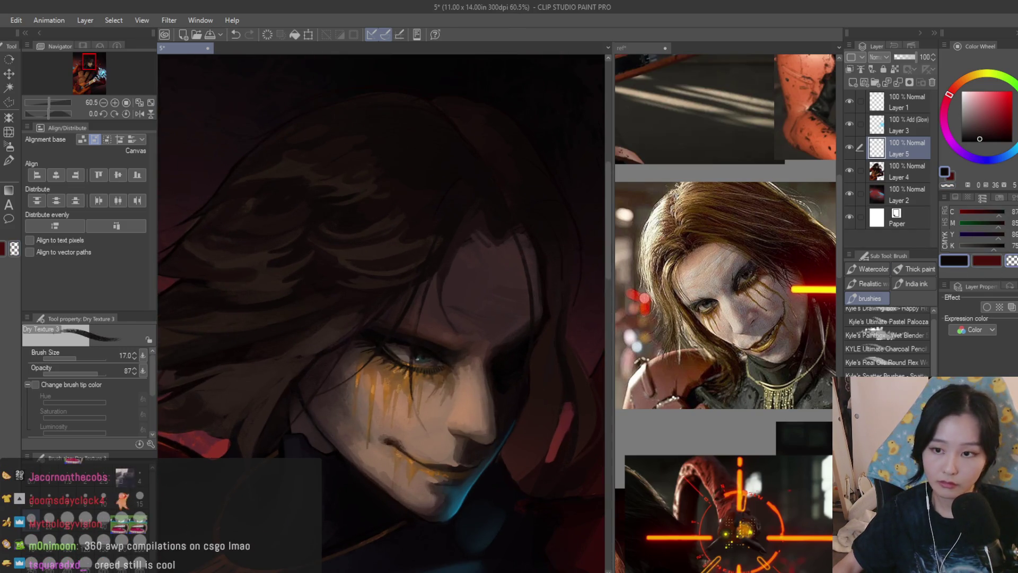
scroll(494, 299, "up", 2)
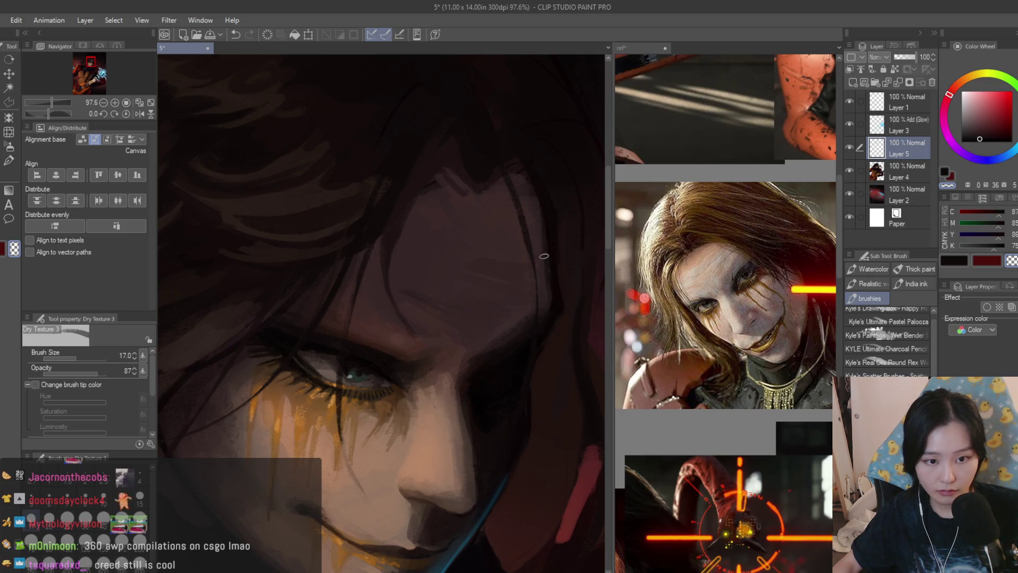
Pick a different dark hair tone, shrink the brush to 10, and undo the last hair stroke
left_click(481, 166, "alt")
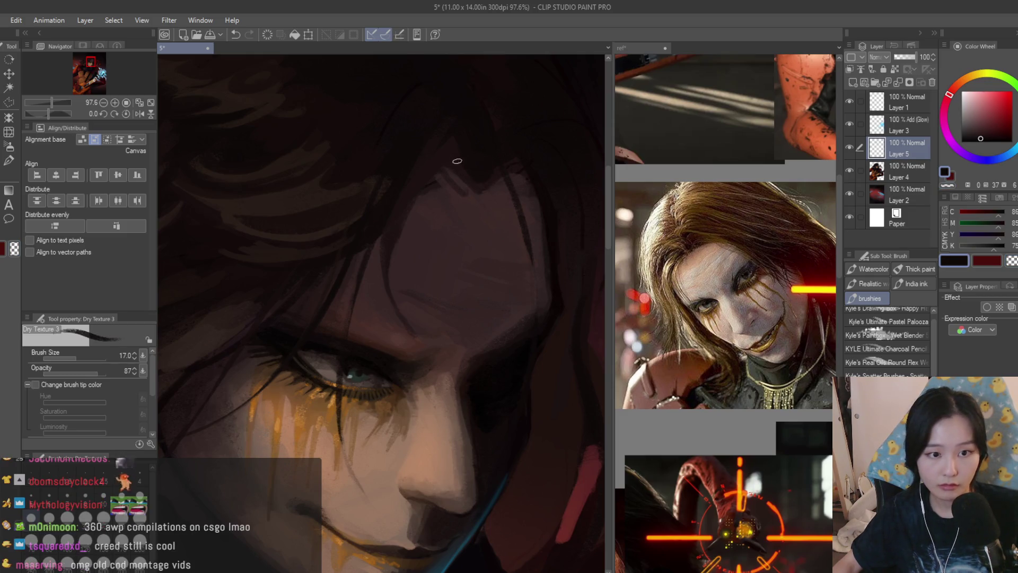
key("bracketleft")
key("bracketleft")
key("bracketleft")
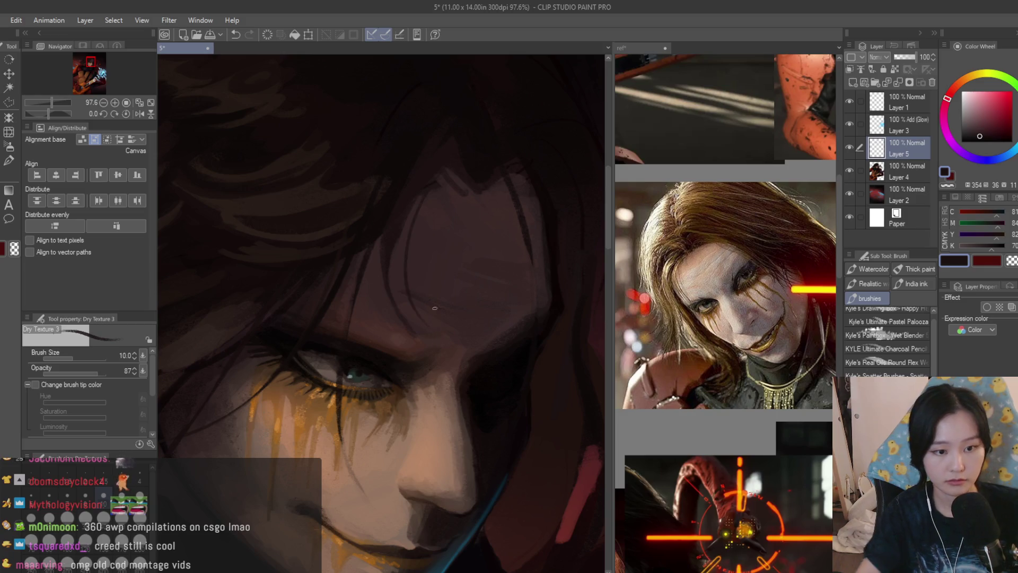
scroll(483, 141, "down", 3)
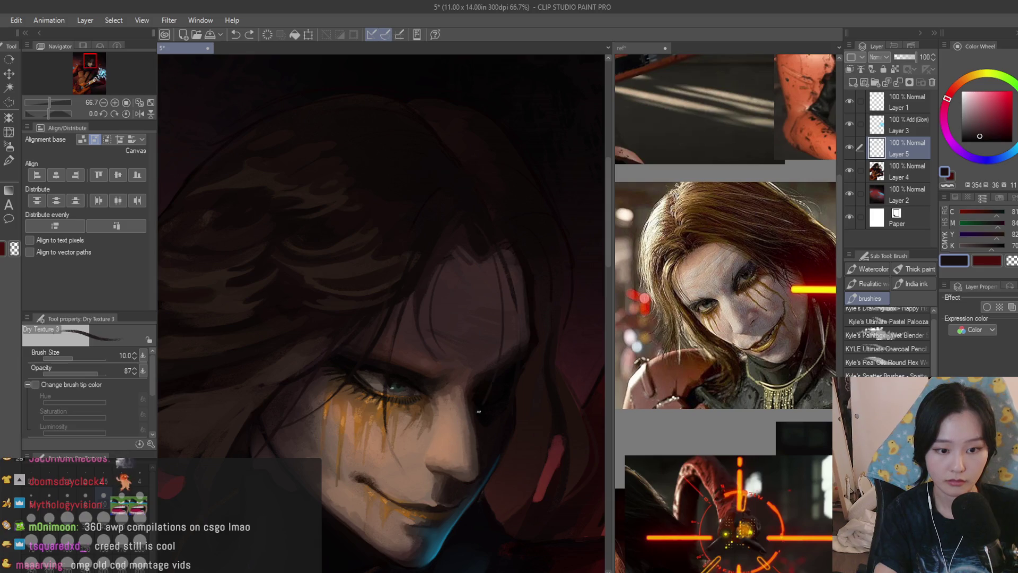
key("ctrl+z")
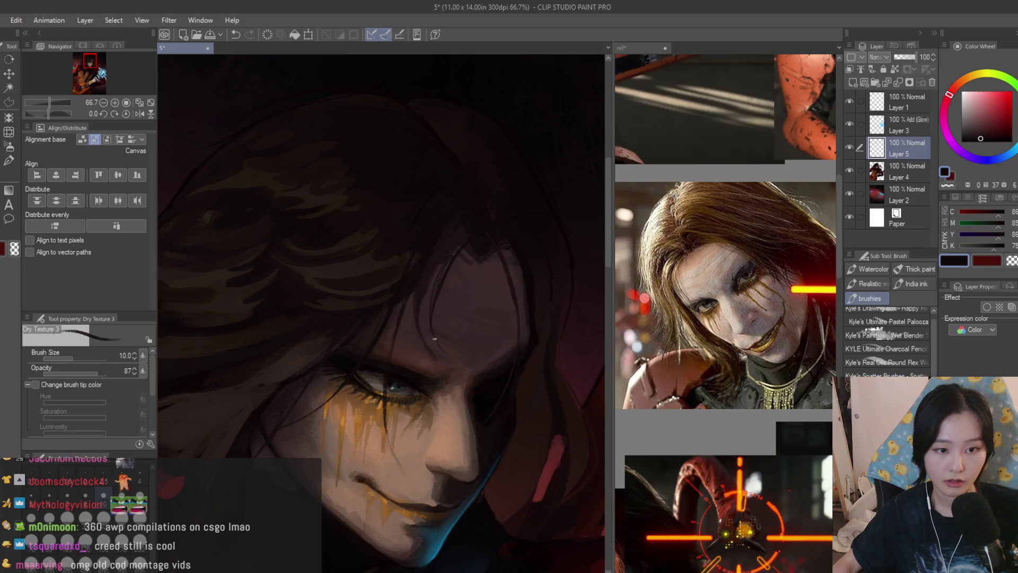
Review the face at several zoom levels, then choose an orange drawing colour
scroll(457, 363, "down", 3)
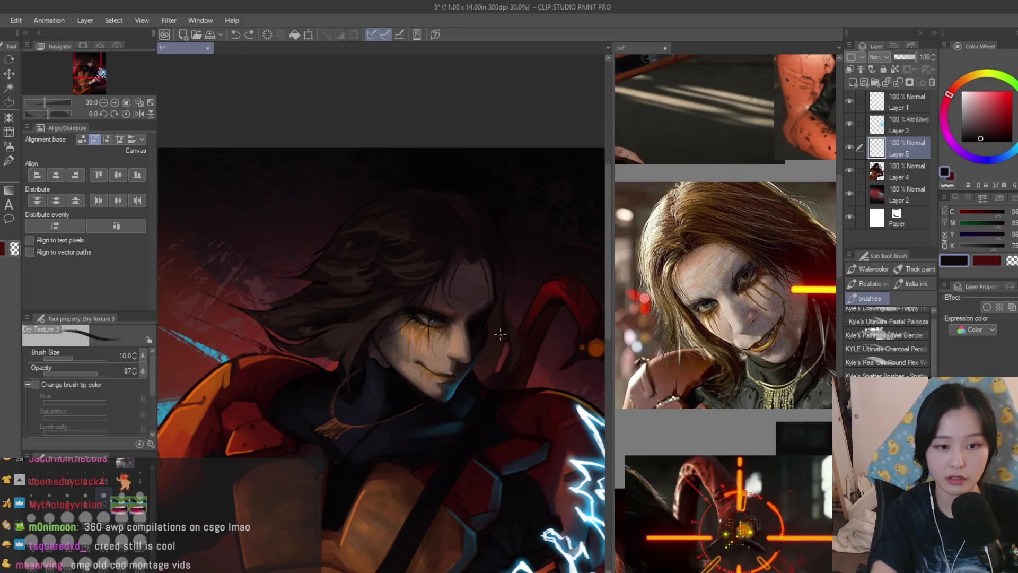
scroll(509, 329, "up", 3)
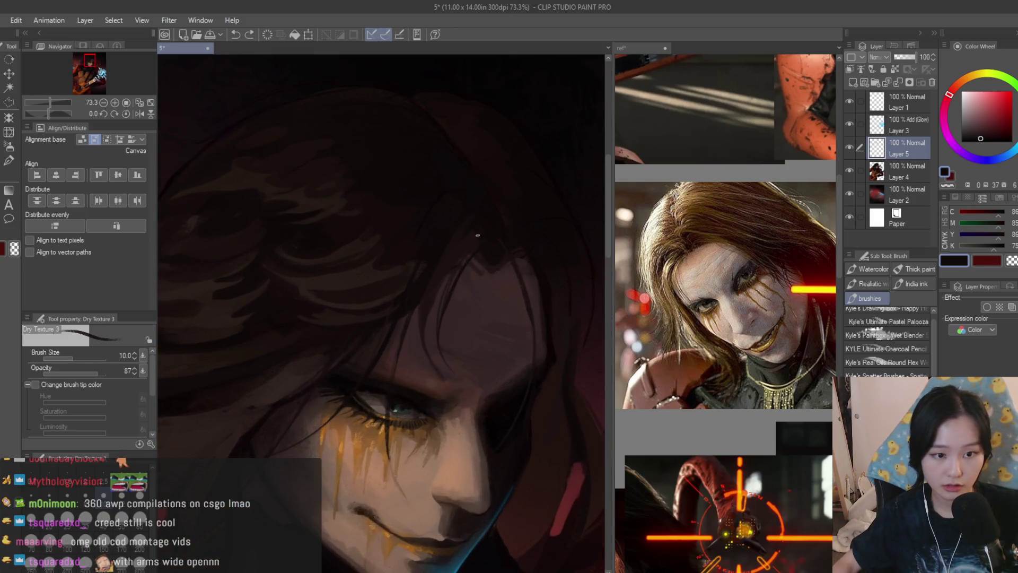
scroll(418, 326, "up", 1)
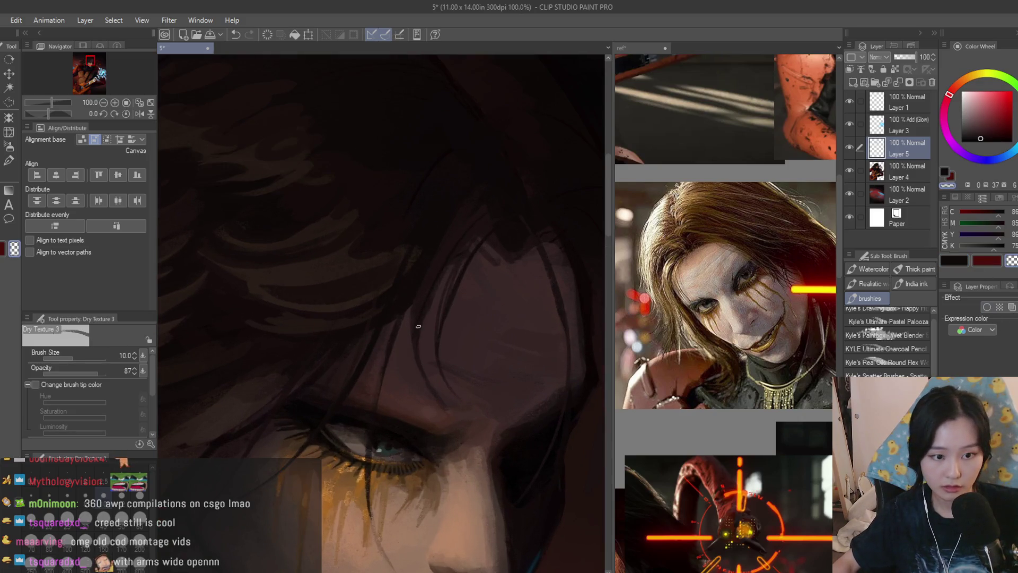
scroll(424, 321, "down", 3)
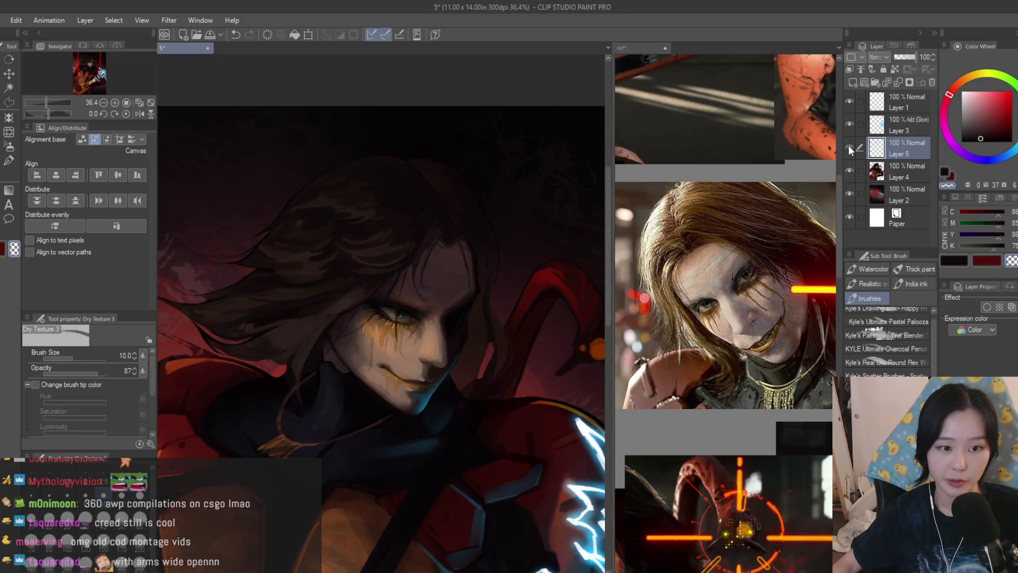
scroll(437, 243, "down", 1)
scroll(437, 243, "up", 2)
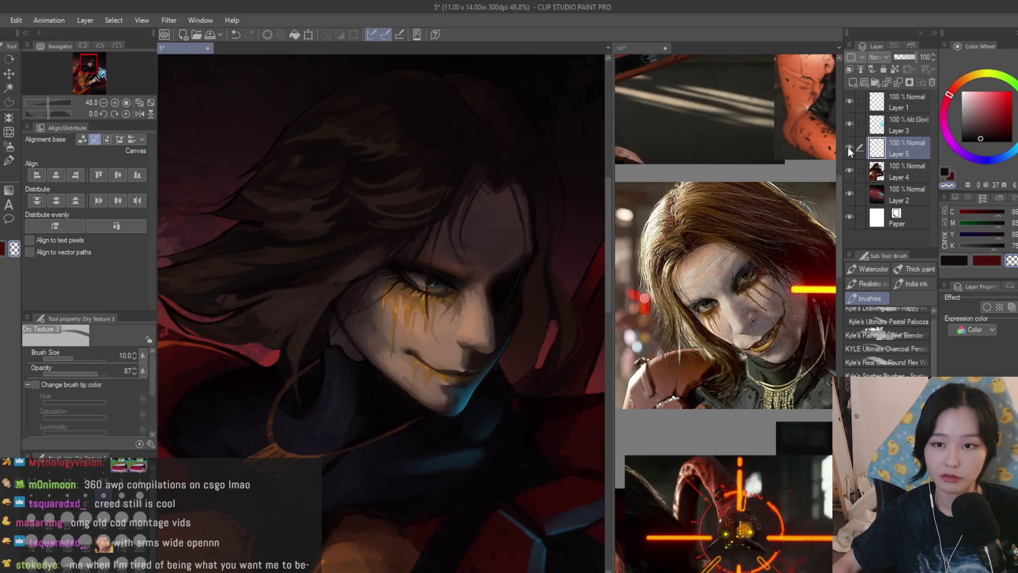
scroll(530, 238, "up", 1)
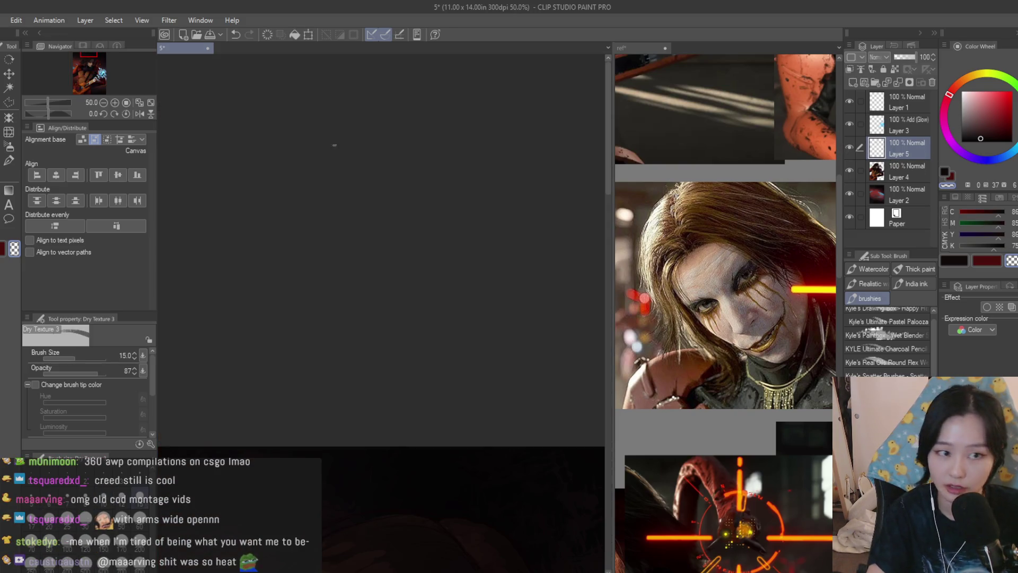
scroll(88, 65, "up", 2)
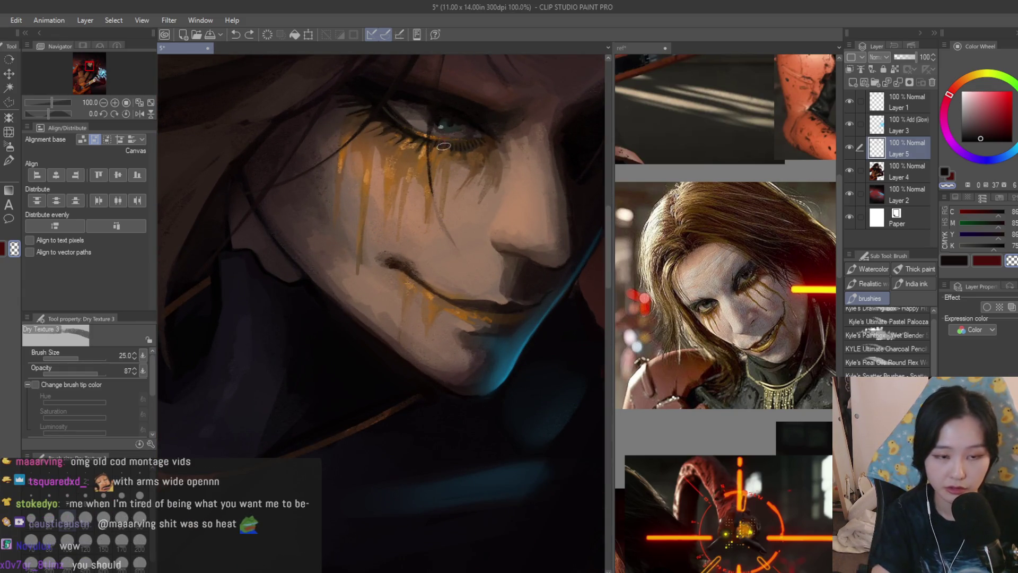
scroll(454, 216, "down", 3)
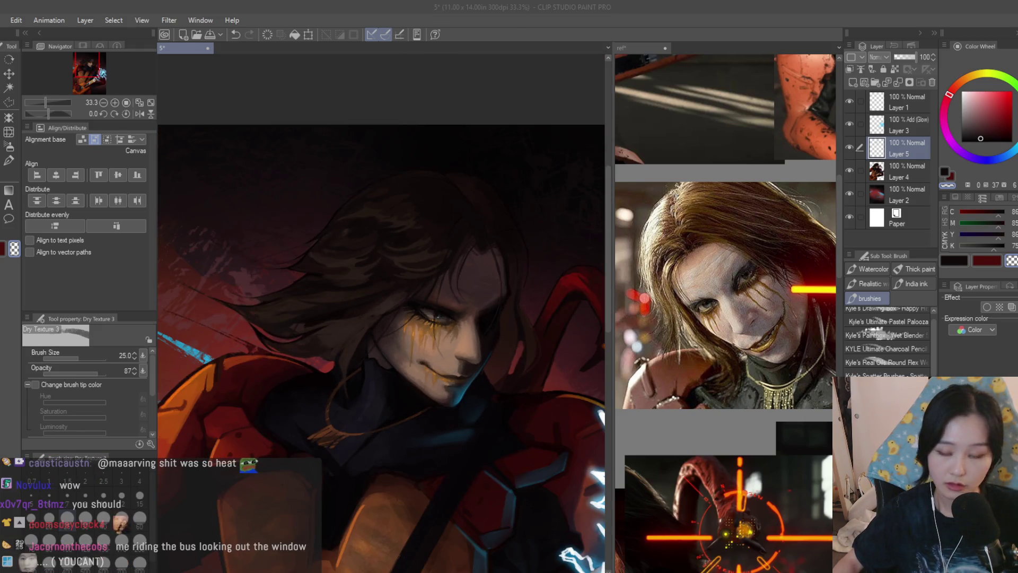
scroll(457, 329, "down", 2)
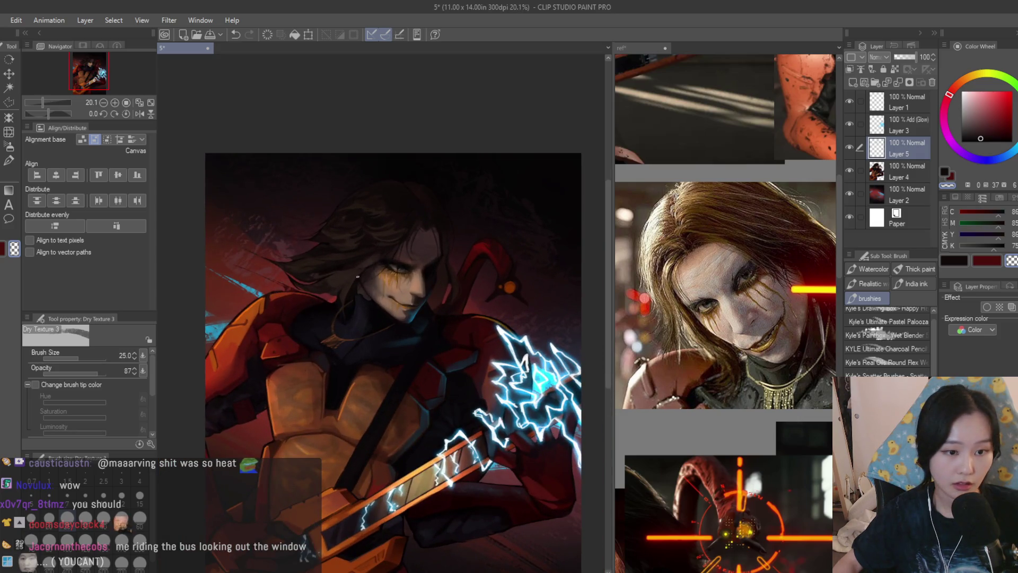
scroll(358, 276, "up", 2)
scroll(386, 226, "up", 1)
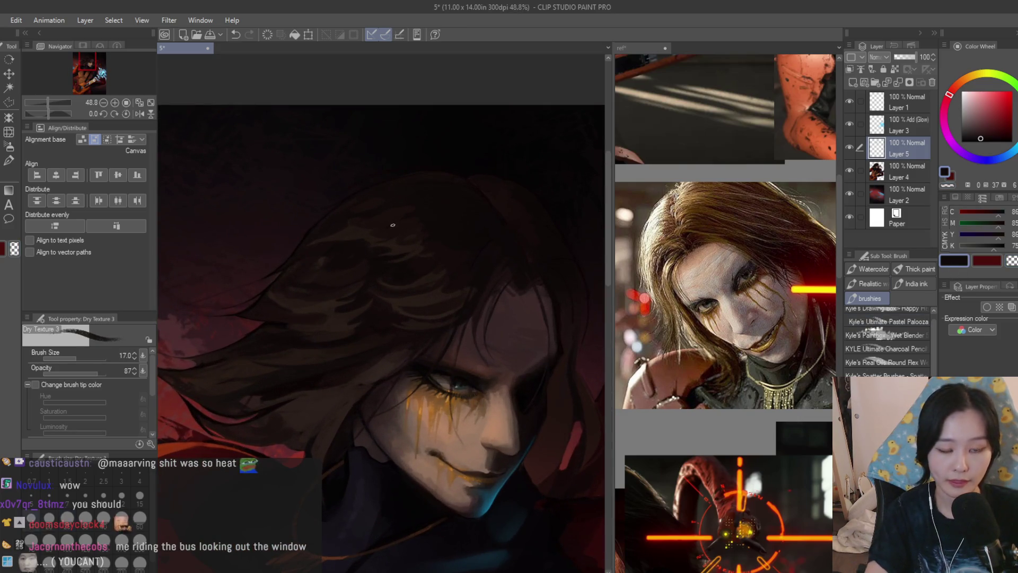
scroll(393, 225, "down", 2)
scroll(393, 225, "up", 2)
left_click(409, 432, "alt")
scroll(494, 275, "down", 1)
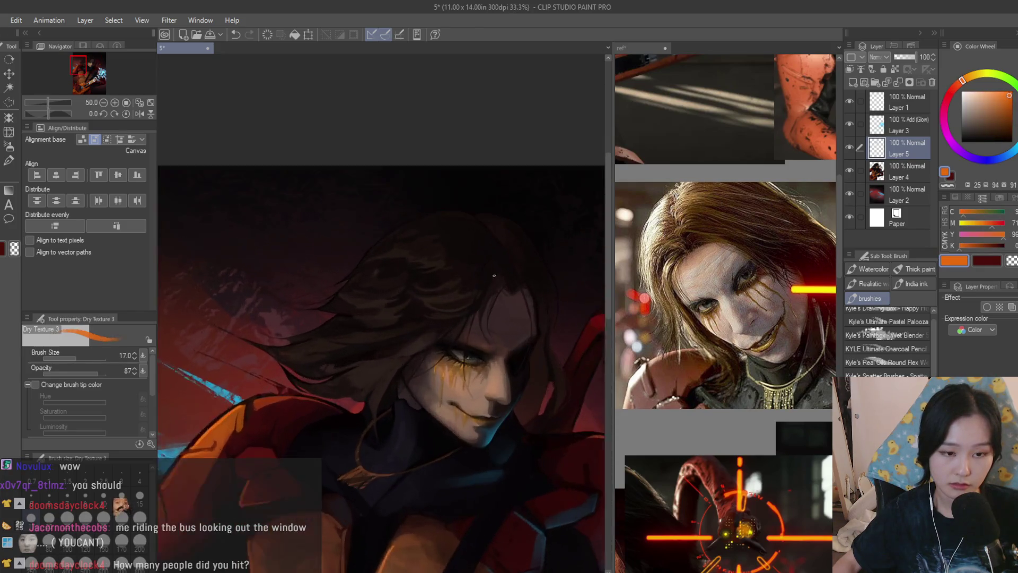
Paint orange strokes in the hair, undo a bad one, and repaint the highlight at brush size 25
scroll(493, 275, "up", 3)
mouse_move(399, 290)
left_mouse_down()
mouse_move(430, 288)
mouse_move(457, 271)
left_mouse_up()
left_click(428, 281, "alt")
left_click(434, 291, "alt")
key("ctrl+z")
key("bracketleft")
left_click_drag(416, 314, 459, 316)
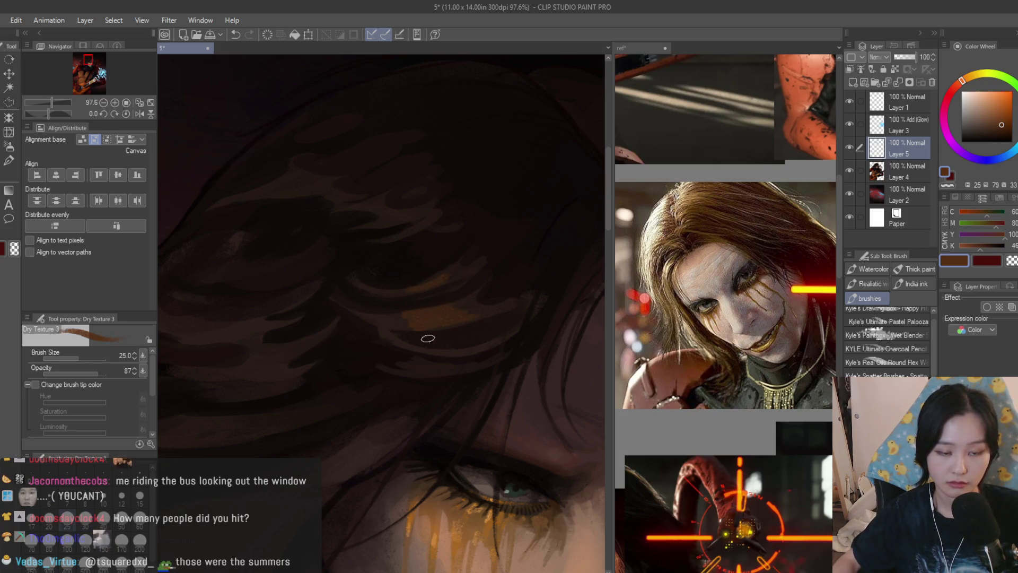
Choose and fine-tune an orange-brown hair colour on the colour wheel
scroll(555, 319, "down", 8)
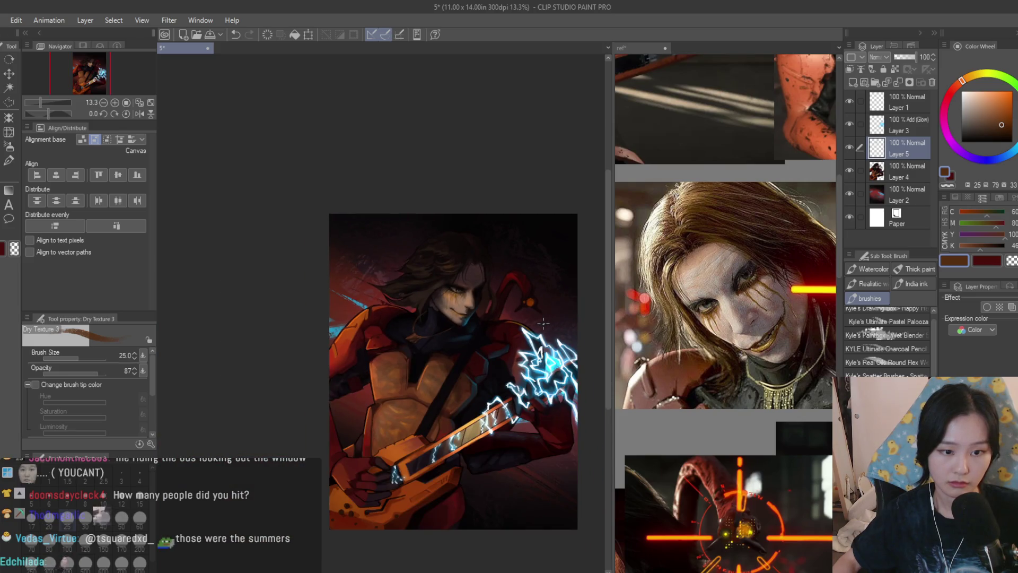
scroll(386, 285, "up", 9)
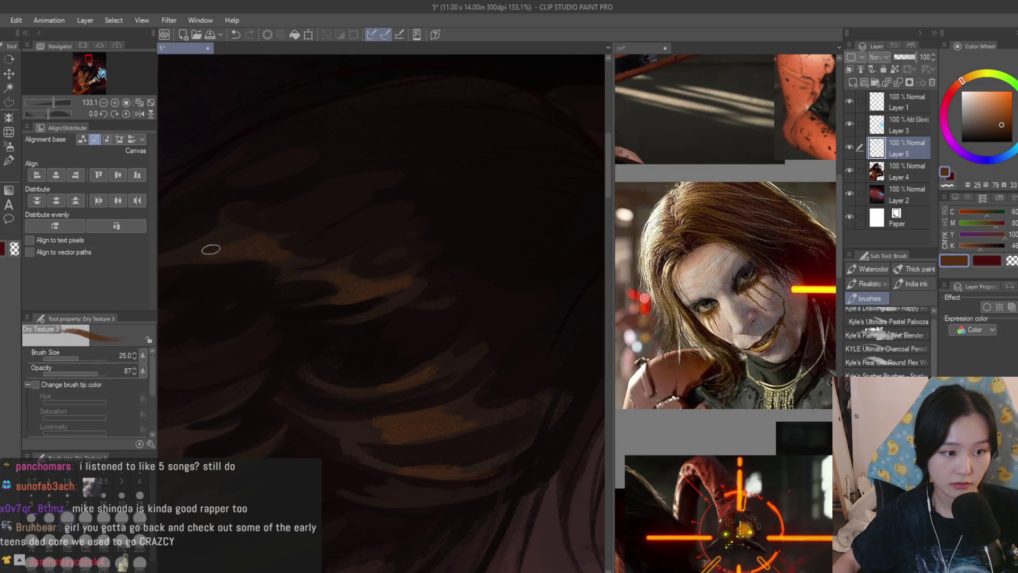
scroll(211, 249, "down", 3)
scroll(398, 321, "up", 2)
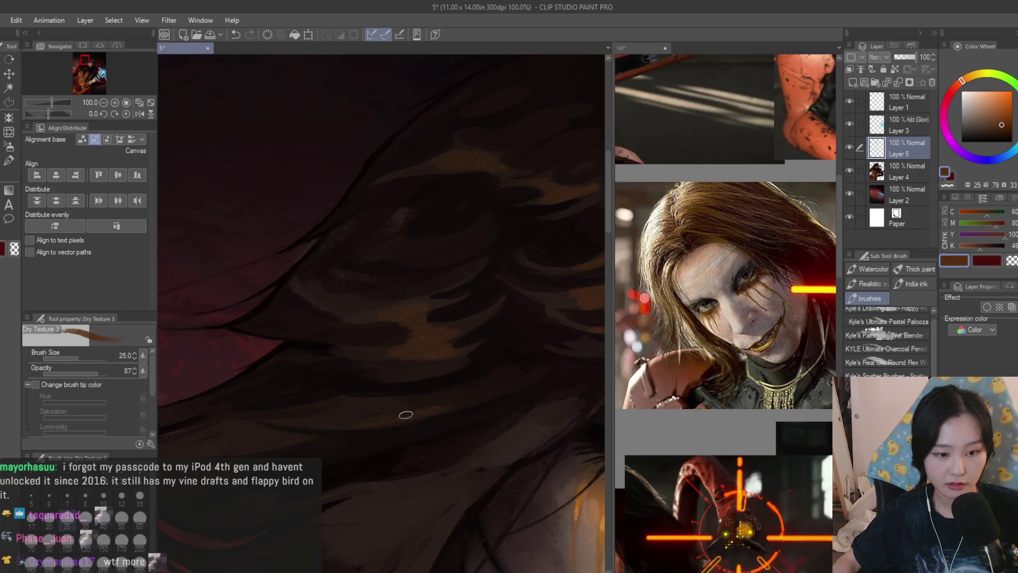
scroll(387, 404, "down", 6)
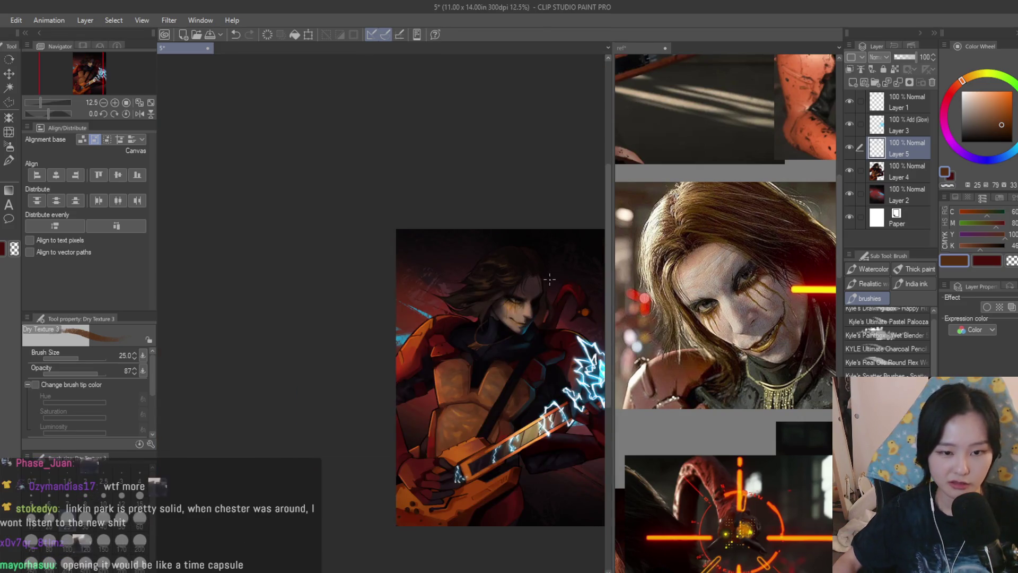
scroll(494, 302, "up", 4)
left_click(1004, 111)
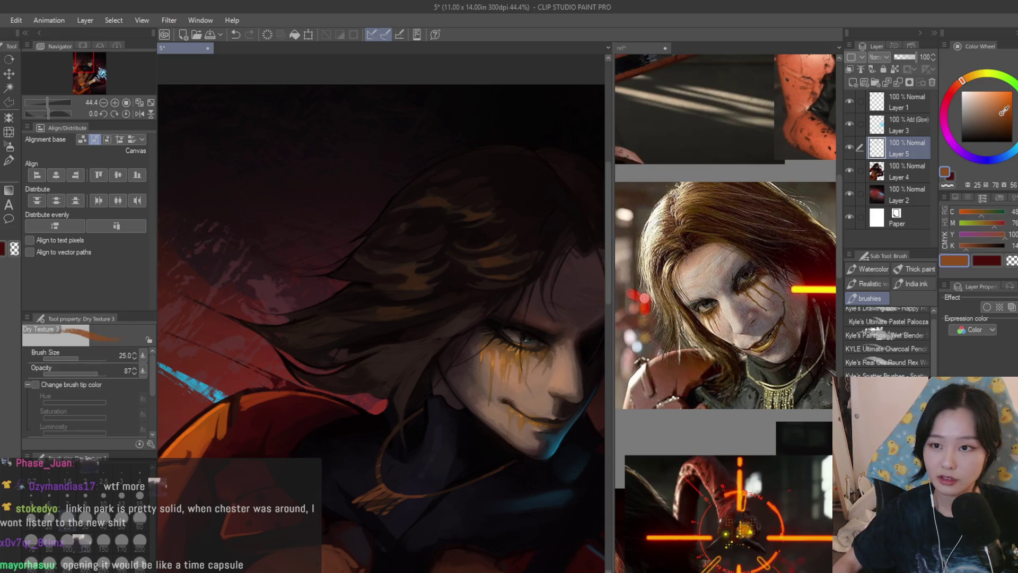
left_click(1003, 116)
scroll(352, 307, "up", 4)
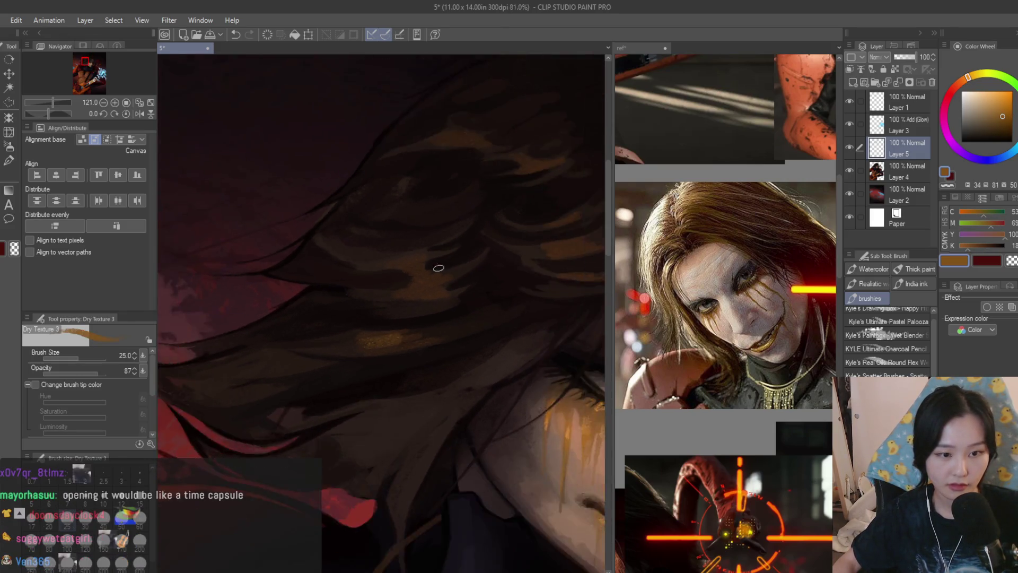
scroll(438, 268, "down", 1)
scroll(461, 280, "down", 1)
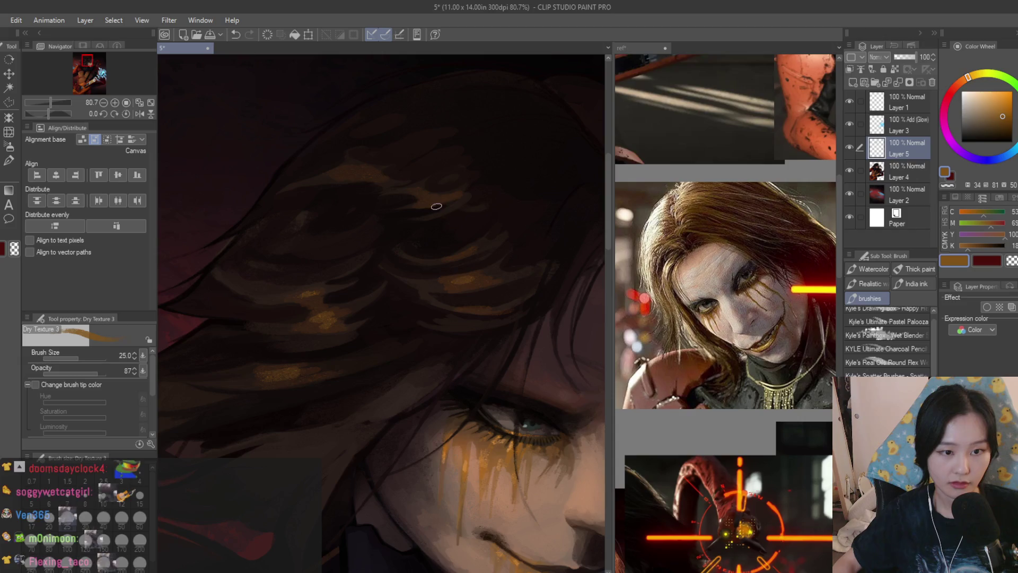
scroll(355, 172, "down", 8)
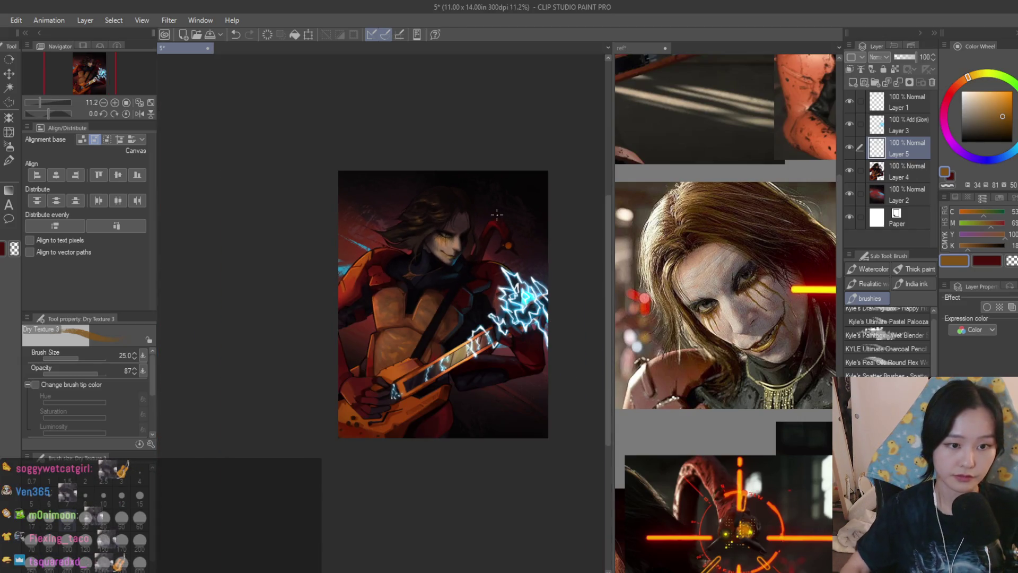
Mirror the canvas to check the composition, then eyedrop a dark blue-grey from the face
key("h")
key("h")
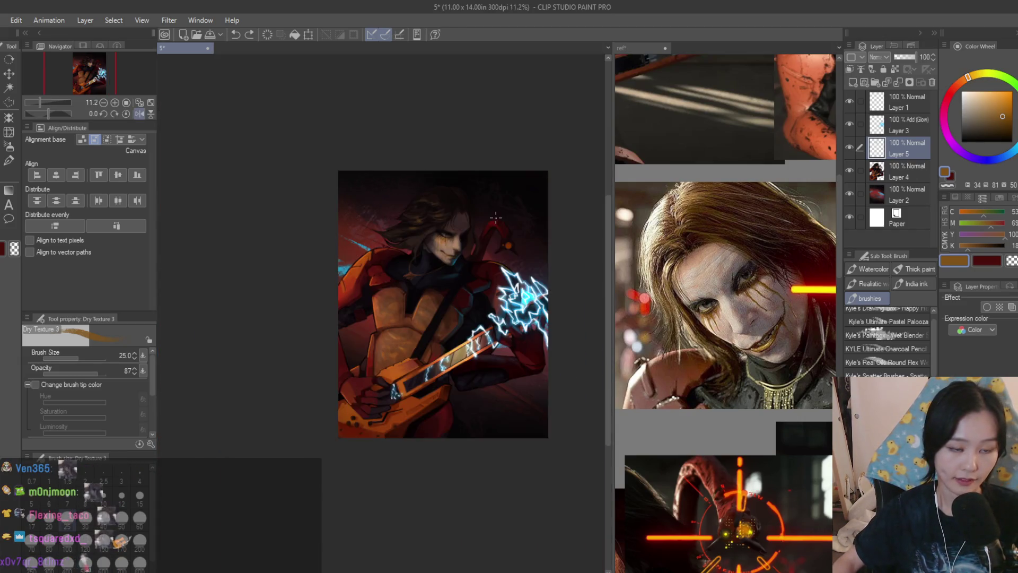
scroll(496, 218, "up", 10)
left_click(445, 444, "alt")
left_click(498, 292, "alt")
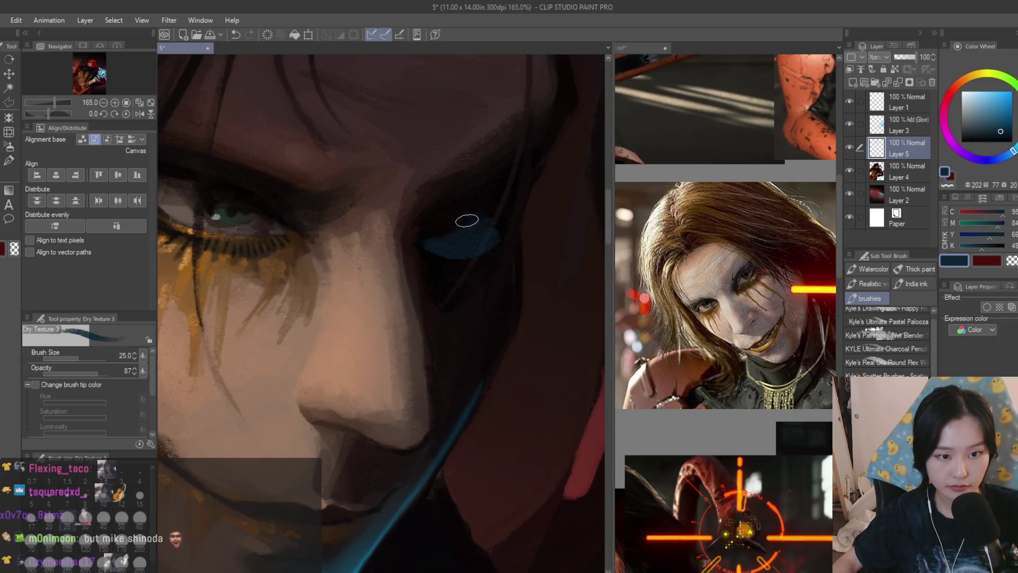
Paint a thin blue rim light along the jaw and up the face edge with a size-10 brush
scroll(492, 328, "down", 10)
key("h")
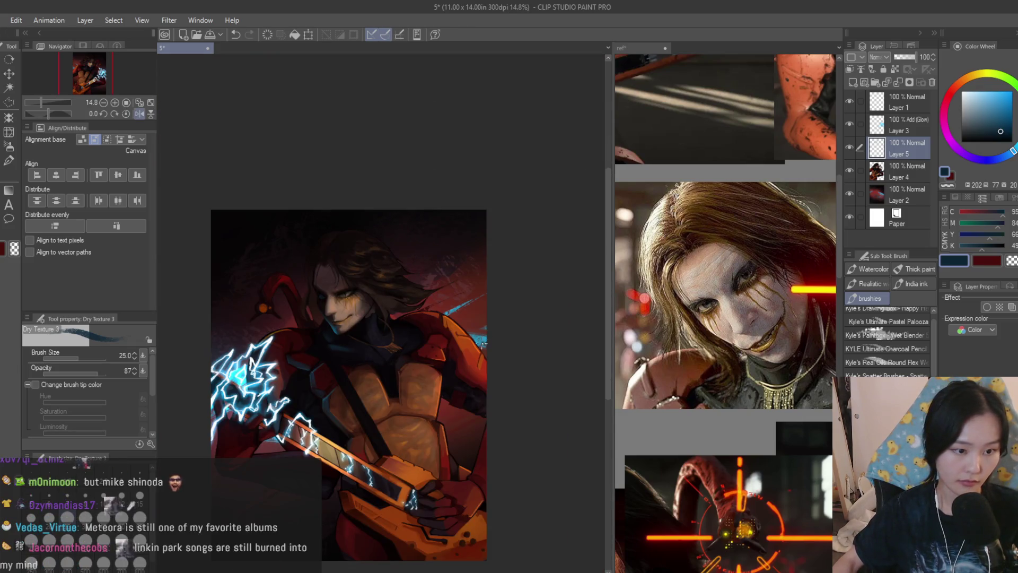
key("h")
key("bracketleft")
key("bracketleft")
key("bracketleft")
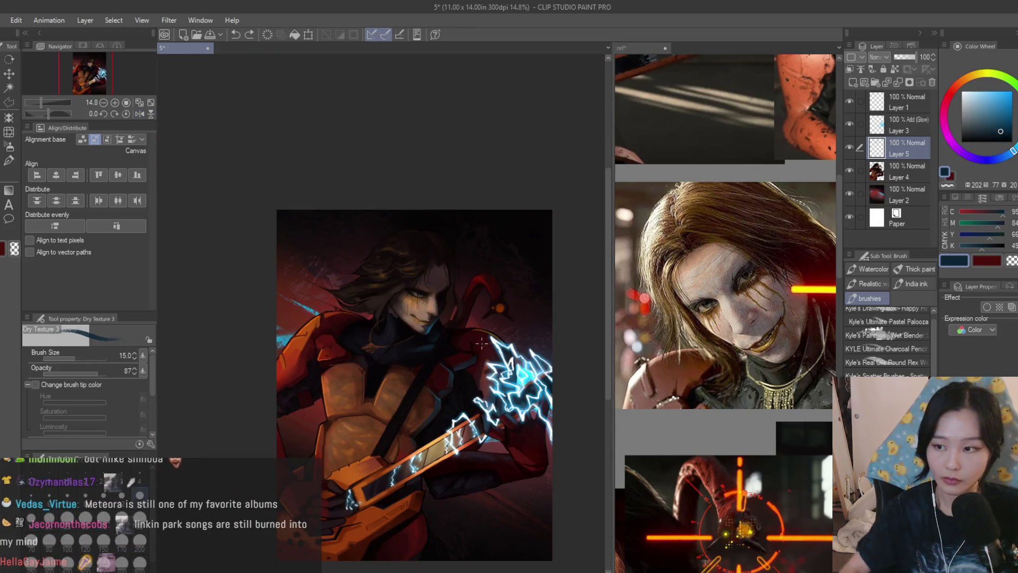
scroll(482, 343, "up", 10)
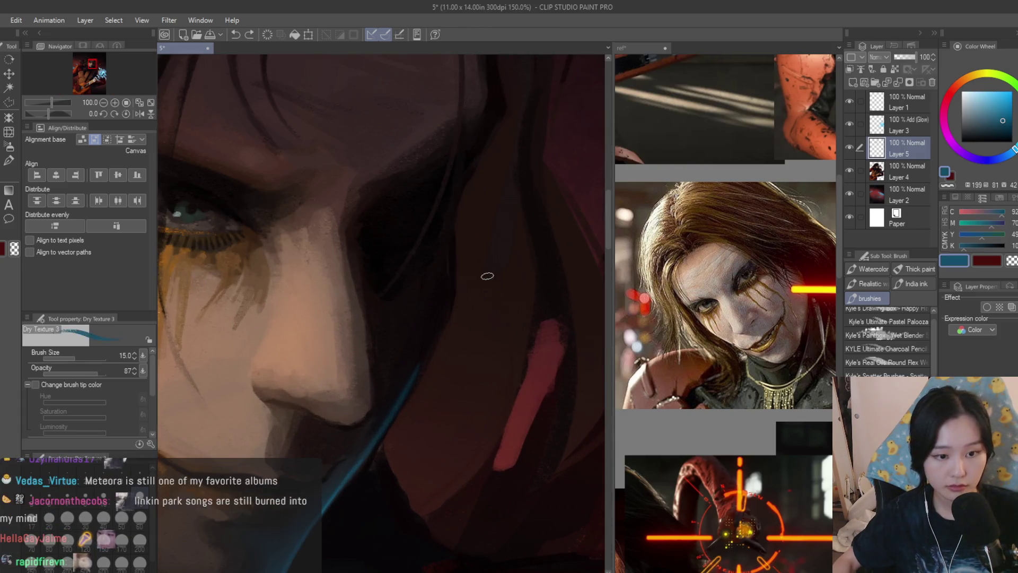
key("bracketleft")
key("bracketleft")
left_click_drag(425, 351, 450, 246)
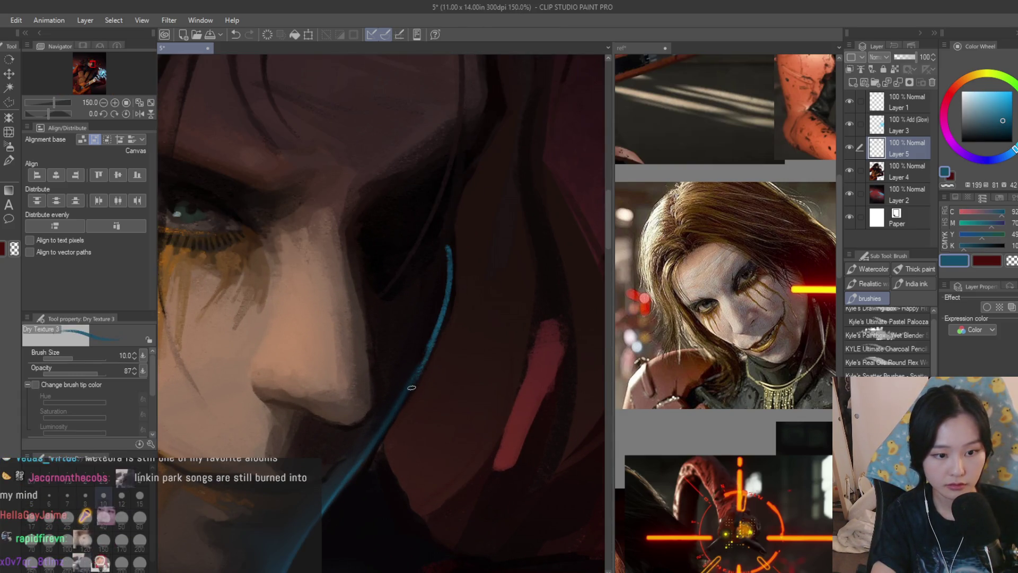
left_click_drag(496, 113, 448, 219)
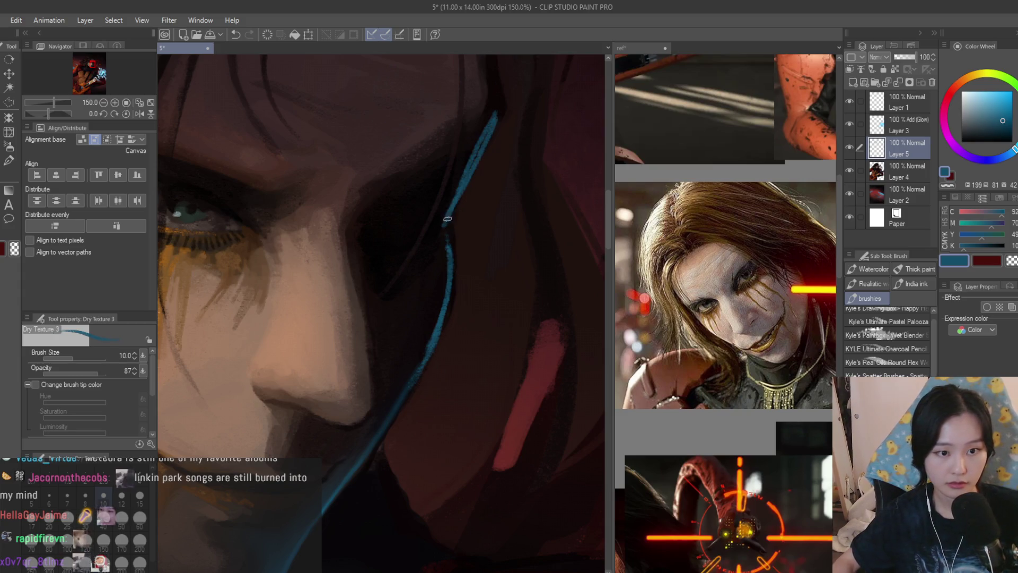
Pick up the cloak's dark red and paint a strand of hair beside the face
scroll(449, 256, "down", 10)
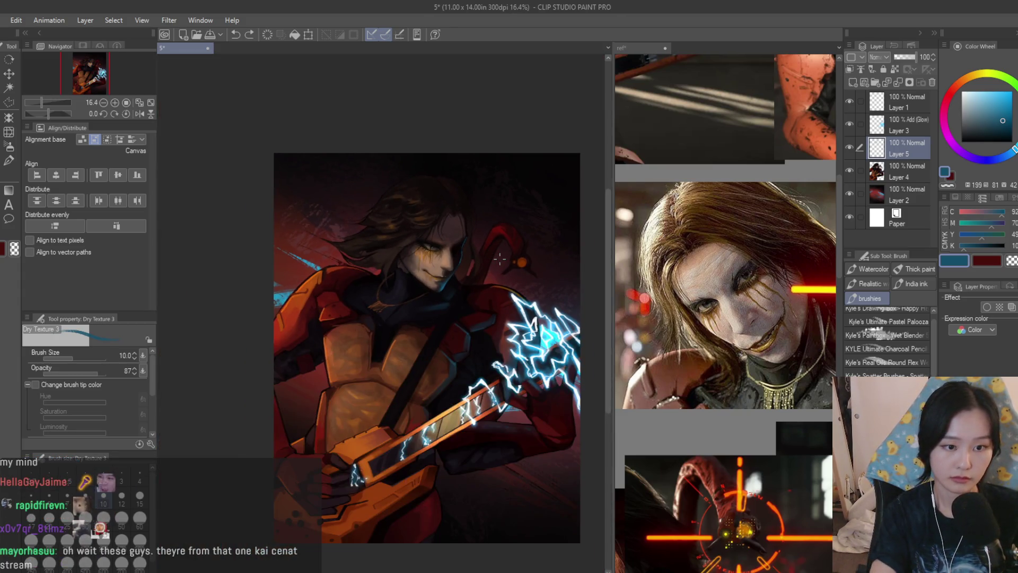
scroll(465, 294, "up", 4)
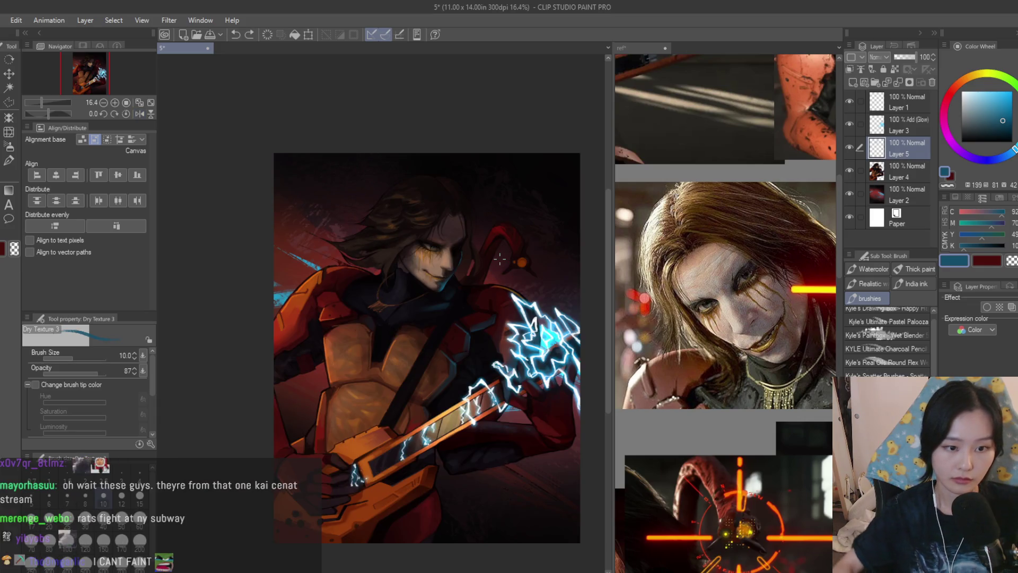
scroll(464, 294, "up", 5)
left_click(423, 339, "alt")
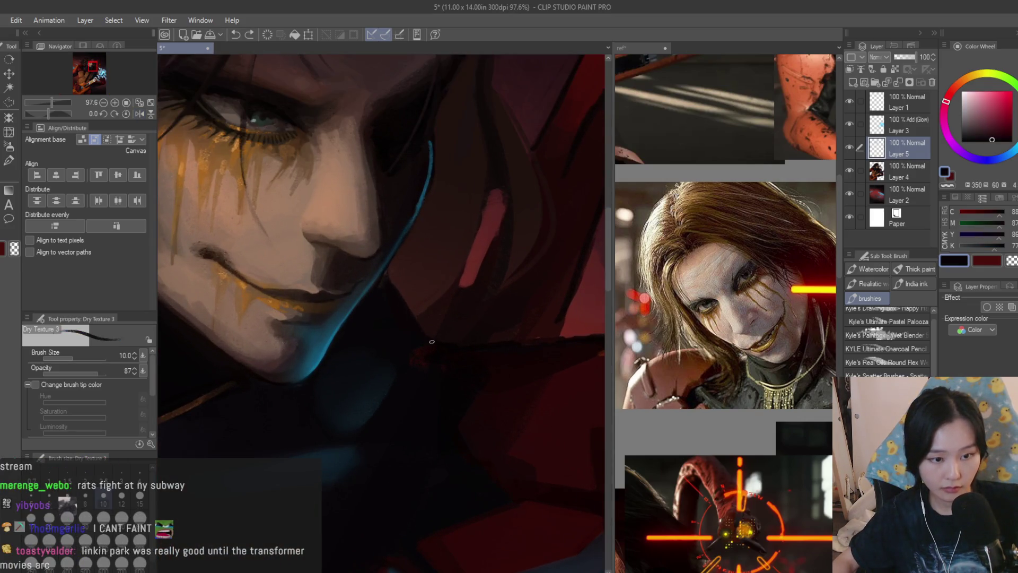
scroll(432, 341, "down", 2)
scroll(432, 342, "up", 1)
left_click(432, 318, "alt")
scroll(433, 319, "up", 1)
left_click_drag(443, 253, 400, 333)
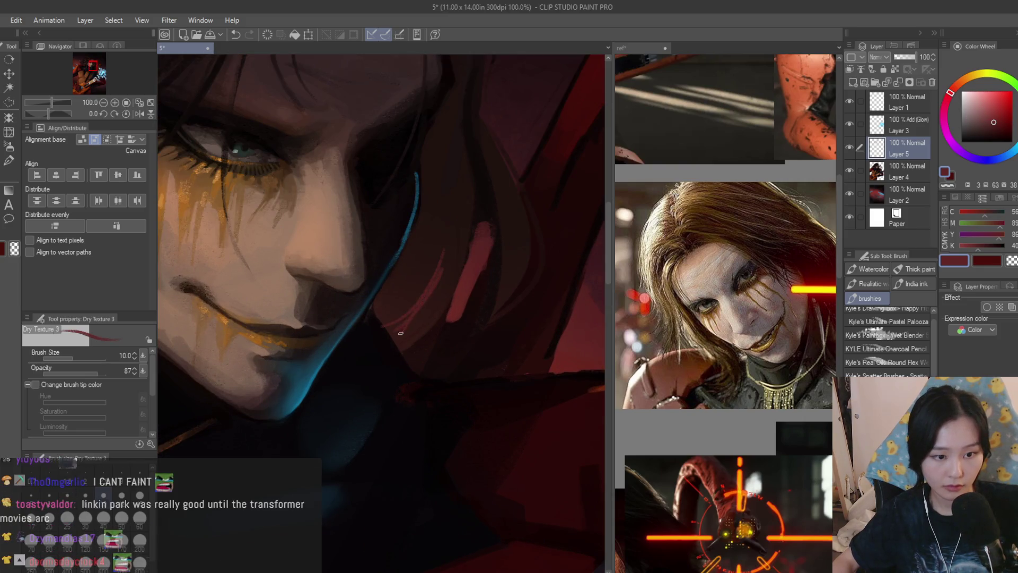
scroll(392, 329, "down", 8)
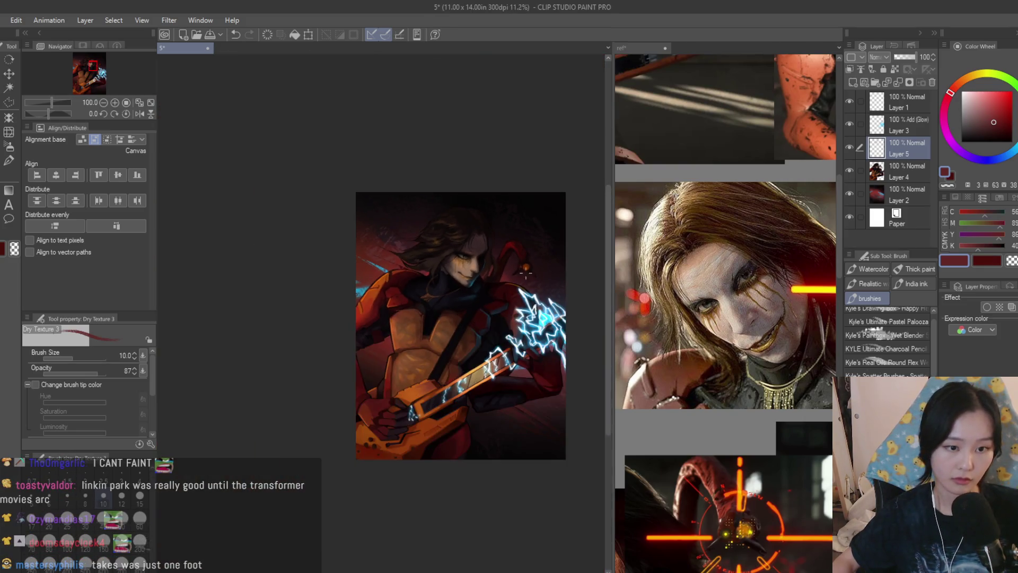
scroll(511, 259, "up", 2)
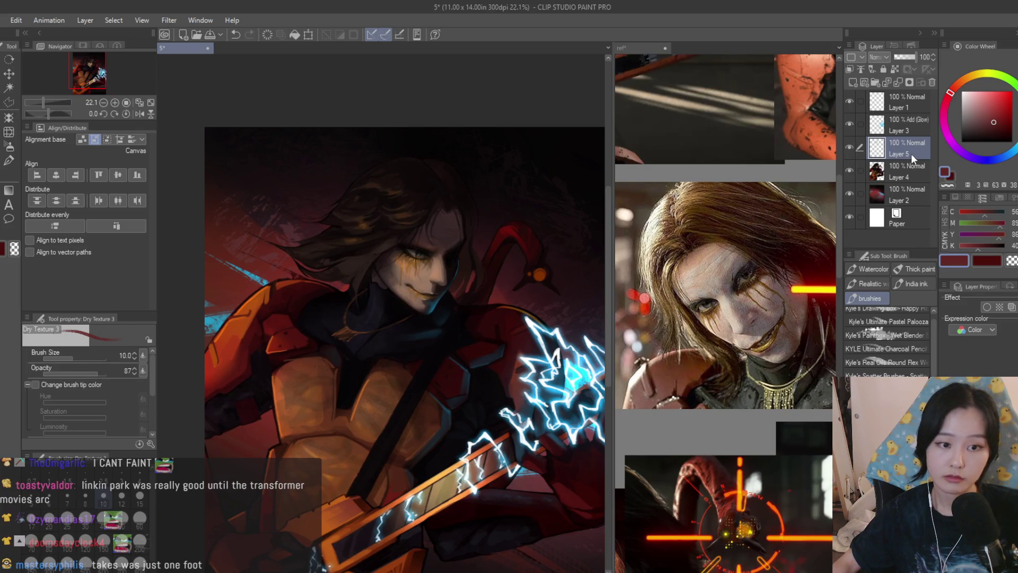
scroll(520, 269, "up", 4)
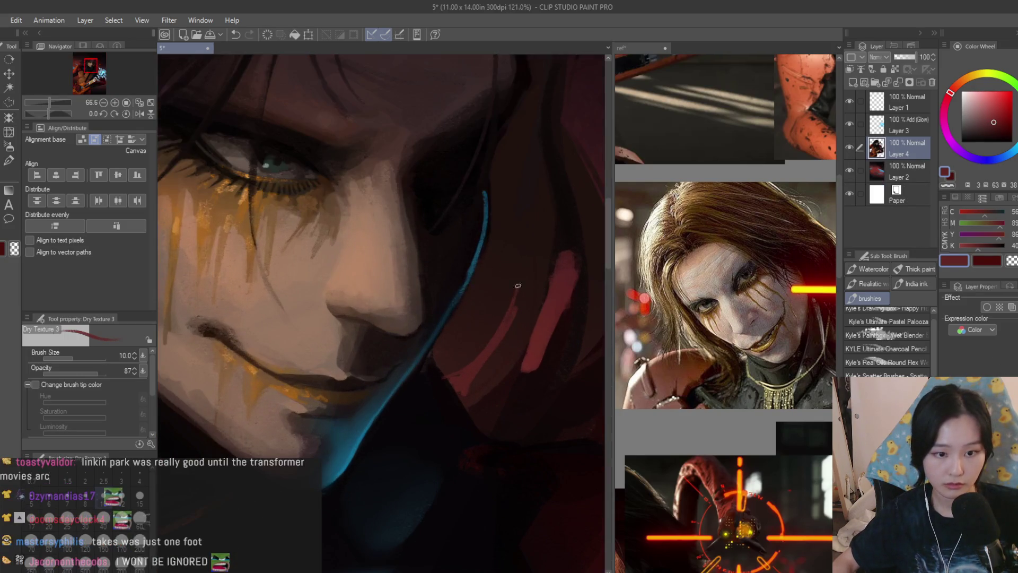
left_click(513, 275, "alt")
scroll(512, 228, "up", 1)
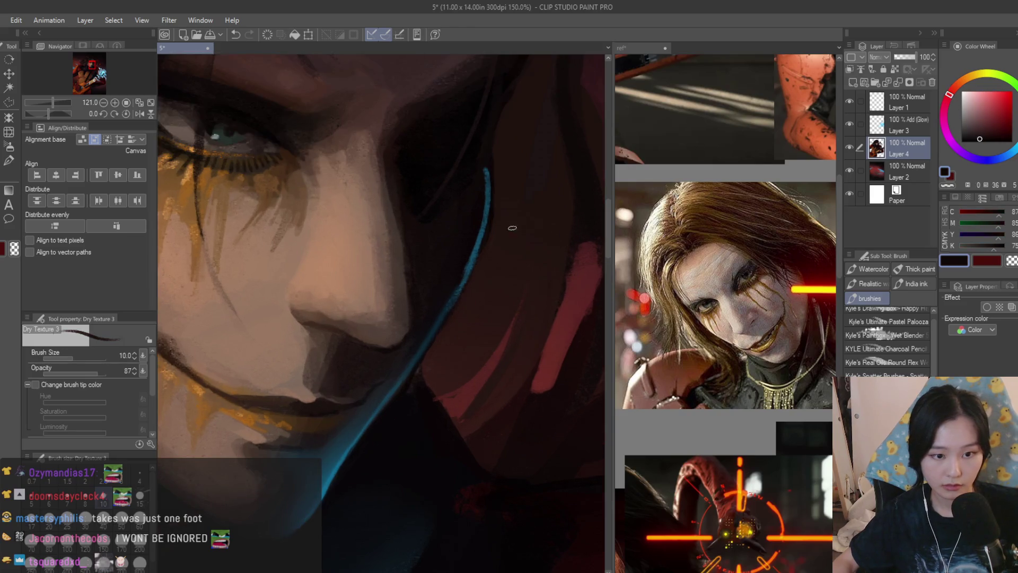
Eyedrop the face's skin tone and several dark brown and red-brown hair shades
scroll(507, 204, "down", 7)
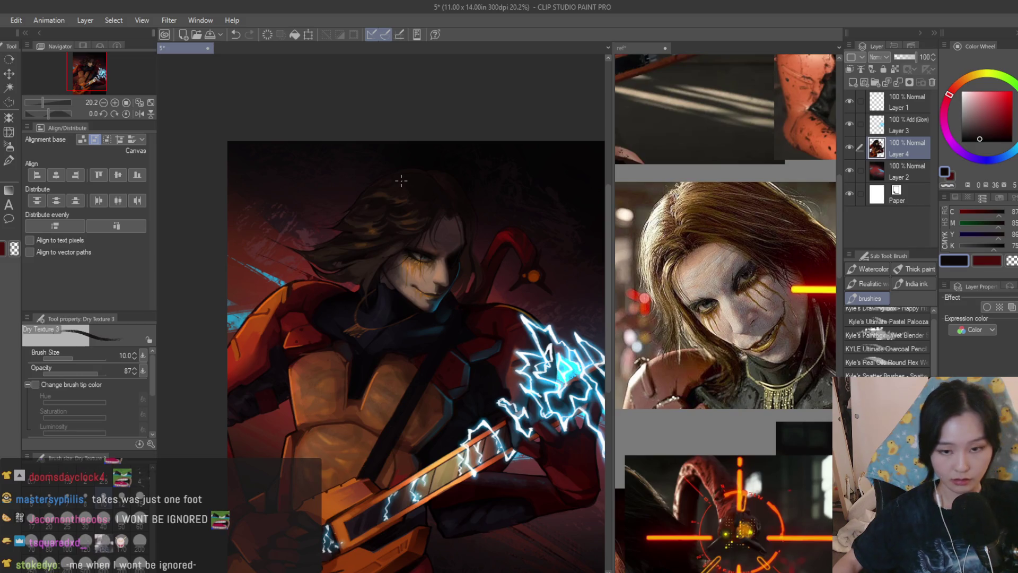
scroll(426, 221, "up", 5)
left_click(452, 257, "alt")
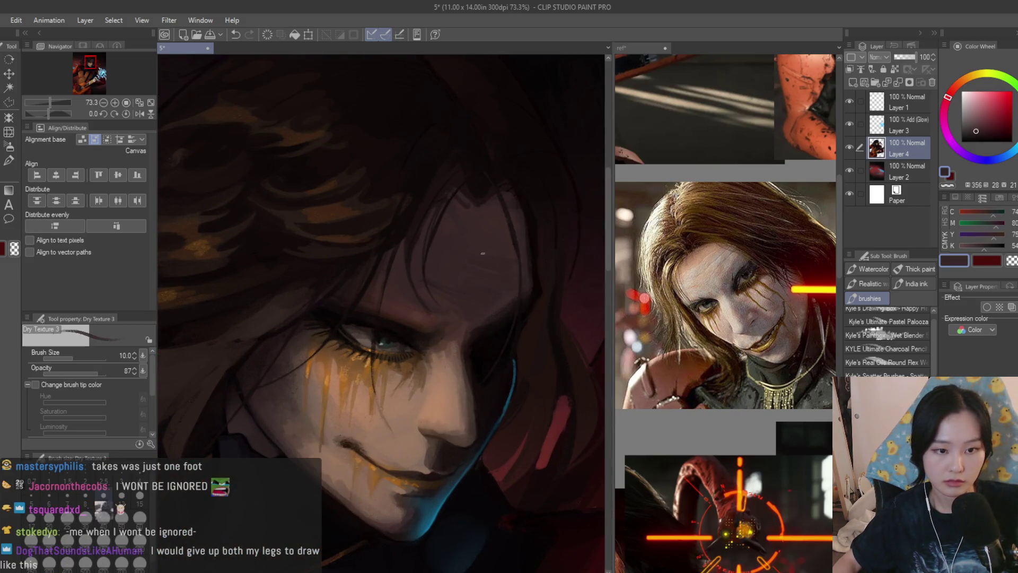
scroll(482, 253, "down", 2)
scroll(389, 271, "up", 4)
left_click(389, 270, "alt")
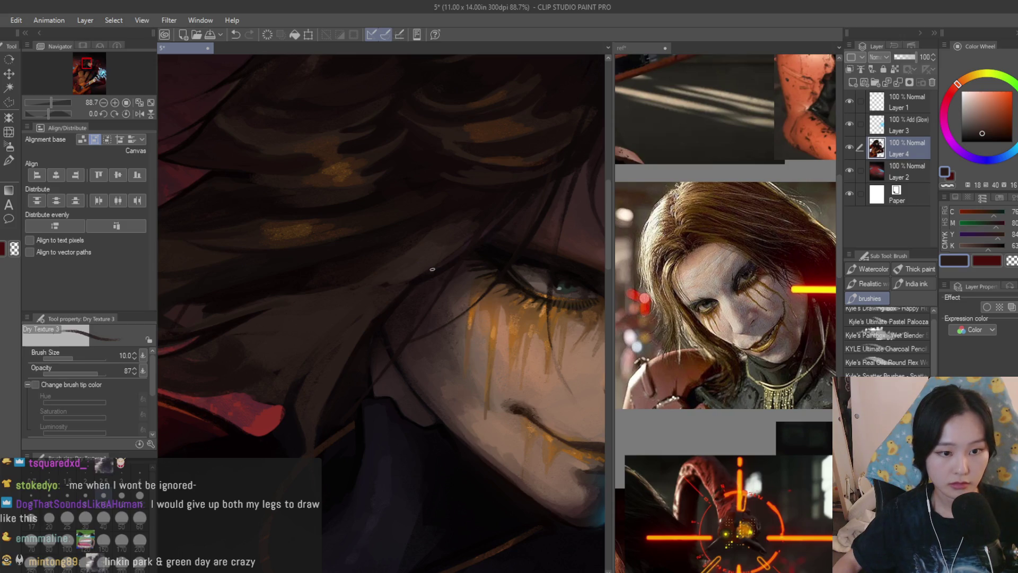
left_click(344, 277, "alt")
left_click(313, 271, "alt")
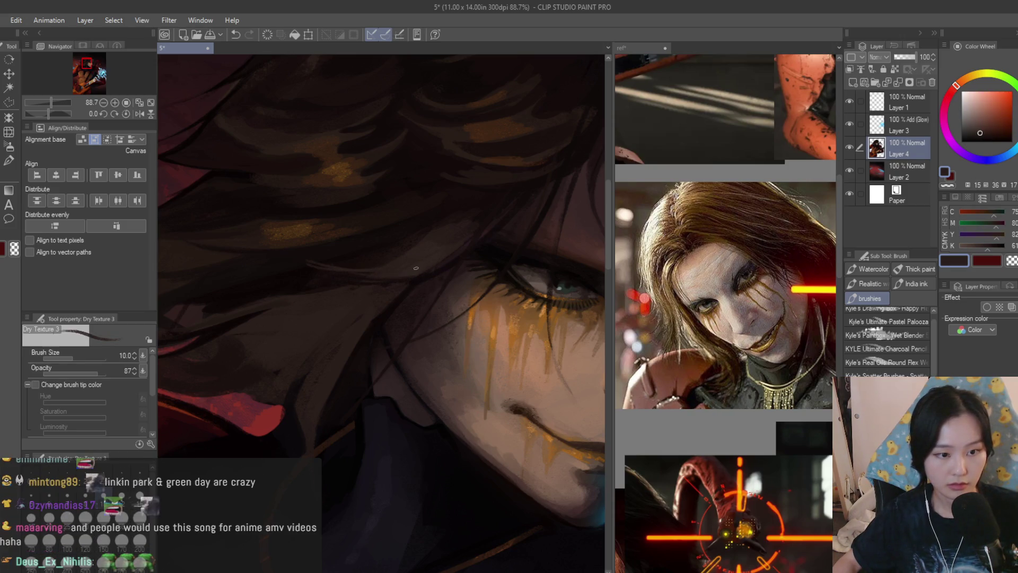
left_click(292, 252, "alt")
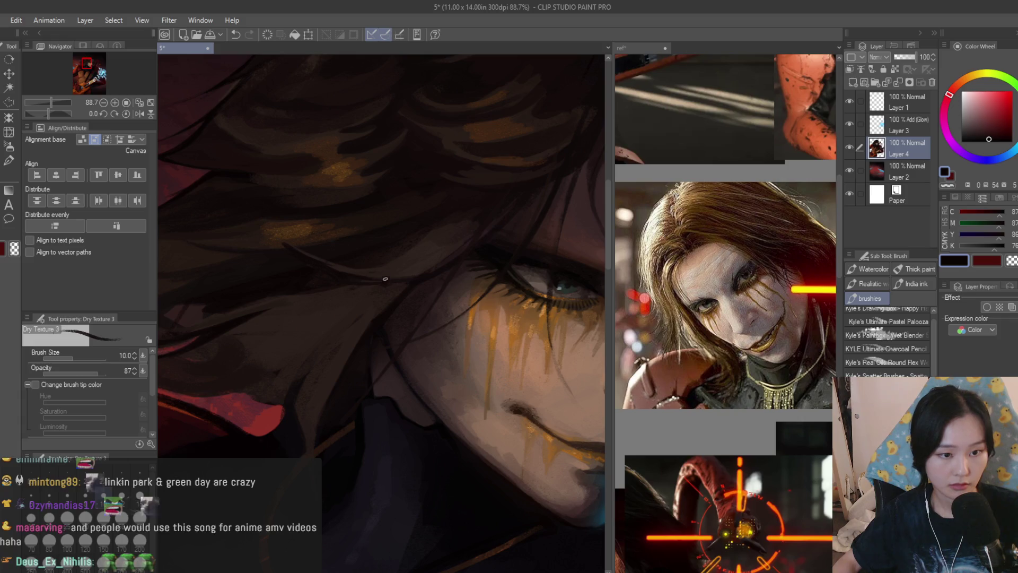
left_click(318, 252, "alt")
scroll(255, 231, "down", 5)
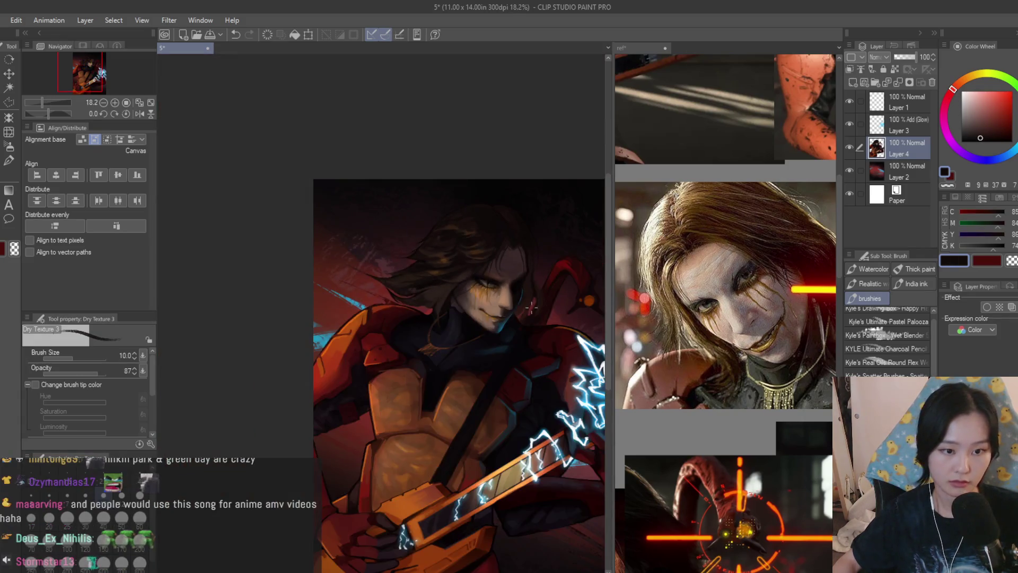
scroll(504, 274, "up", 2)
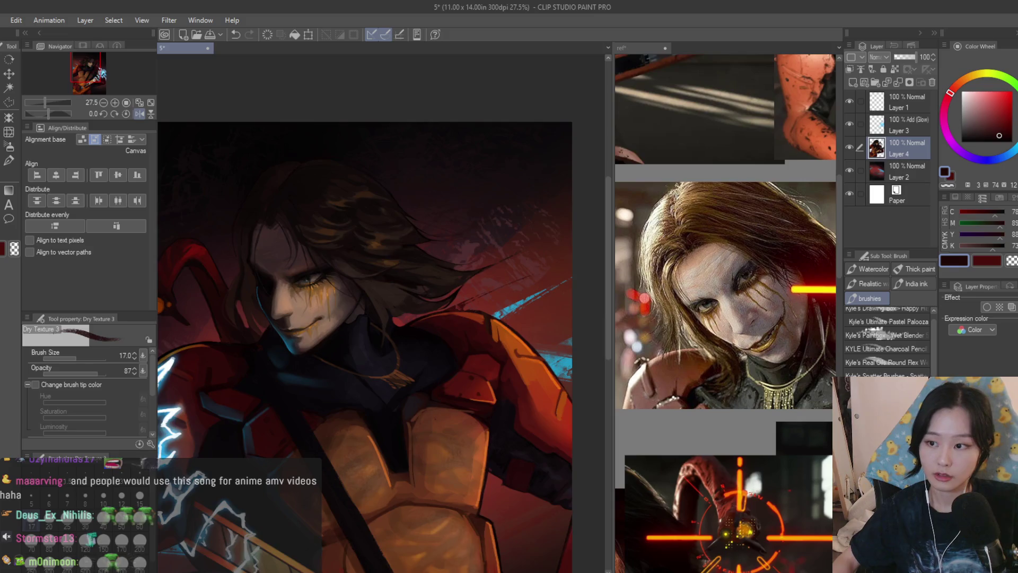
scroll(498, 281, "up", 3)
Compare brown hair shades above and near the eye, settling on a brown
left_click(386, 359, "alt")
left_click(414, 349, "alt")
scroll(419, 345, "down", 2)
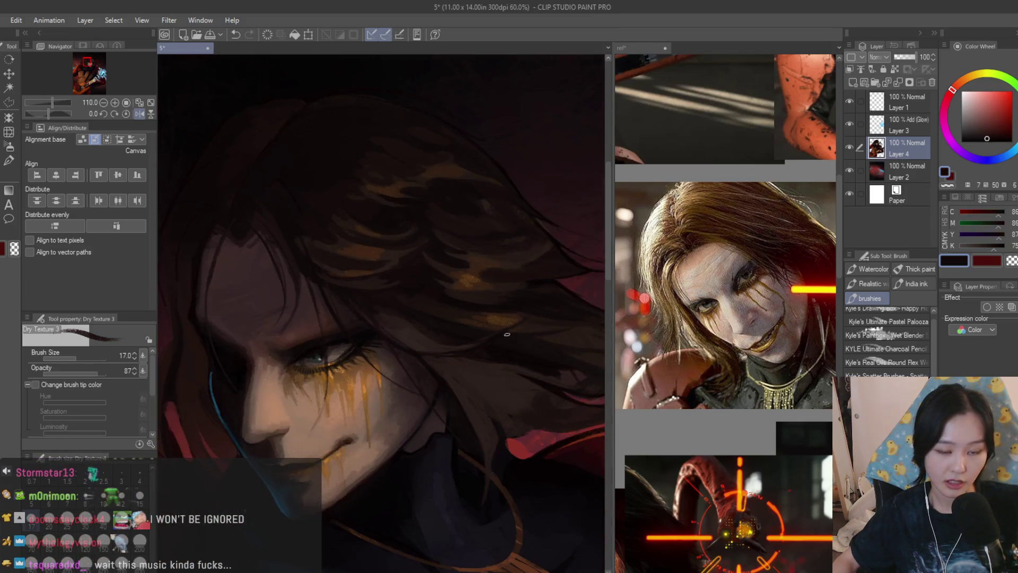
scroll(432, 340, "up", 2)
left_click(357, 272, "alt")
left_click(329, 259, "alt")
left_click(352, 263, "alt")
left_click(397, 263, "alt")
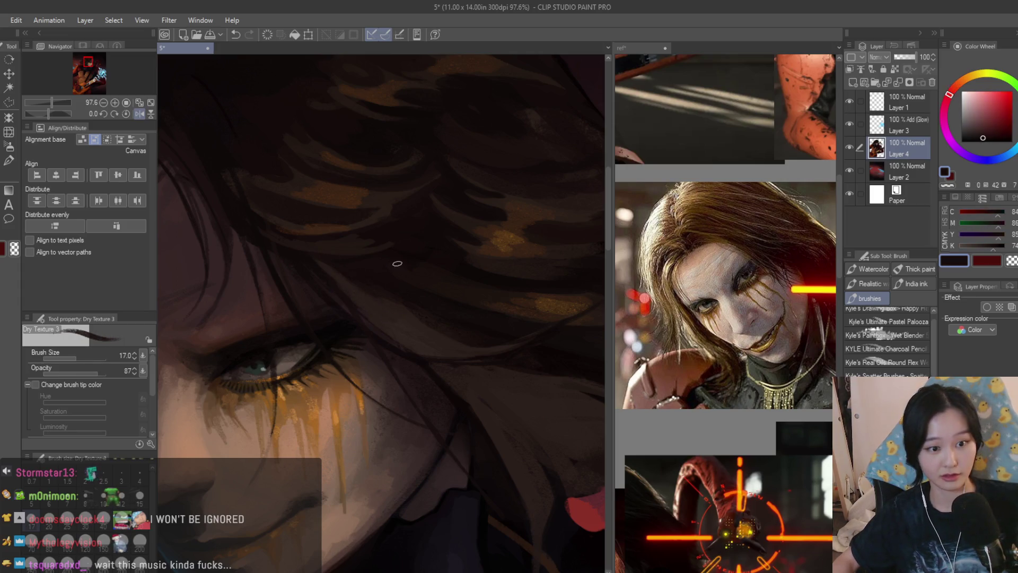
scroll(436, 222, "down", 4)
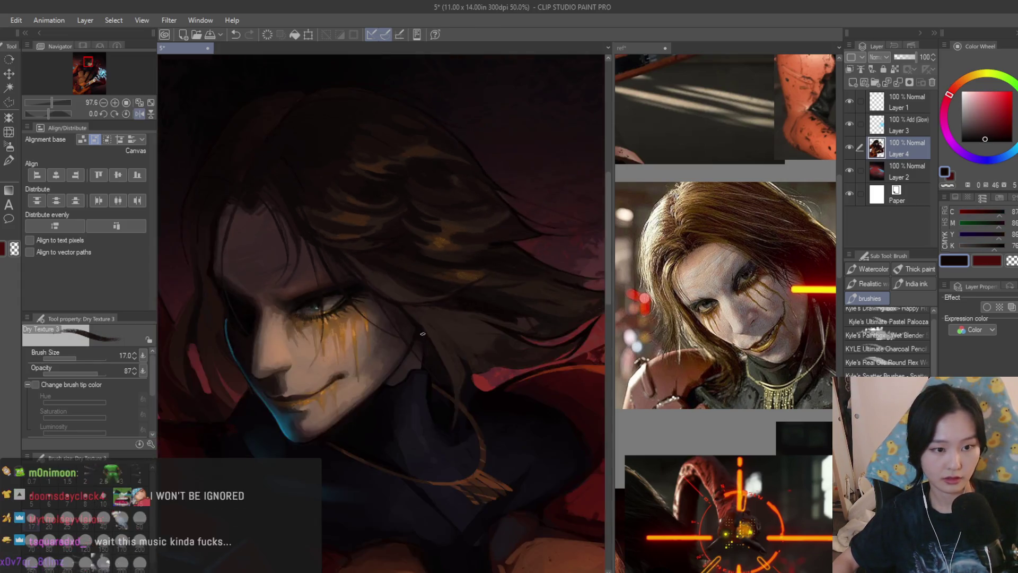
scroll(389, 306, "up", 2)
scroll(389, 306, "up", 3)
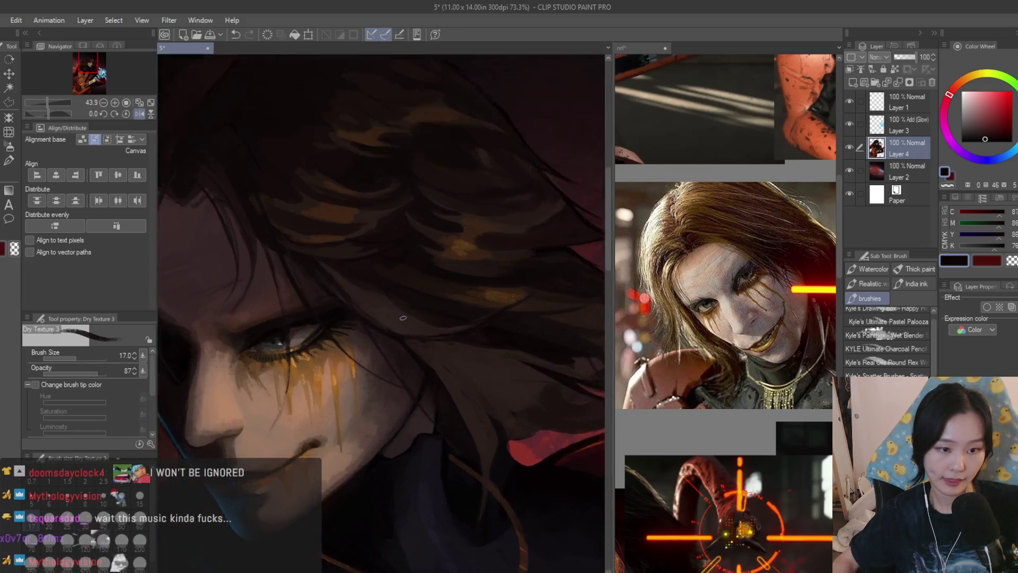
left_click(402, 326, "alt")
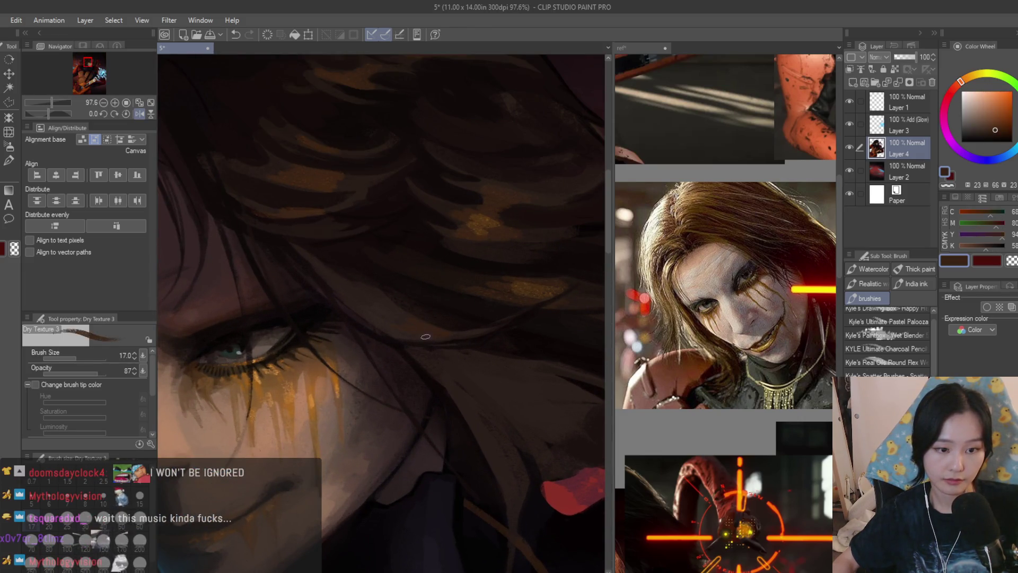
scroll(378, 324, "down", 4)
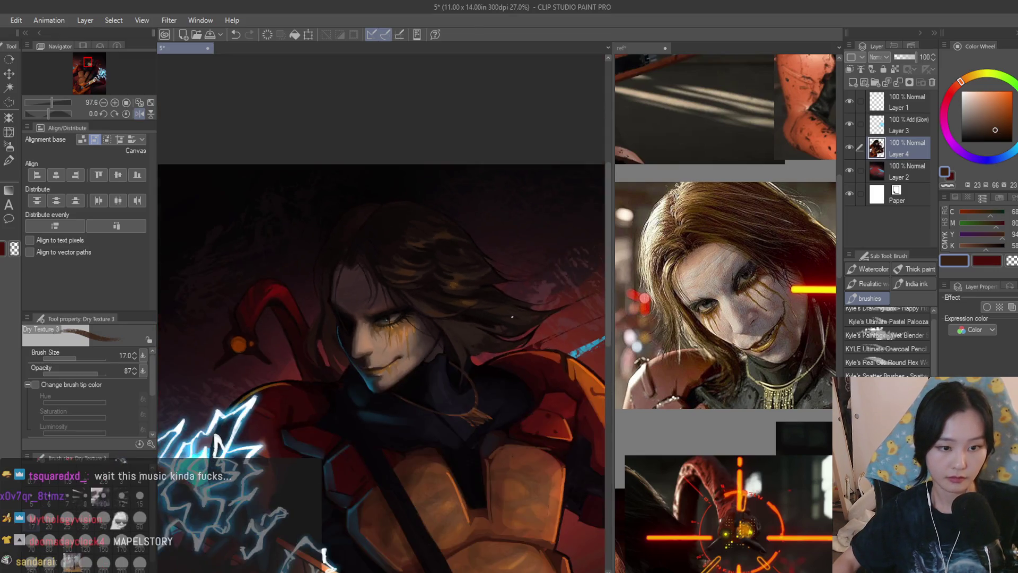
scroll(307, 345, "up", 3)
scroll(378, 309, "up", 2)
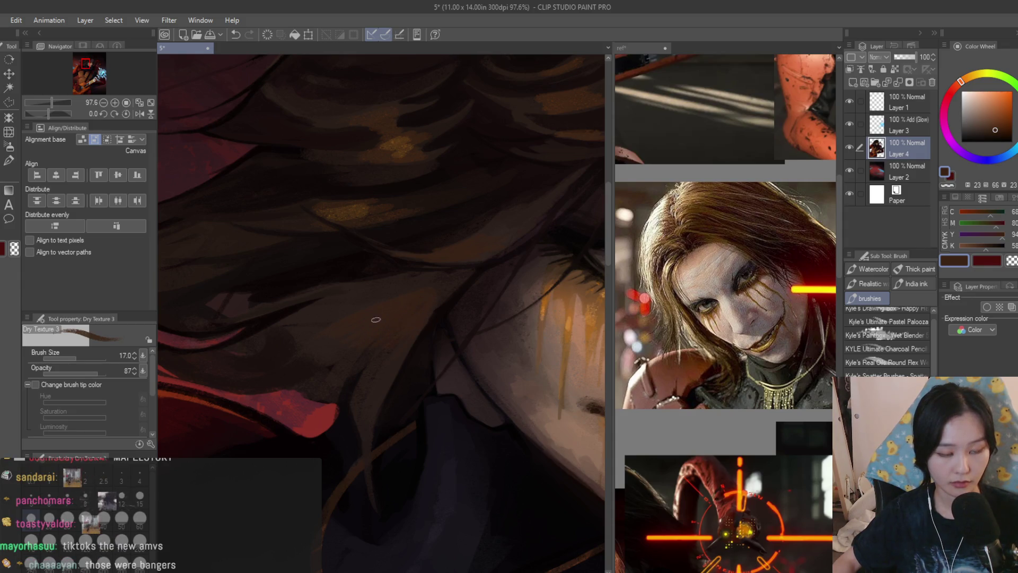
scroll(335, 293, "down", 8)
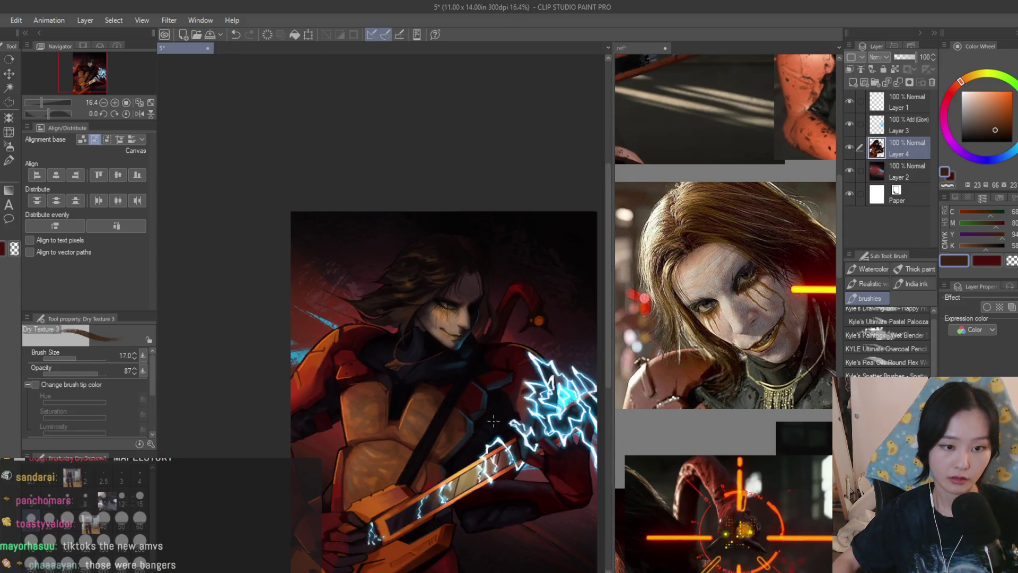
scroll(514, 364, "up", 1)
Scroll the reference board to the guitarist photos, then go back to the painting
left_click(642, 48)
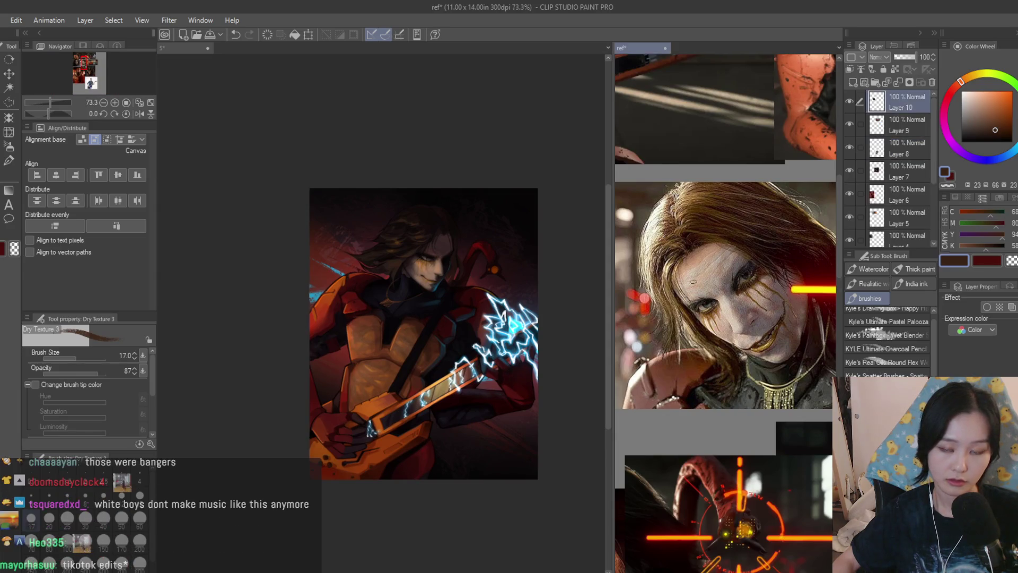
scroll(726, 318, "down", 4)
scroll(674, 180, "up", 4)
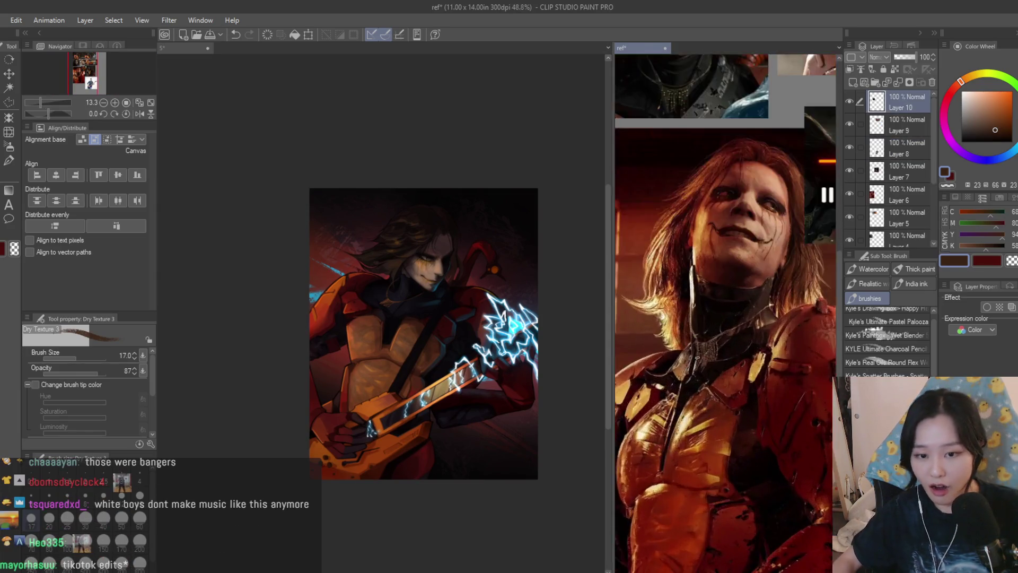
scroll(673, 181, "down", 4)
scroll(673, 180, "up", 2)
scroll(641, 229, "up", 2)
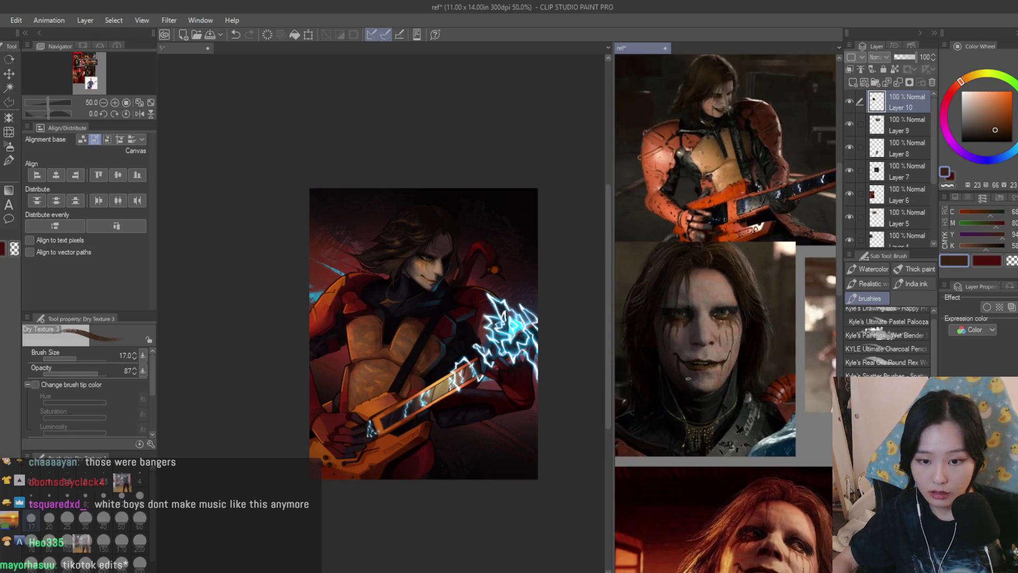
left_click(180, 48)
scroll(425, 321, "up", 4)
scroll(424, 321, "up", 2)
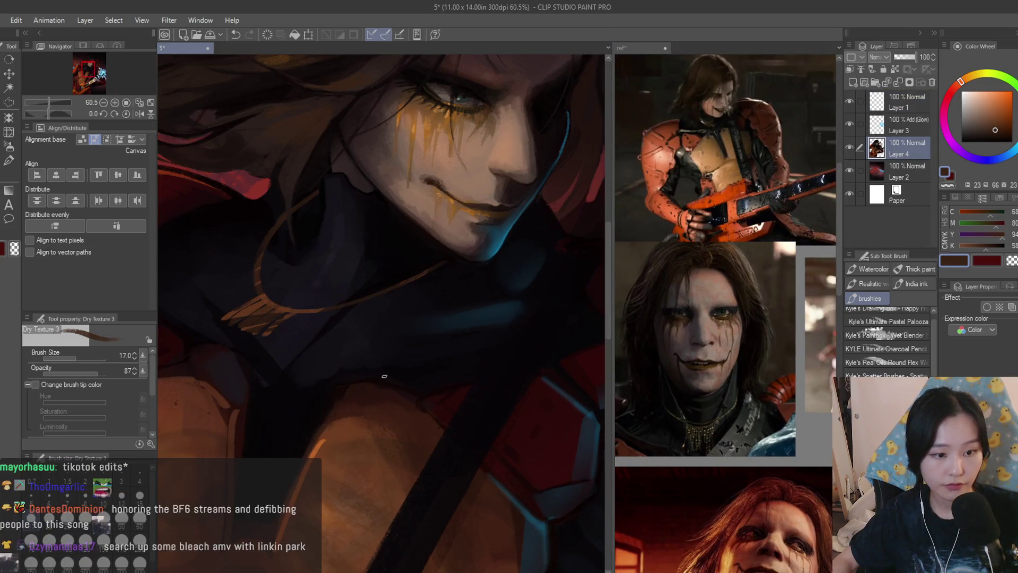
Eyedrop near-black and dark purple tones from the scarf and chest area
left_click(345, 370, "alt")
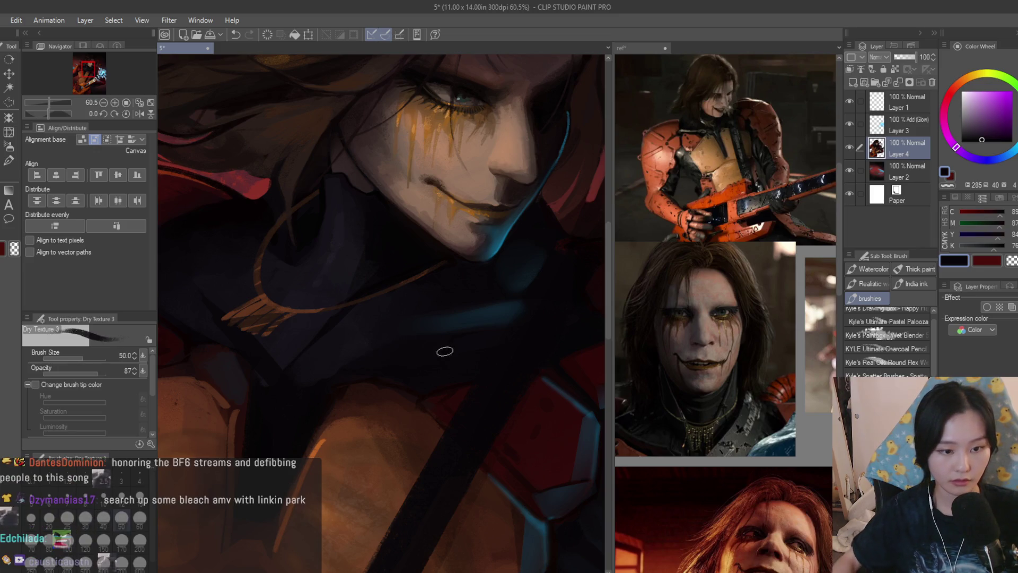
left_click(430, 345, "alt")
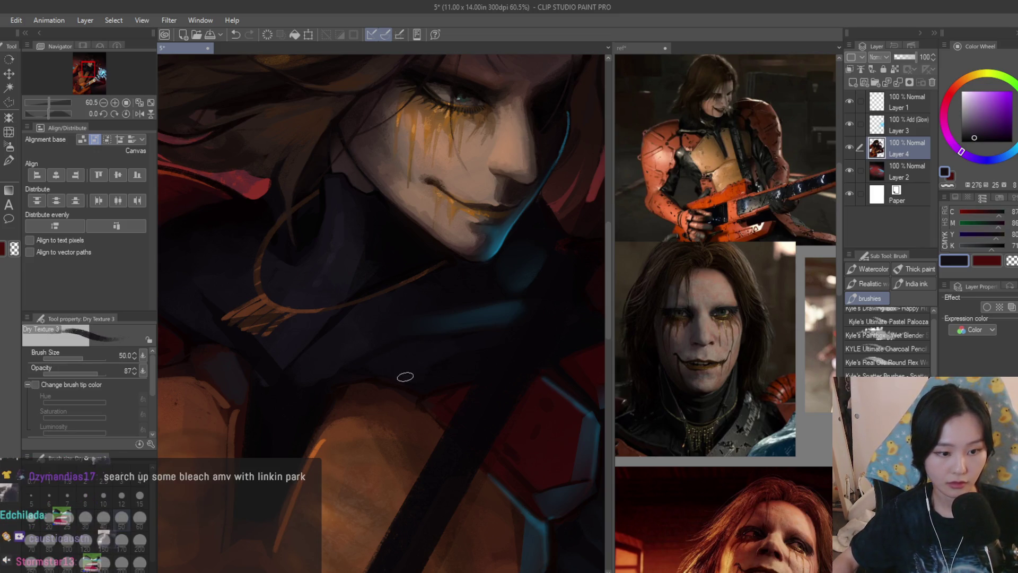
scroll(405, 377, "up", 1)
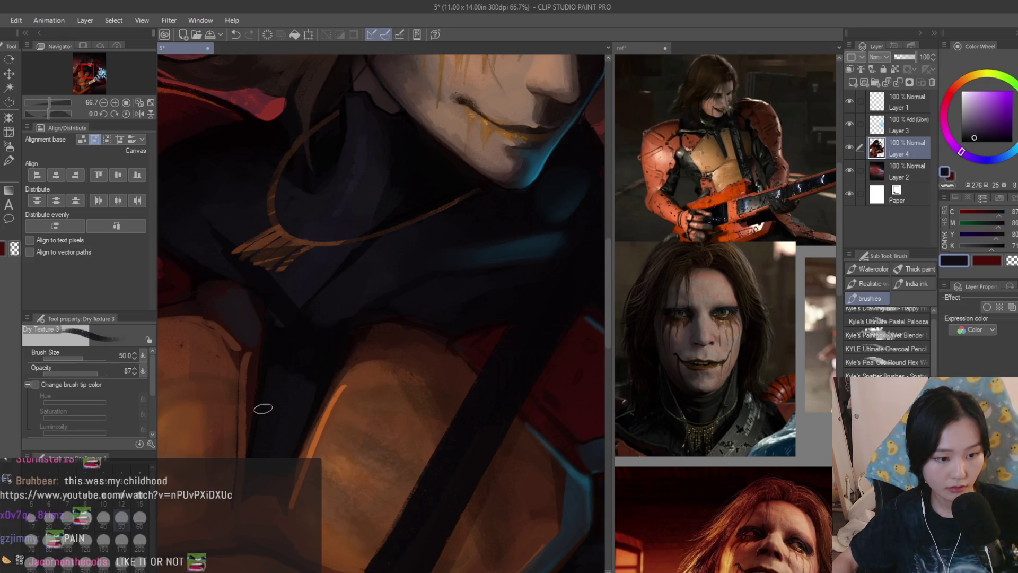
left_click(276, 368, "alt")
scroll(303, 393, "down", 5)
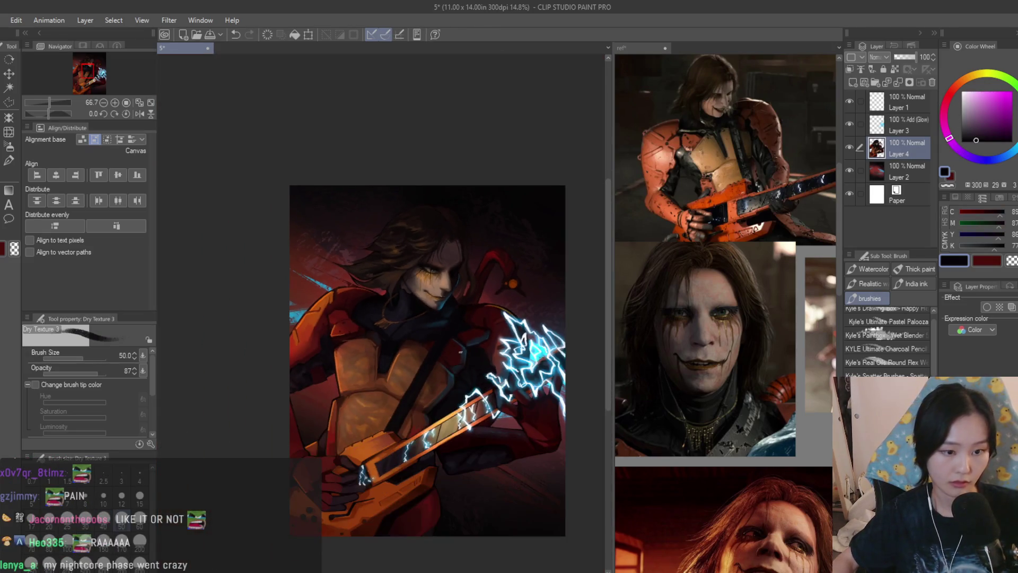
scroll(363, 227, "up", 5)
left_click(382, 451, "alt")
left_click(357, 391, "alt")
left_click(310, 280, "alt")
left_click(335, 259, "alt")
Bring the armored figure reference photo into view, then go back to the painting
left_click(676, 353)
scroll(732, 297, "down", 10)
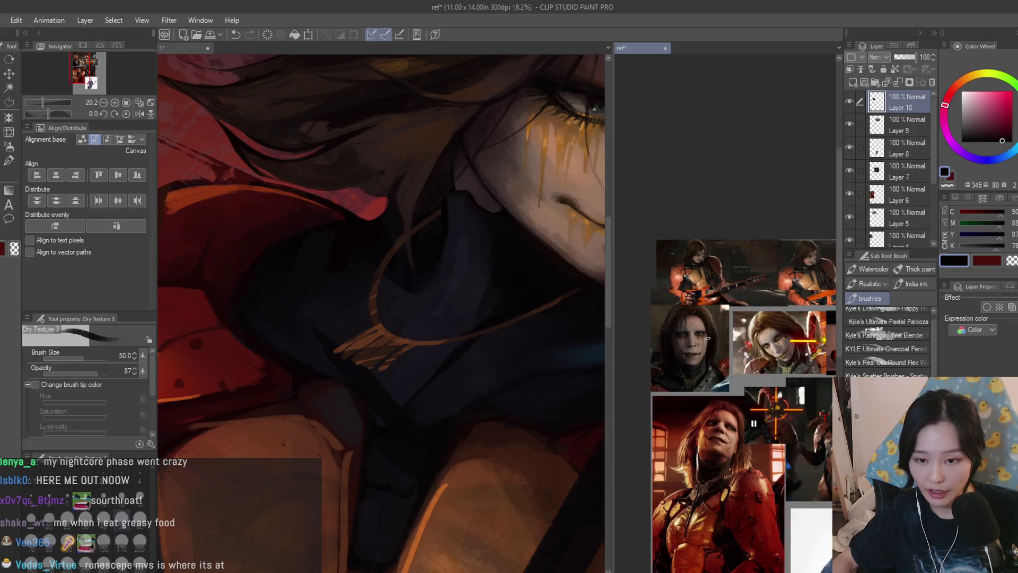
scroll(735, 427, "up", 1)
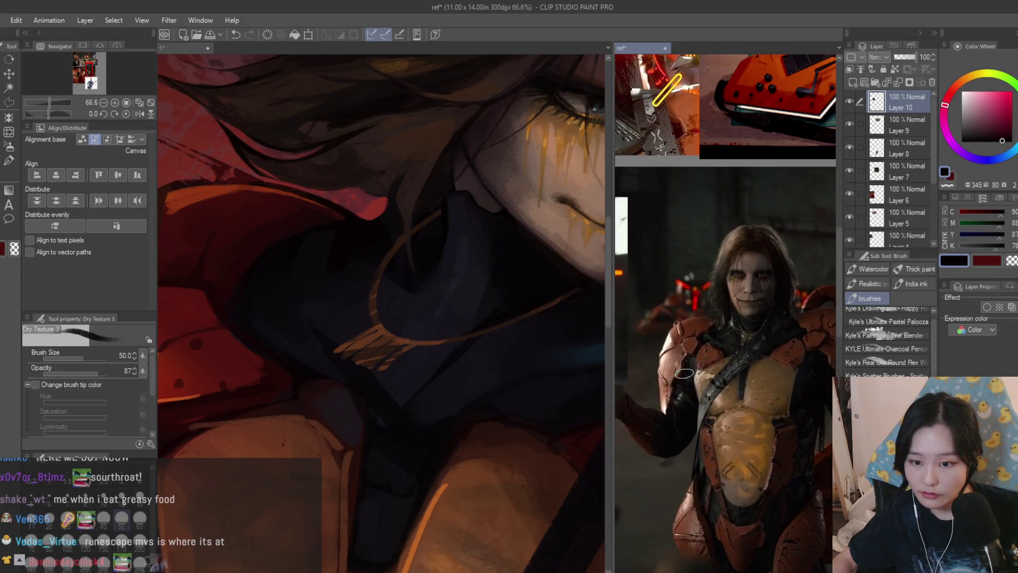
left_click(443, 302)
scroll(444, 302, "down", 5)
scroll(263, 391, "up", 4)
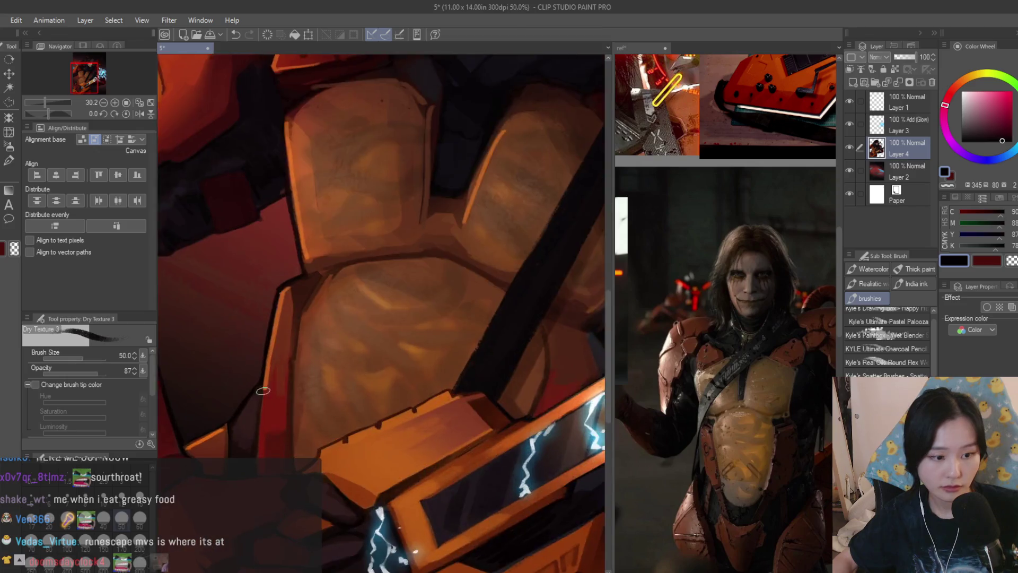
Eyedrop darker and brighter reds from the armor beside the chest plate
scroll(263, 391, "up", 2)
left_click(296, 364, "alt")
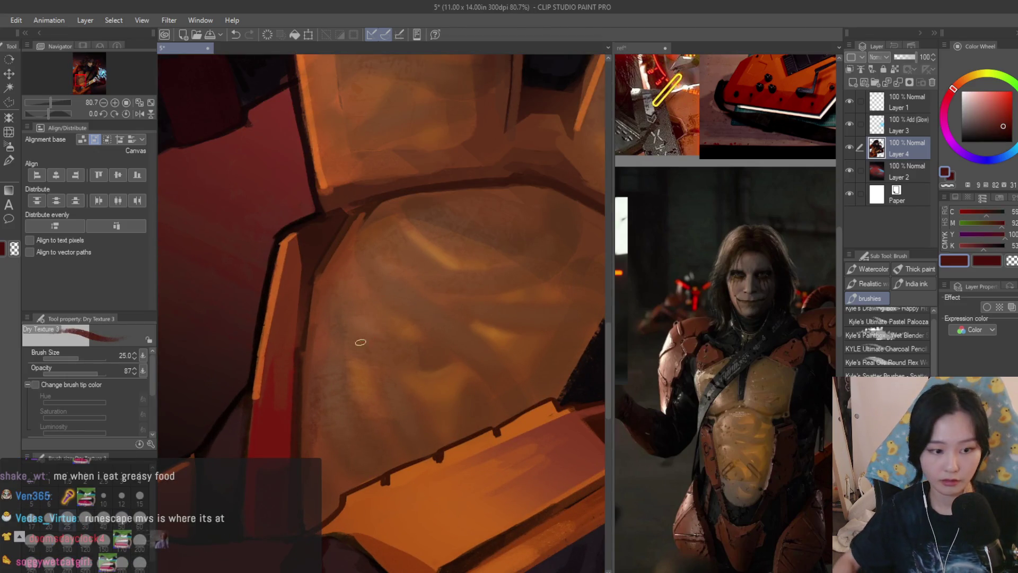
scroll(332, 361, "up", 1)
left_click(282, 375, "alt")
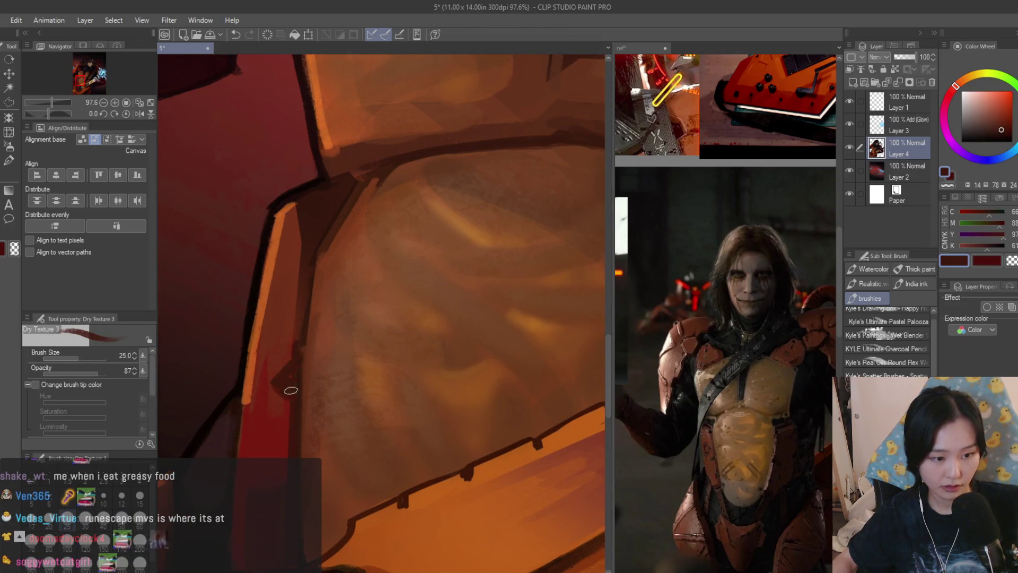
left_click(282, 361, "alt")
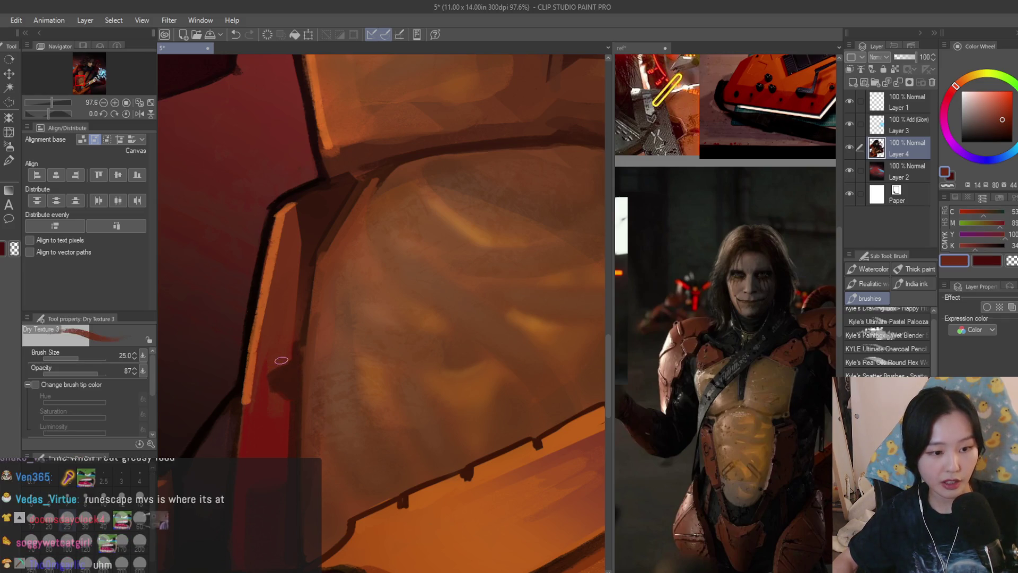
left_click(289, 441, "alt")
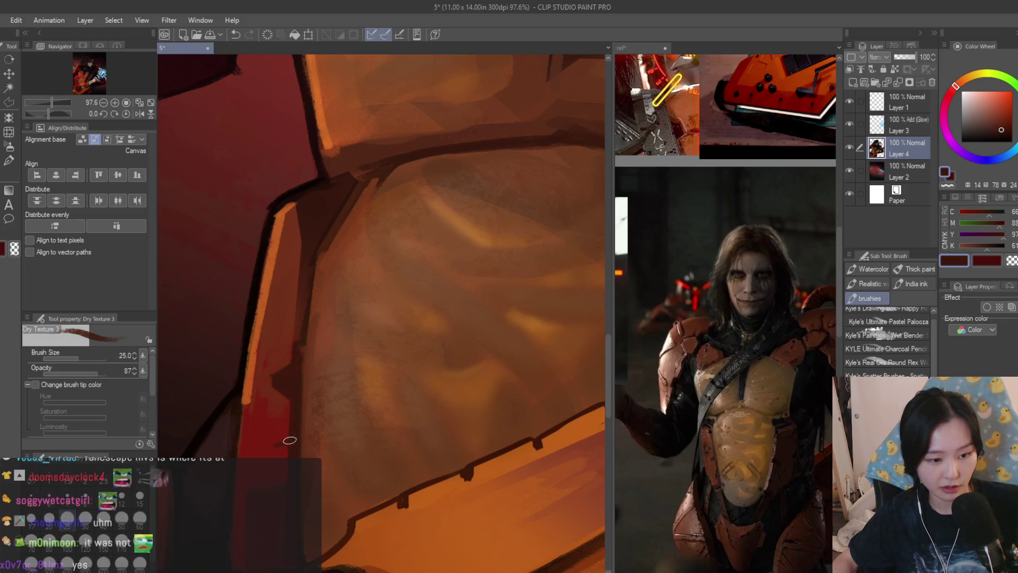
left_click(283, 456, "alt")
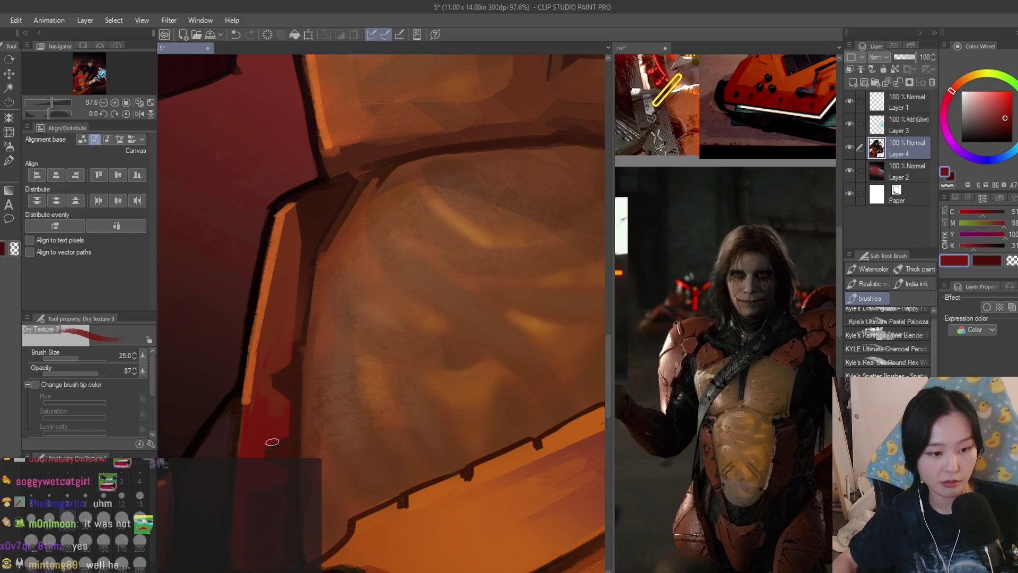
scroll(398, 369, "down", 3)
scroll(398, 368, "down", 2)
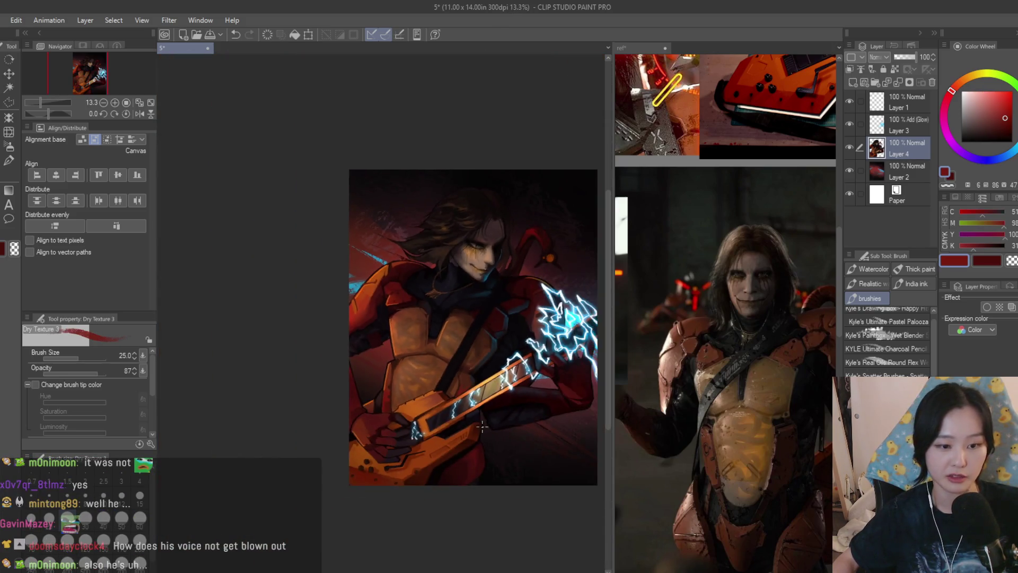
scroll(248, 354, "up", 5)
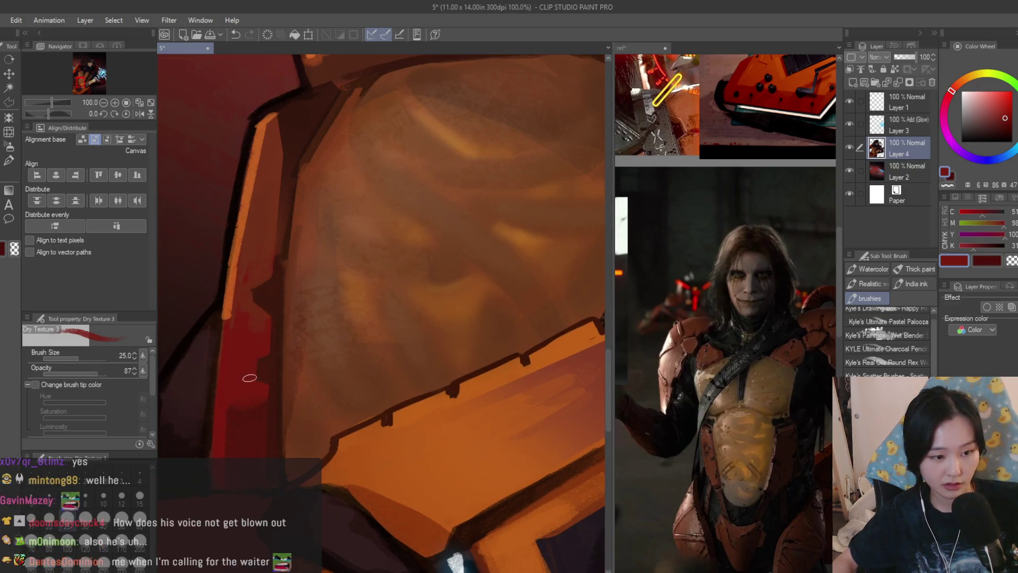
Pick more armor reds and a very dark brown, and shrink the brush to 17
left_click(258, 369, "alt")
left_click(249, 356, "alt")
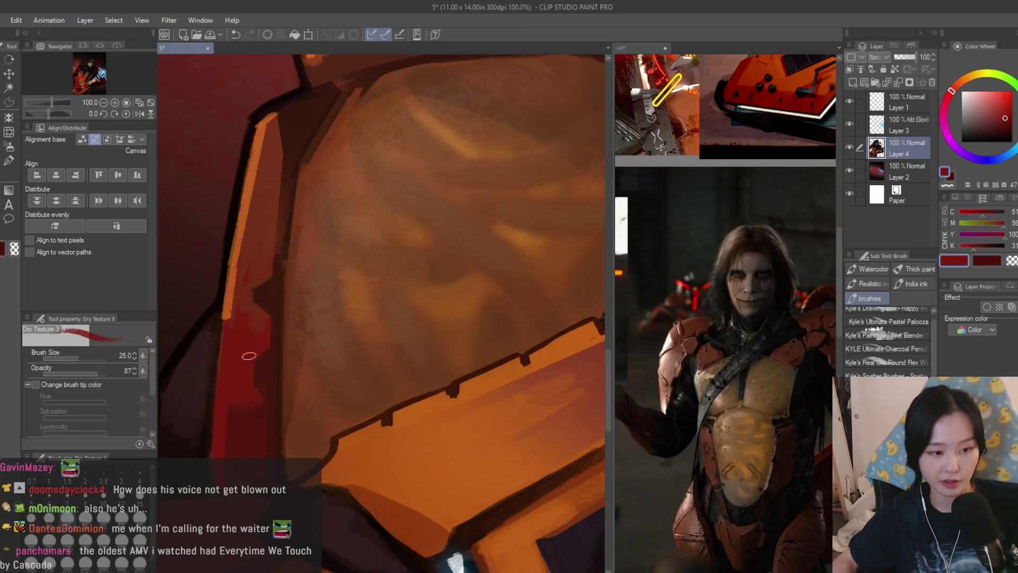
left_click(230, 402, "alt")
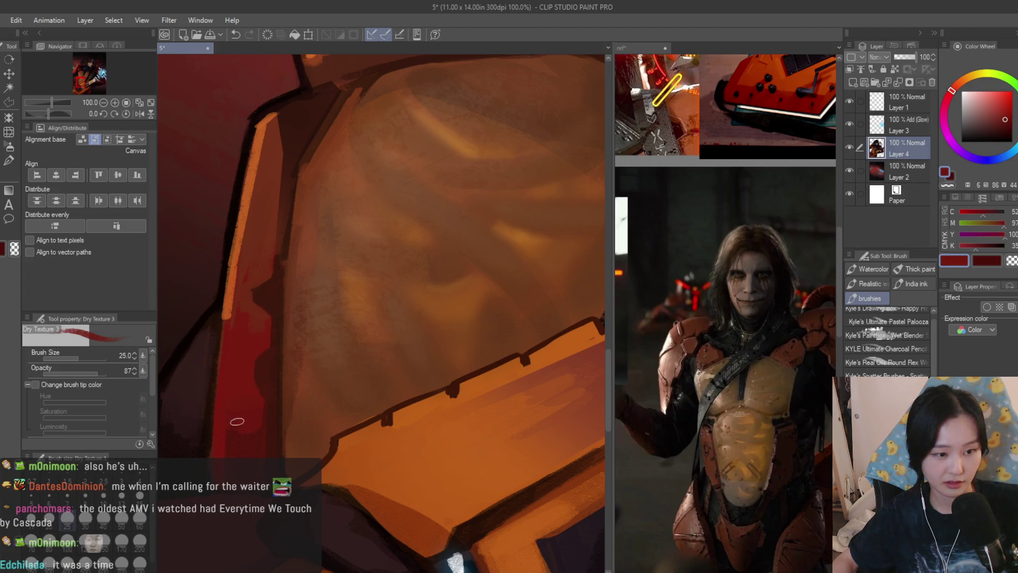
scroll(237, 422, "up", 3)
left_click(249, 375, "alt")
left_click(1000, 134)
scroll(310, 314, "down", 2)
key("bracketleft")
key("bracketleft")
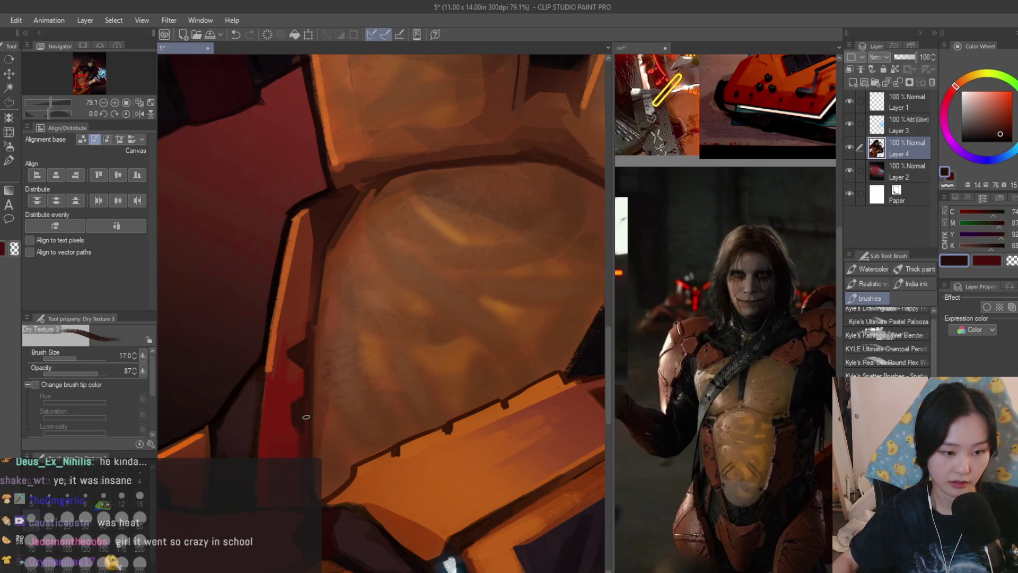
scroll(306, 417, "down", 5)
scroll(456, 358, "up", 3)
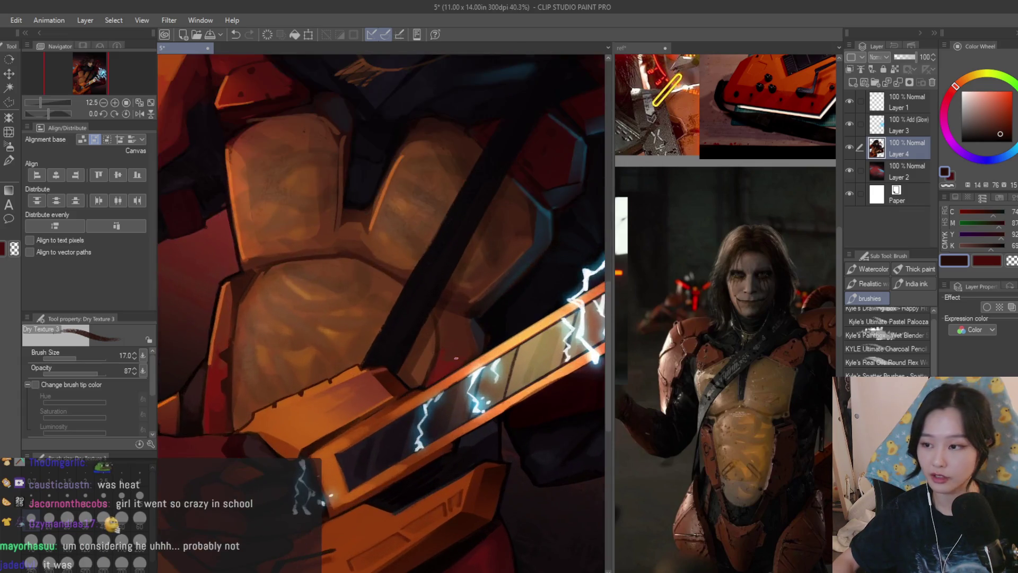
Eyedrop dark browns near the hand and settle on a near-black for the strap
scroll(457, 359, "up", 5)
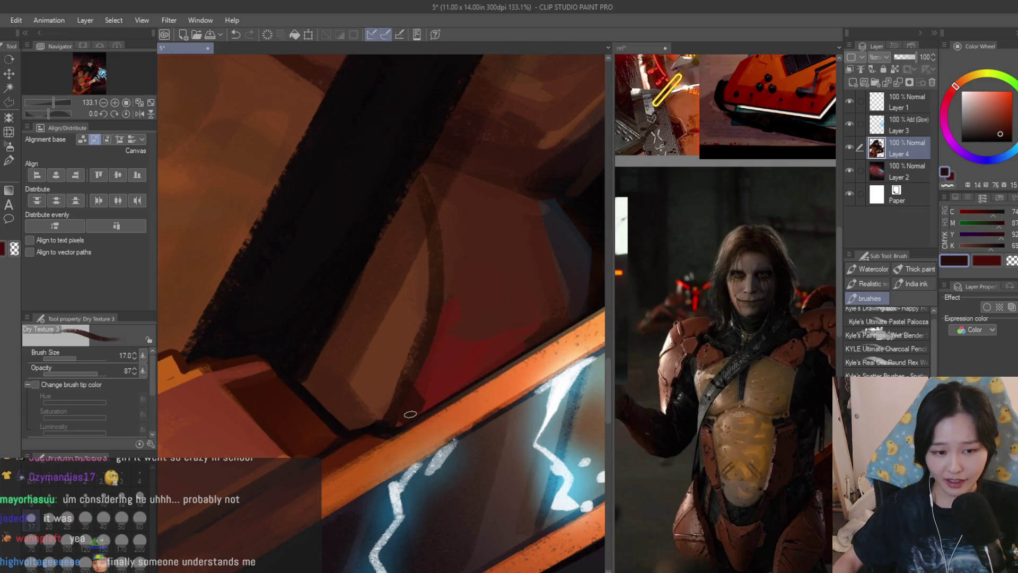
left_click(422, 319, "alt")
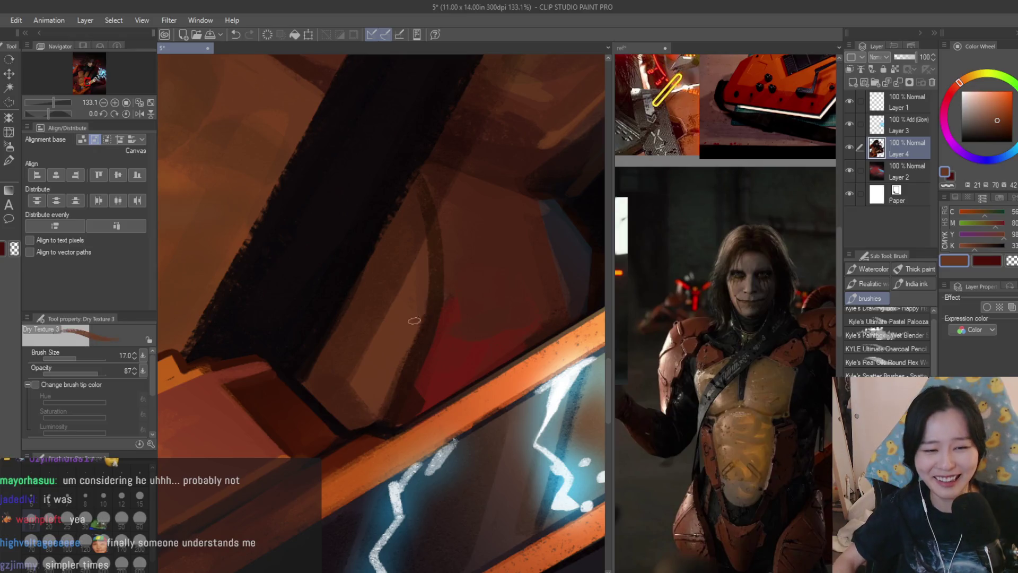
scroll(435, 298, "down", 2)
scroll(435, 297, "down", 1)
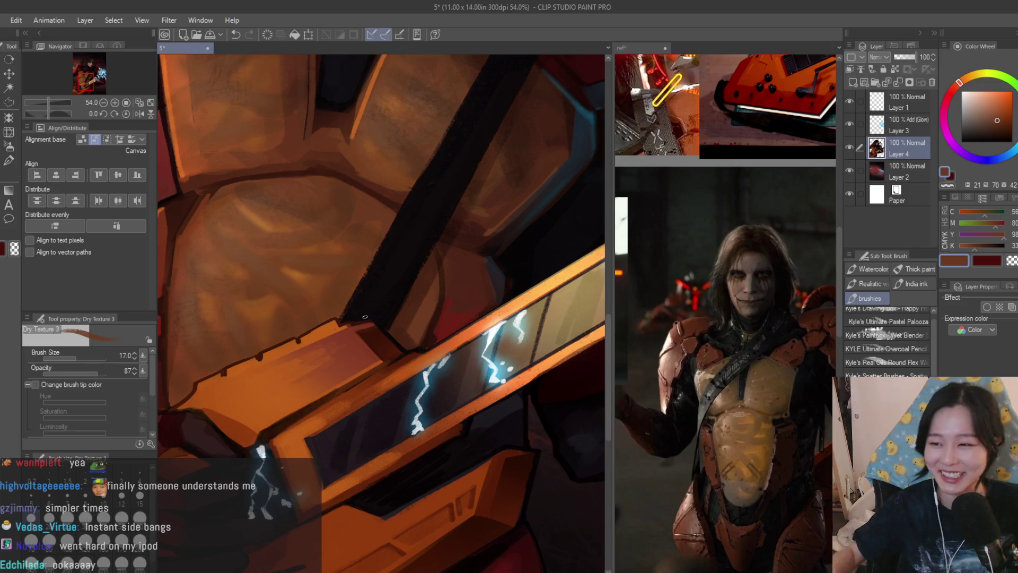
scroll(365, 316, "down", 1)
scroll(454, 410, "up", 3)
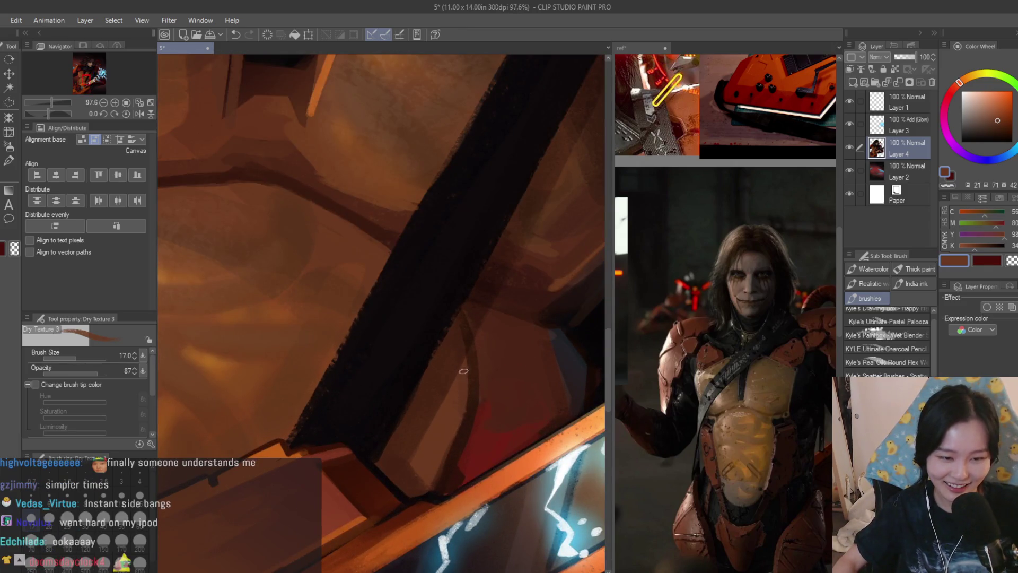
left_click(481, 278, "alt")
left_click(461, 292, "alt")
Zoom out to see the whole painting and switch to the Selection tool
scroll(421, 363, "down", 4)
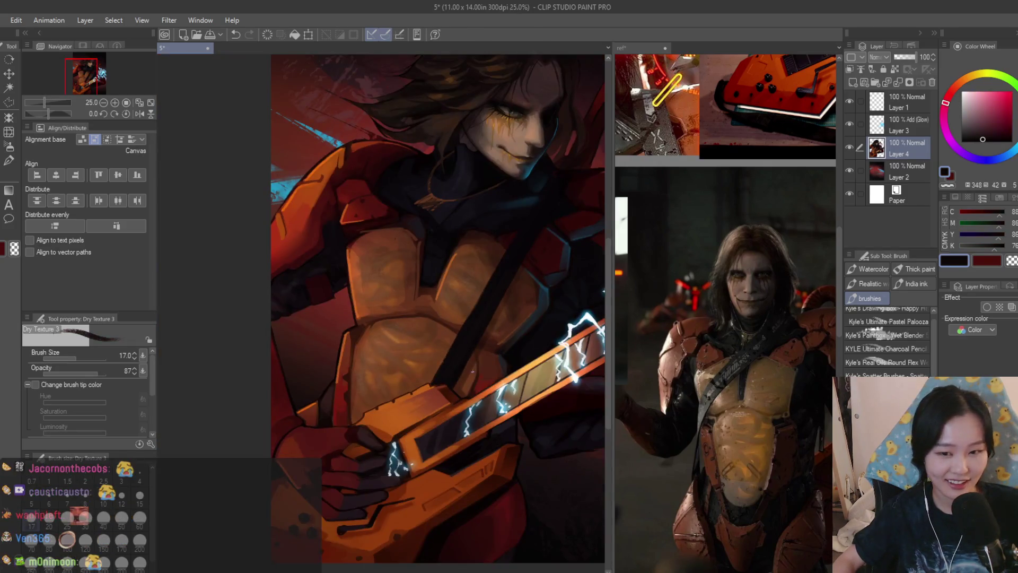
scroll(422, 362, "up", 2)
scroll(726, 313, "down", 3)
scroll(389, 313, "down", 5)
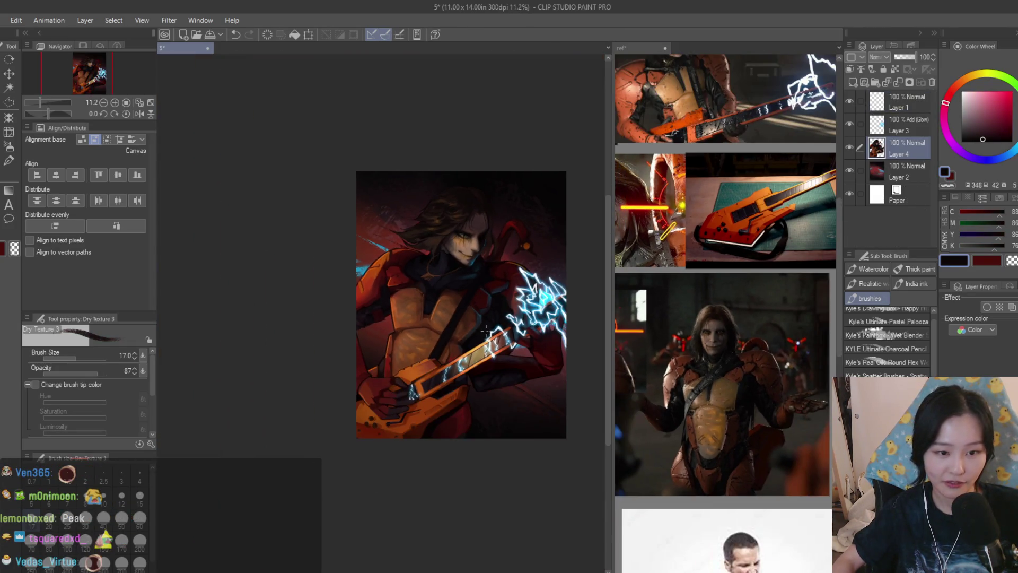
scroll(390, 313, "up", 2)
left_click(9, 106)
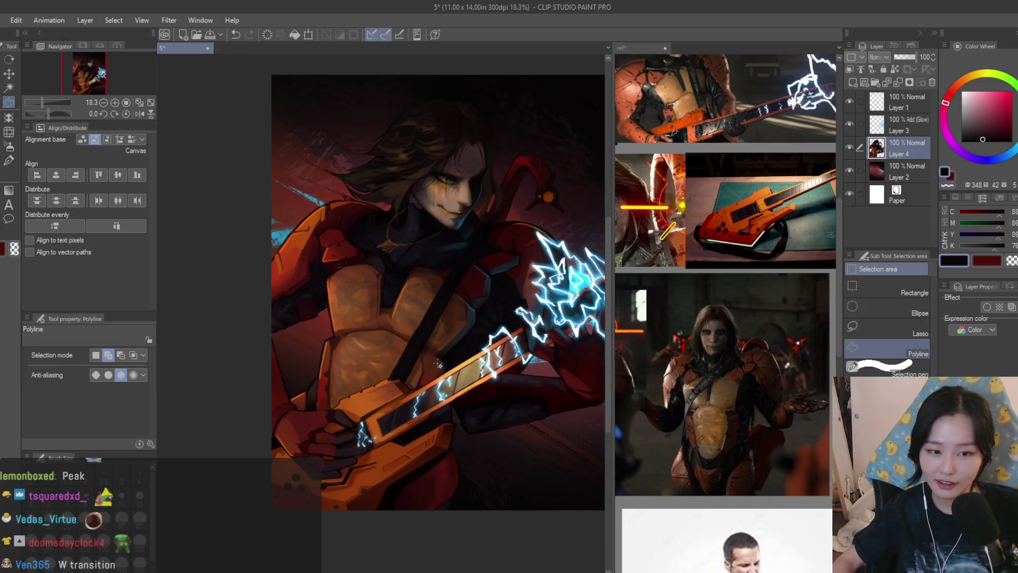
Lasso the dark strap crossing the chest plate, extending the selection further up the chest
key("ctrl+plus")
left_click(867, 327)
scroll(429, 277, "up", 3)
left_click_drag(433, 265, 371, 370)
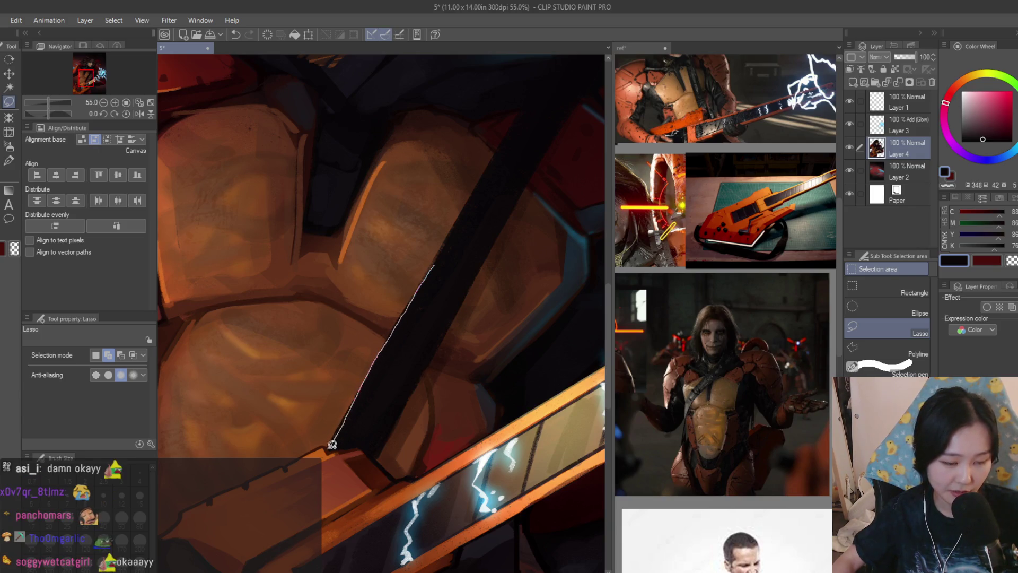
left_click_drag(416, 390, 439, 347)
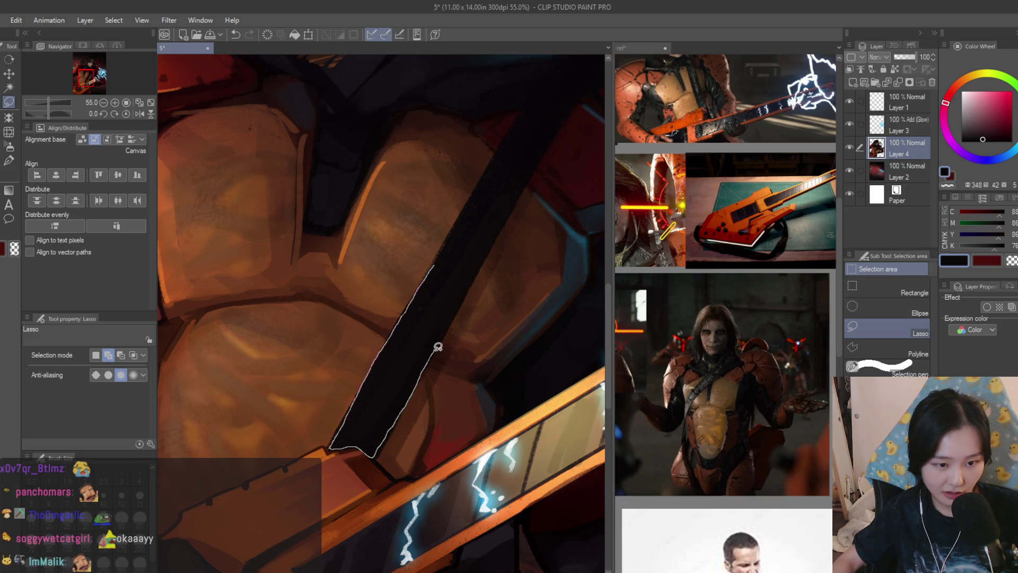
mouse_move(470, 293)
left_mouse_down()
mouse_move(467, 267)
mouse_move(443, 264)
left_mouse_up()
scroll(477, 273, "up", 3)
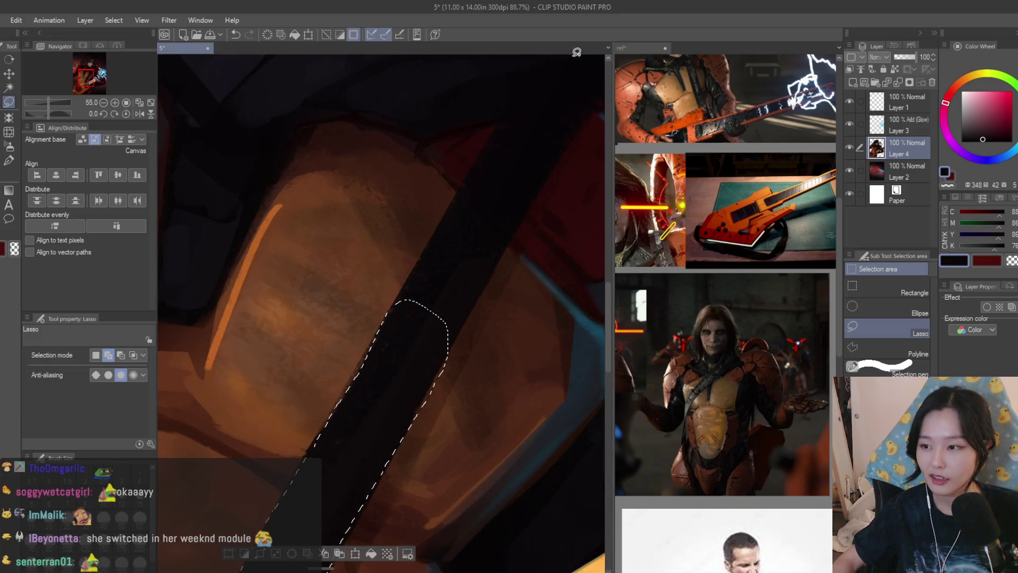
scroll(518, 193, "down", 3)
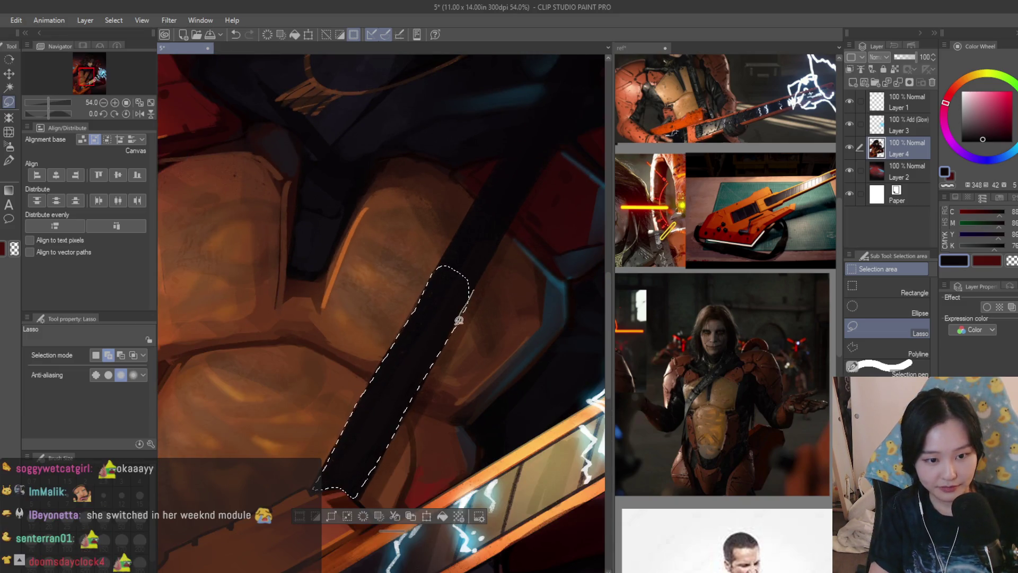
mouse_move(467, 220)
left_mouse_down()
mouse_move(456, 282)
mouse_move(469, 212)
left_mouse_up()
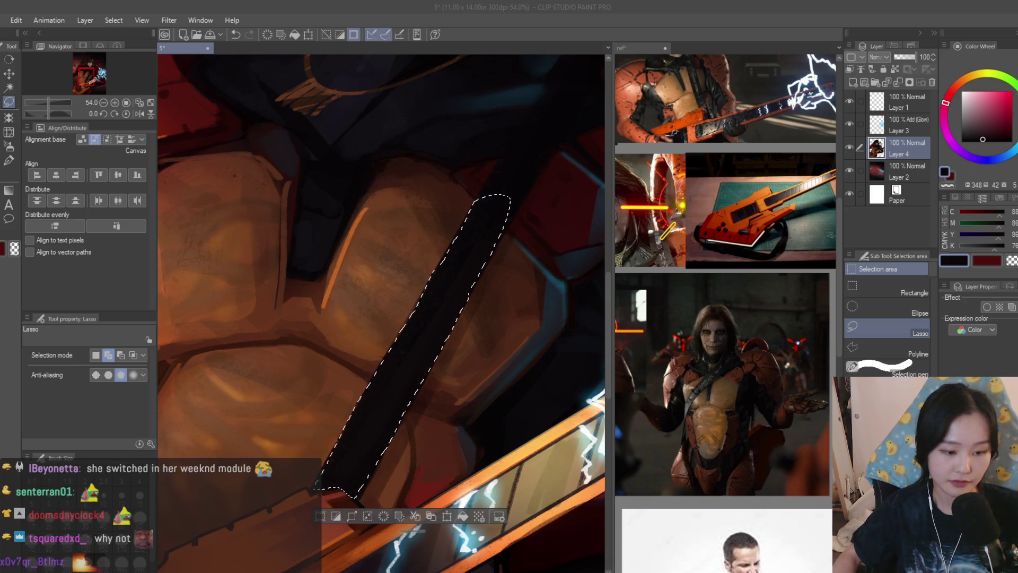
scroll(419, 230, "down", 2)
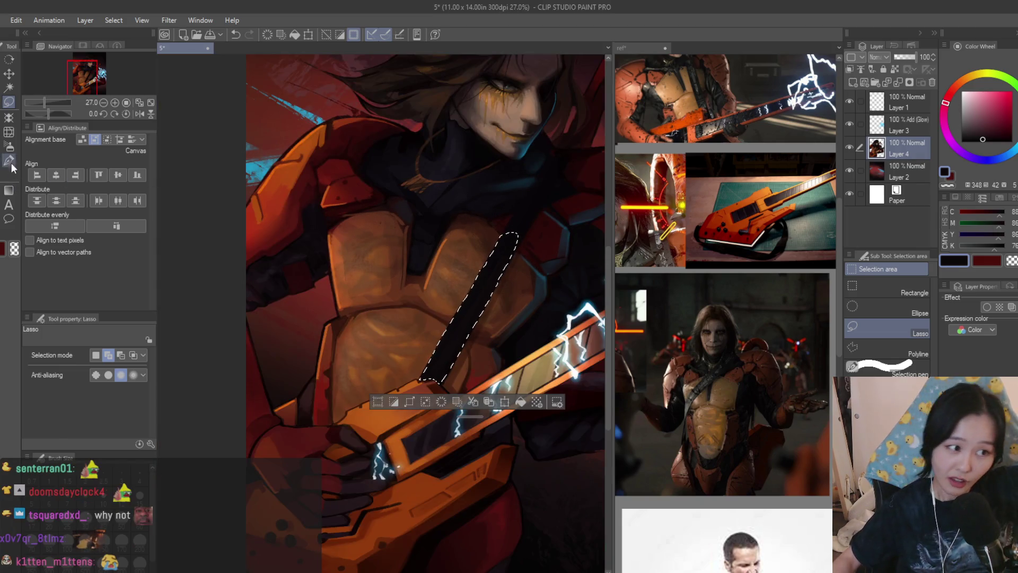
left_click(9, 146)
Spray light desaturated blue over the selected strap with a large soft airbrush, then deselect
scroll(489, 296, "up", 3)
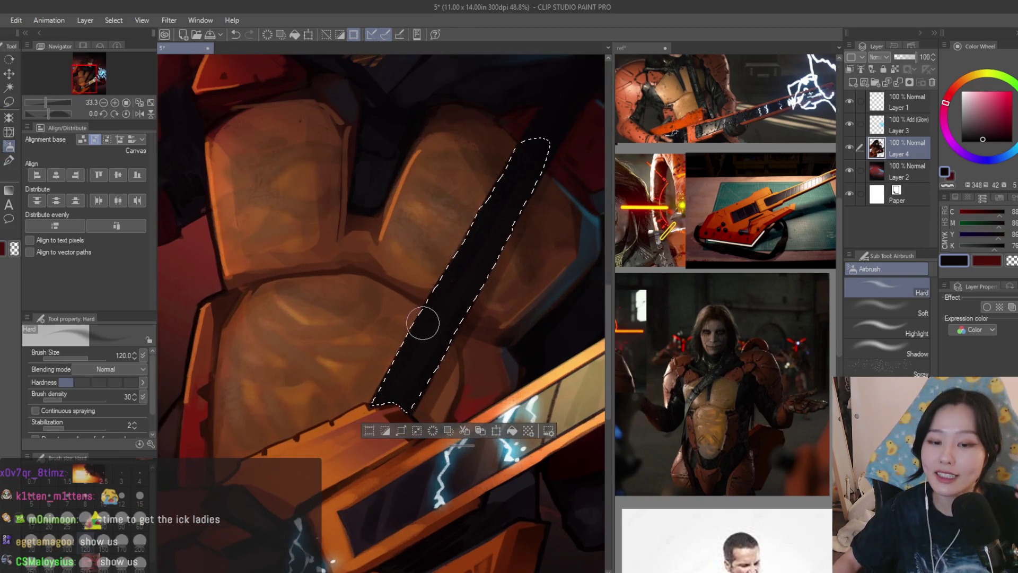
left_click(976, 127)
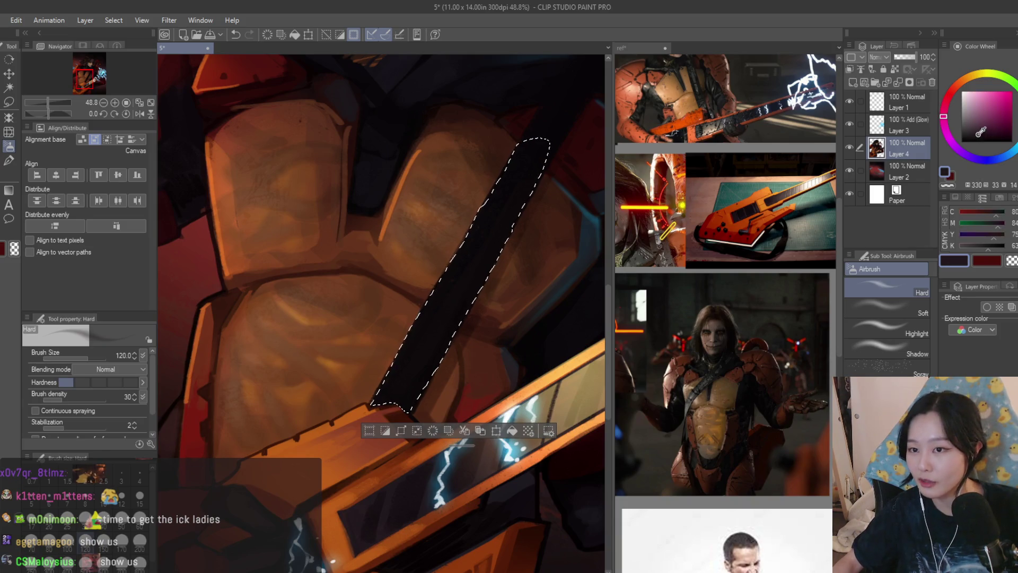
left_click(1006, 155)
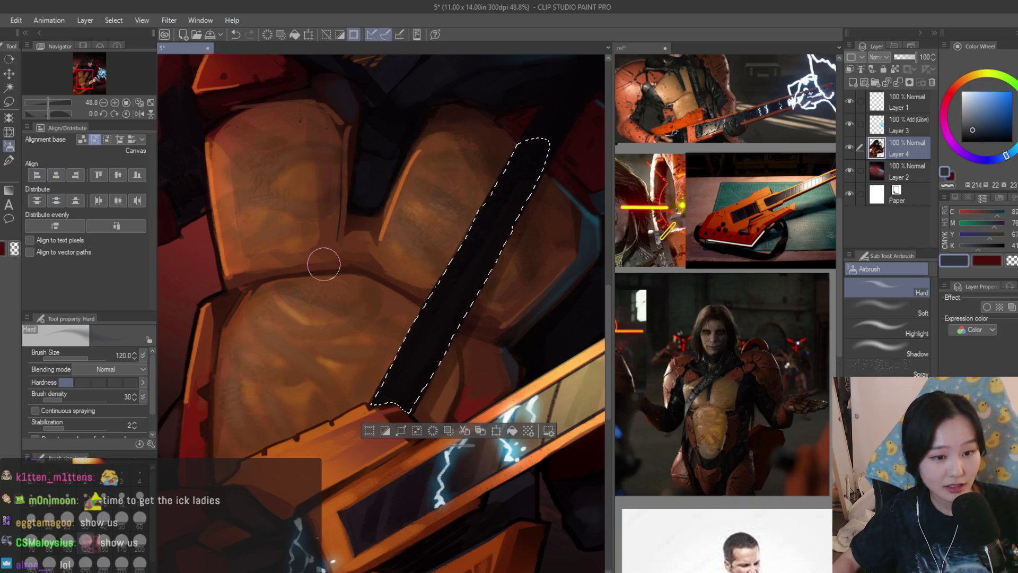
key("bracketright")
key("bracketright")
key("bracketright")
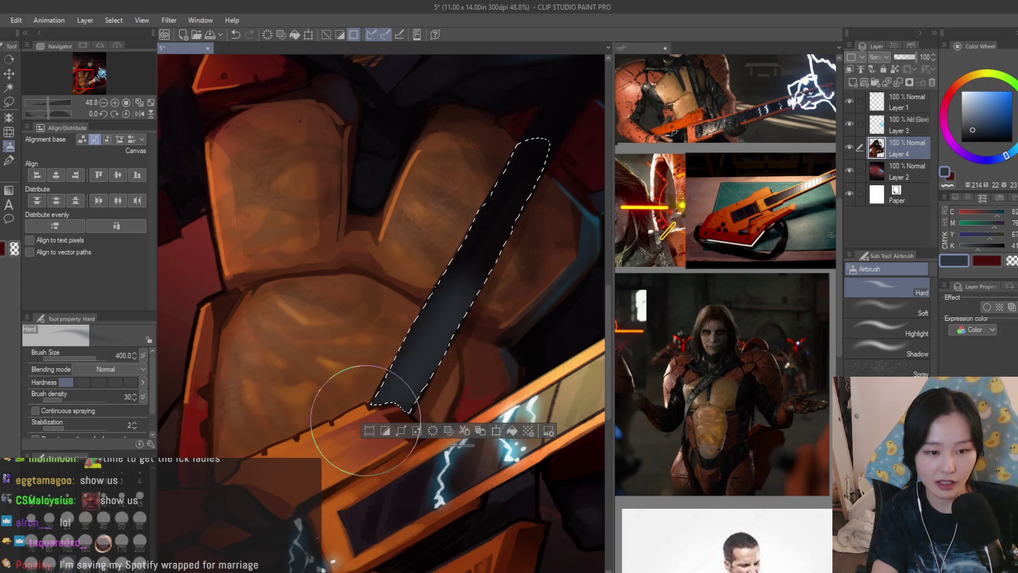
left_click(891, 306)
key("bracketright")
key("bracketright")
key("bracketright")
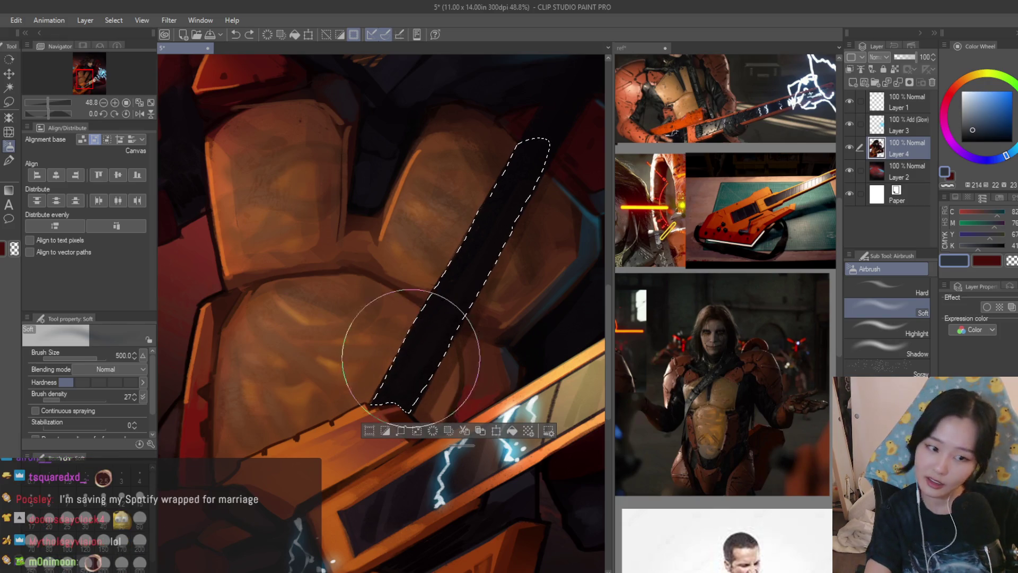
left_click_drag(476, 224, 398, 329)
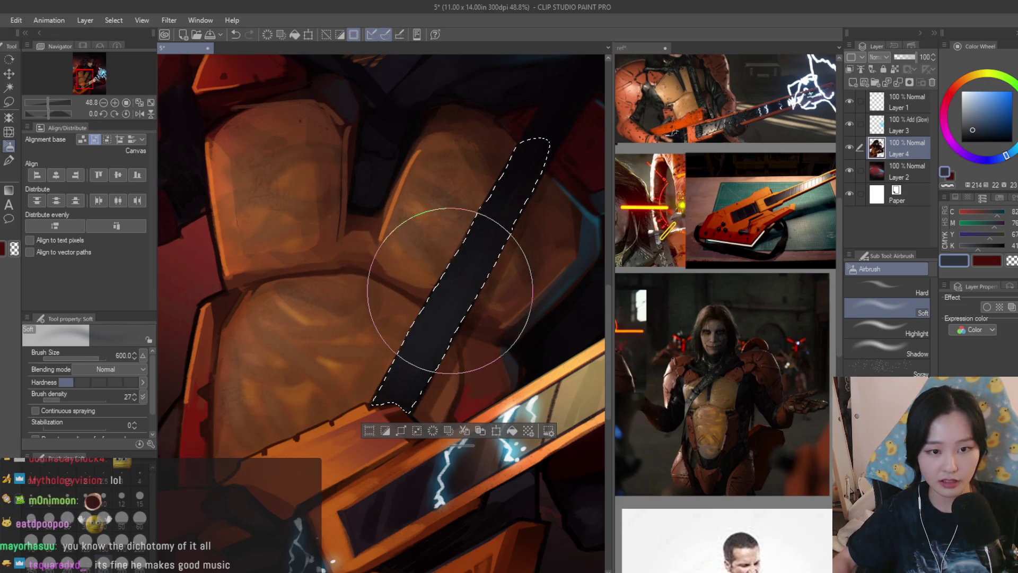
key("ctrl+d")
scroll(414, 350, "down", 3)
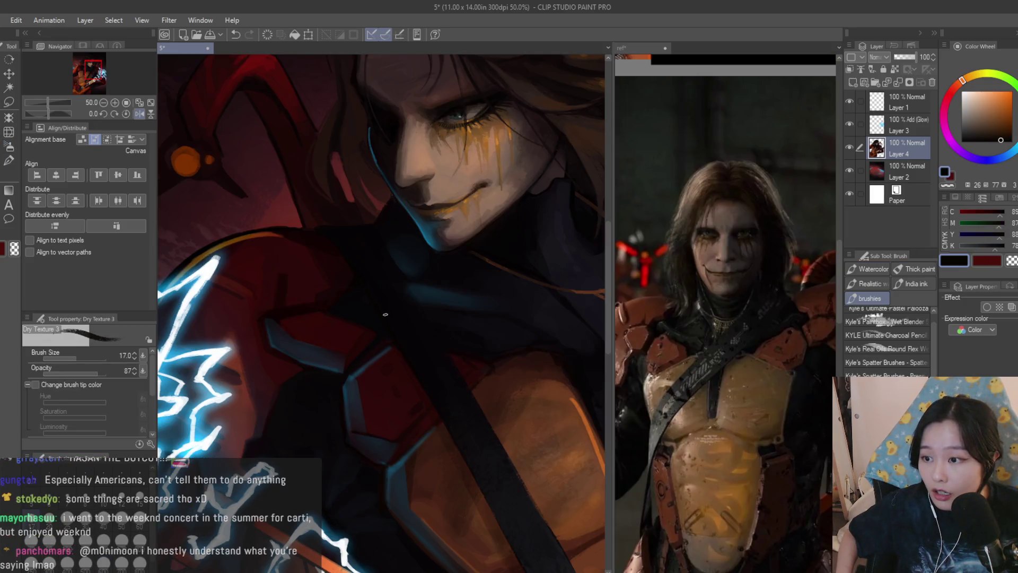
Flip the canvas view horizontally and save the painting with Ctrl+S
scroll(444, 284, "up", 4)
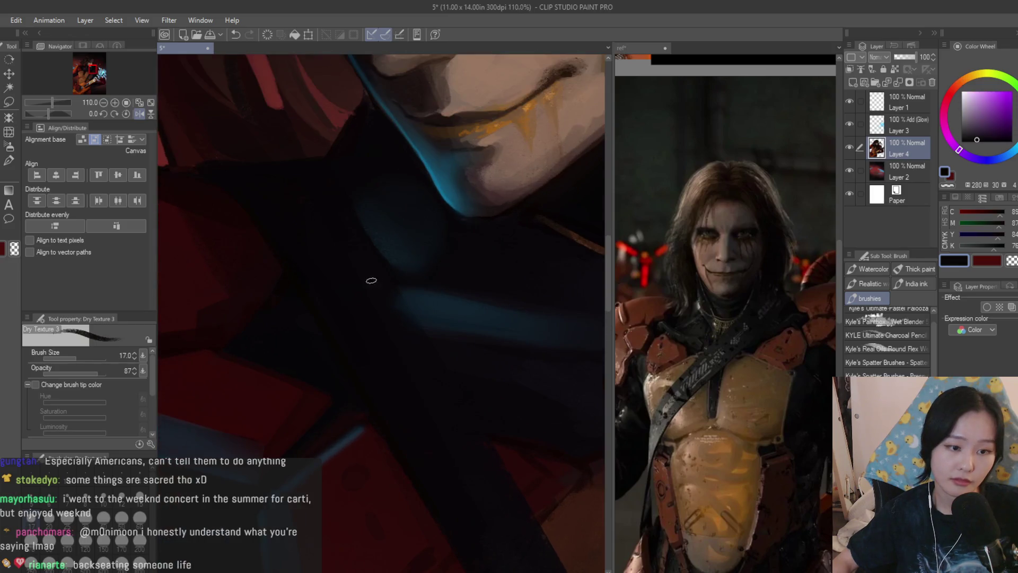
scroll(396, 297, "down", 6)
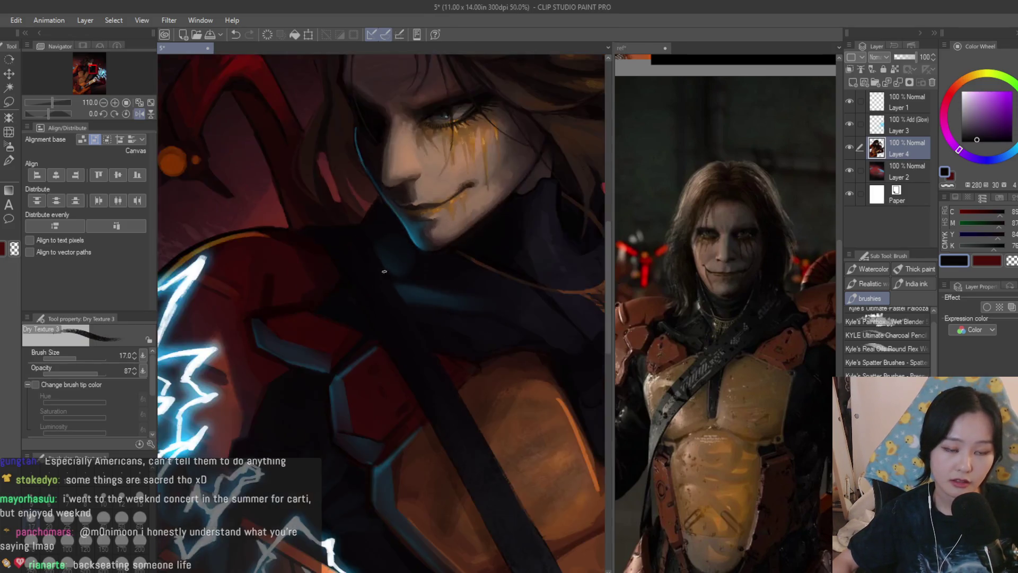
scroll(451, 315, "up", 3)
key("h")
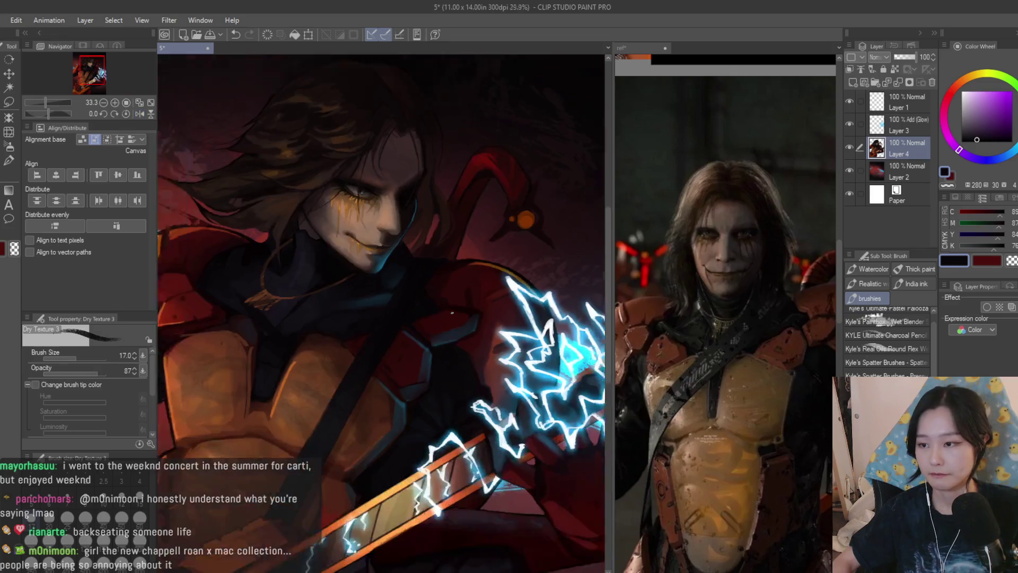
scroll(477, 275, "down", 1)
key("ctrl+s")
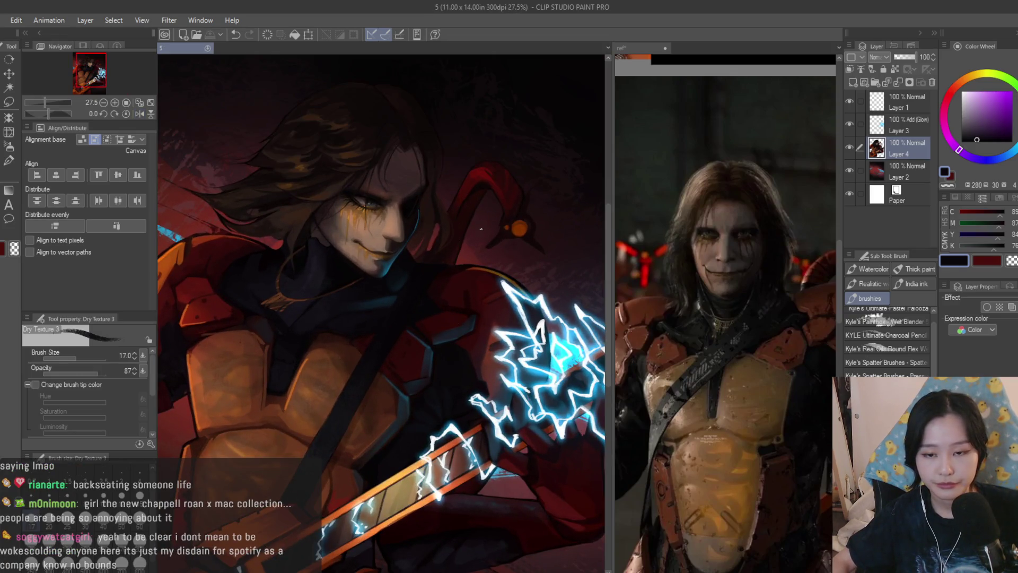
Eyedrop the dark colour of the chest strap for further painting
scroll(481, 229, "up", 8)
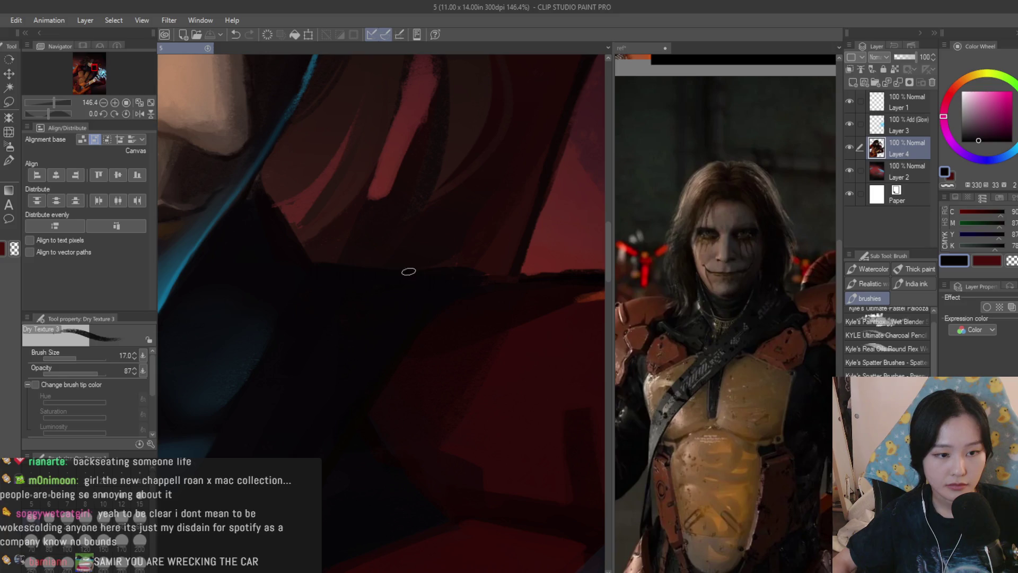
scroll(411, 268, "down", 6)
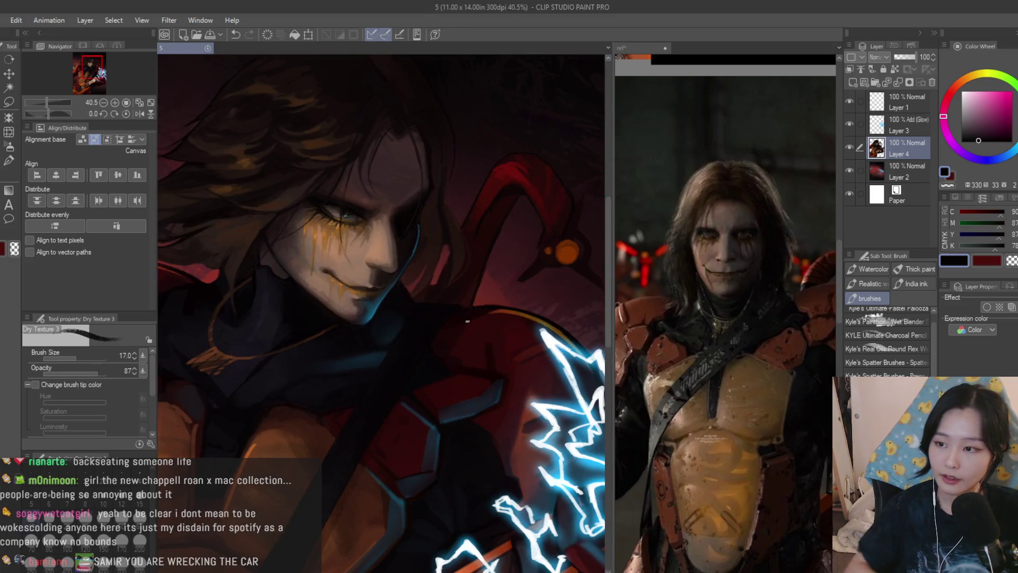
left_click(467, 320)
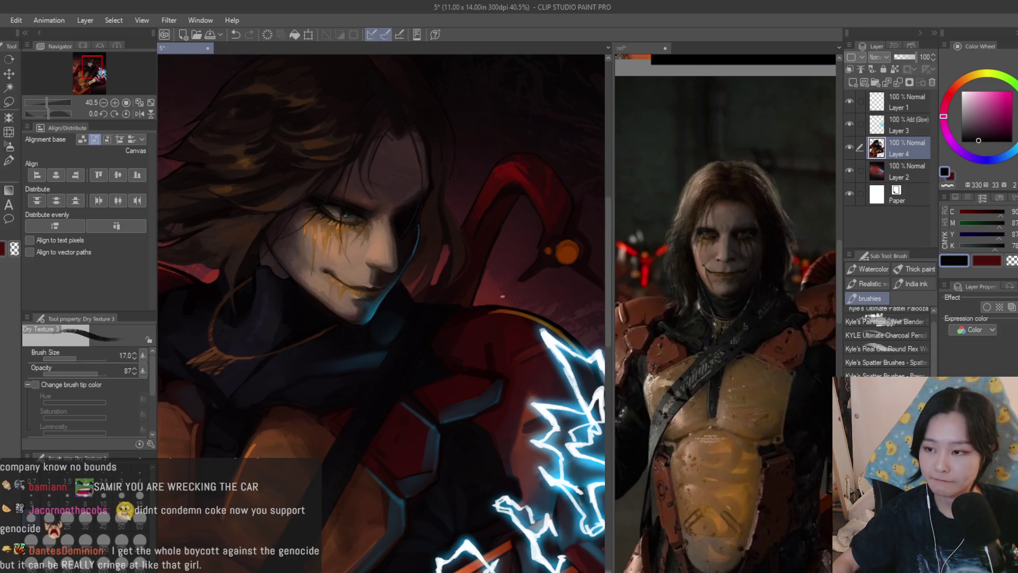
scroll(502, 297, "down", 3)
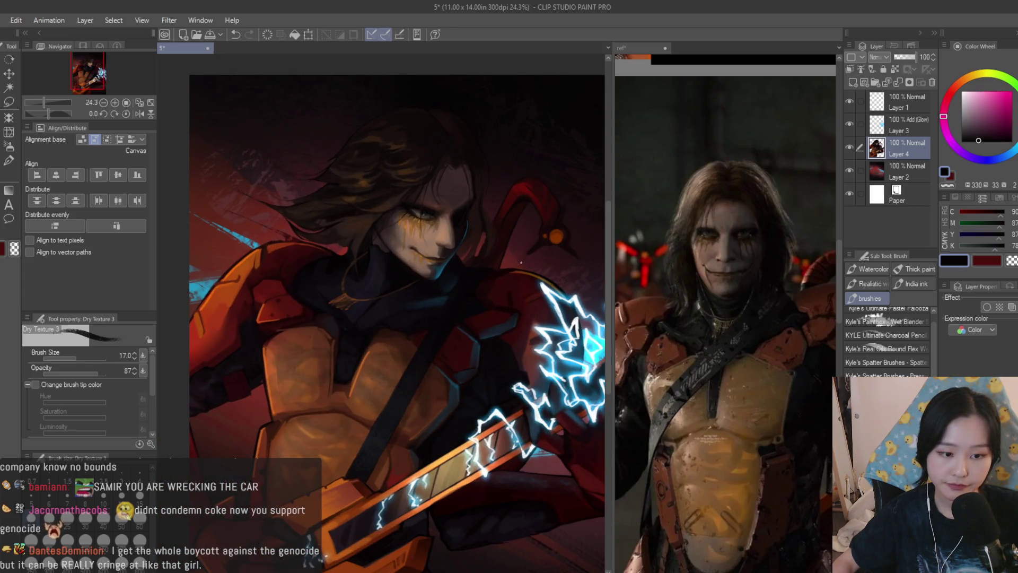
scroll(367, 425, "up", 5)
left_click(417, 448, "alt")
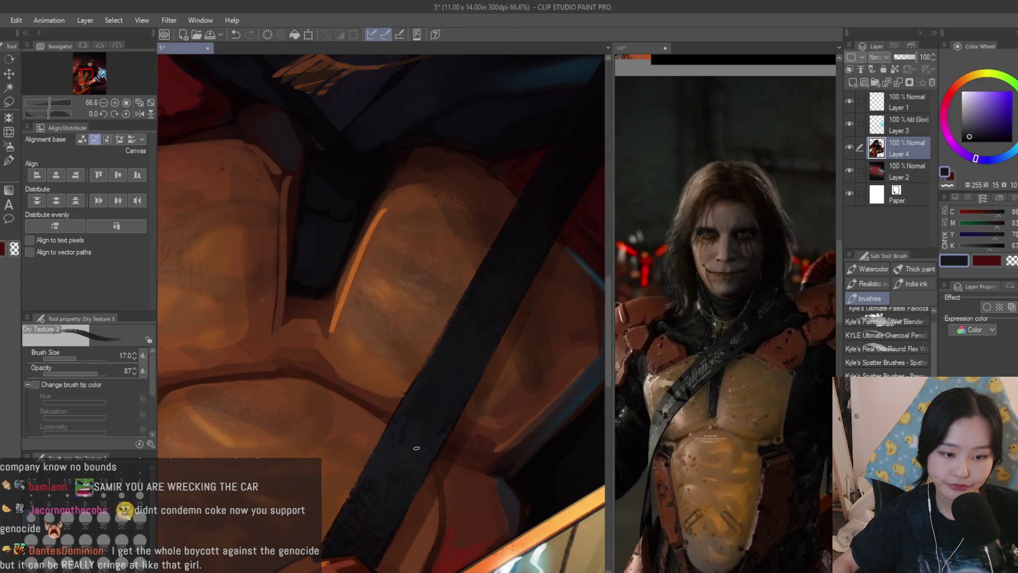
Pick a slightly brighter strap colour and paint short grey dabs up the strap
left_click(968, 130)
scroll(465, 393, "down", 1)
scroll(431, 346, "up", 2)
left_click_drag(426, 325, 434, 357)
left_click_drag(441, 302, 438, 331)
left_click_drag(456, 286, 452, 314)
mouse_move(488, 236)
left_mouse_down()
mouse_move(484, 265)
mouse_move(494, 218)
mouse_move(520, 197)
left_mouse_up()
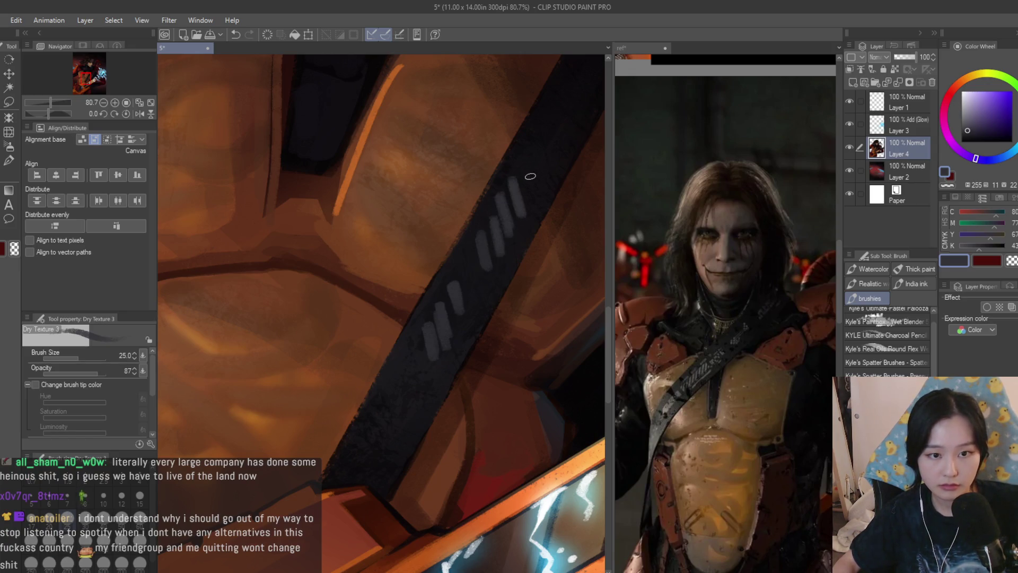
Switch to transparent colour and make the brush slightly larger
scroll(530, 176, "down", 6)
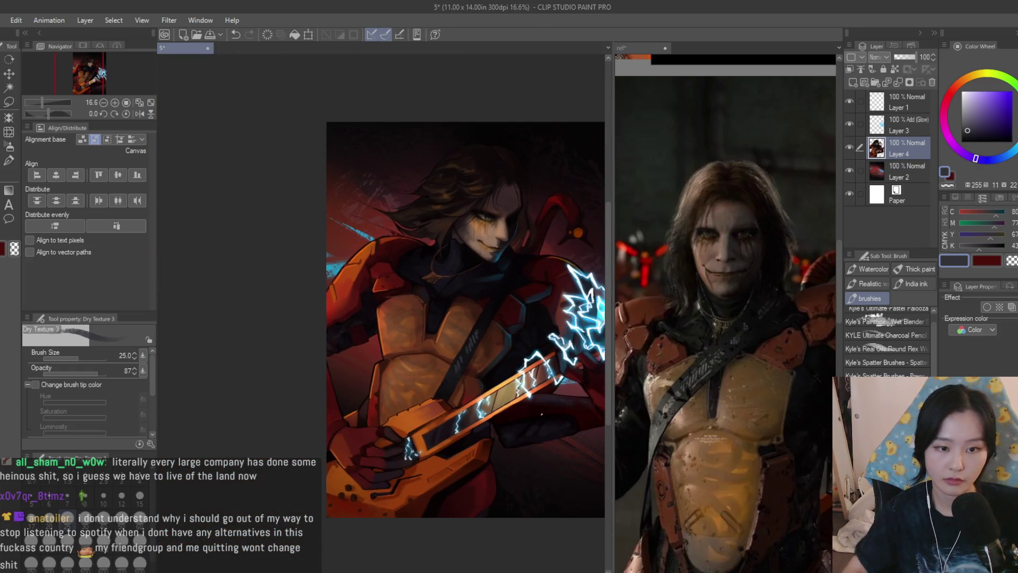
scroll(492, 294, "up", 4)
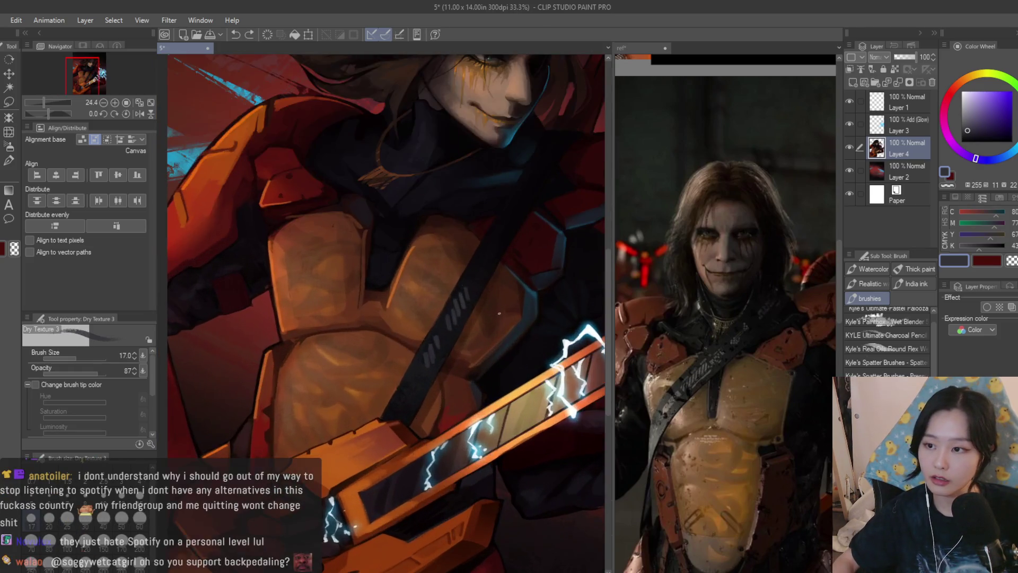
left_click(1012, 260)
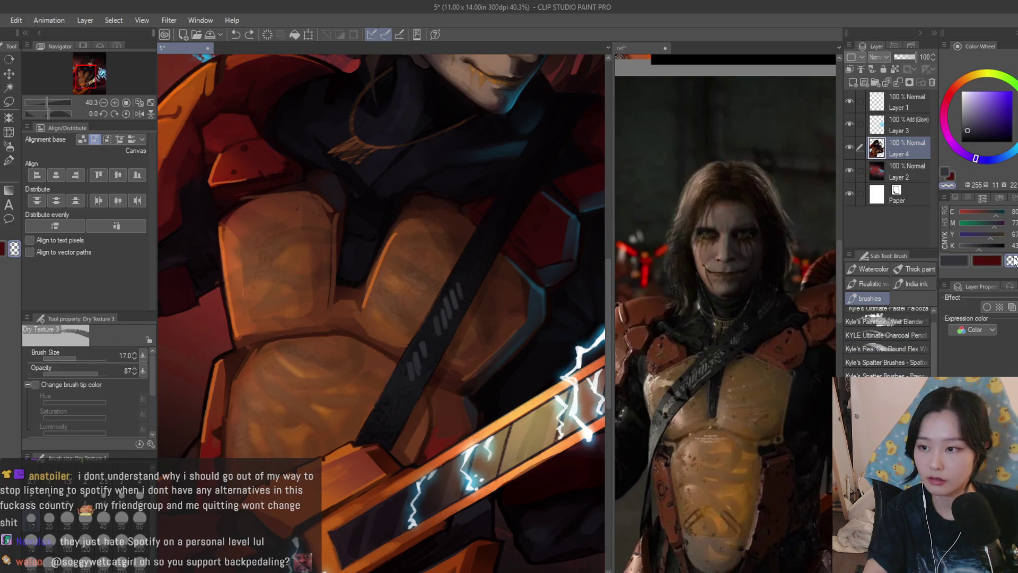
key("bracketright")
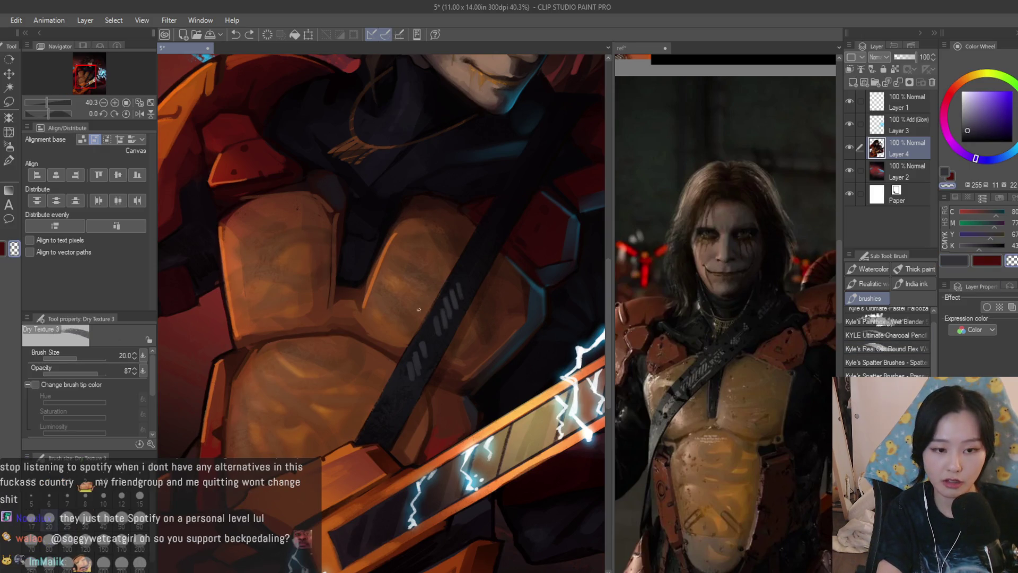
Sample several dark strap tones, then paint a light bluish-grey stripe on the strap
scroll(452, 274, "up", 1)
left_click(451, 274, "alt")
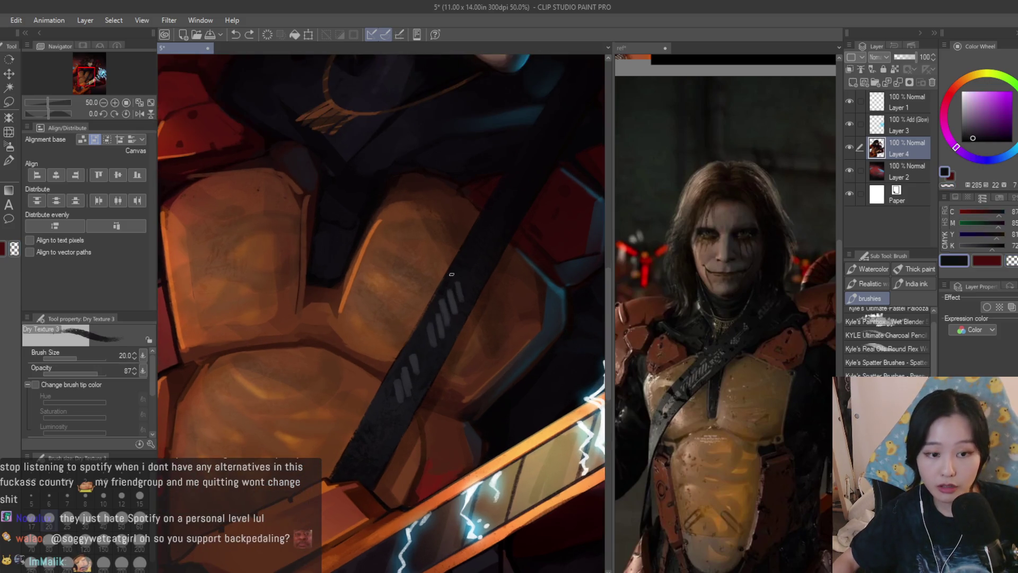
left_click(464, 300, "alt")
left_click(417, 337, "alt")
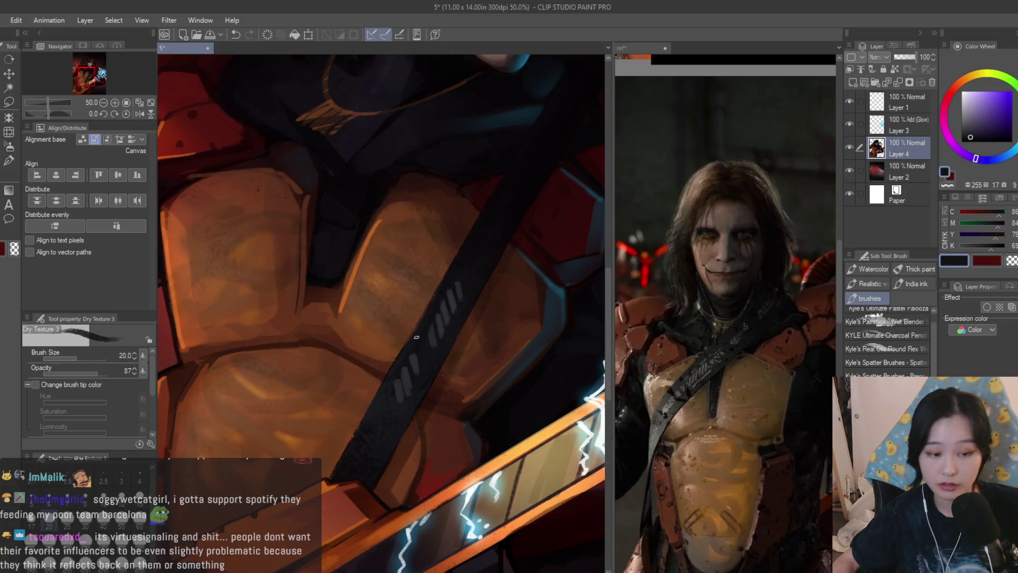
left_click(401, 406, "alt")
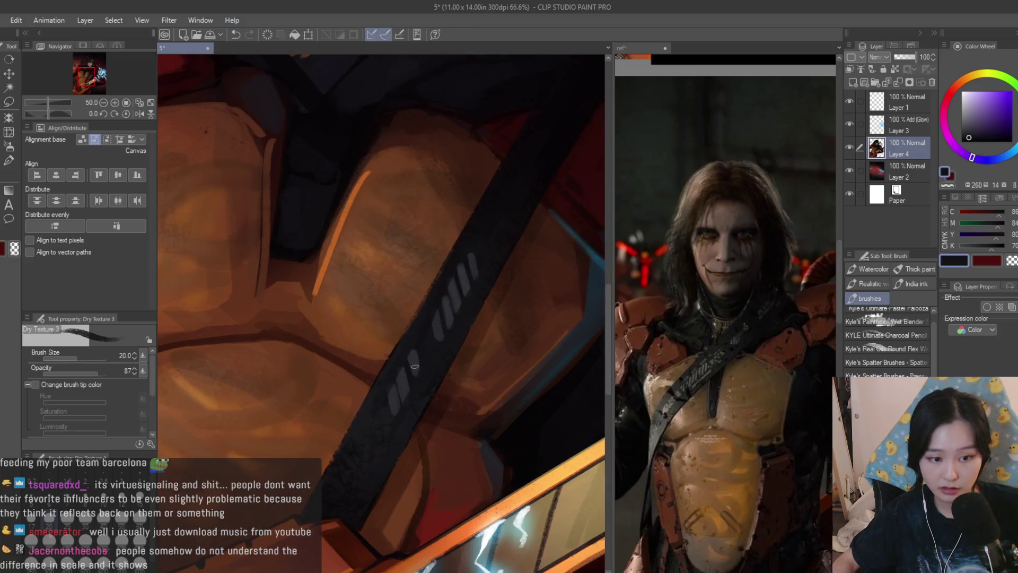
scroll(398, 412, "up", 1)
left_click(411, 382, "alt")
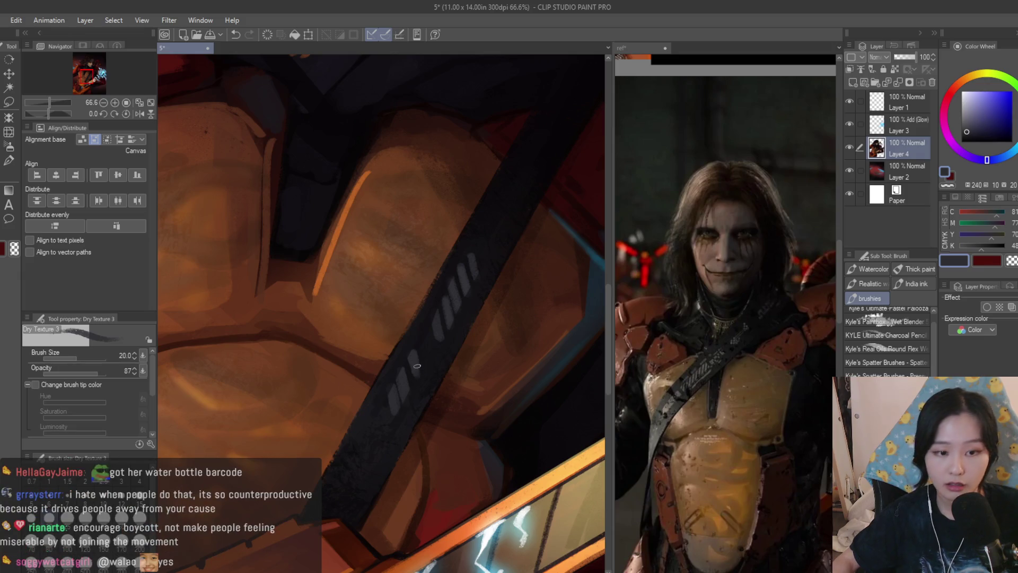
scroll(422, 370, "down", 3)
scroll(437, 304, "up", 2)
left_click_drag(445, 293, 471, 240)
Add a short light stroke, sample dark blues, and brush light strokes around the dark collar
left_click(478, 245, "alt")
scroll(476, 233, "down", 6)
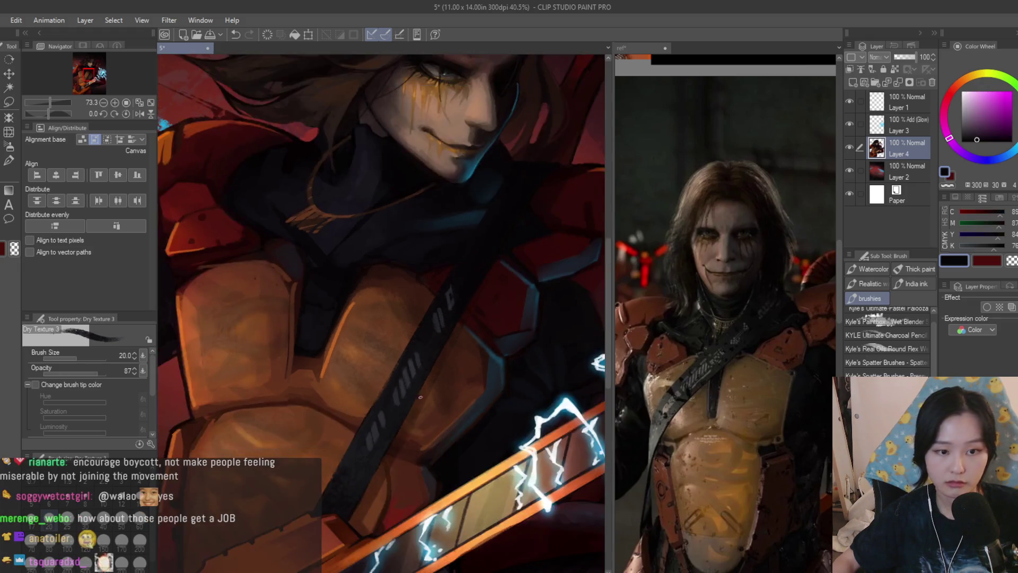
scroll(468, 367, "up", 3)
scroll(467, 368, "up", 3)
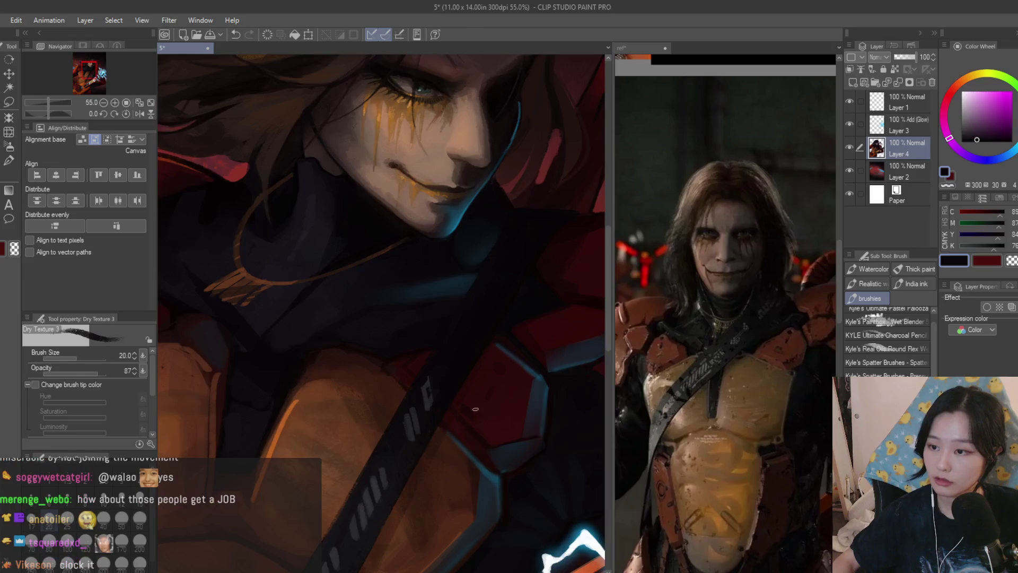
scroll(434, 399, "up", 1)
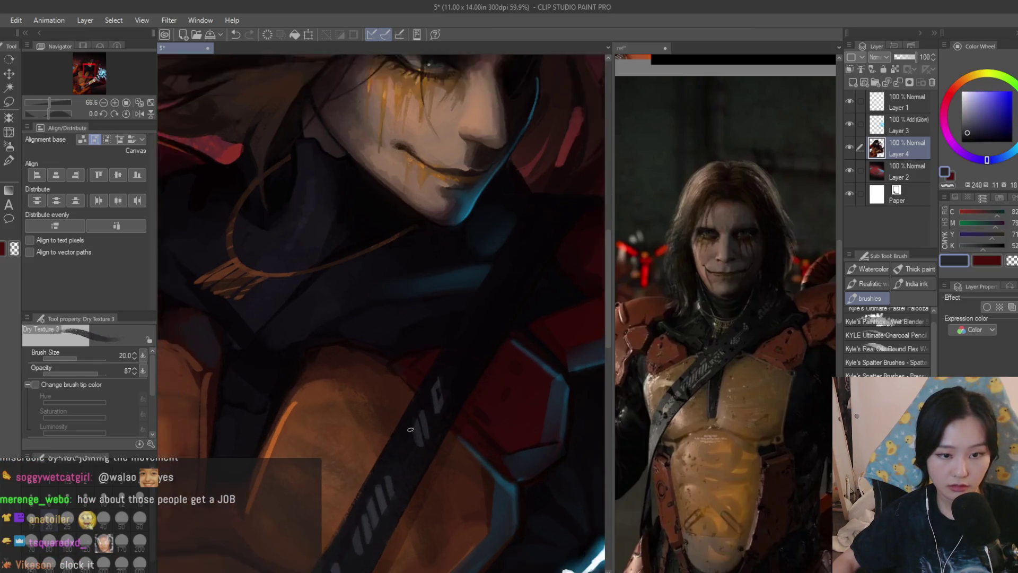
left_click(440, 351, "alt")
scroll(440, 351, "up", 1)
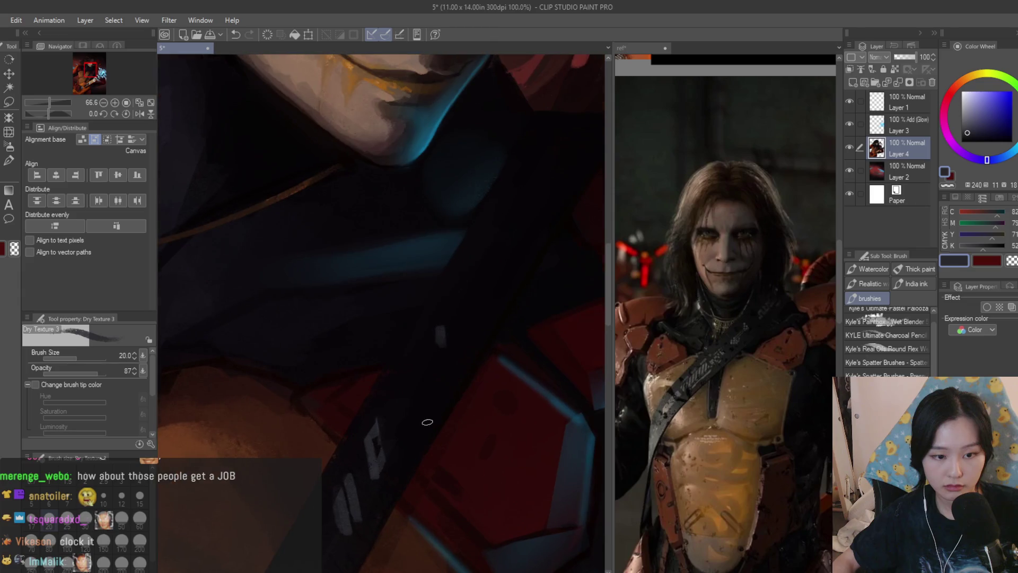
left_click(439, 337, "alt")
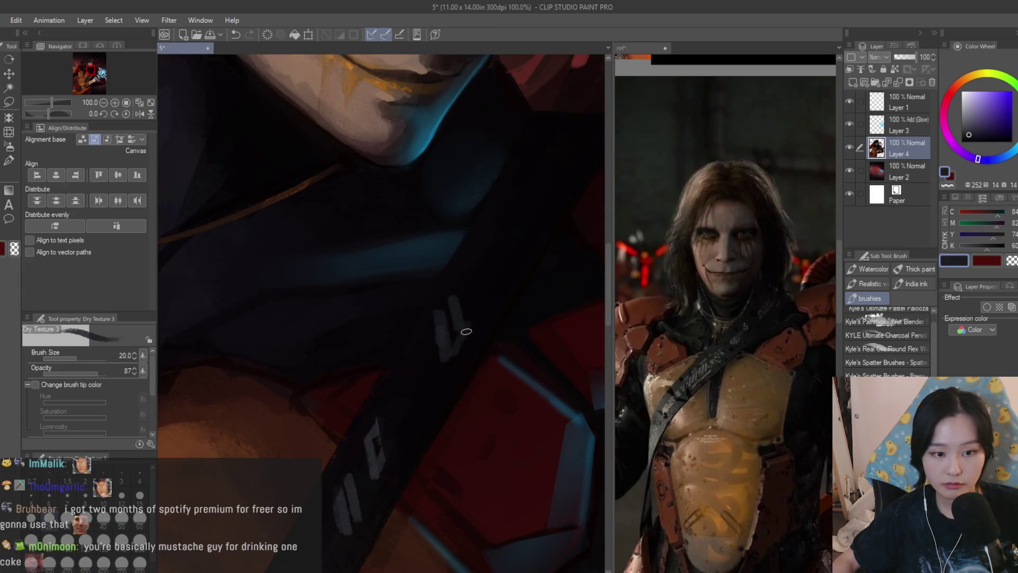
left_click(466, 331, "alt")
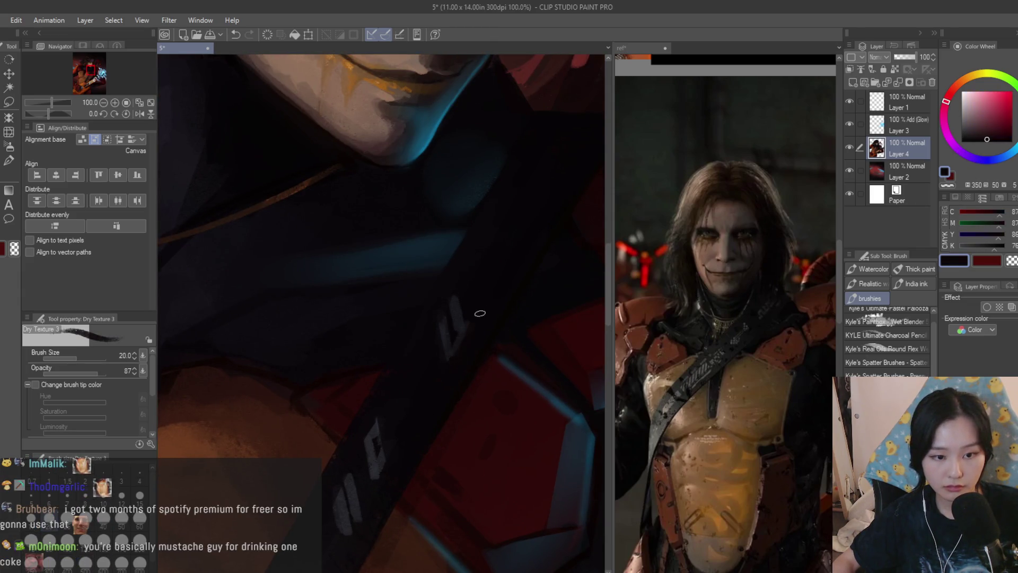
left_click(458, 315, "alt")
left_click_drag(481, 283, 495, 254)
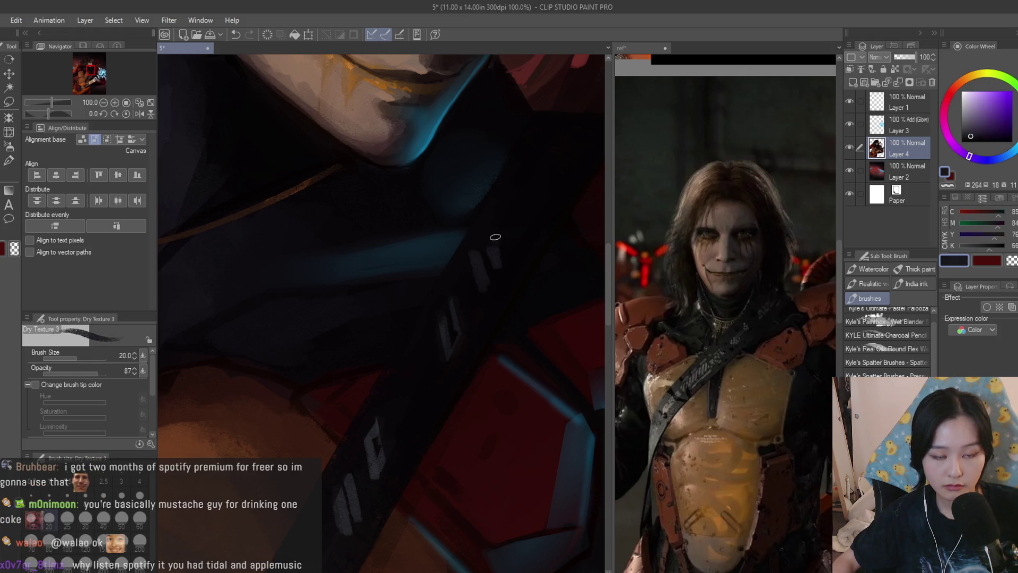
Sample dark red and navy tones, settling on a lighter navy-grey from the strap
left_click(469, 263, "alt")
scroll(509, 275, "down", 8)
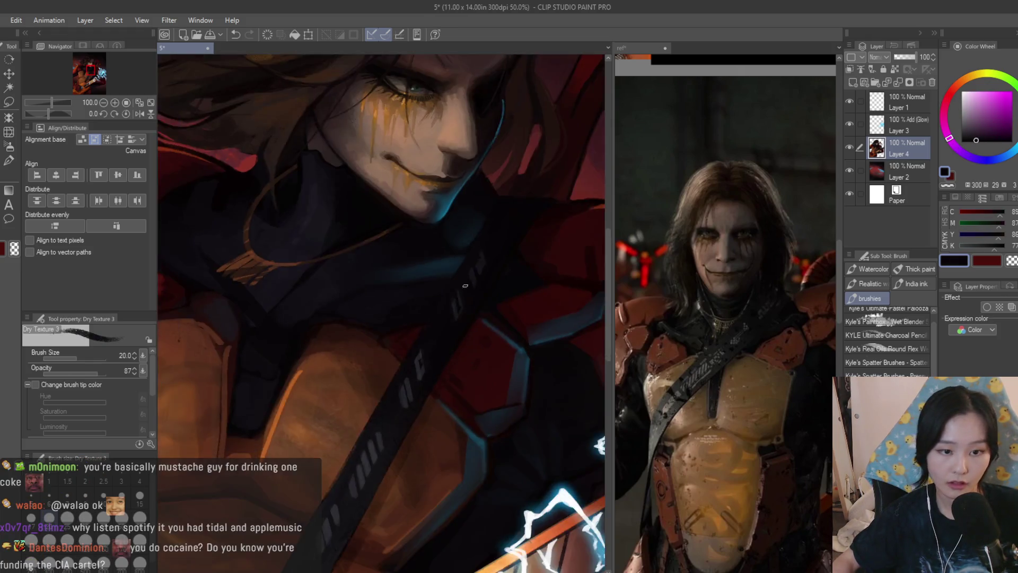
scroll(550, 322, "down", 2)
scroll(531, 316, "up", 8)
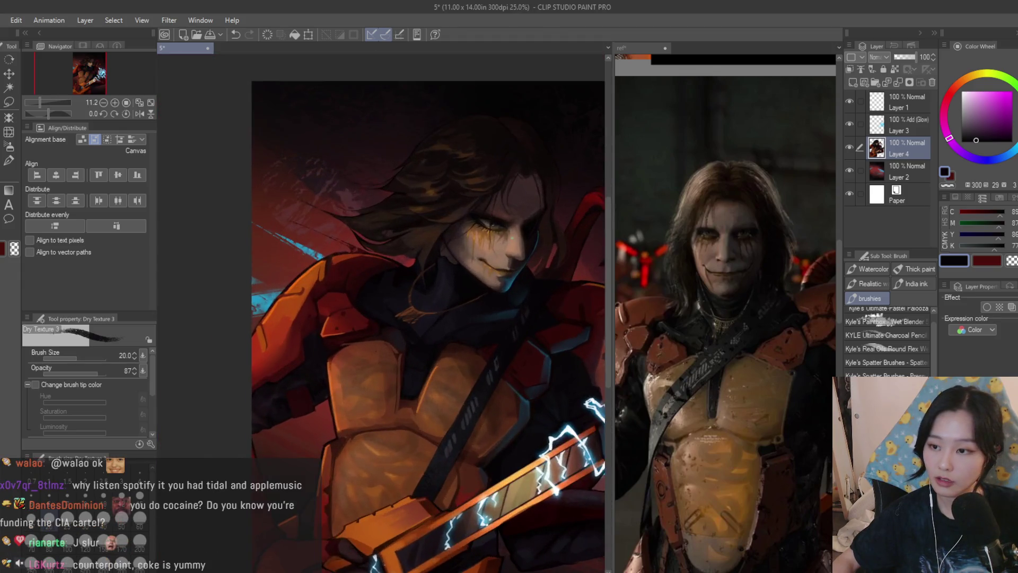
scroll(520, 310, "up", 2)
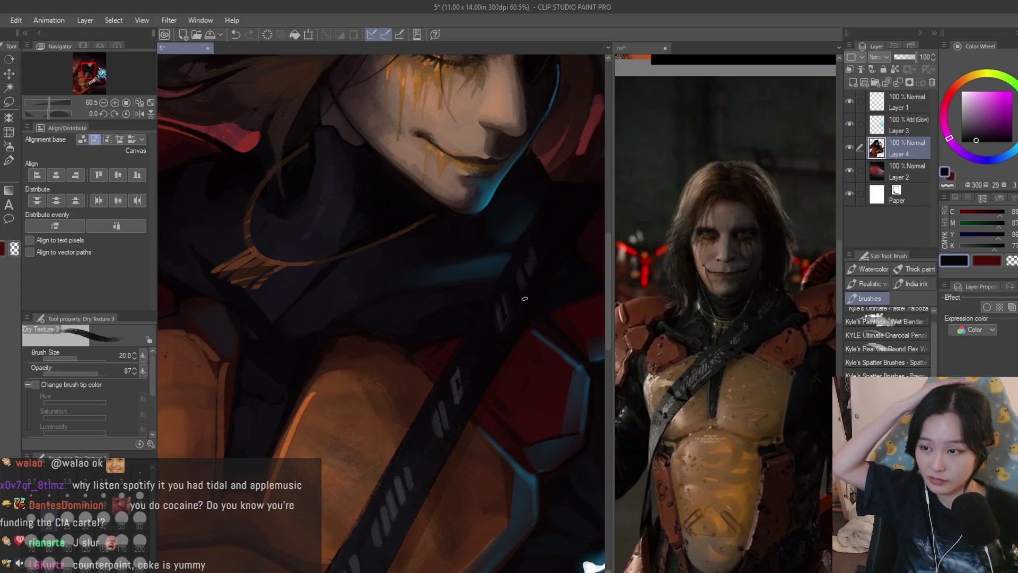
scroll(590, 184, "up", 3)
scroll(525, 233, "up", 3)
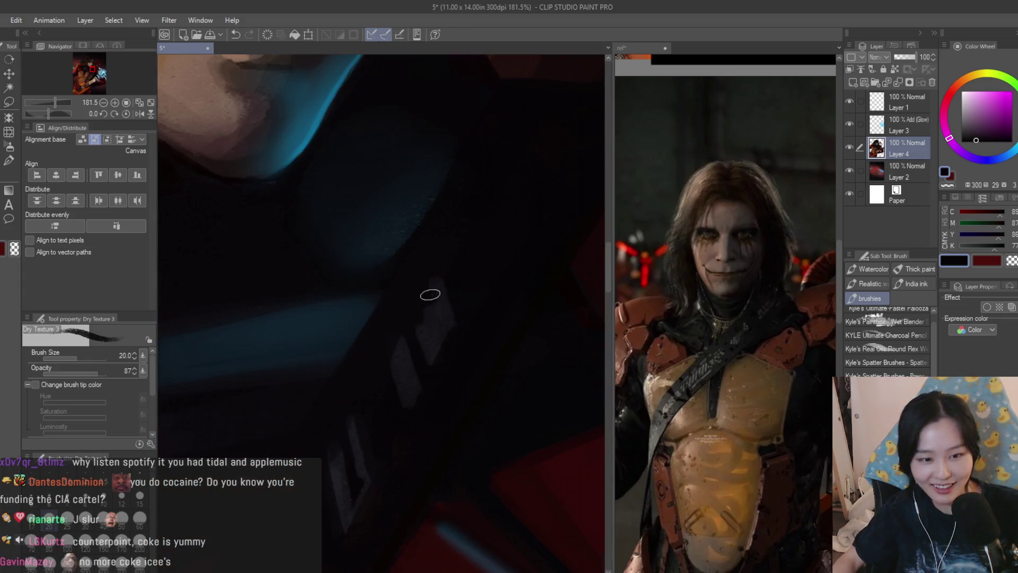
left_click(430, 294, "alt")
left_click(440, 310, "alt")
scroll(454, 265, "down", 5)
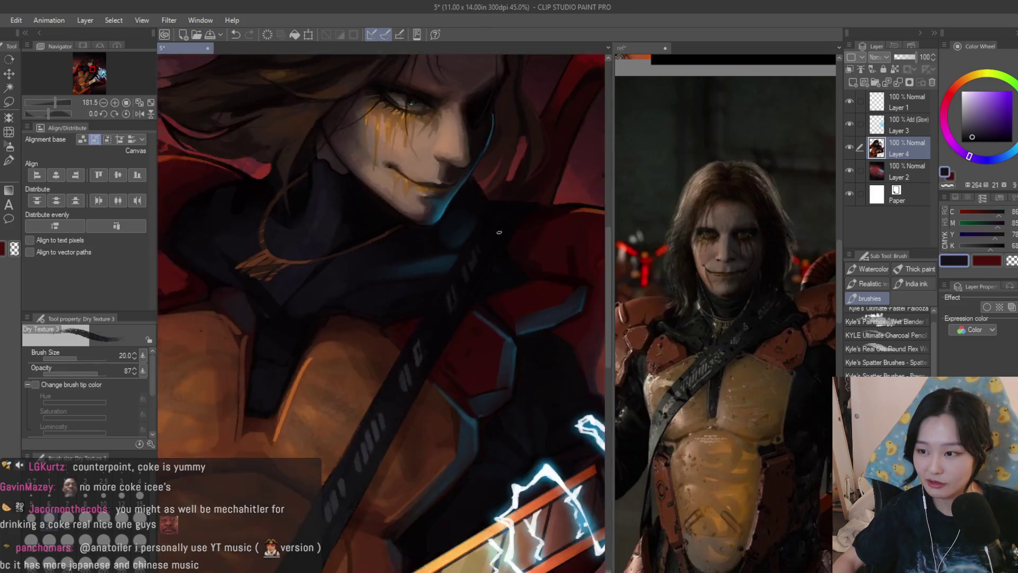
scroll(419, 387, "up", 1)
scroll(418, 387, "up", 1)
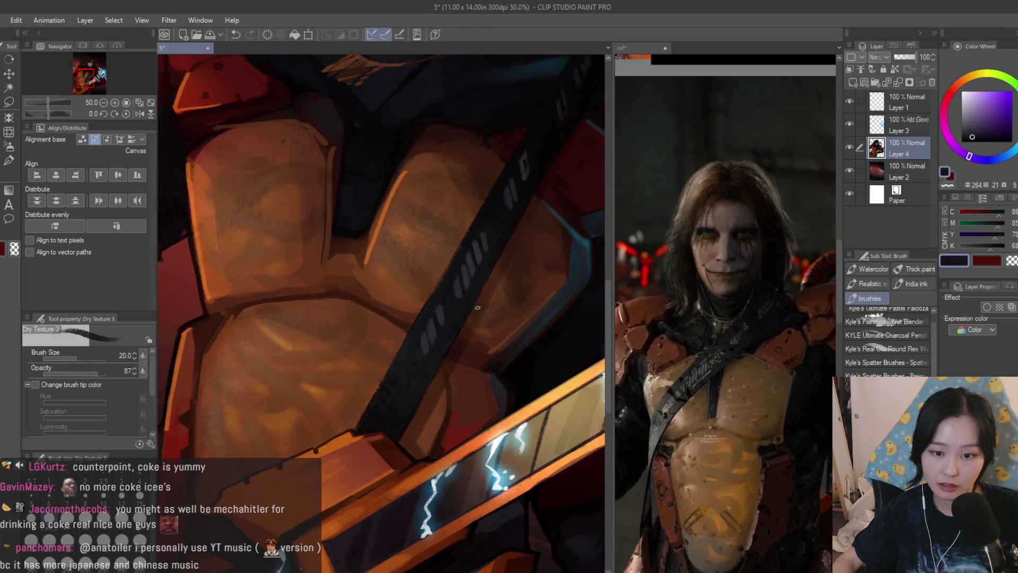
scroll(477, 308, "up", 2)
left_click(476, 279, "alt")
Paint light grey markings along the dark strap, then undo the last stroke
left_click_drag(466, 230, 436, 280)
left_click_drag(503, 234, 460, 307)
scroll(434, 317, "down", 2)
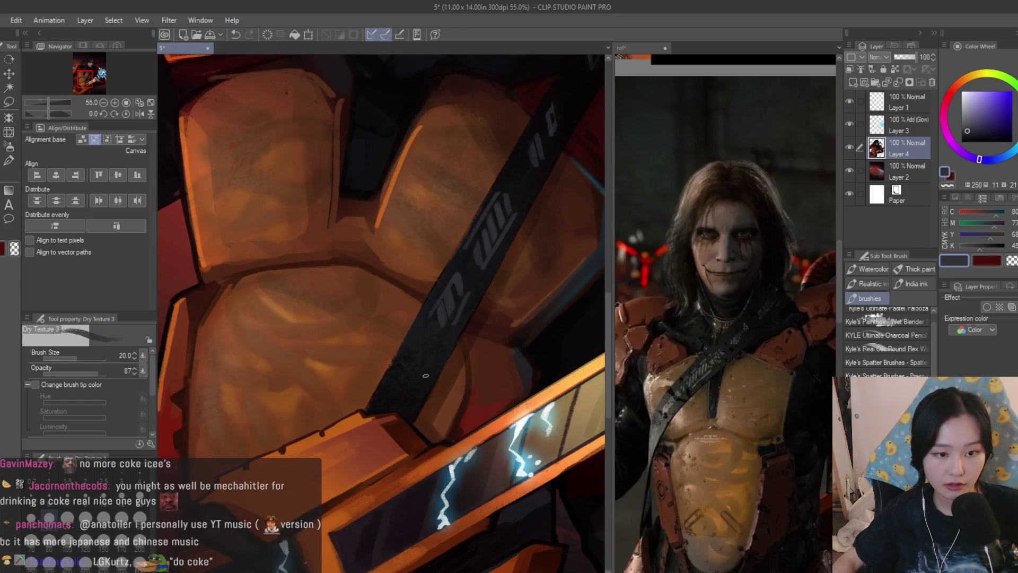
scroll(403, 382, "down", 5)
scroll(514, 322, "up", 2)
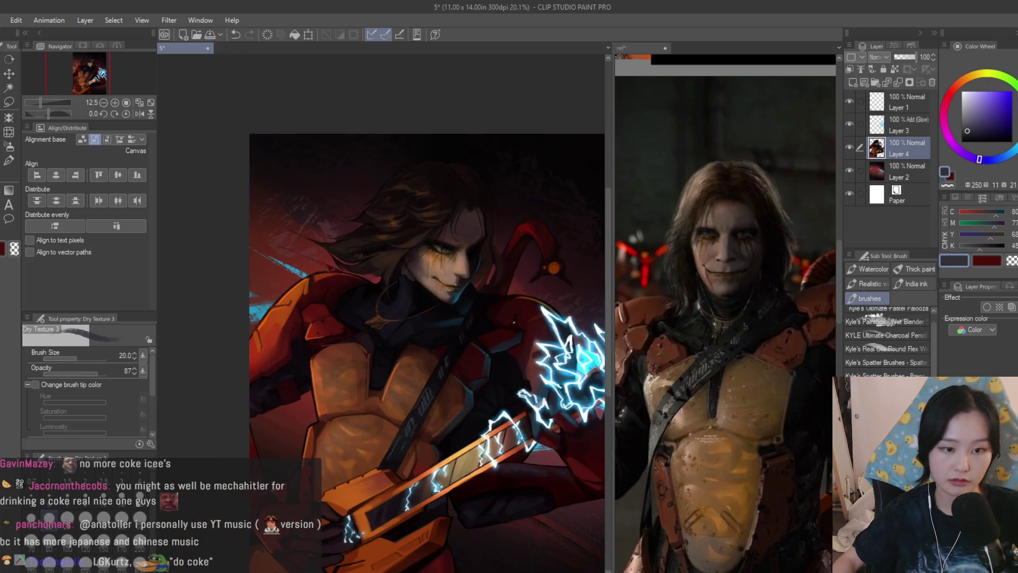
key("ctrl+z")
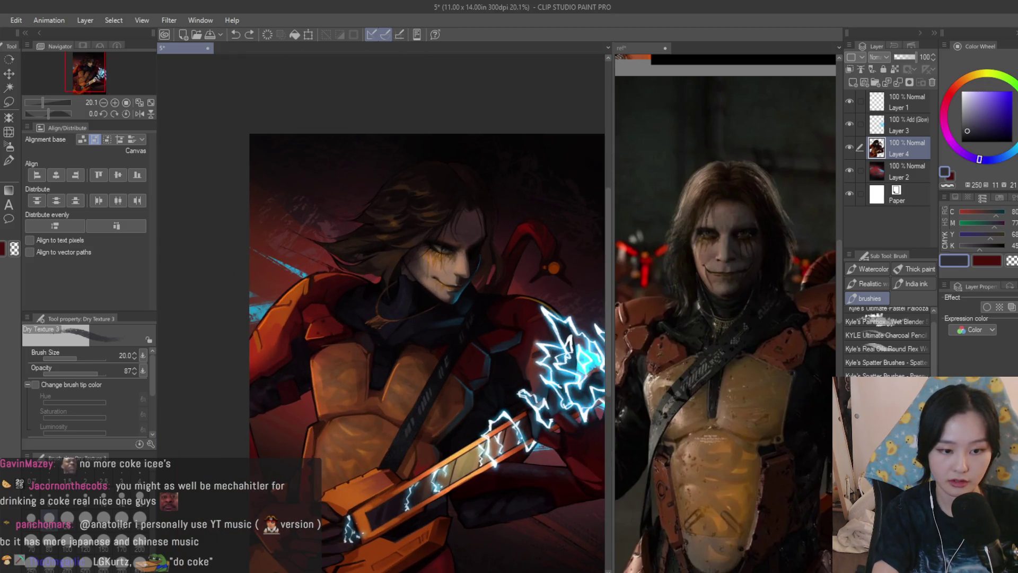
scroll(380, 245, "up", 7)
scroll(380, 245, "down", 3)
Paint grey stripe markings along the lower and upper strap
mouse_move(402, 322)
left_mouse_down()
mouse_move(375, 374)
mouse_move(401, 400)
left_mouse_up()
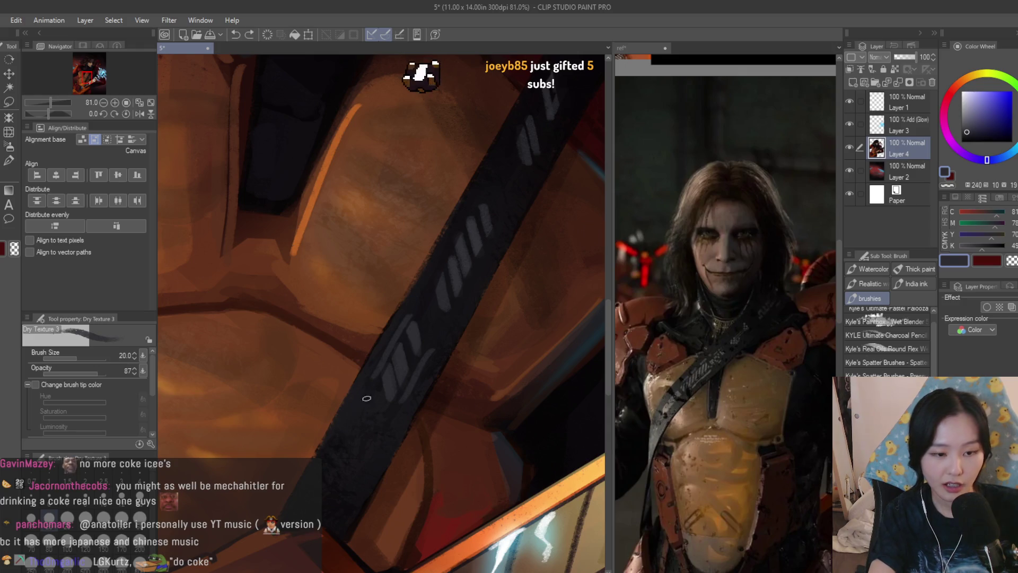
left_click_drag(479, 209, 489, 242)
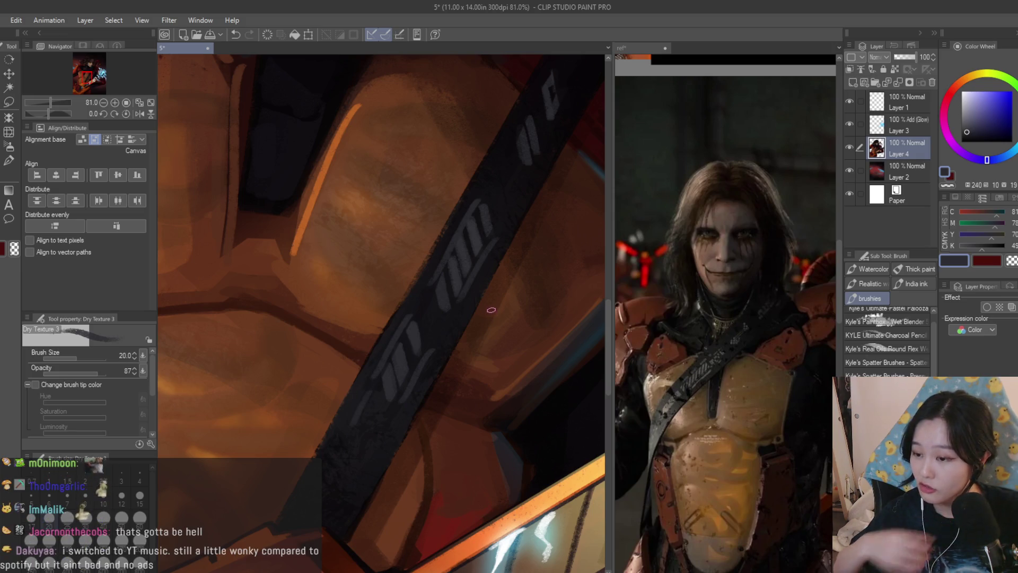
scroll(477, 390, "down", 4)
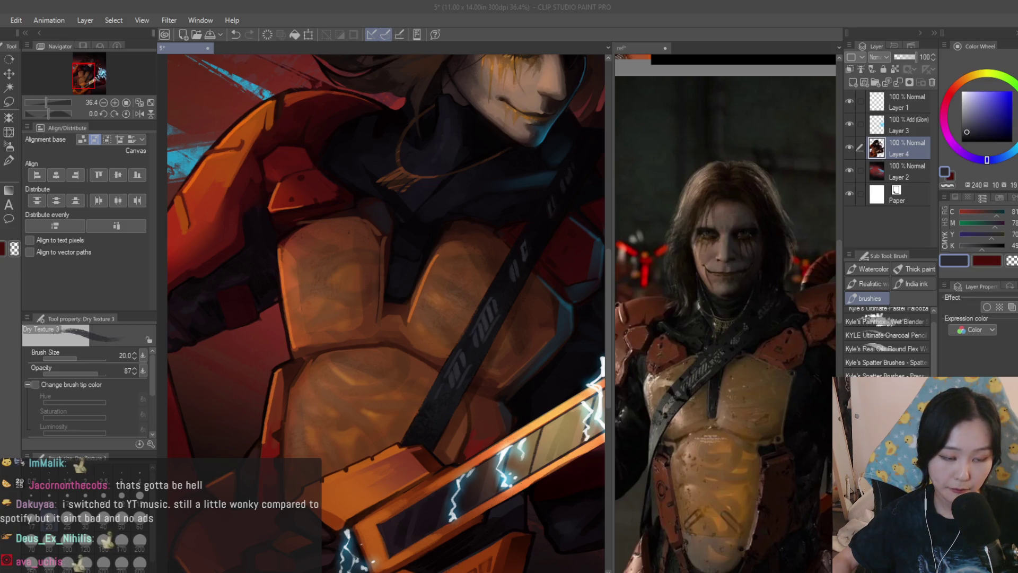
scroll(493, 354, "up", 3)
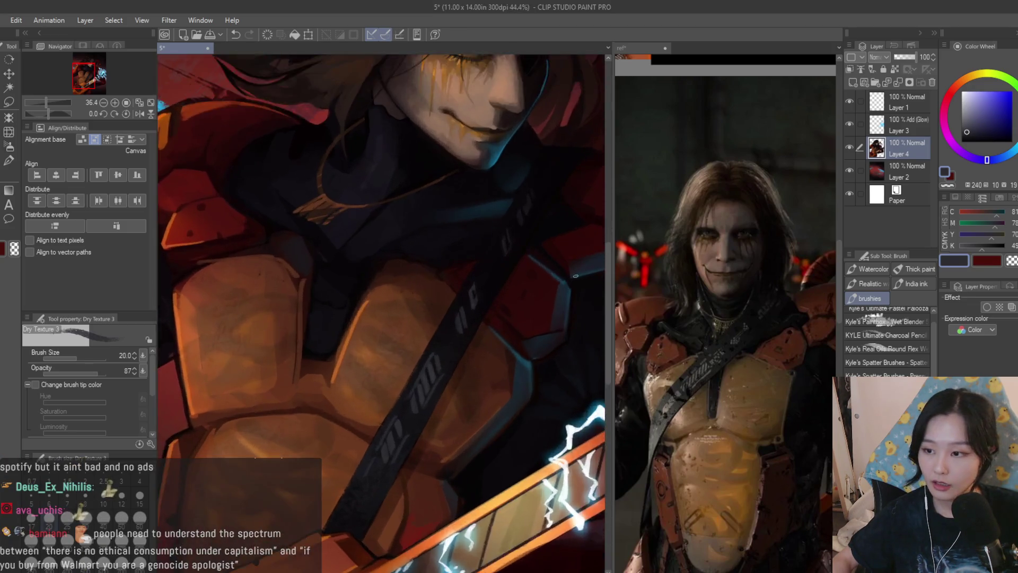
scroll(493, 354, "up", 2)
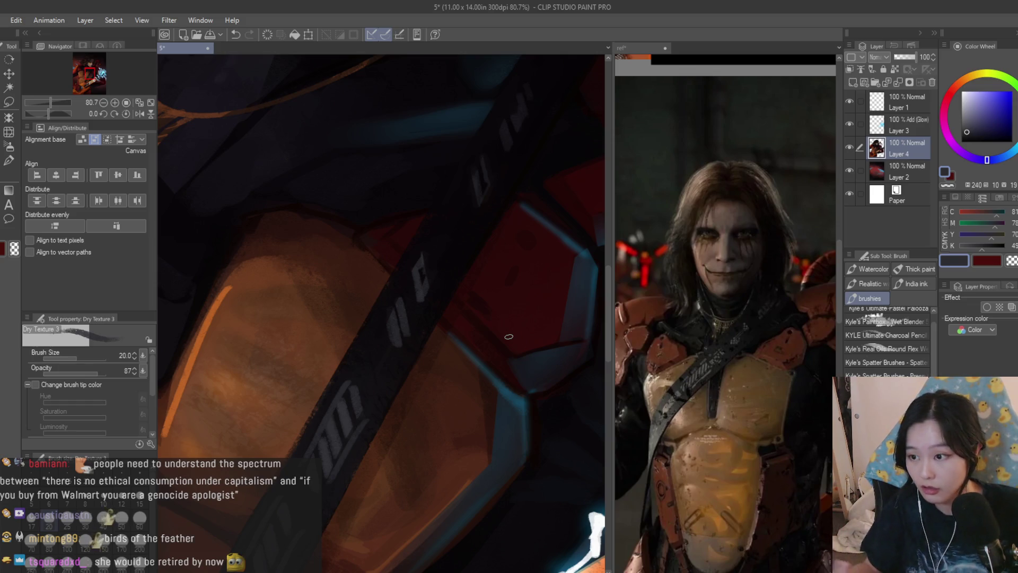
Try strokes on the lower armour and strap, undoing both
mouse_move(411, 345)
left_mouse_down()
mouse_move(443, 281)
mouse_move(407, 347)
left_mouse_up()
key("ctrl+z")
key("ctrl+z")
left_click_drag(506, 162, 482, 204)
key("ctrl+z")
scroll(420, 260, "down", 6)
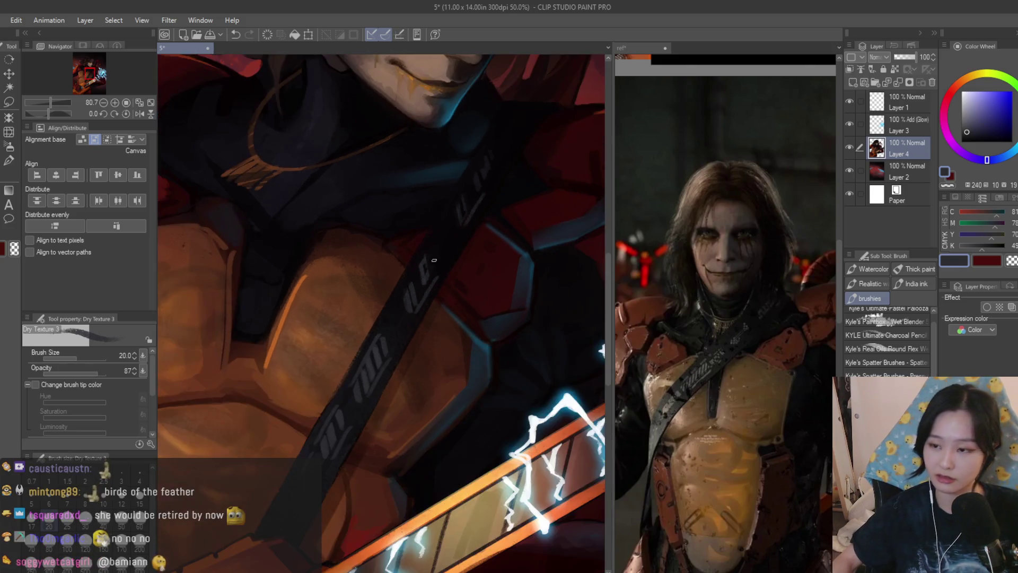
scroll(484, 311, "up", 7)
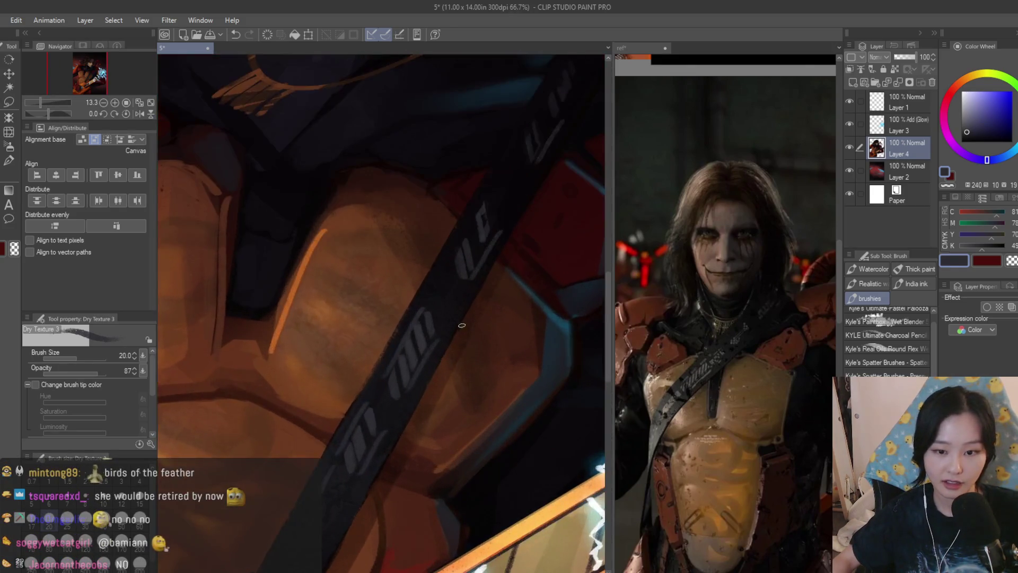
Sample dark purple-navy strap tones and paint over the grey strap lettering
left_click(400, 345, "alt")
left_click(376, 385, "alt")
mouse_move(376, 384)
left_mouse_down()
mouse_move(398, 436)
mouse_move(357, 420)
left_mouse_up()
left_click(361, 420, "alt")
scroll(361, 420, "down", 10)
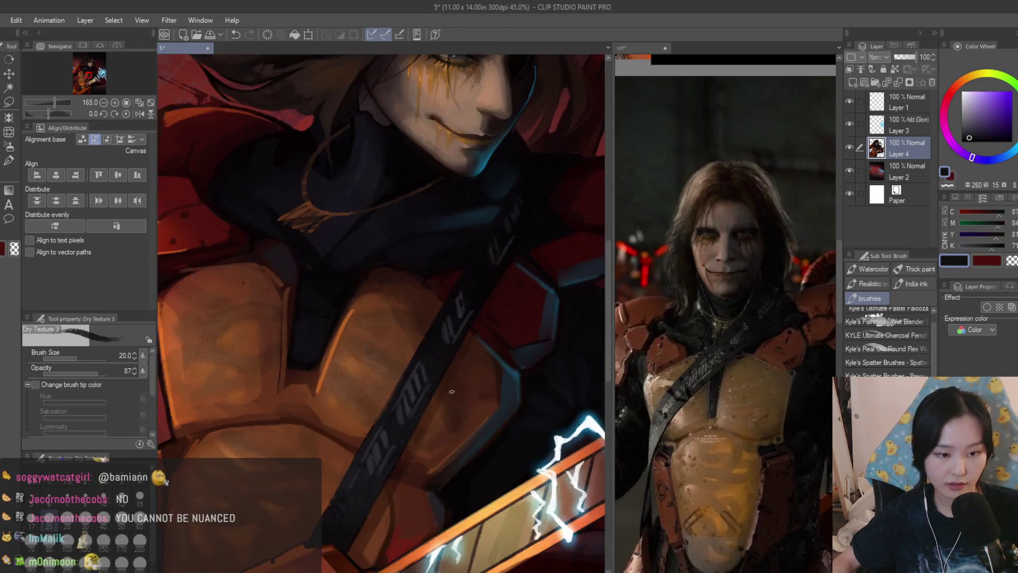
scroll(395, 269, "down", 1)
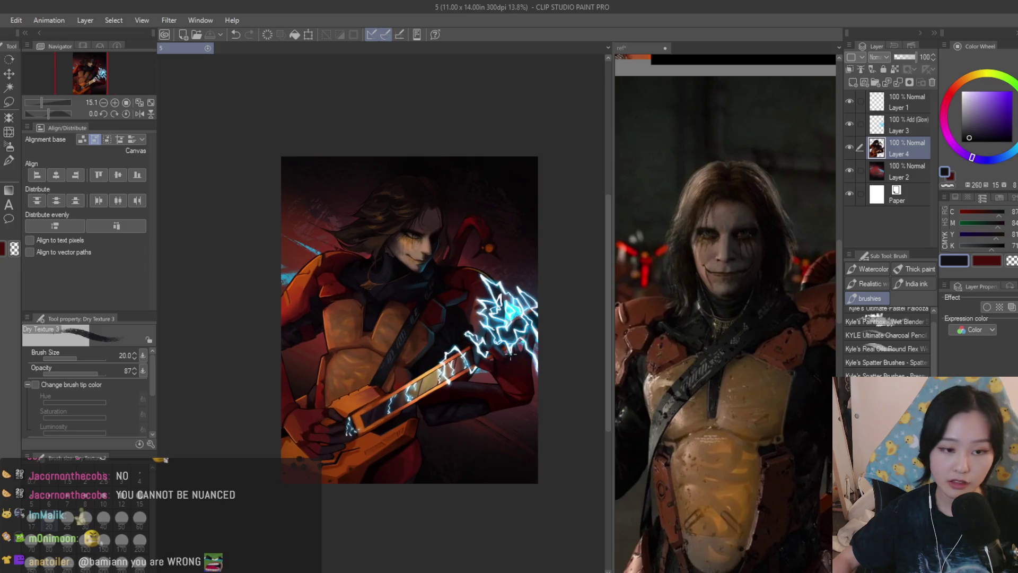
Flip the canvas horizontally to check the composition
key("h")
key("h")
scroll(516, 313, "up", 4)
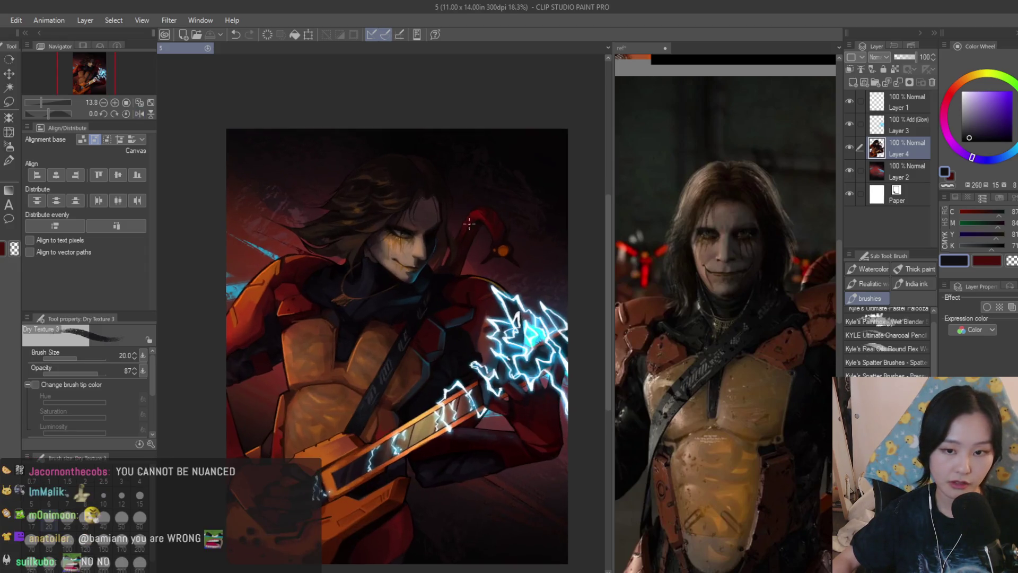
scroll(549, 218, "down", 4)
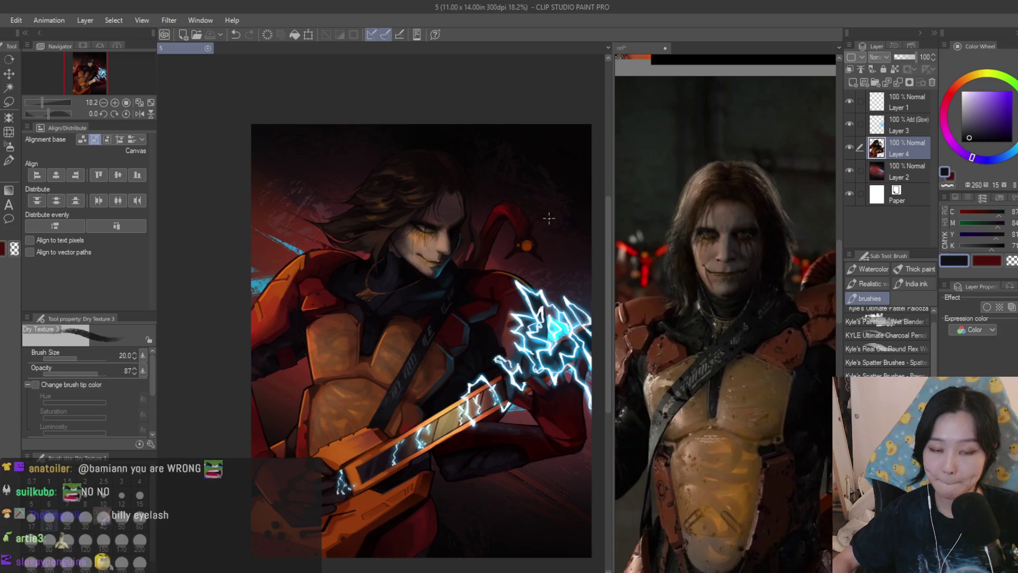
scroll(406, 382, "up", 6)
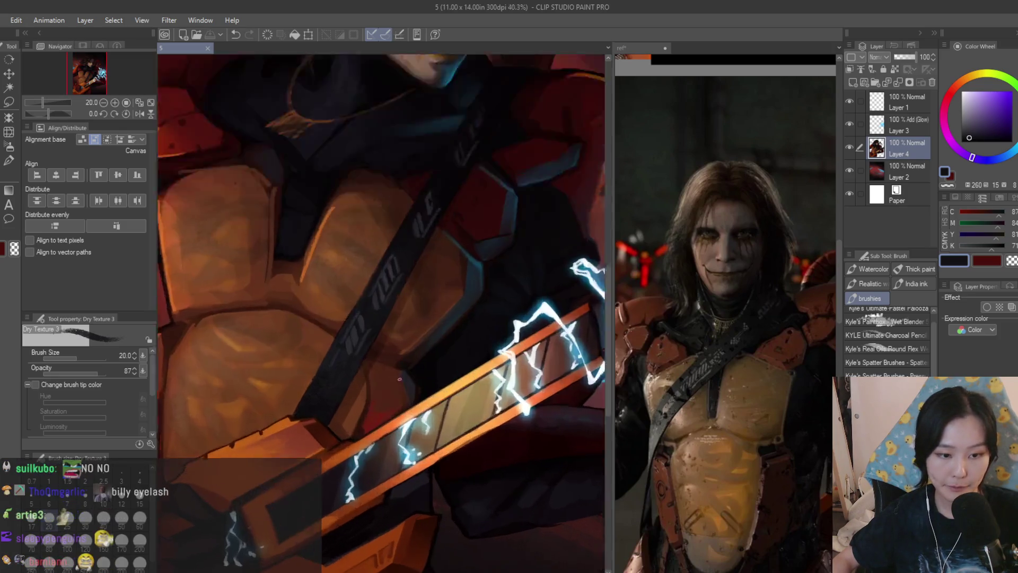
Sample a dark red and darken the lit edge of the orange armour panel
left_click(411, 405, "alt")
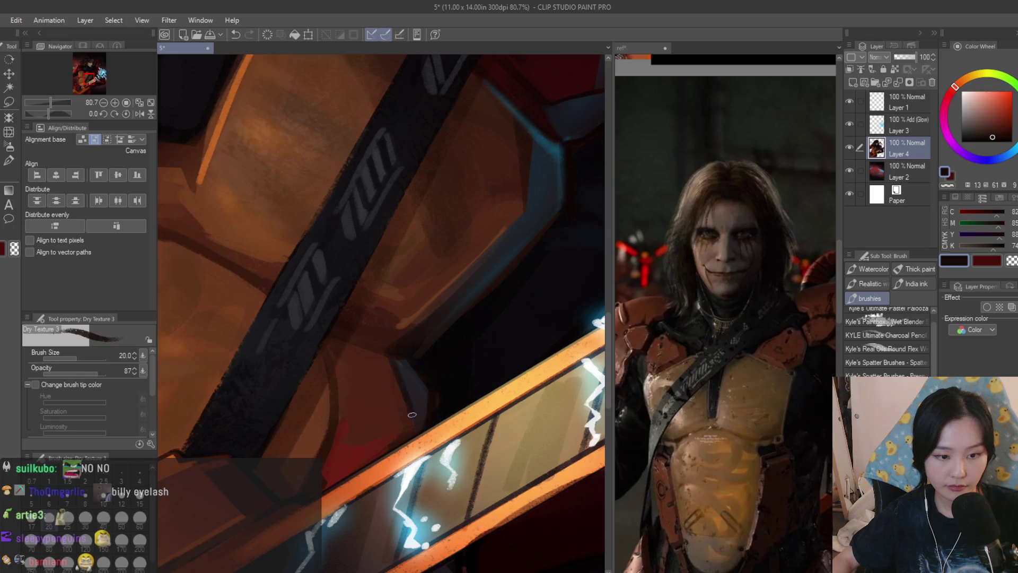
left_click_drag(412, 413, 392, 366)
scroll(414, 403, "up", 1)
left_click_drag(466, 301, 414, 361)
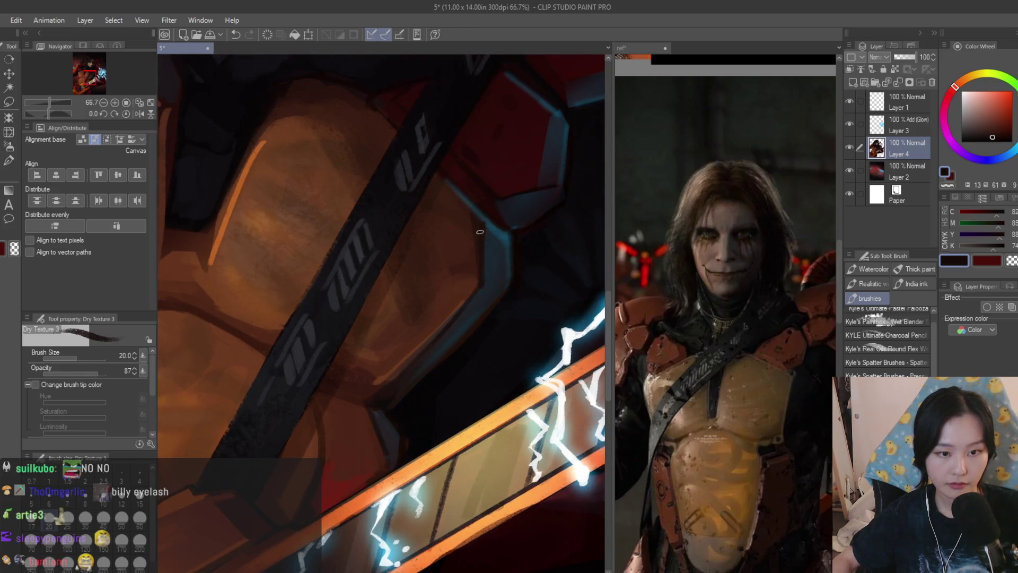
Choose a more saturated dark red, then bring the reference collage window to front
scroll(480, 232, "down", 4)
scroll(419, 374, "up", 3)
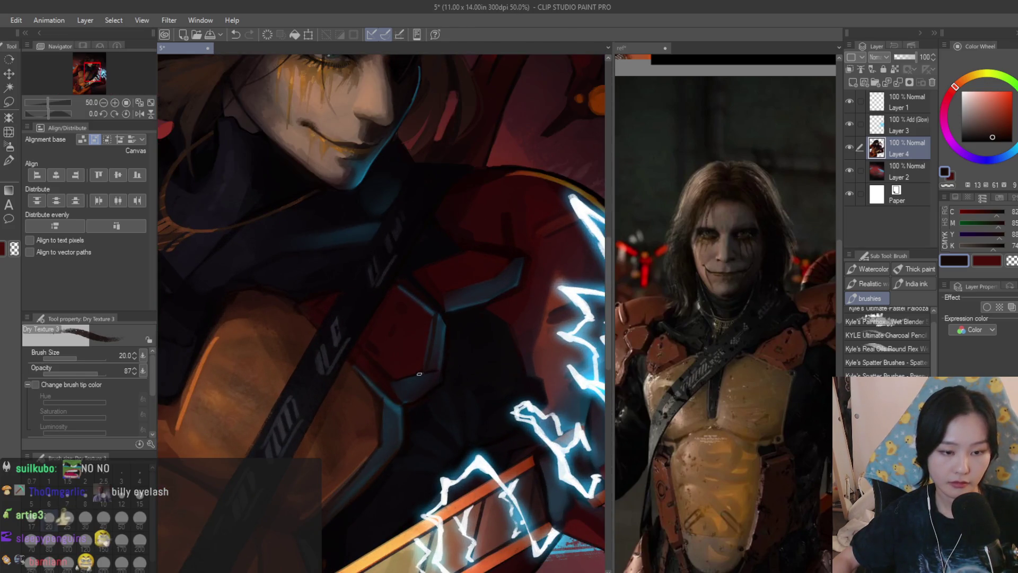
left_click(432, 318, "alt")
scroll(427, 329, "down", 2)
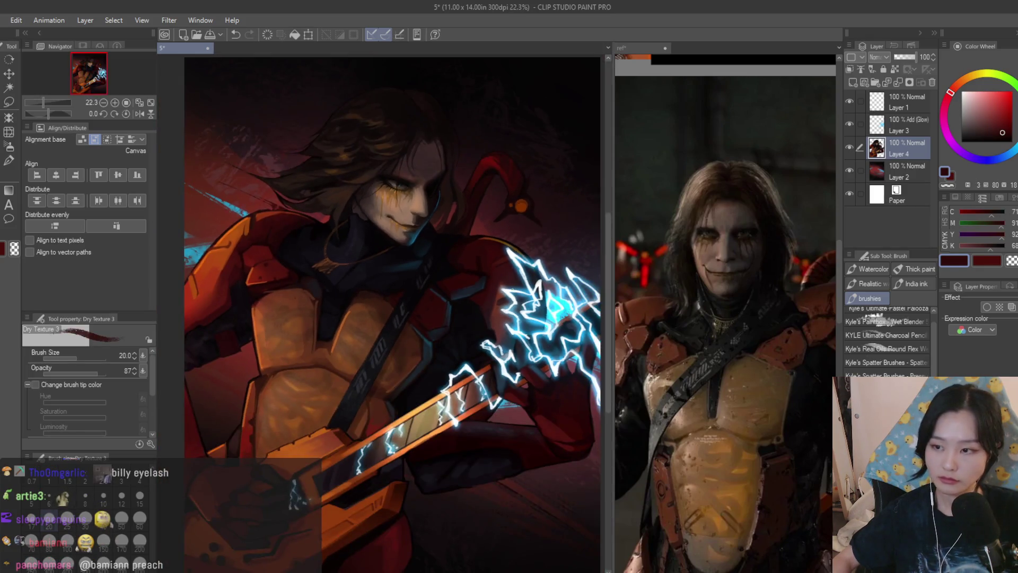
scroll(427, 329, "down", 2)
left_click(662, 262)
Select the Scratches texture brush and add a new empty layer above Layer 4
scroll(662, 262, "down", 6)
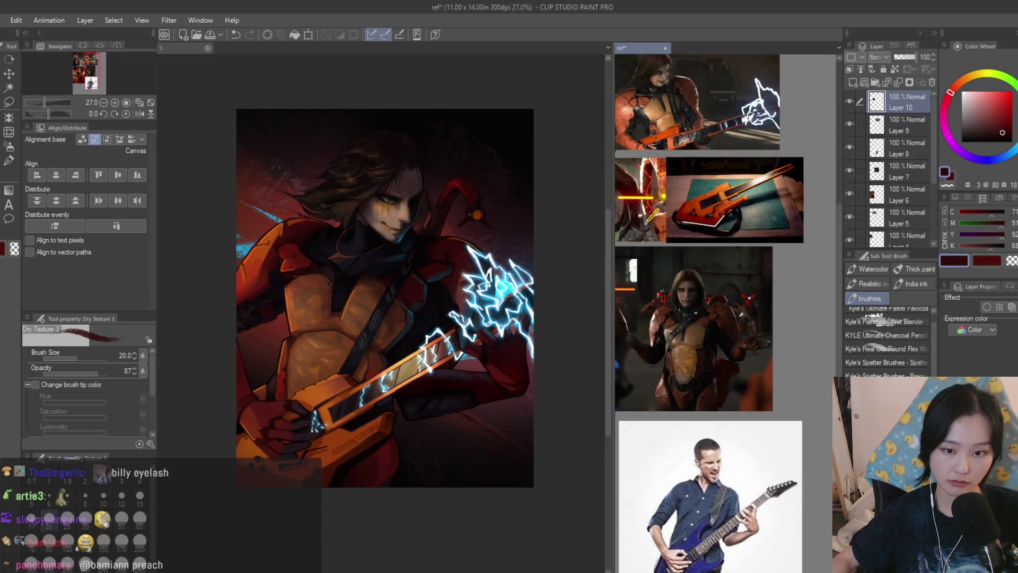
scroll(382, 297, "down", 2)
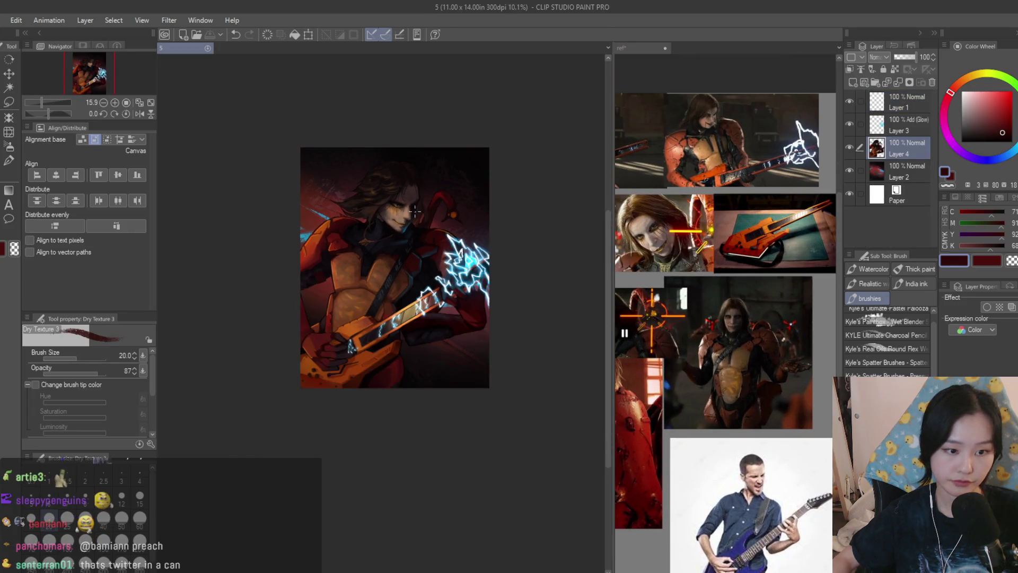
scroll(382, 297, "up", 1)
scroll(798, 377, "down", 5)
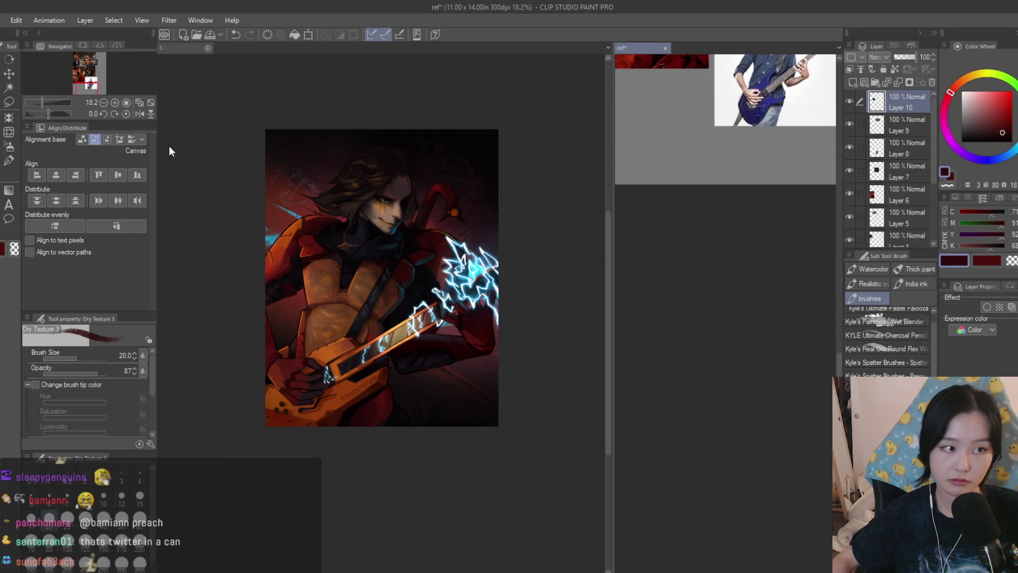
scroll(769, 329, "up", 4)
scroll(774, 338, "up", 3)
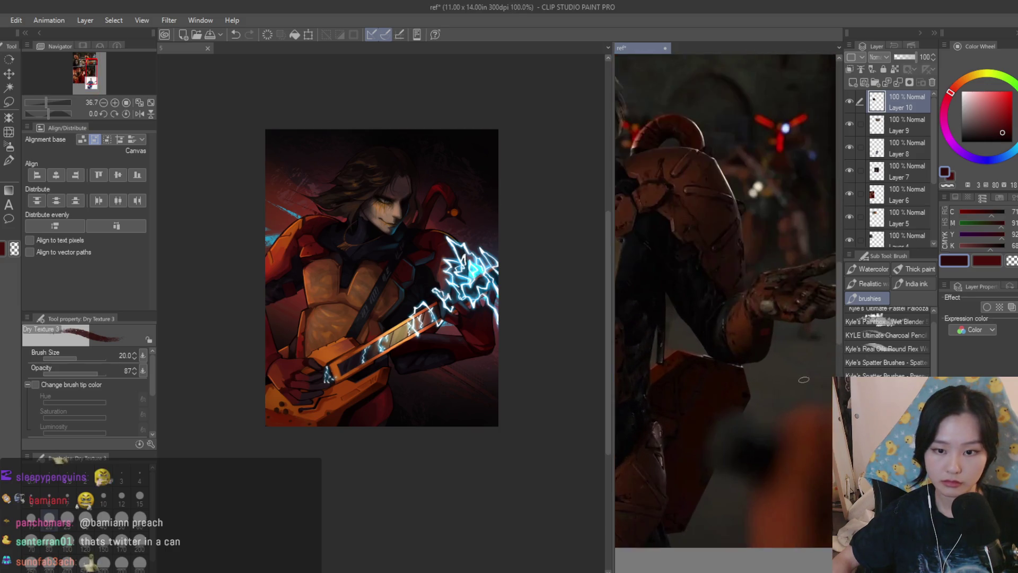
scroll(402, 182, "up", 2)
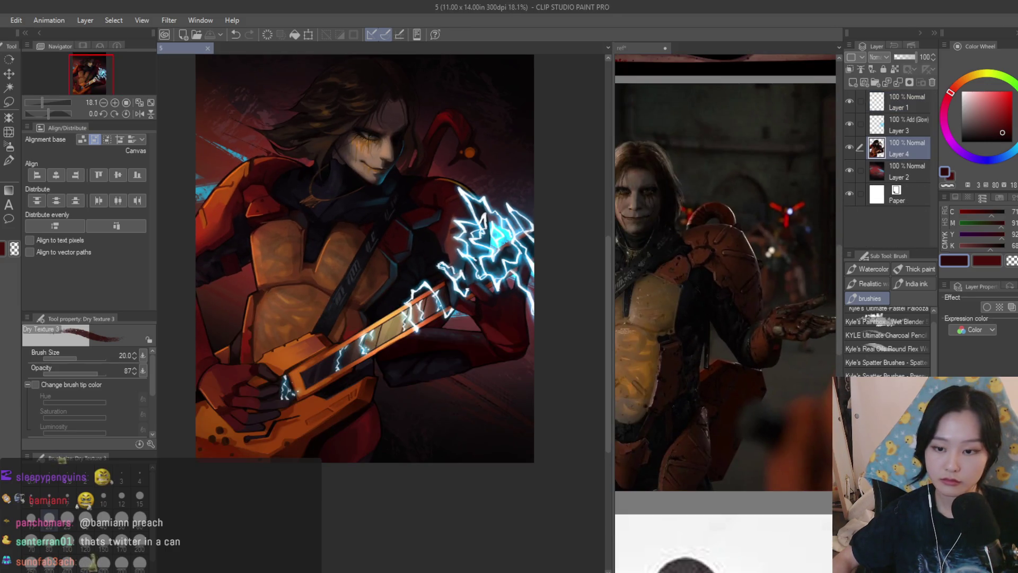
scroll(887, 339, "down", 1)
scroll(887, 339, "down", 3)
left_click(886, 313)
scroll(534, 241, "up", 1)
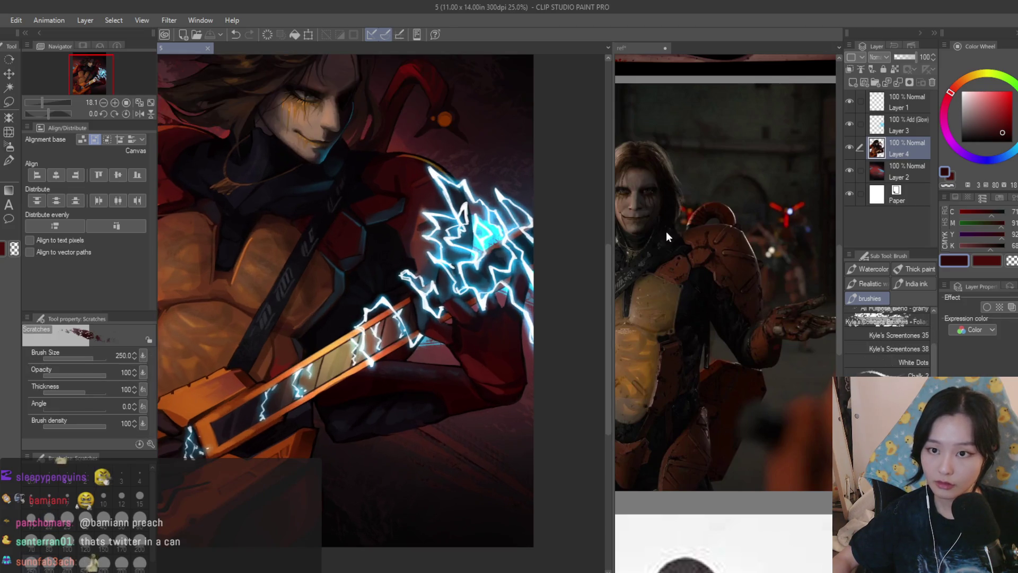
left_click(852, 83)
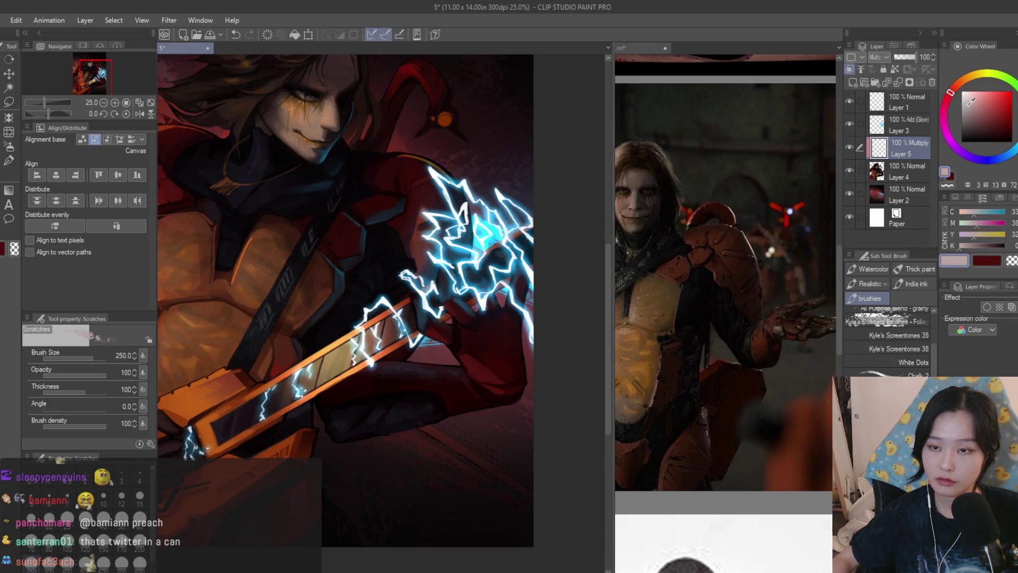
Toggle to the soft airbrush and back to the Scratches brush
scroll(409, 248, "up", 2)
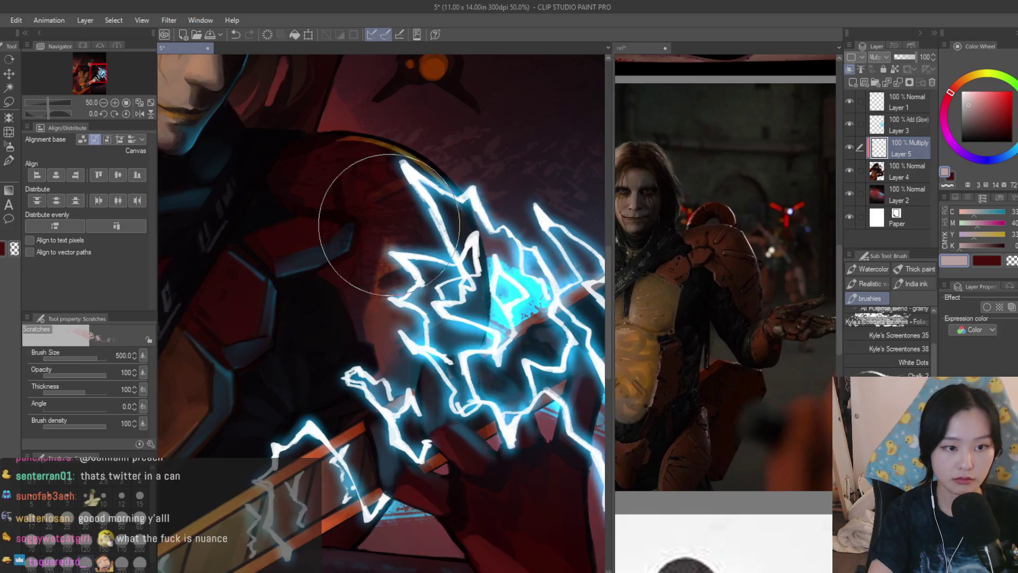
scroll(351, 282, "down", 4)
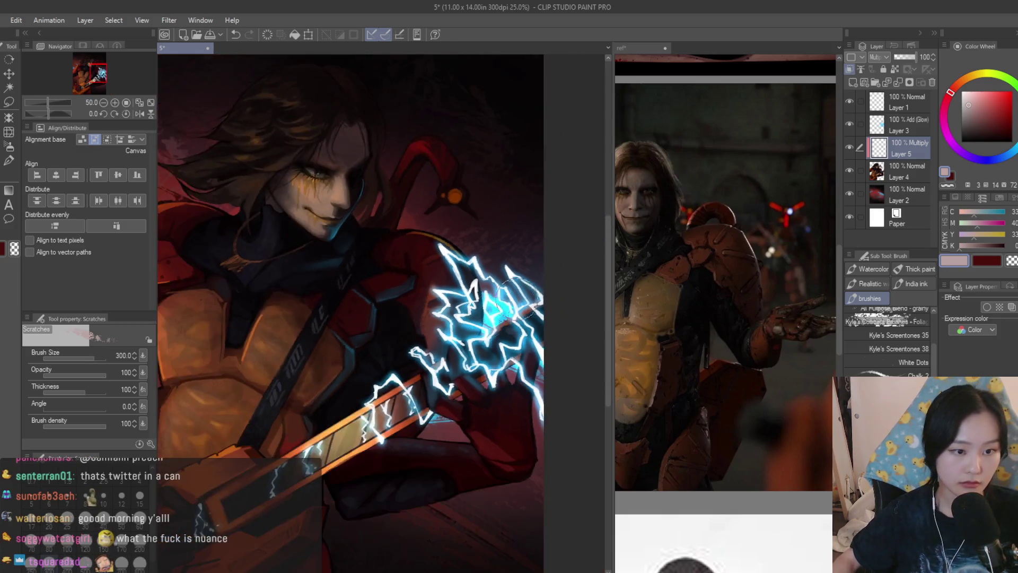
scroll(398, 182, "up", 4)
scroll(283, 362, "down", 3)
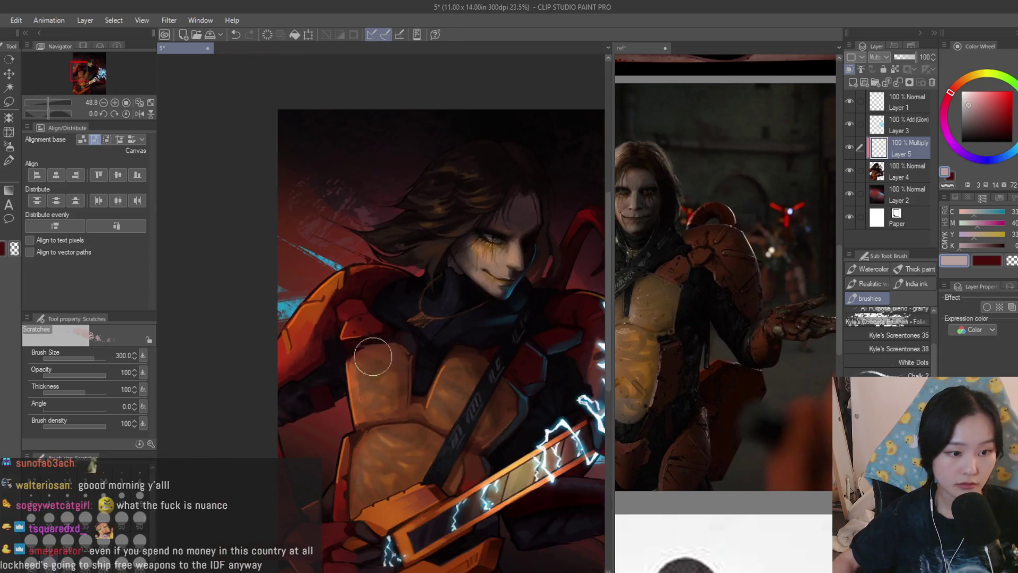
scroll(273, 375, "up", 2)
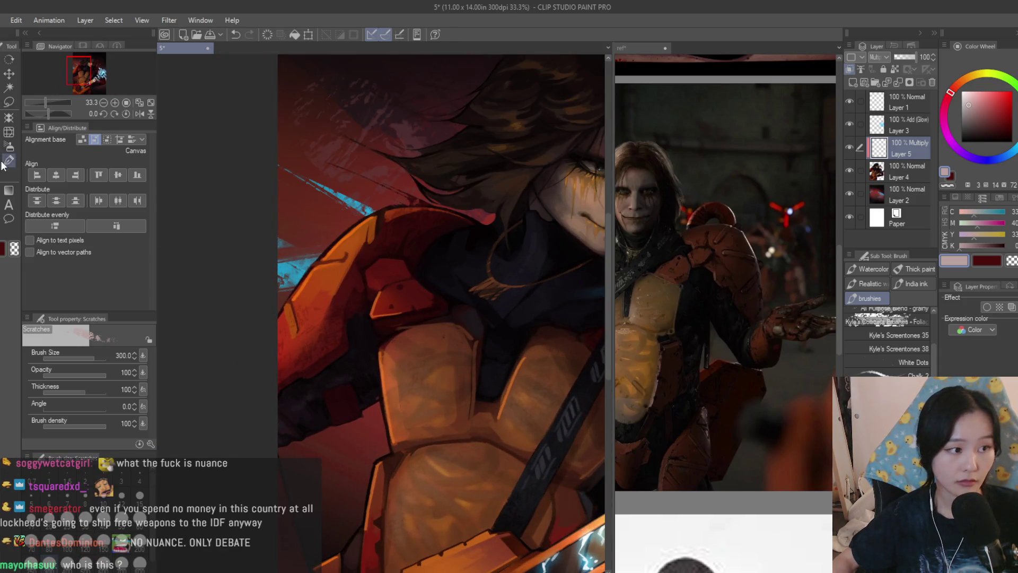
key("b")
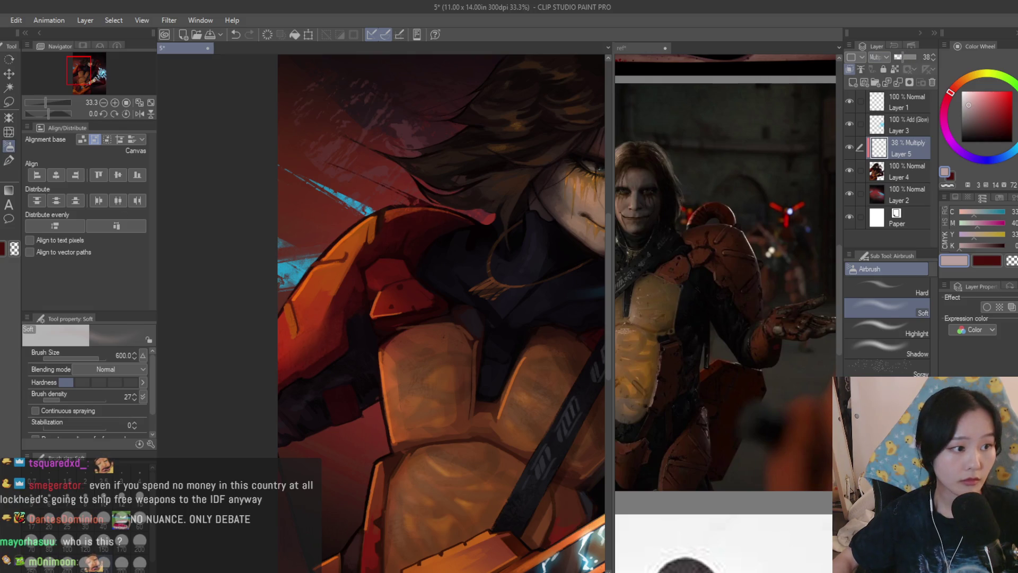
key("b")
Save the illustration and merge the Multiply texture layer down into Layer 4
scroll(261, 396, "up", 1)
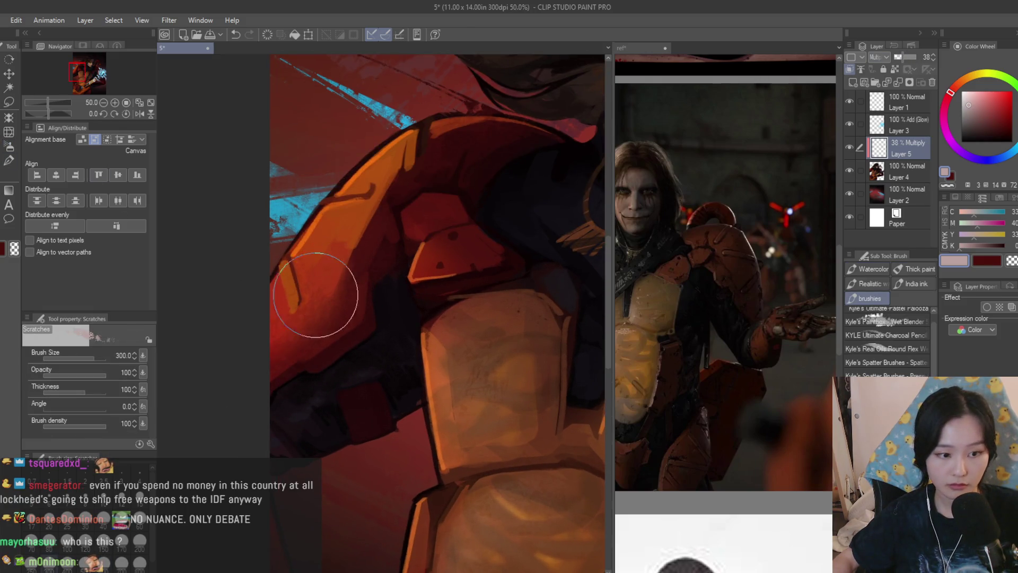
scroll(398, 416, "down", 2)
scroll(380, 398, "up", 1)
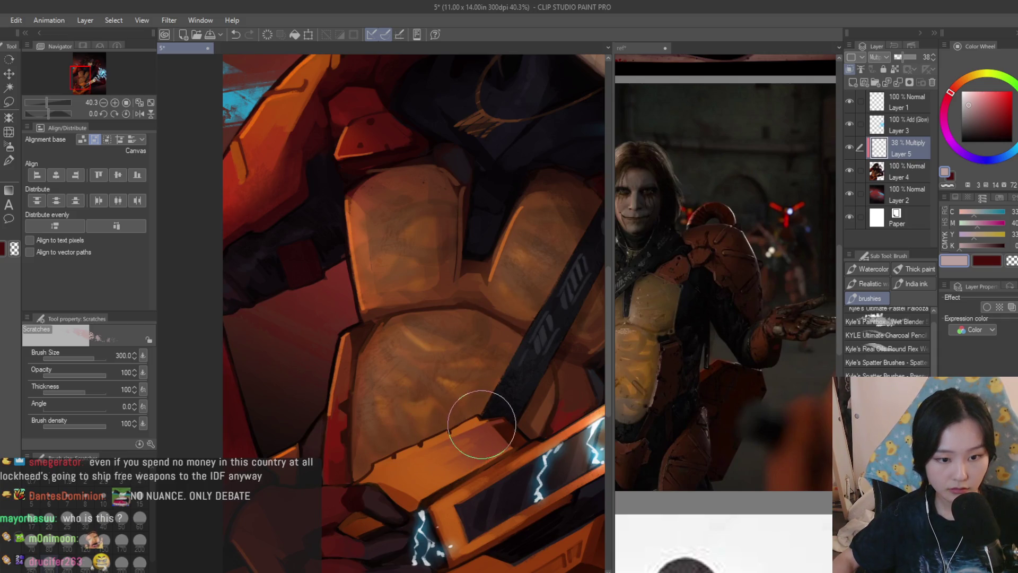
scroll(496, 364, "down", 1)
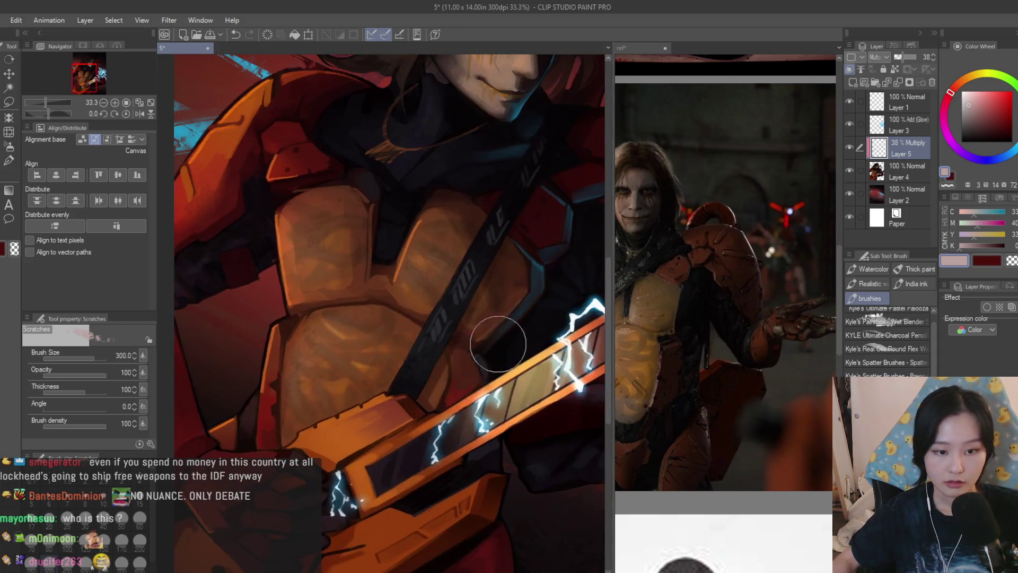
scroll(501, 403, "down", 1)
scroll(371, 456, "down", 2)
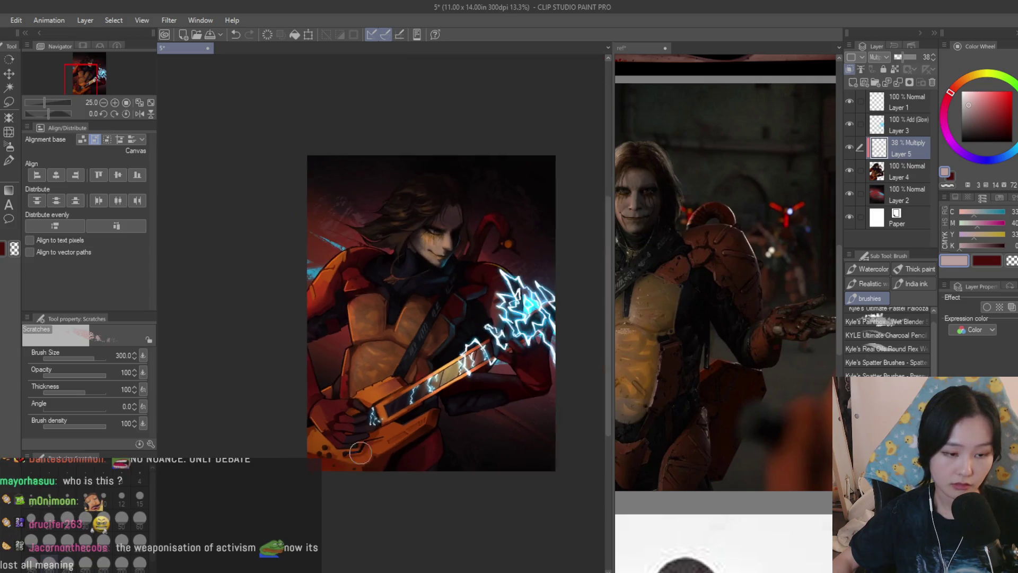
scroll(538, 364, "up", 1)
key("ctrl+s")
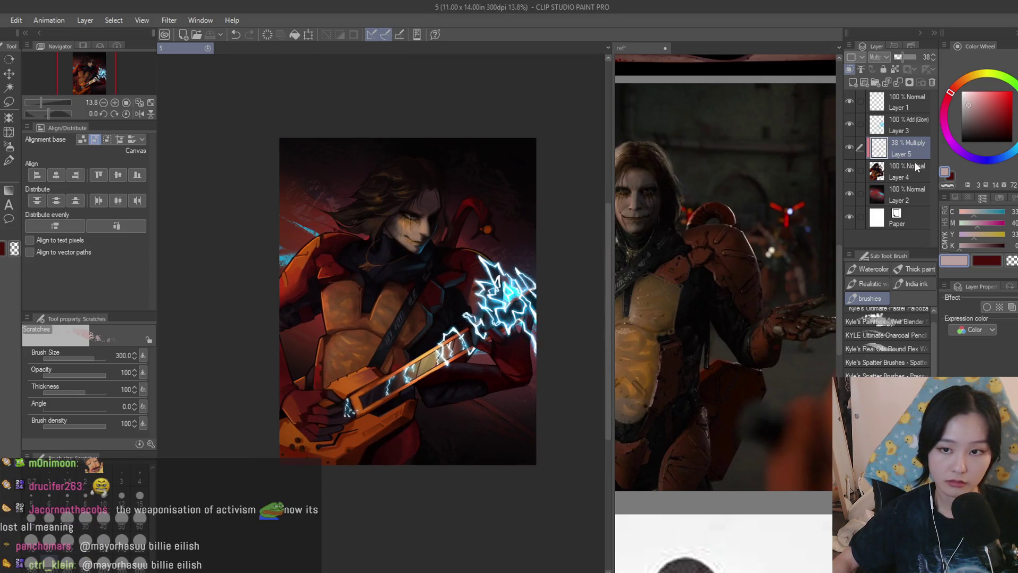
key("ctrl+e")
left_click(9, 146)
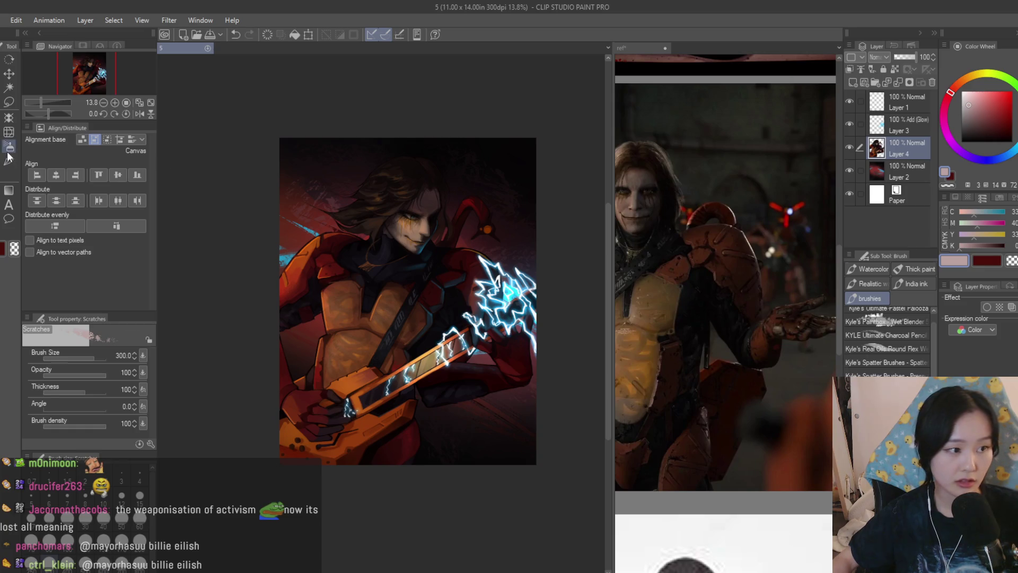
Add a new Multiply layer, pick dark red-brown, and enlarge the airbrush to 2000
left_click(853, 84)
left_click(414, 255, "alt")
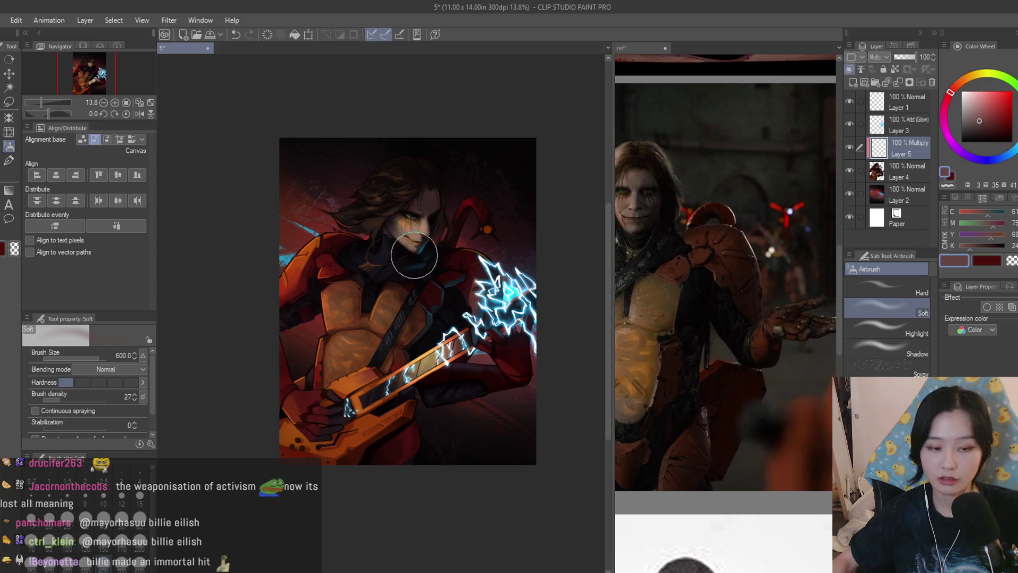
key("bracketright")
key("bracketright")
key("bracketright")
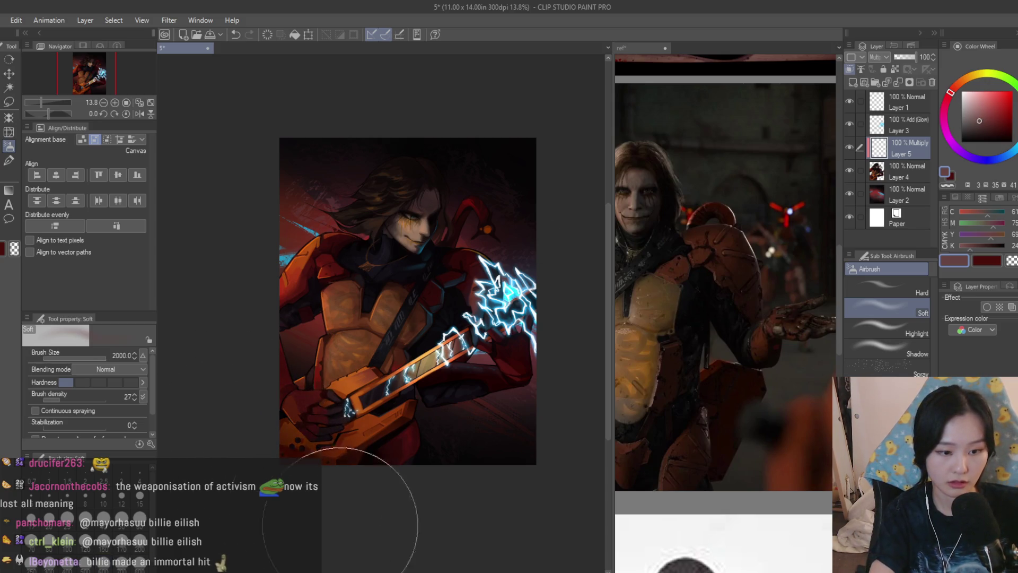
scroll(443, 354, "down", 3)
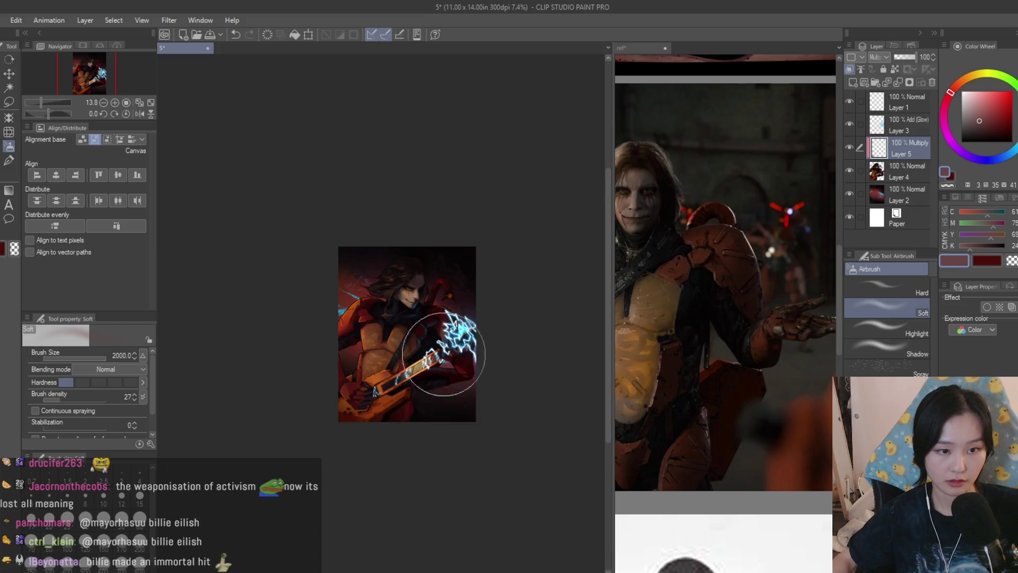
scroll(443, 355, "up", 1)
Check the reference collage, return to the illustration, and delete Multiply Layer 5
left_click(641, 48)
scroll(769, 324, "down", 3)
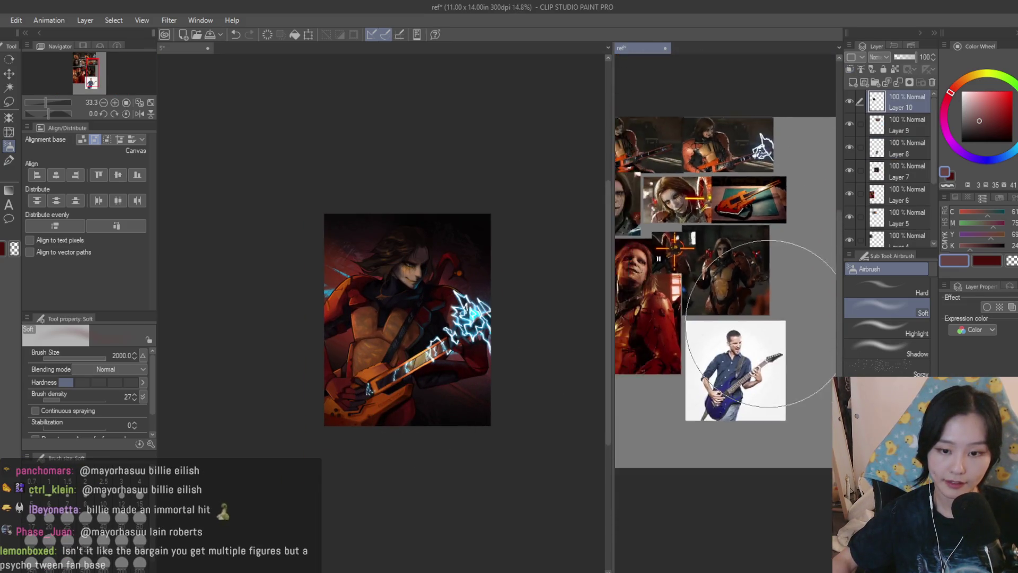
scroll(751, 217, "up", 2)
scroll(751, 175, "up", 2)
left_click(517, 263)
scroll(461, 357, "up", 2)
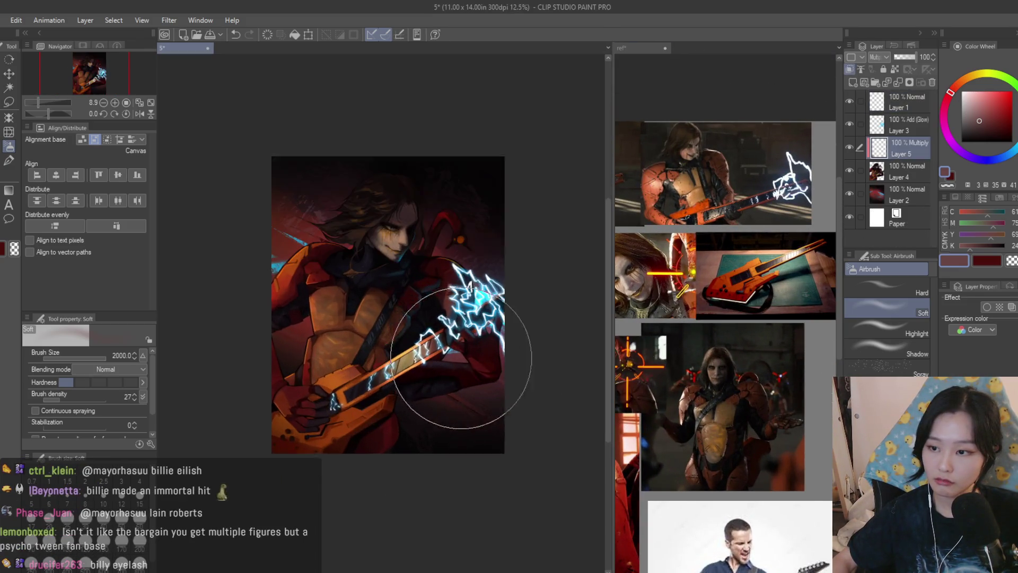
scroll(461, 357, "up", 1)
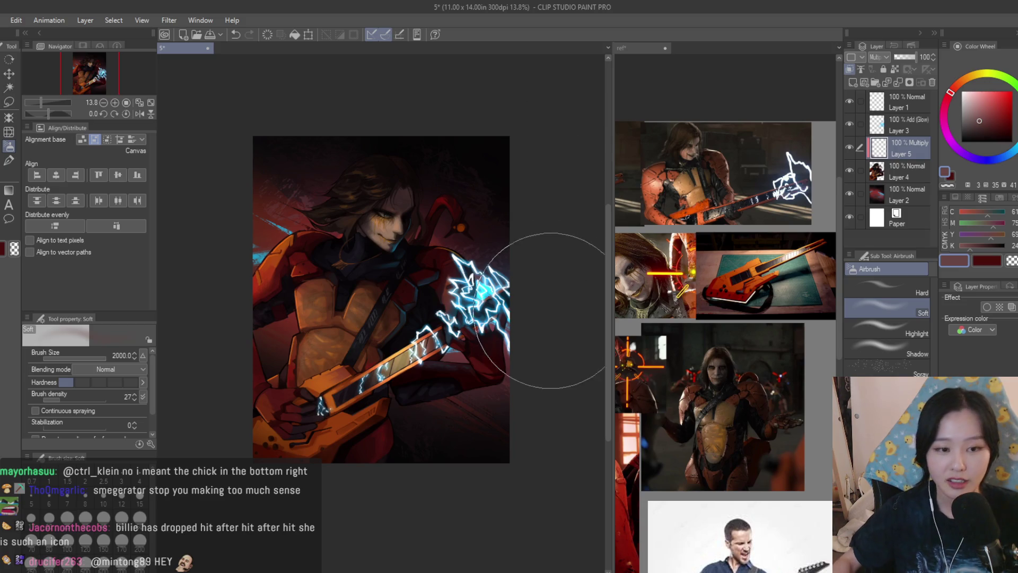
left_click(892, 153)
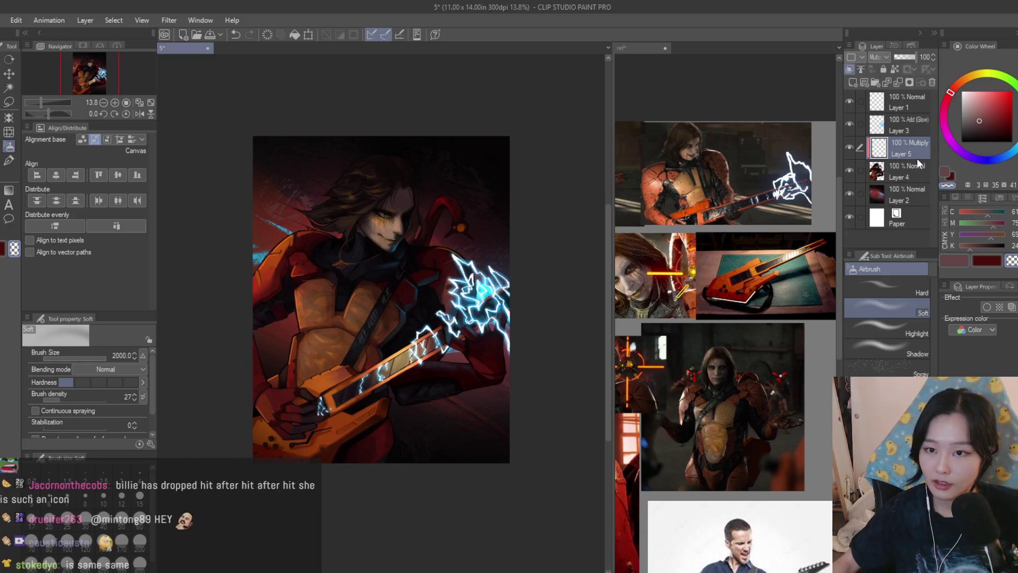
key("Delete")
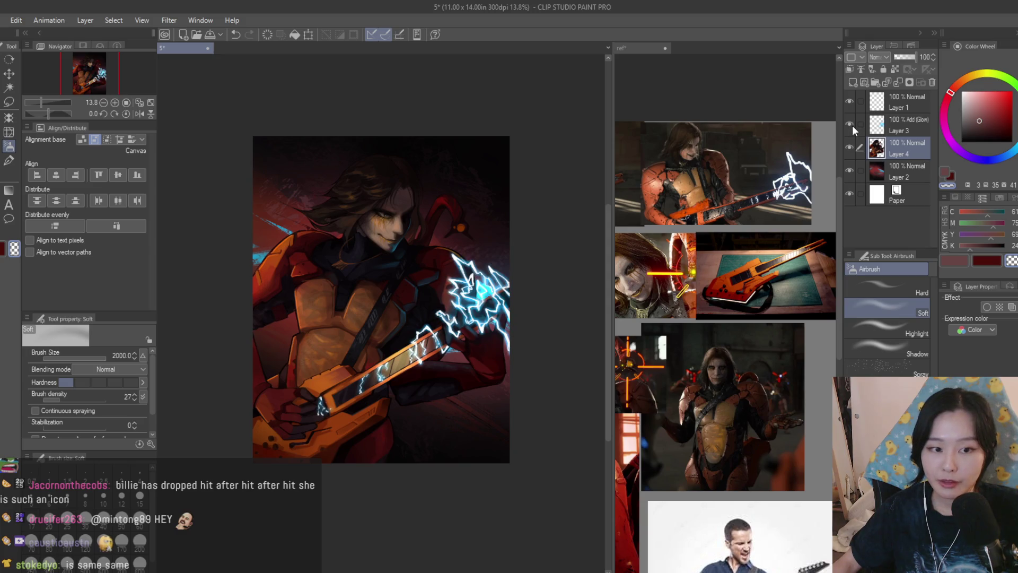
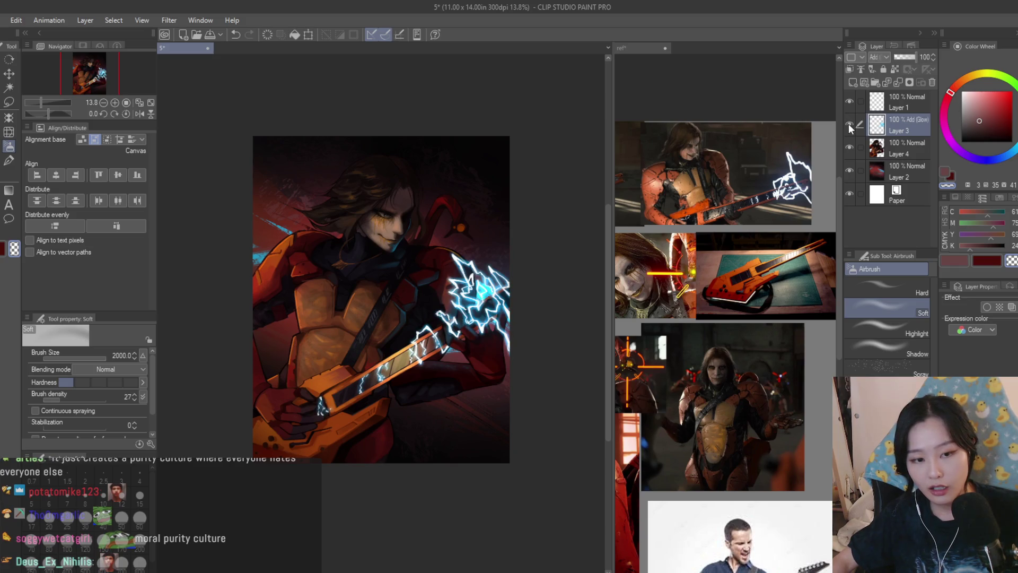
Zoom in, switch to the freehand lasso, and make Layer 4 the working layer
scroll(483, 239, "up", 2)
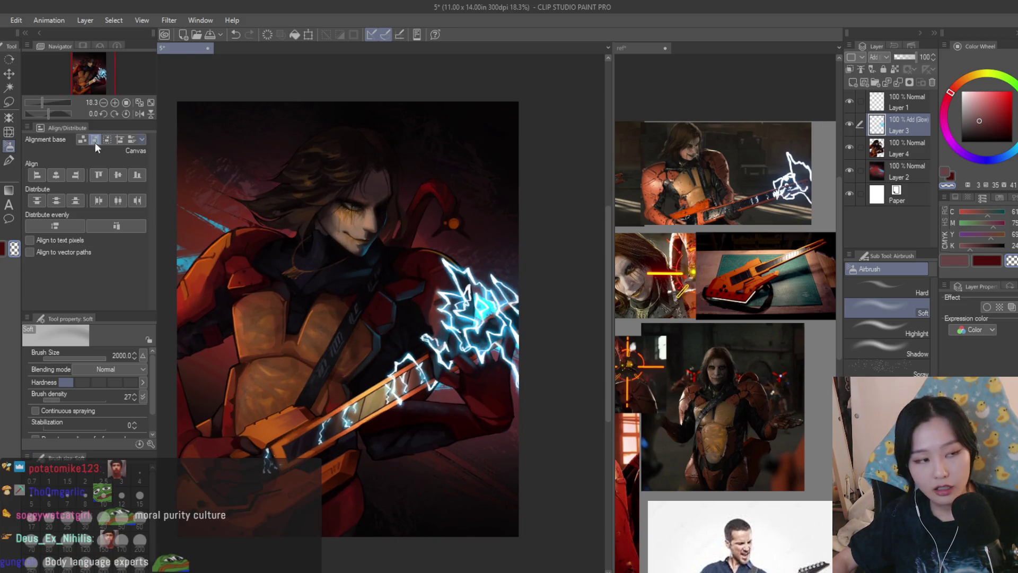
left_click(9, 164)
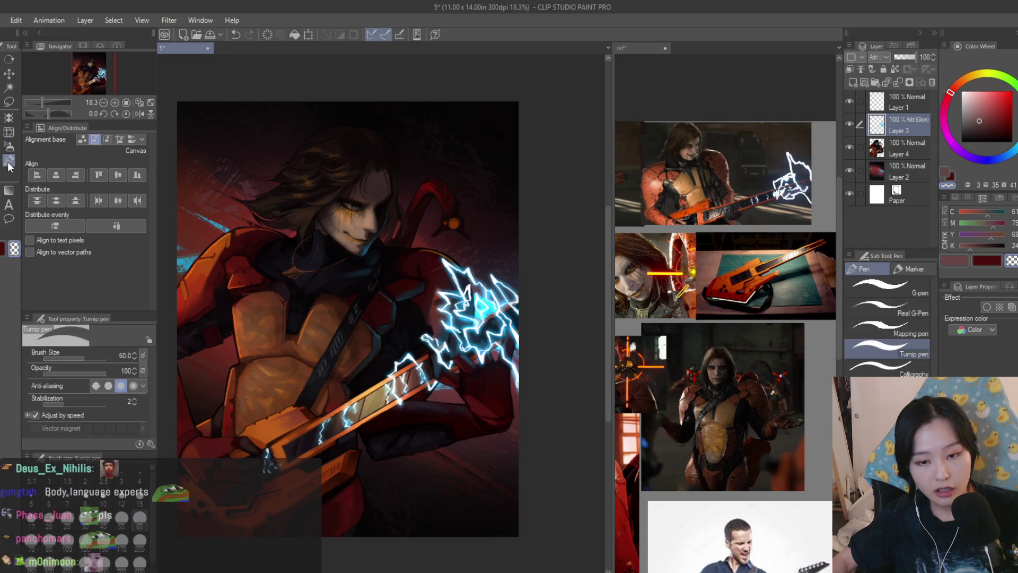
scroll(584, 198, "down", 1)
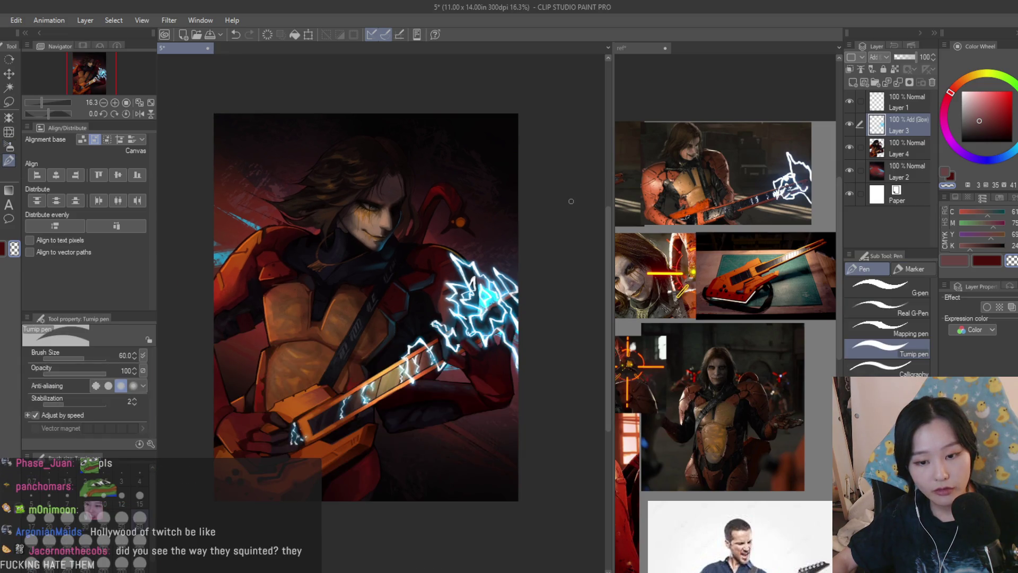
scroll(372, 198, "up", 2)
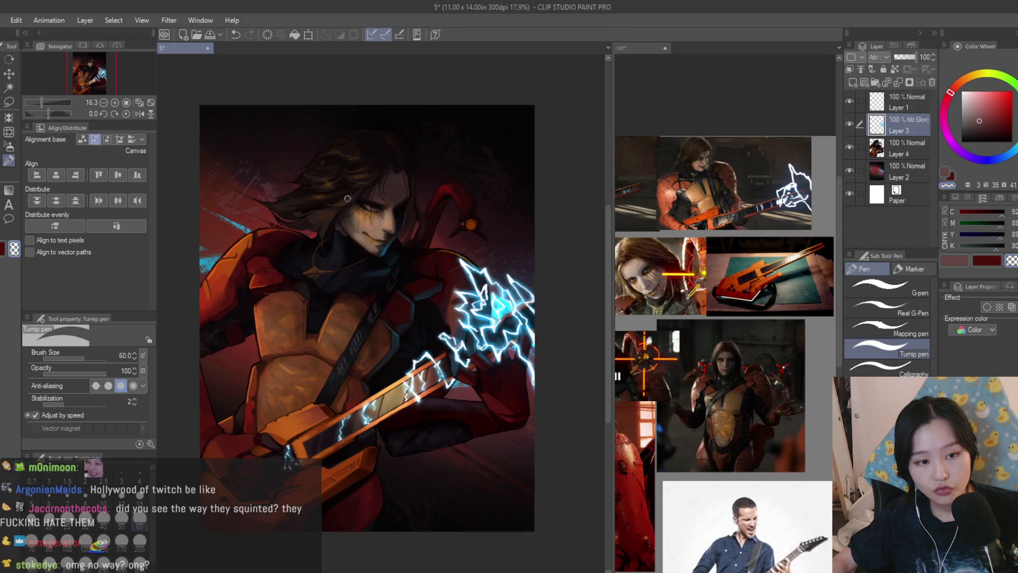
key("m")
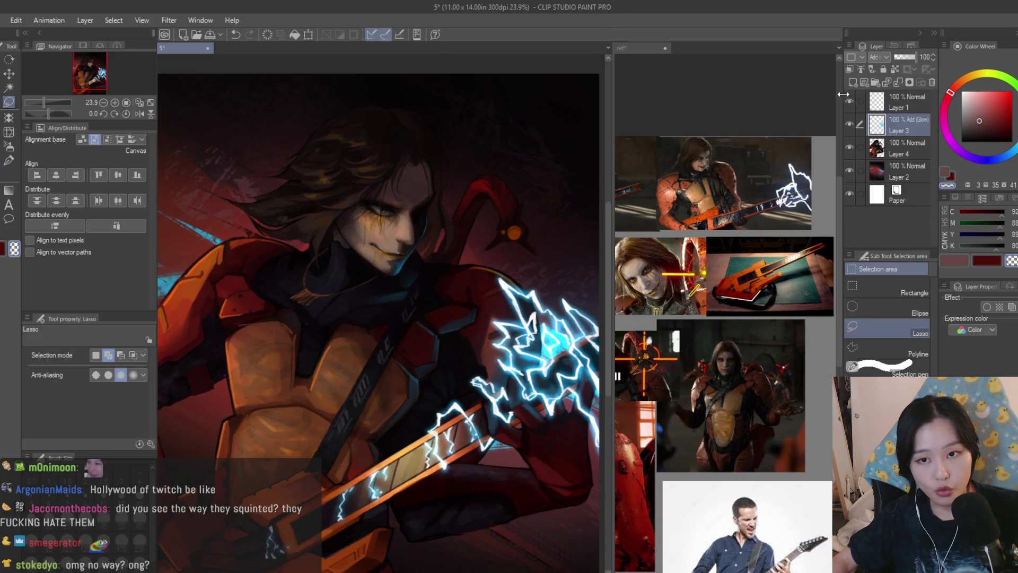
left_click(879, 151)
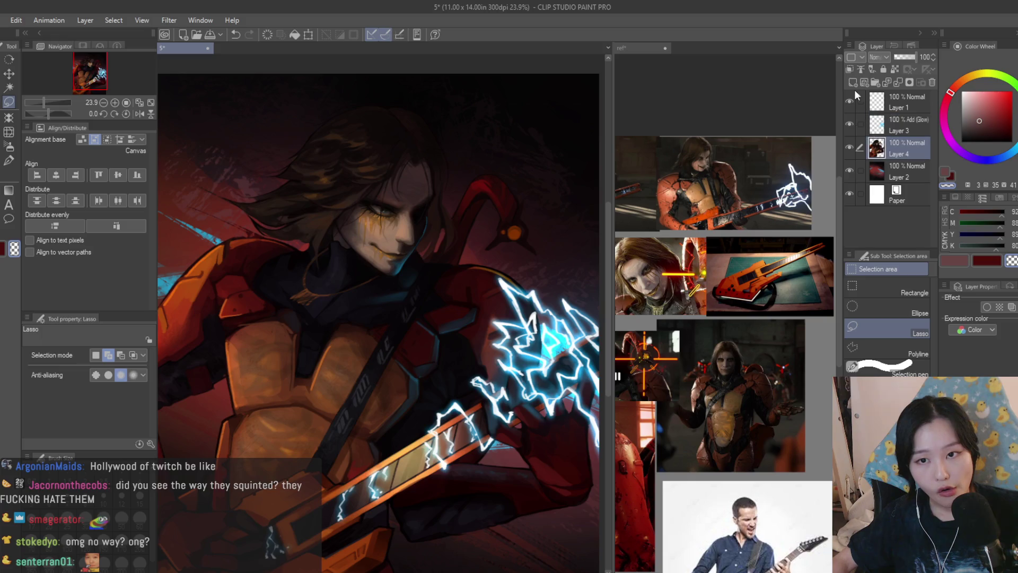
Add a new layer above Layer 4 and lasso a thin sliver beside the nose
left_click(853, 83)
scroll(457, 222, "up", 1)
scroll(407, 245, "up", 1)
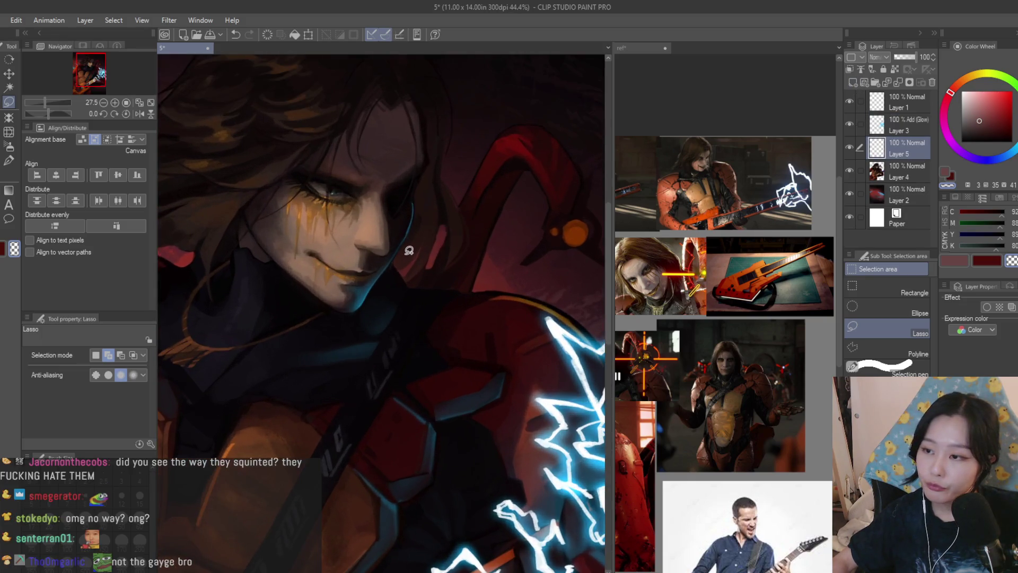
scroll(314, 241, "up", 4)
scroll(509, 241, "up", 4)
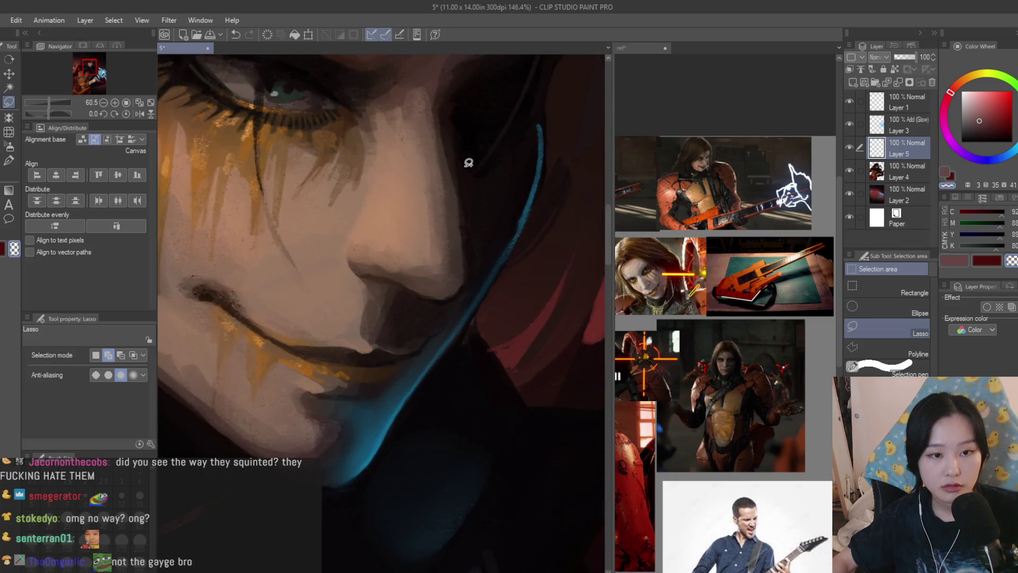
left_click_drag(505, 232, 502, 230)
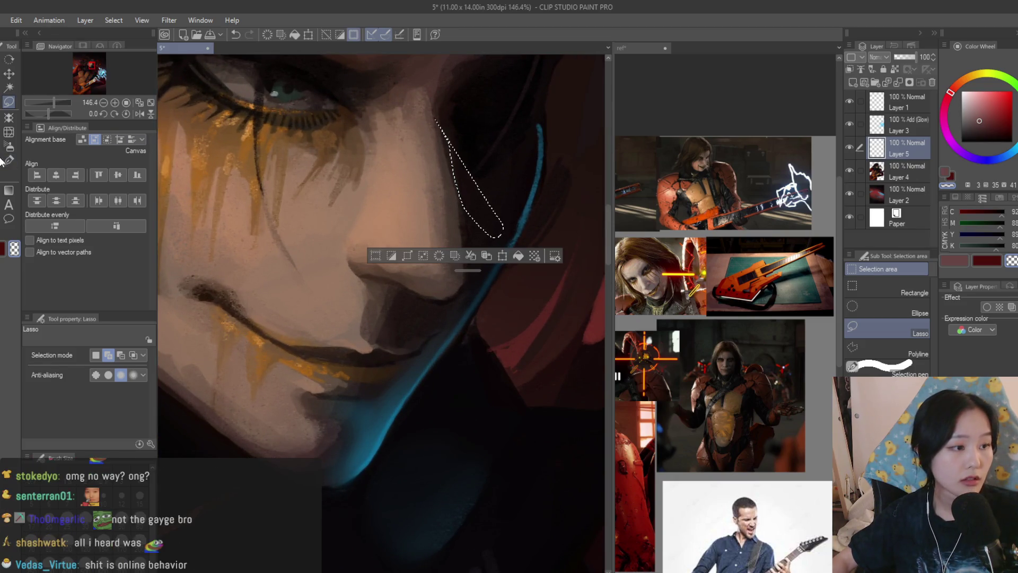
Airbrush dark blue at size 120 inside the selection by the nose, then deselect
key("b")
scroll(544, 179, "up", 1)
left_click(544, 179, "alt")
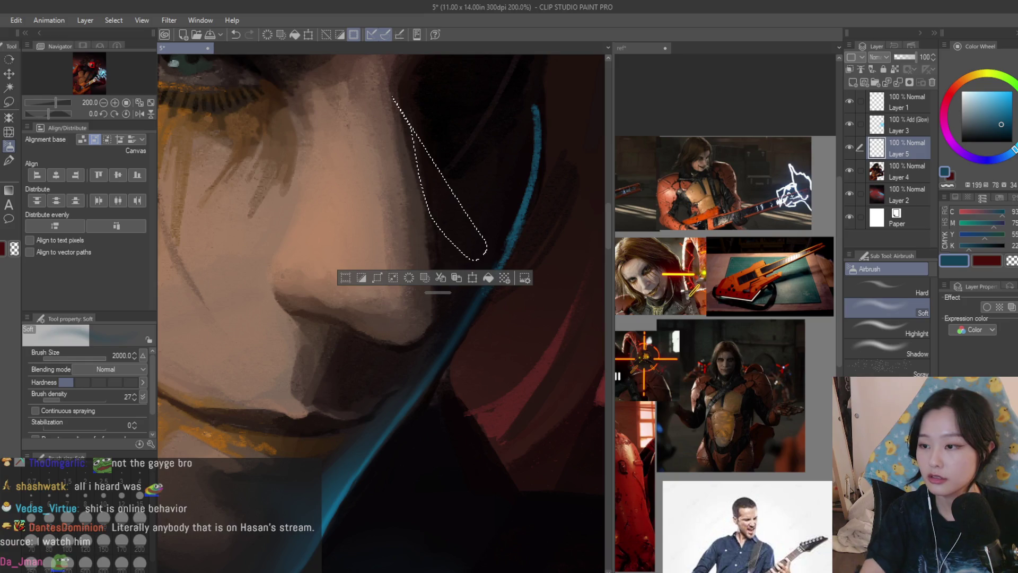
key("bracketleft")
mouse_move(477, 216)
left_mouse_down()
mouse_move(473, 227)
mouse_move(443, 193)
mouse_move(402, 178)
left_mouse_up()
key("ctrl+d")
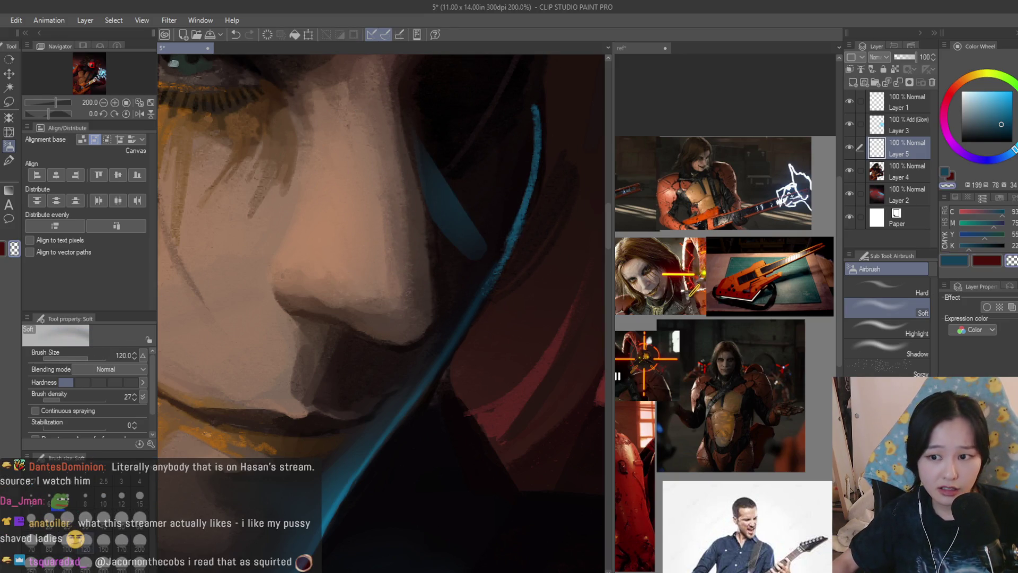
Soften the blue stroke beside the nose with the Blur blend tool, then return to the airbrush
scroll(361, 293, "down", 2)
left_click(6, 149)
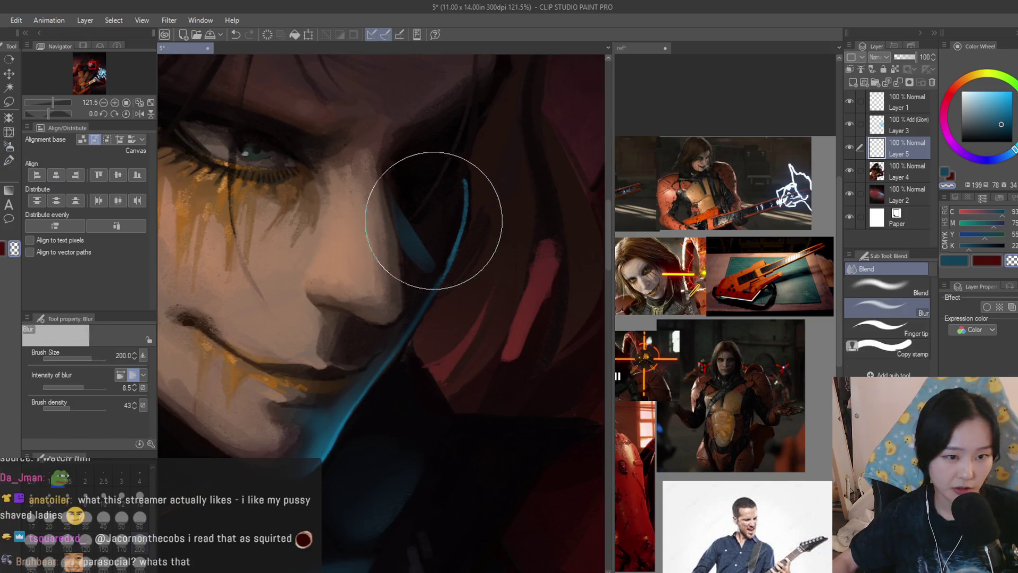
mouse_move(415, 222)
left_mouse_down()
mouse_move(391, 246)
mouse_move(421, 257)
mouse_move(416, 177)
left_mouse_up()
key("bracketleft")
scroll(440, 265, "down", 3)
scroll(444, 306, "down", 4)
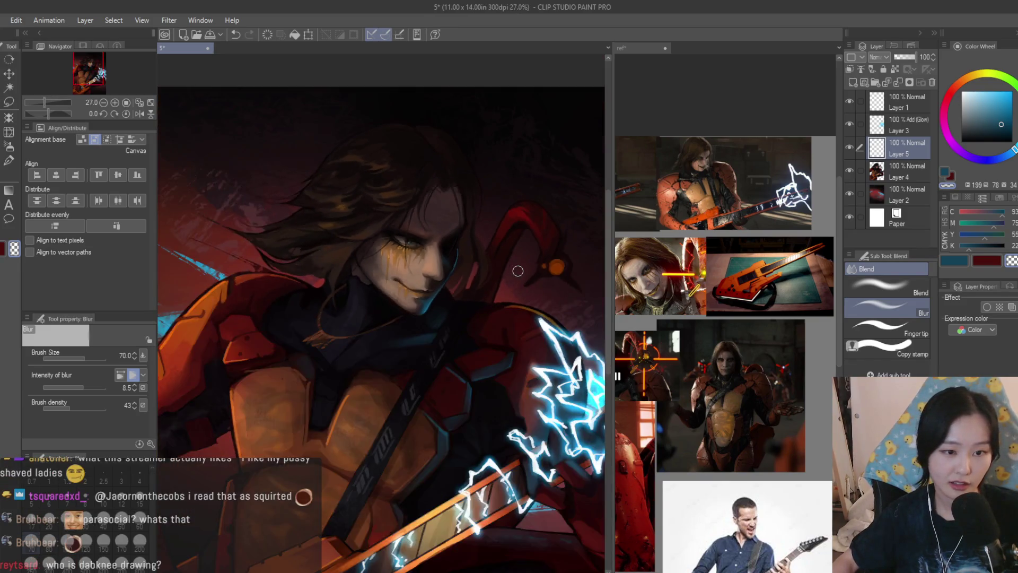
scroll(199, 180, "up", 2)
key("b")
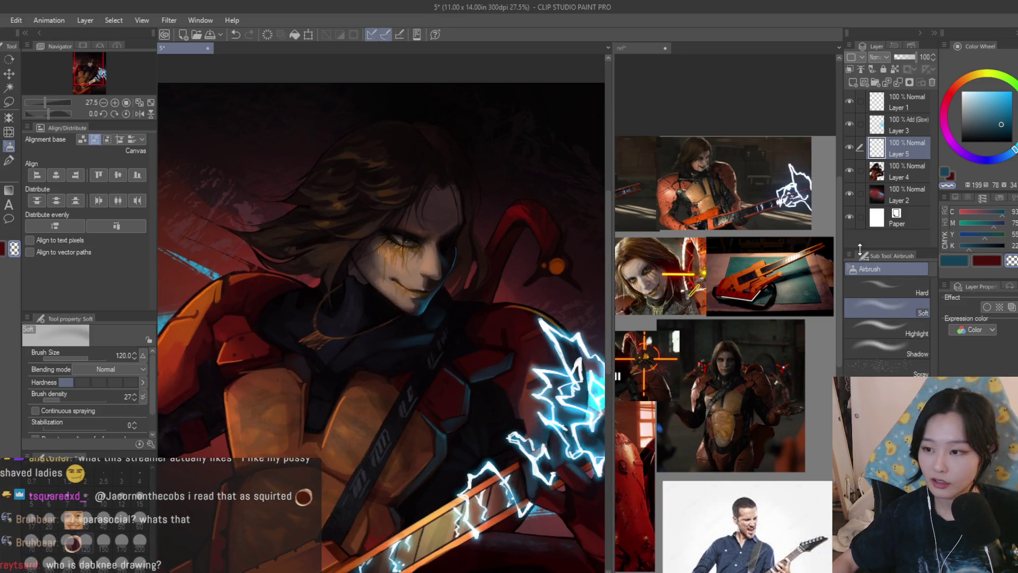
scroll(456, 233, "up", 3)
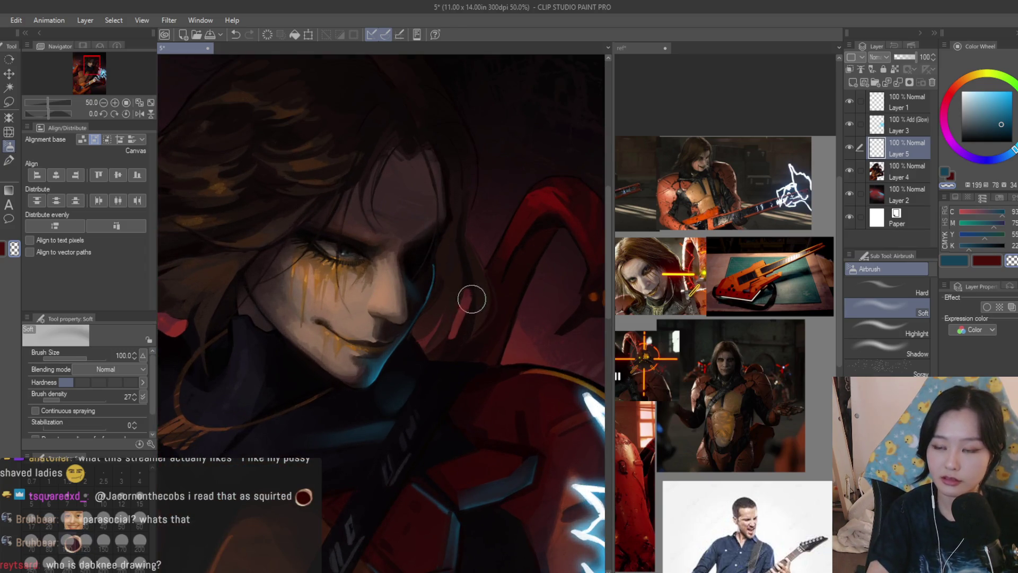
scroll(414, 298, "down", 4)
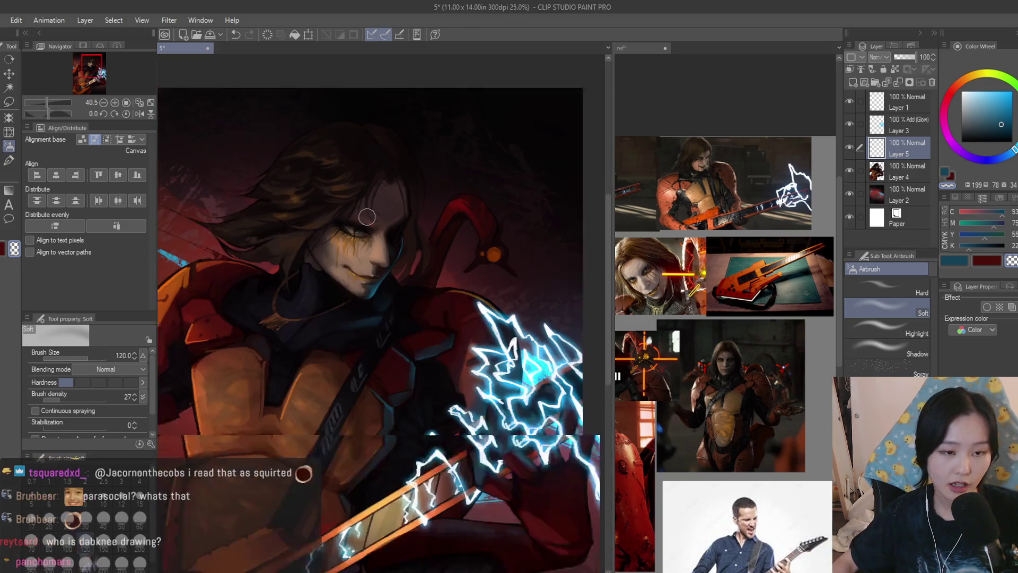
scroll(474, 227, "up", 2)
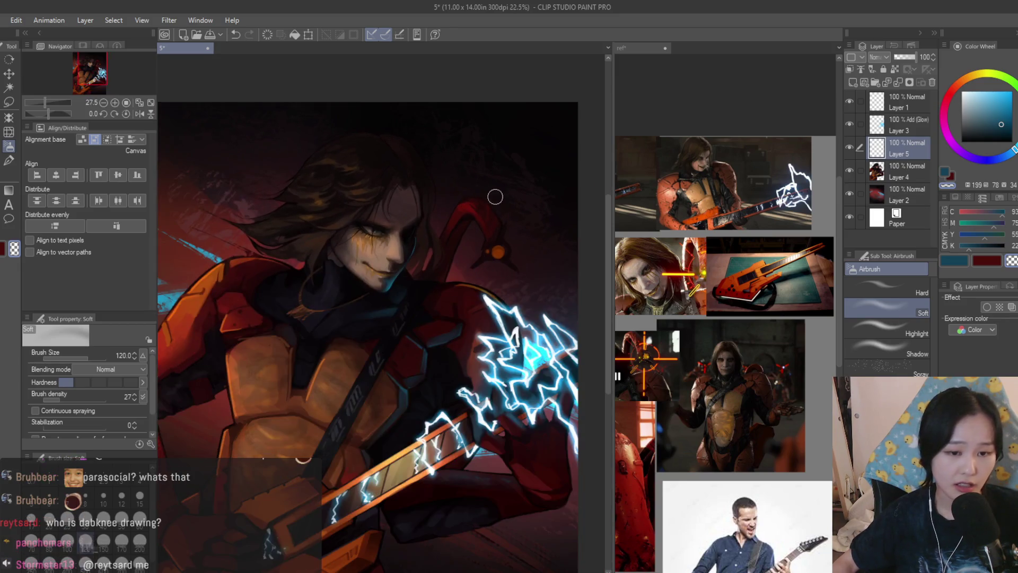
scroll(636, 344, "up", 3)
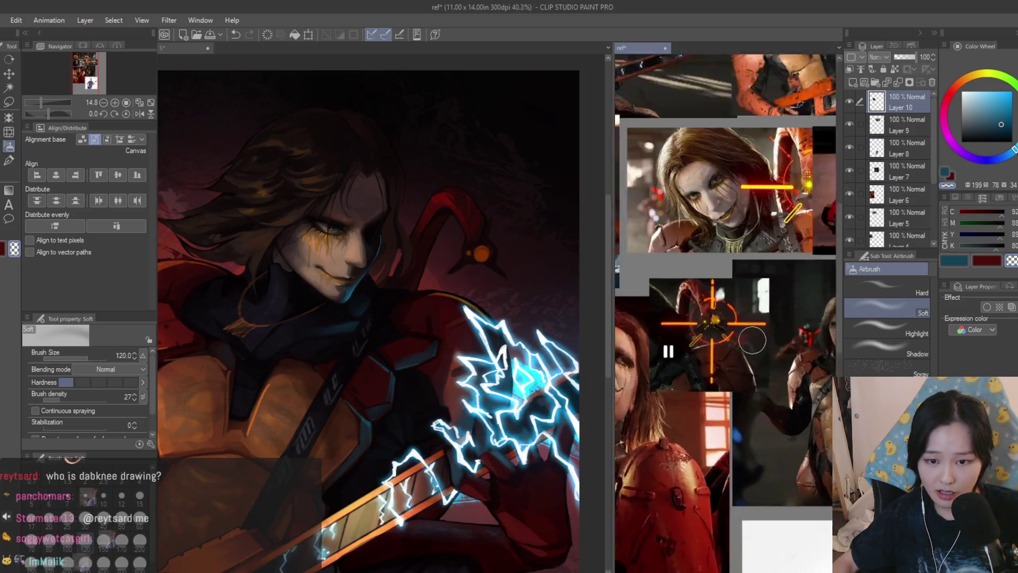
scroll(533, 261, "up", 2)
Add a new top layer, pick orange from the reticle reference, and try a hand-drawn ring (undone)
left_click(860, 82)
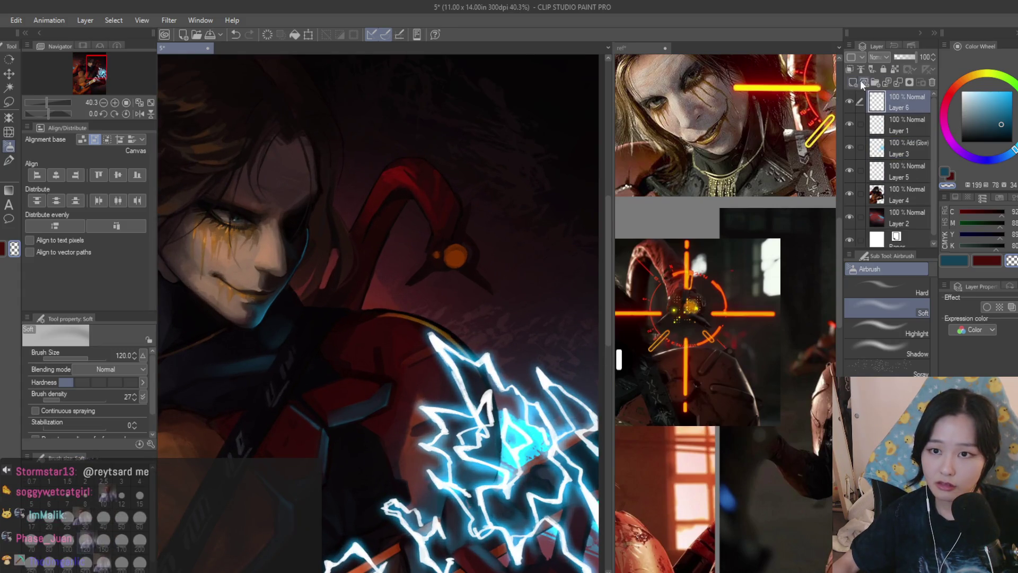
key("p")
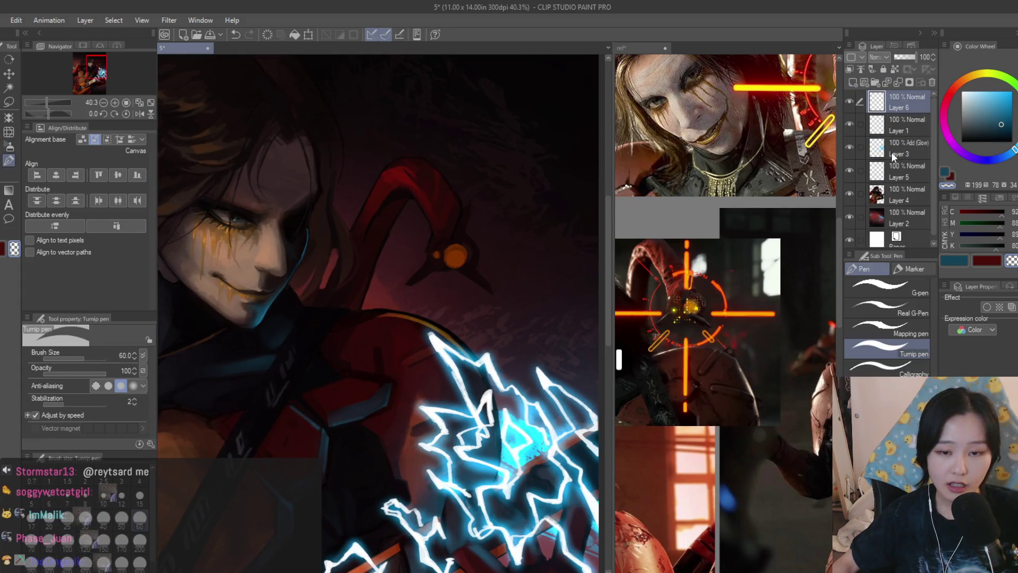
left_click(687, 265, "alt")
scroll(495, 193, "up", 4)
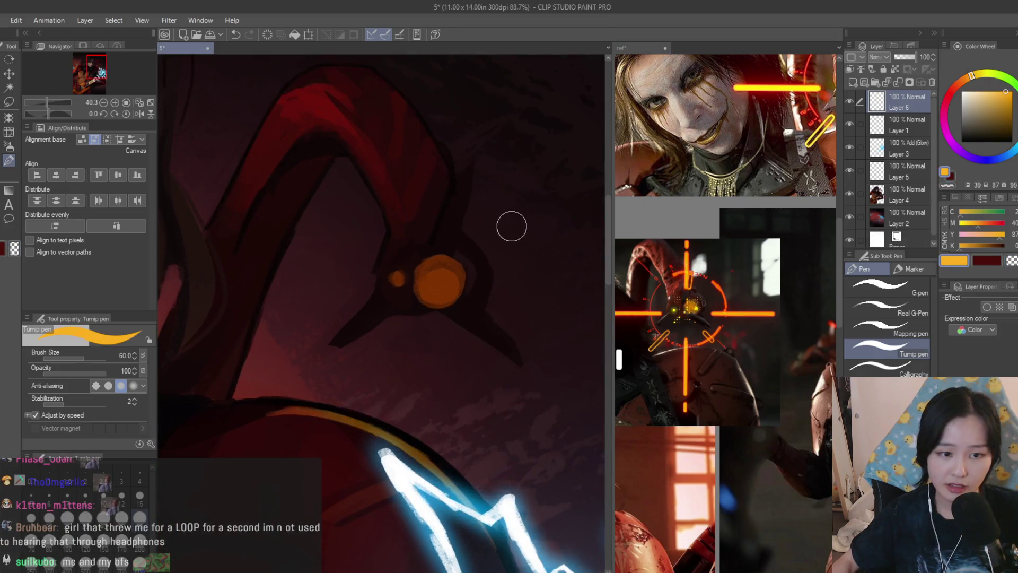
left_click_drag(486, 169, 439, 200)
left_click_drag(500, 213, 466, 197)
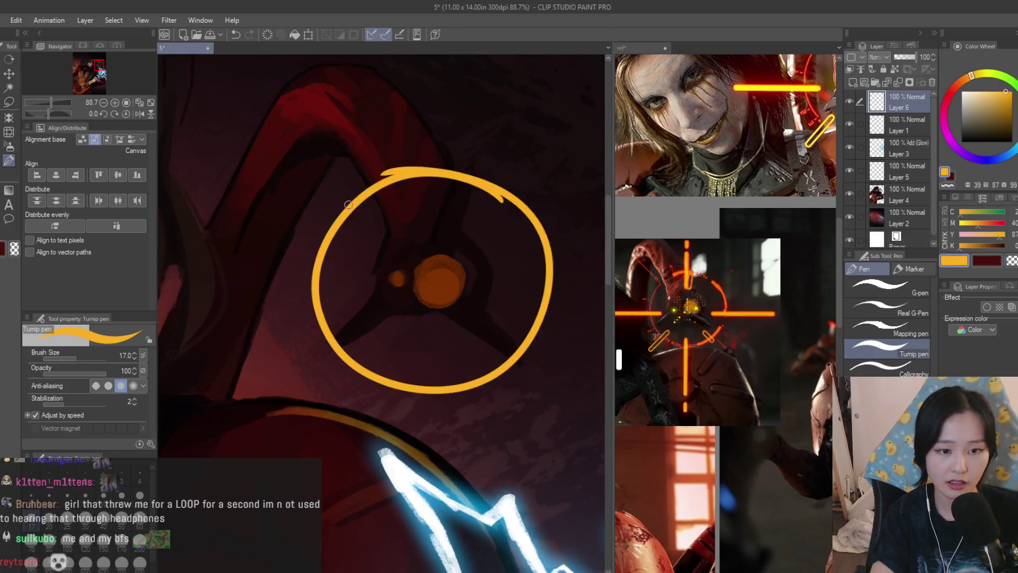
key("ctrl+z")
Try a circle outline around the eye with the ellipse shape tool, then undo it
key("b")
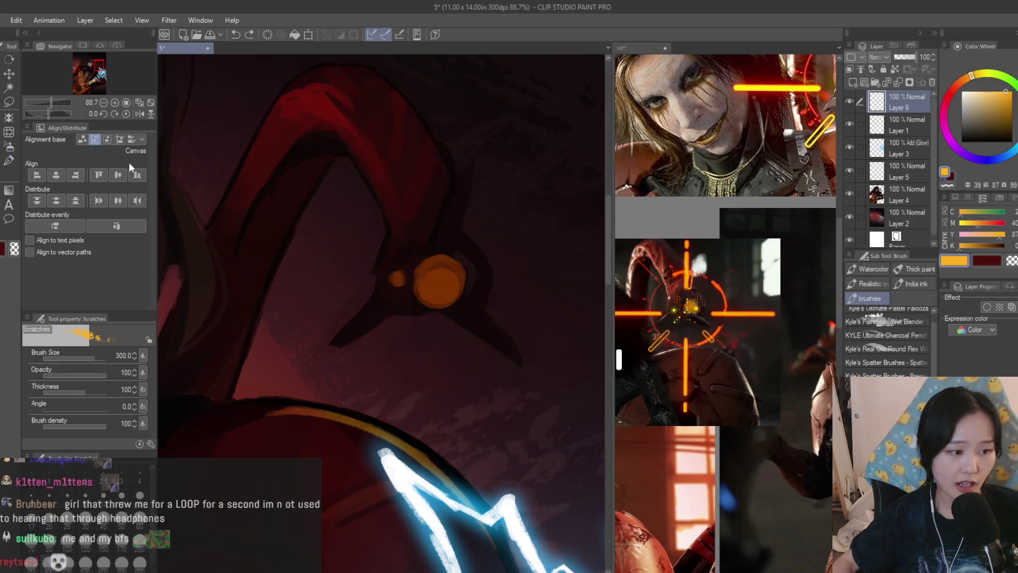
key("u")
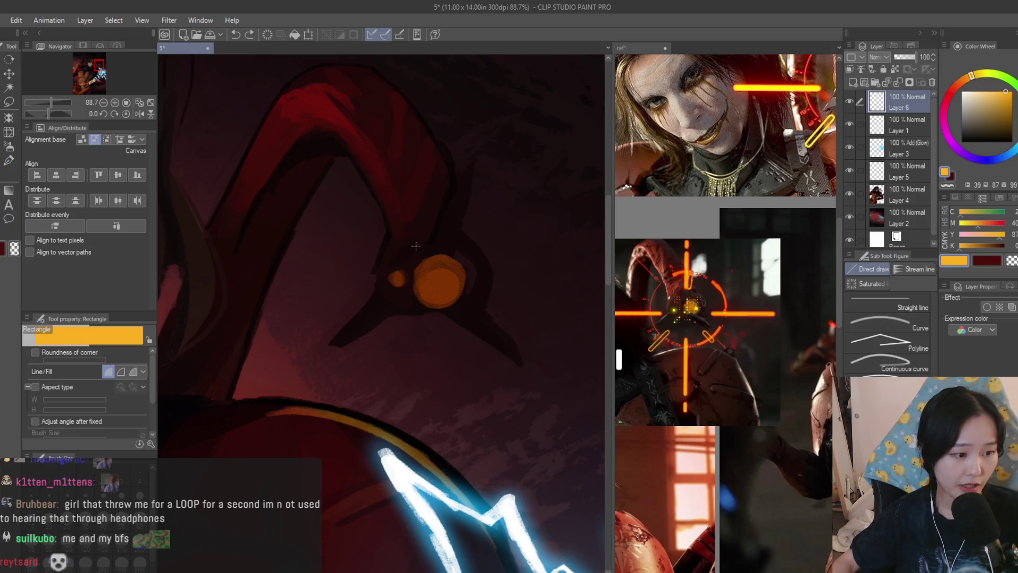
key("period")
scroll(474, 270, "down", 2)
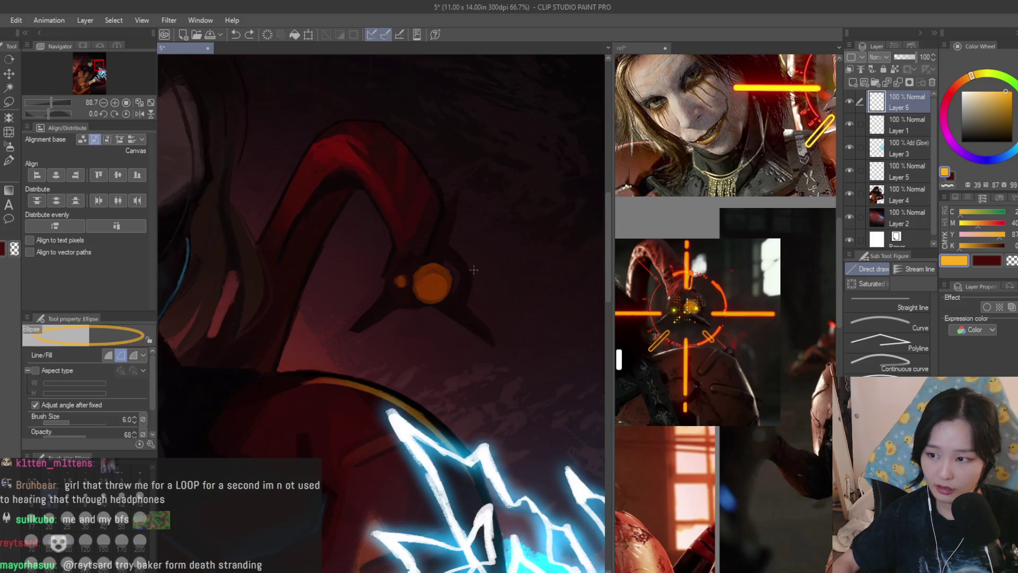
left_click_drag(506, 211, 348, 370)
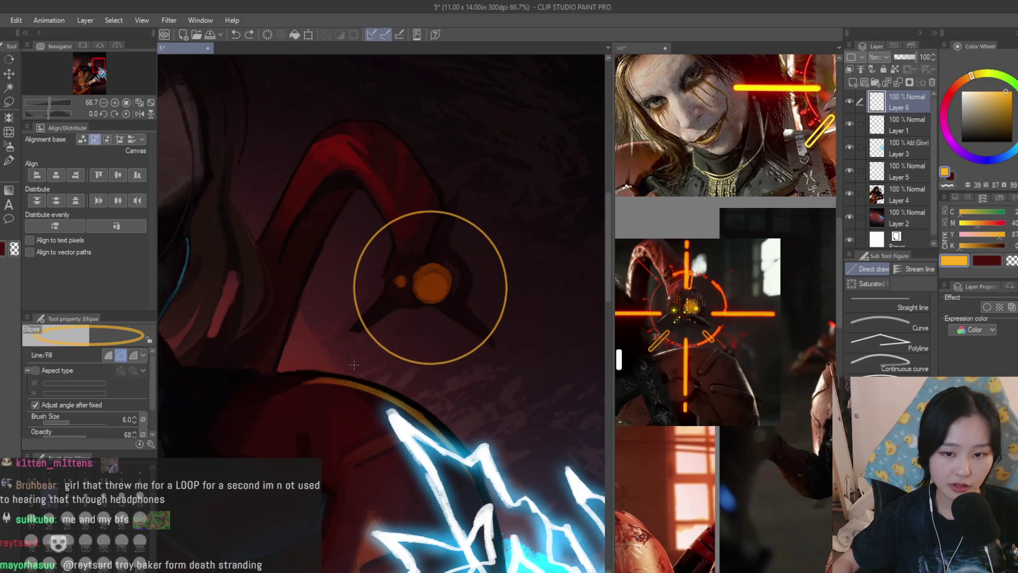
scroll(566, 282, "down", 2)
scroll(566, 282, "up", 1)
key("ctrl+z")
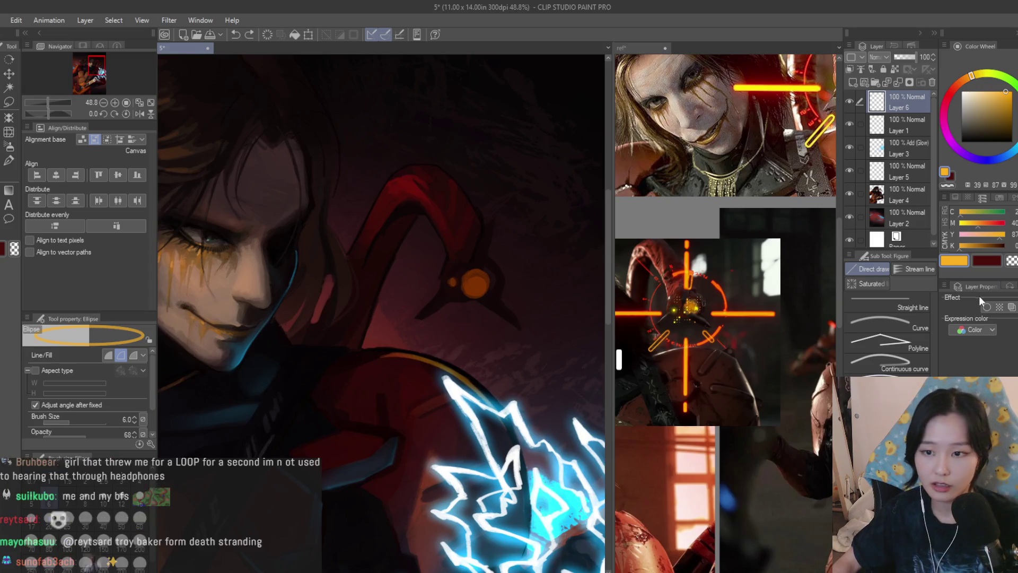
Set outline width to 11.3, draw the circle around the orange eye, and center it
left_click_drag(71, 420, 74, 420)
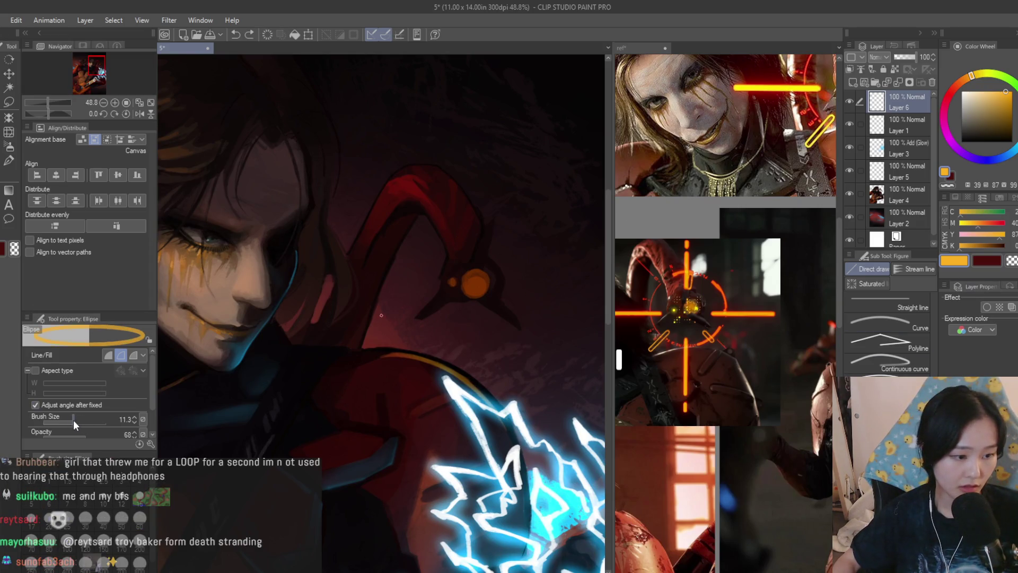
left_click_drag(479, 239, 528, 289)
left_click_drag(452, 313, 415, 347)
key("k")
scroll(546, 268, "up", 1)
left_click_drag(549, 274, 552, 262)
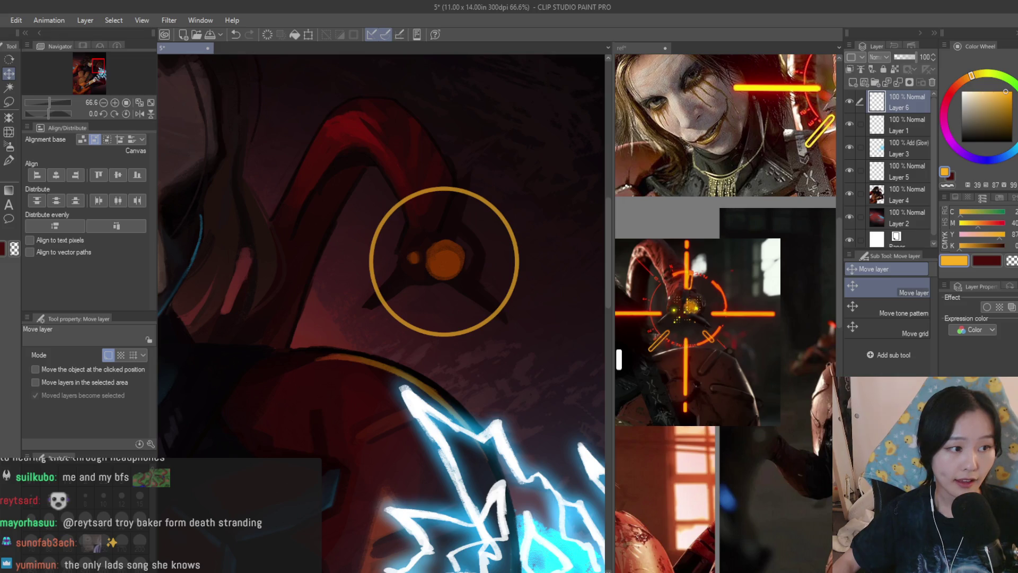
Erase gaps at the top, right and left of the orange ring so it becomes dashed
key("e")
scroll(531, 151, "up", 2)
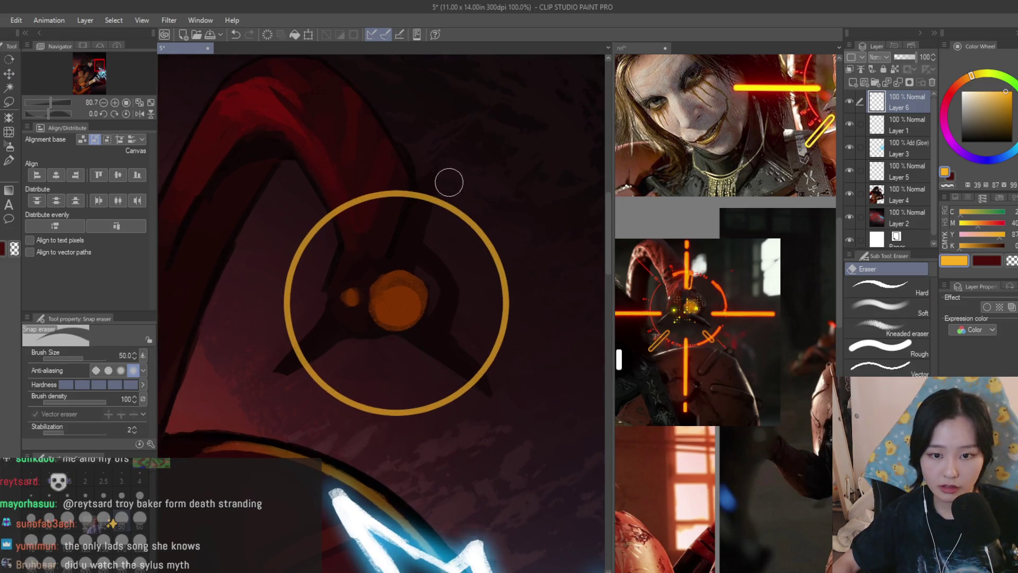
left_click_drag(466, 201, 409, 198)
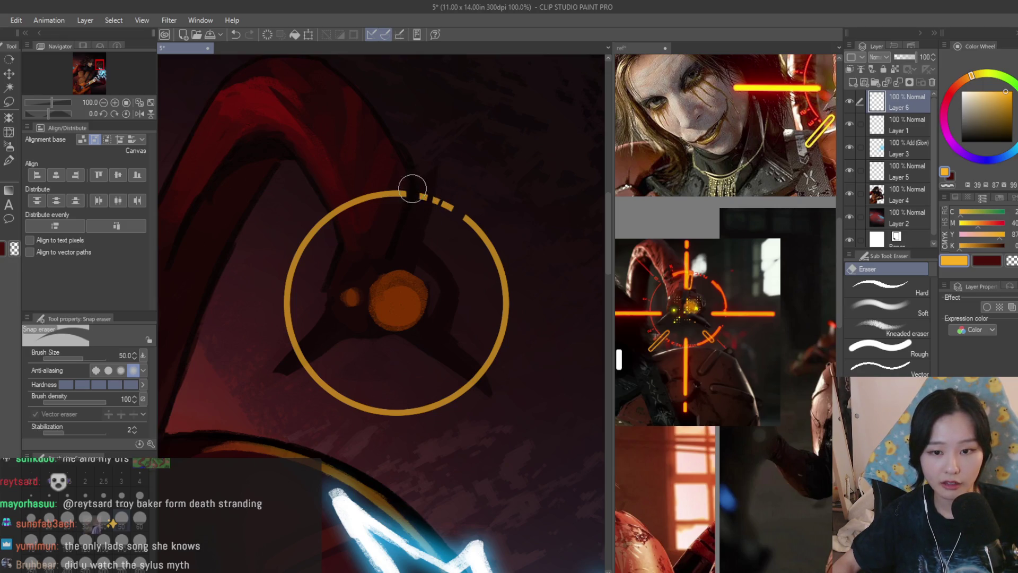
mouse_move(479, 357)
left_mouse_down()
mouse_move(494, 355)
mouse_move(470, 373)
mouse_move(467, 393)
left_mouse_up()
left_click_drag(292, 255, 290, 270)
left_click_drag(310, 235, 305, 244)
mouse_move(336, 388)
left_mouse_down()
mouse_move(332, 398)
mouse_move(373, 413)
mouse_move(404, 409)
left_mouse_up()
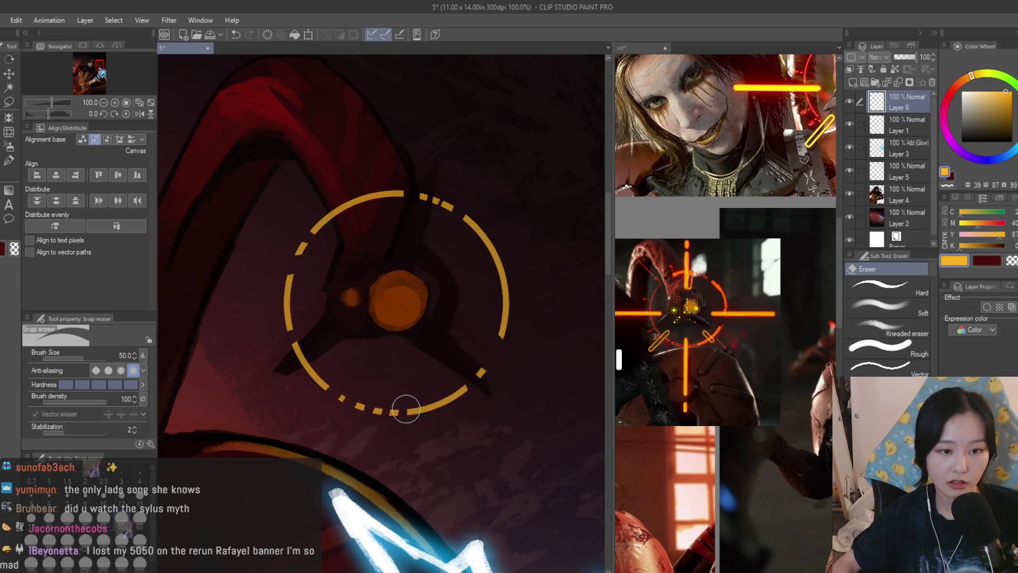
scroll(477, 276, "down", 5)
scroll(527, 281, "up", 4)
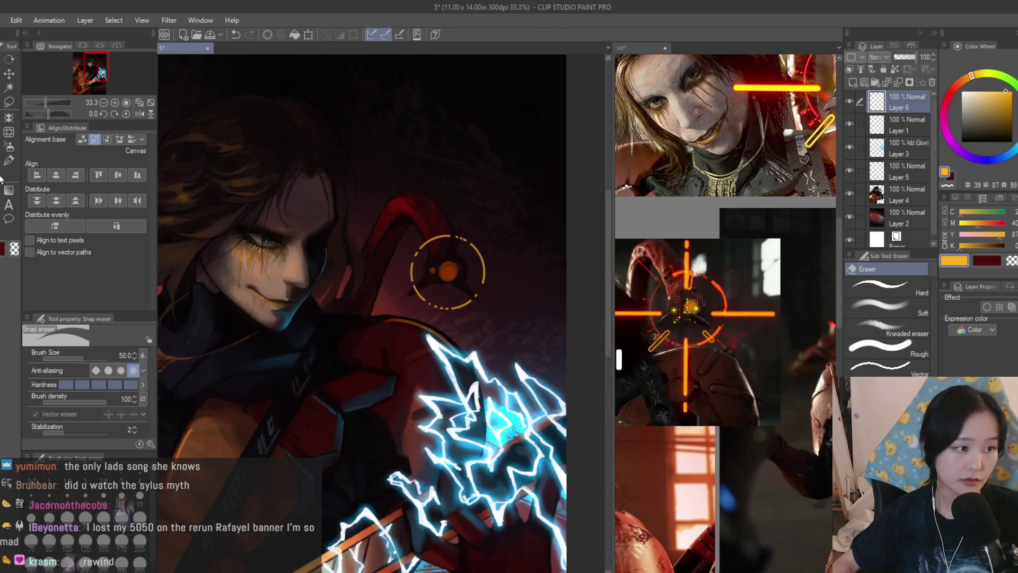
key("p")
scroll(455, 166, "up", 2)
Pick a redder orange and brush it over the reticle ring to recolour it
scroll(457, 189, "up", 2)
key("bracketright")
key("bracketright")
key("bracketright")
key("bracketleft")
key("bracketleft")
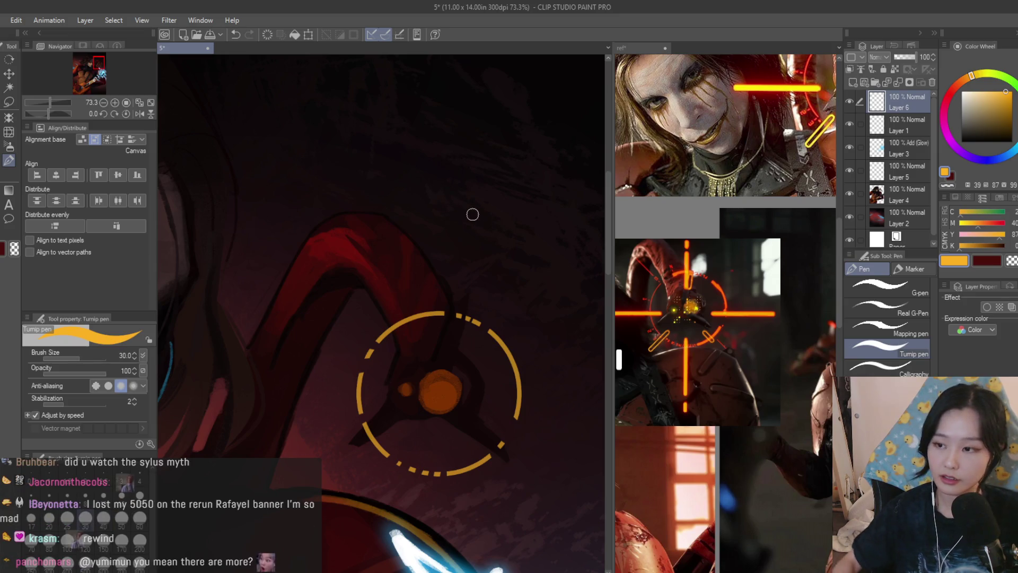
left_click(957, 85)
key("bracketright")
scroll(484, 221, "down", 3)
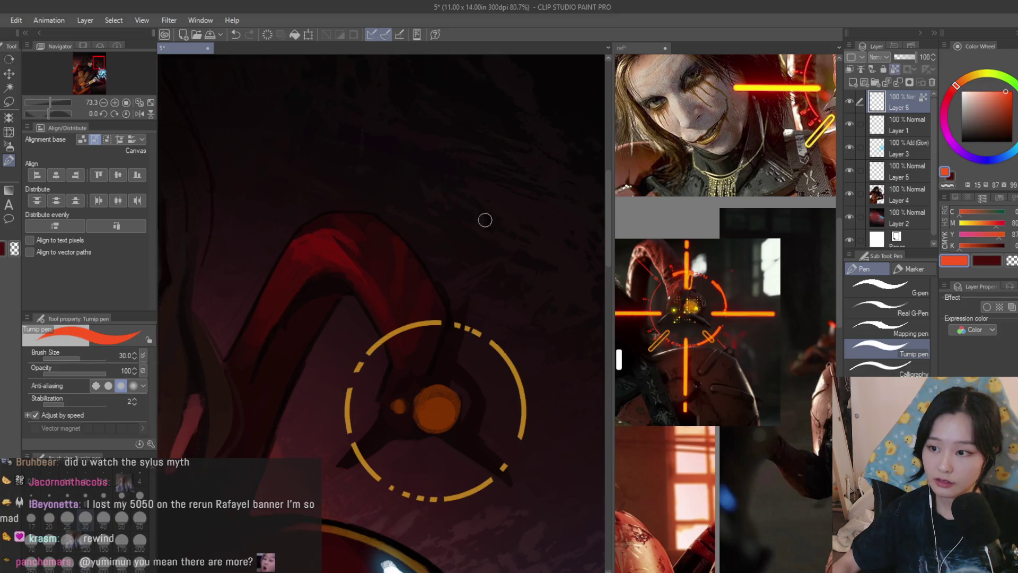
left_click_drag(514, 278, 557, 223)
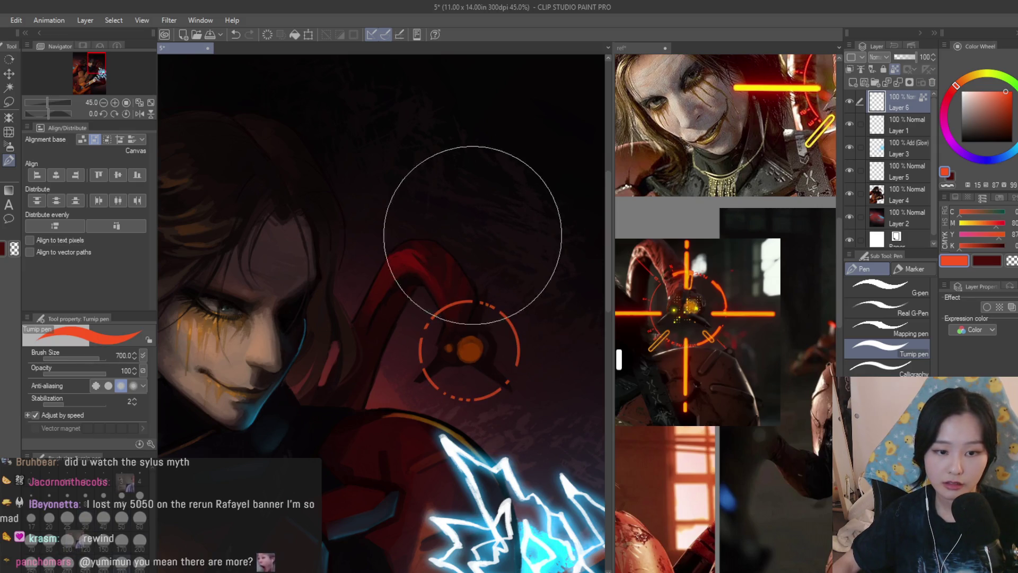
left_click(962, 81)
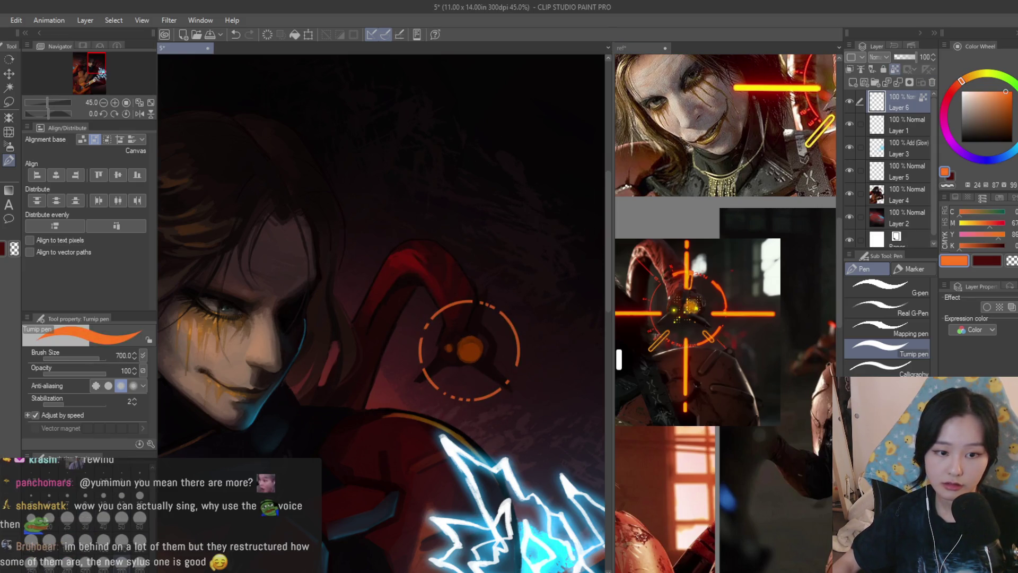
scroll(511, 239, "down", 1)
With the pen at size 15, redraw a short dash on the ring's top
left_click(9, 146)
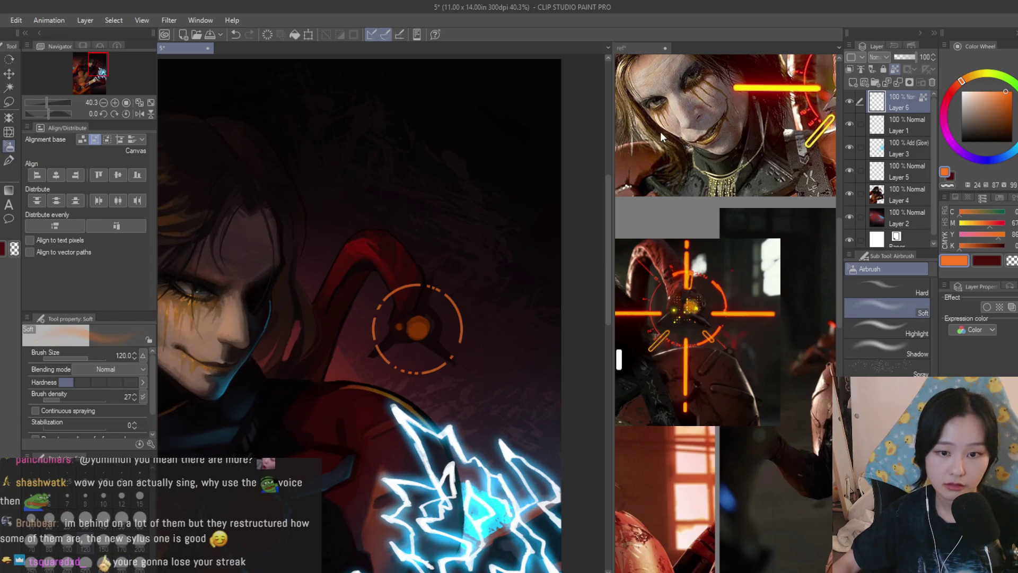
left_click(9, 160)
scroll(425, 289, "up", 5)
mouse_move(378, 290)
left_mouse_down()
mouse_move(352, 58)
mouse_move(348, 242)
left_mouse_up()
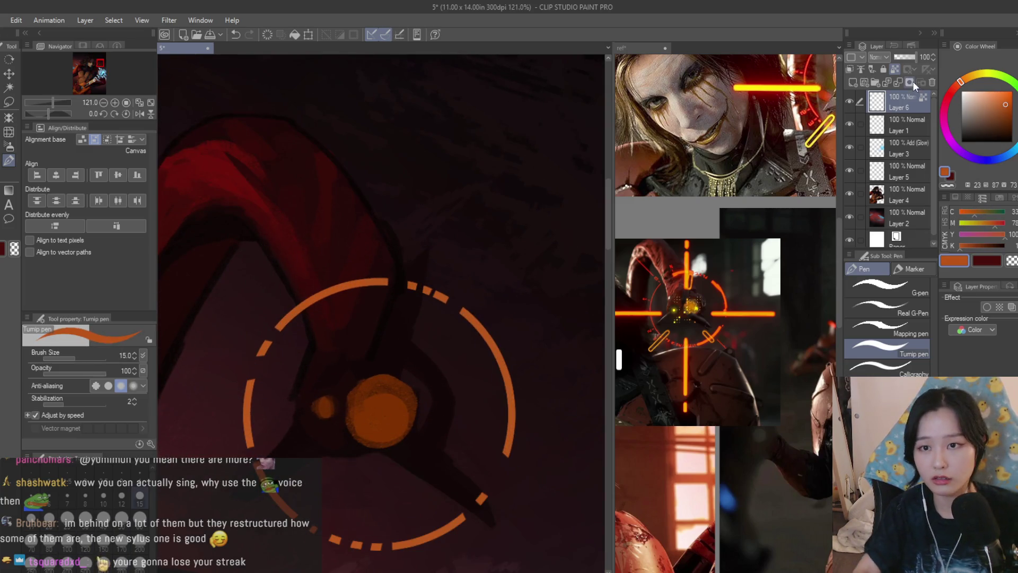
scroll(318, 273, "up", 3)
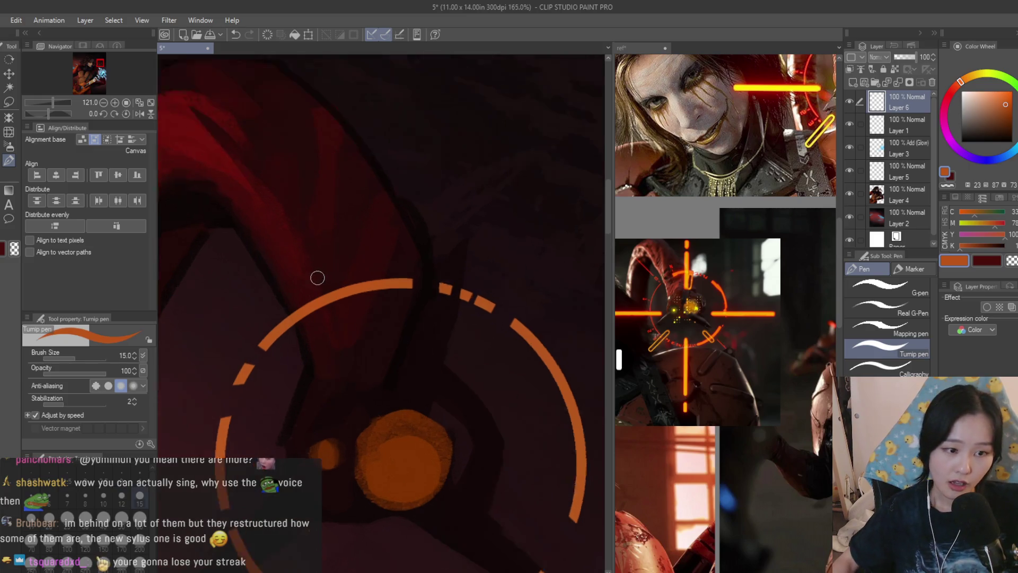
left_click_drag(304, 268, 316, 287)
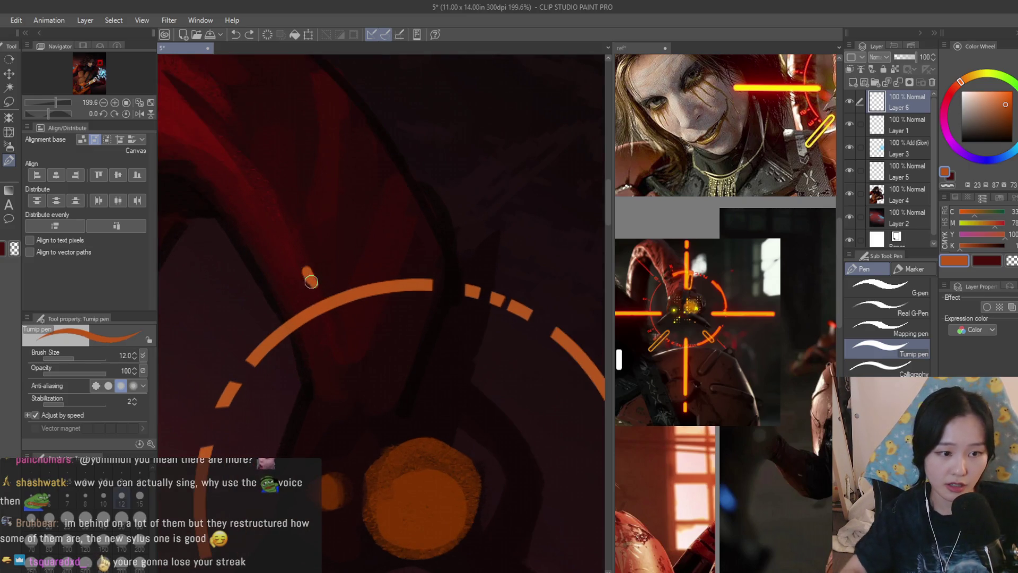
scroll(319, 281, "down", 5)
scroll(265, 205, "up", 1)
Draw the upper-left diagonal crosshair line at brush size 8, redoing the first attempt
left_click_drag(253, 192, 336, 272)
scroll(398, 274, "down", 1)
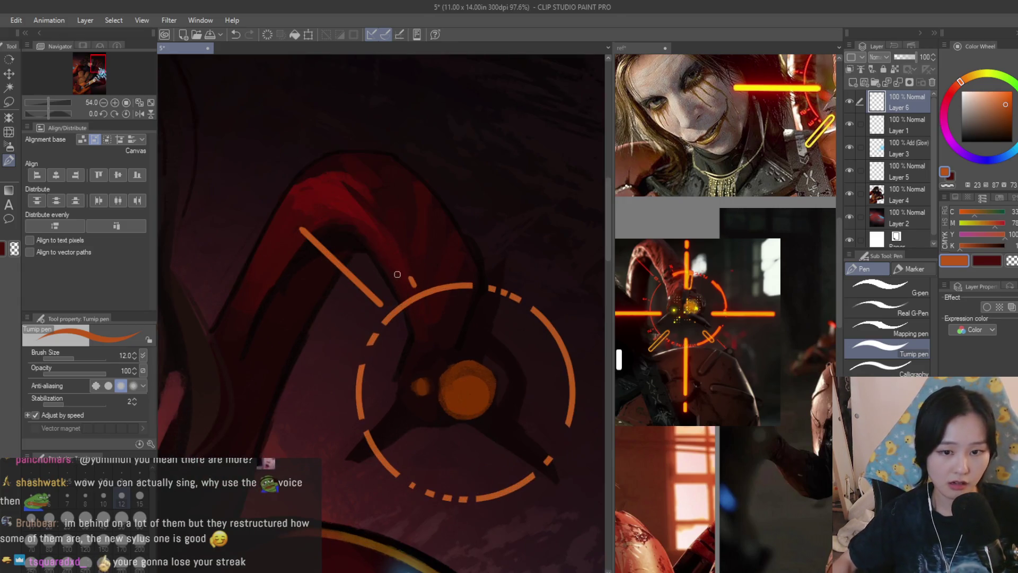
key("ctrl+z")
key("bracketleft")
key("bracketleft")
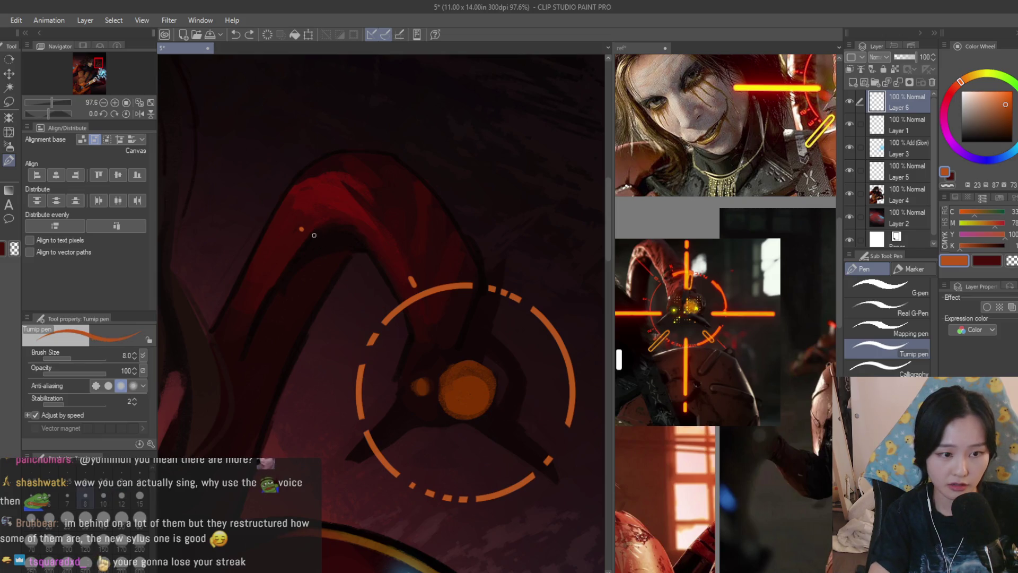
left_click_drag(304, 232, 382, 305)
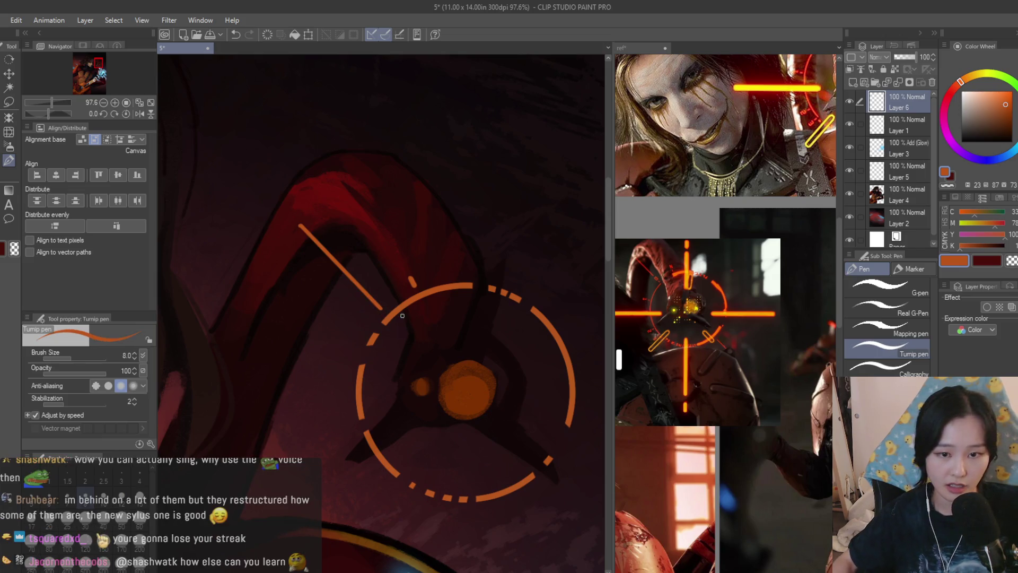
scroll(383, 316, "up", 3)
scroll(384, 316, "down", 5)
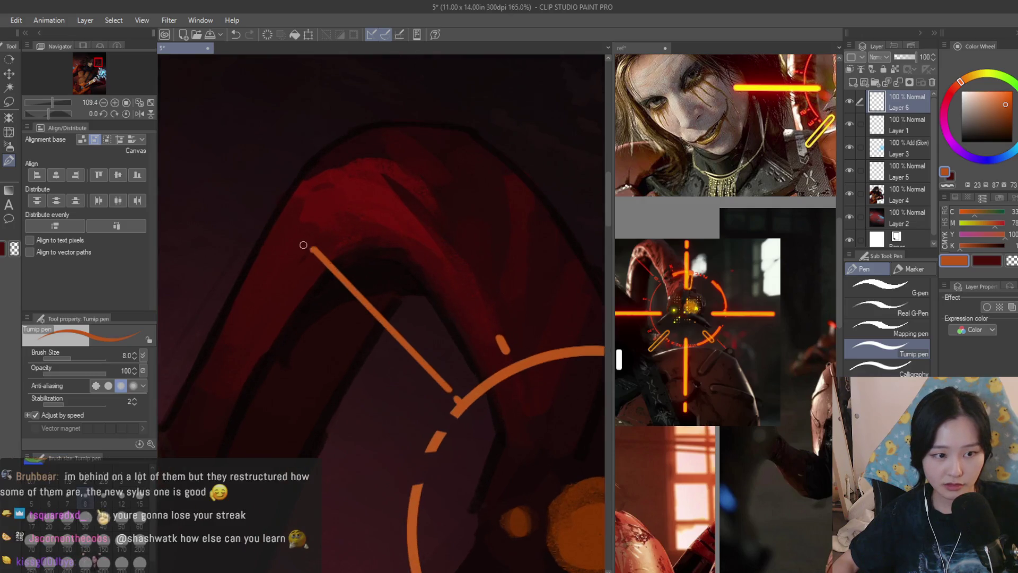
scroll(508, 329, "up", 4)
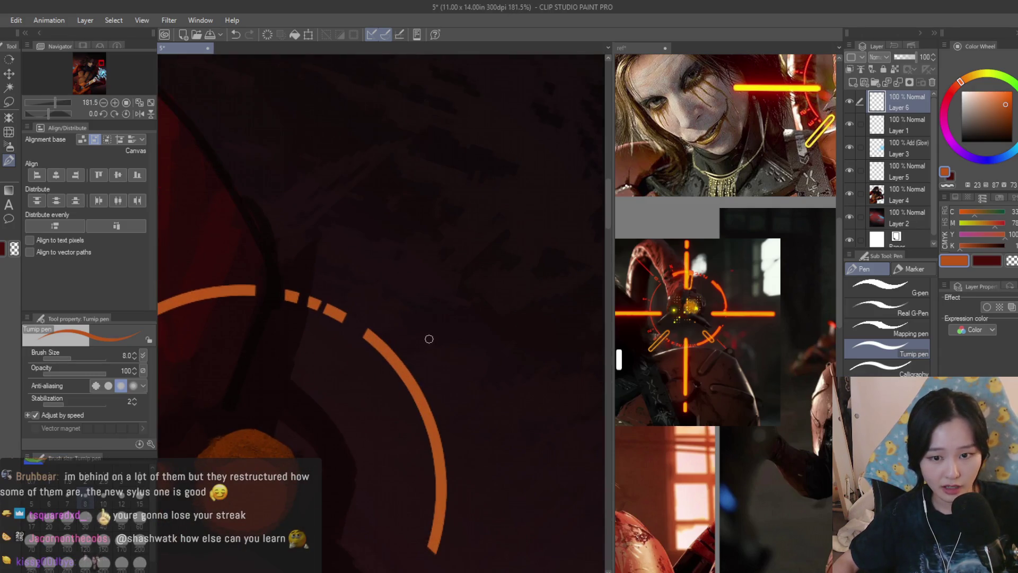
scroll(413, 350, "down", 3)
scroll(414, 350, "up", 3)
Draw the lower-right crosshair line as a straight line from a dot at the arc's end
left_click(418, 414)
scroll(545, 354, "down", 1)
scroll(545, 354, "up", 2)
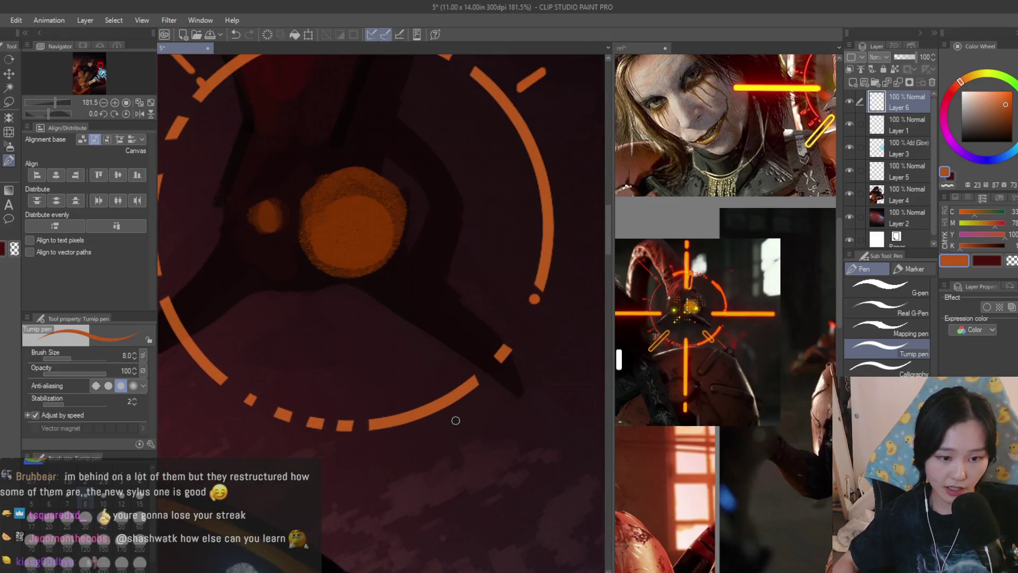
left_click(507, 527, "shift")
scroll(492, 394, "down", 5)
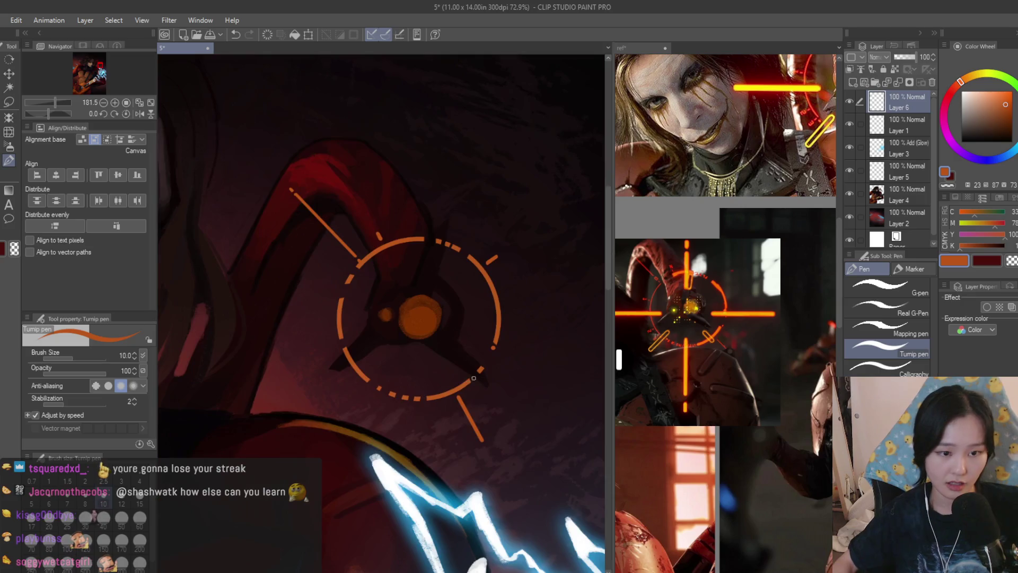
scroll(492, 393, "up", 4)
key("ctrl+z")
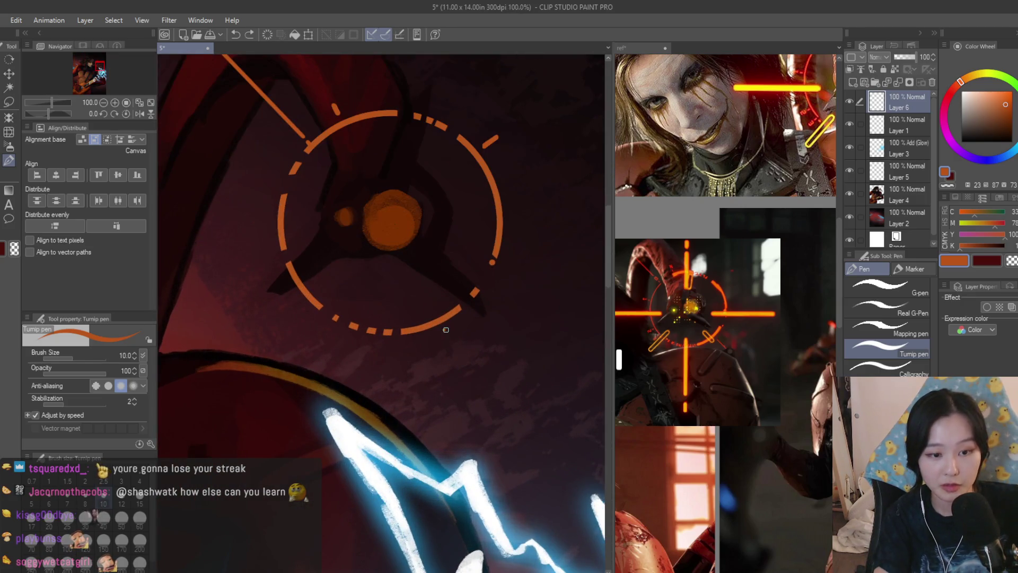
left_click(482, 382, "shift")
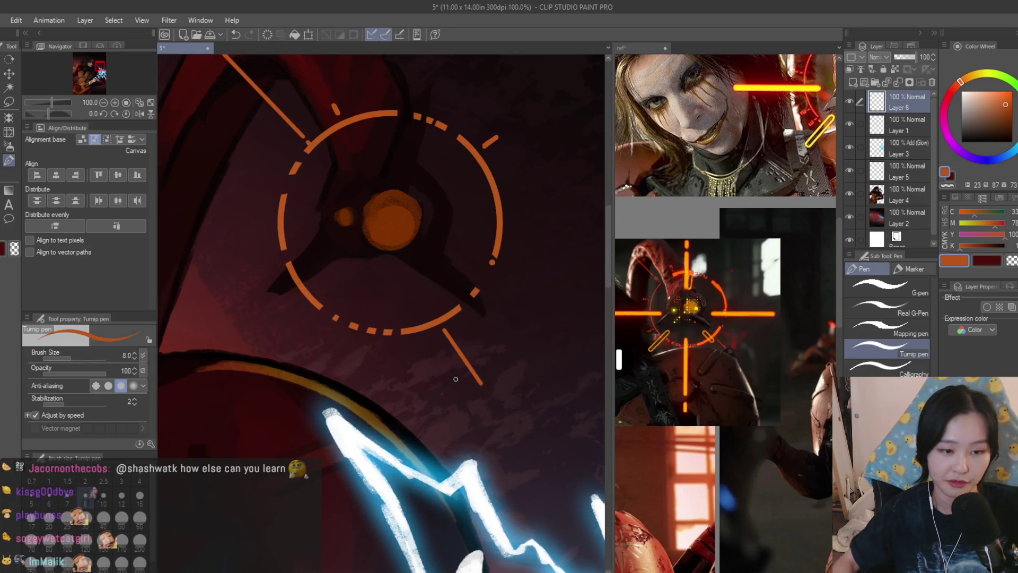
scroll(456, 379, "down", 3)
scroll(385, 310, "up", 2)
scroll(350, 358, "up", 3)
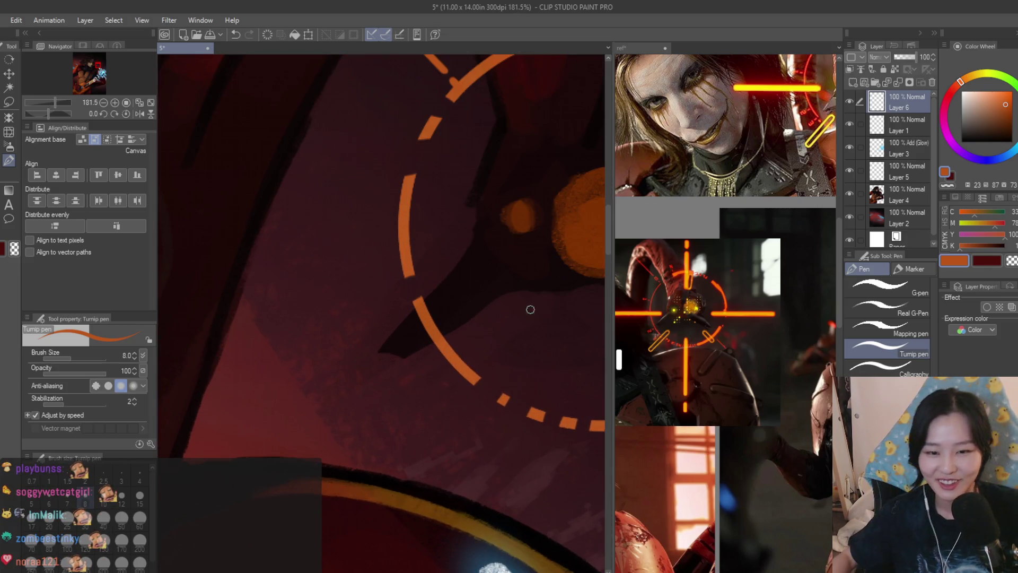
scroll(449, 363, "up", 2)
Add small tick marks beside and below the arc, undoing the last one
left_click_drag(426, 374, 453, 361)
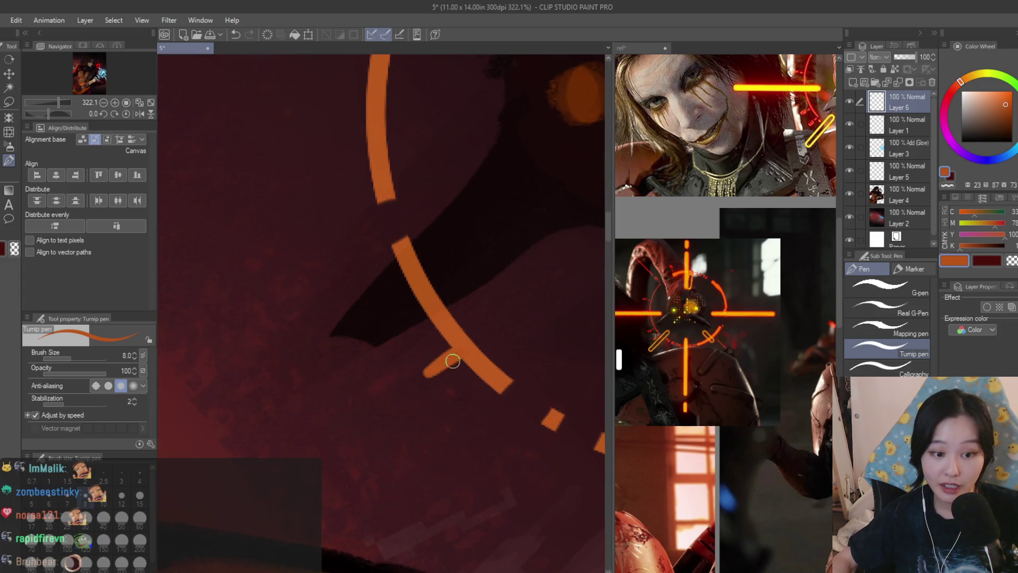
scroll(432, 376, "down", 1)
mouse_move(407, 386)
left_mouse_down()
mouse_move(378, 403)
mouse_move(397, 412)
mouse_move(389, 398)
left_mouse_up()
key("ctrl+z")
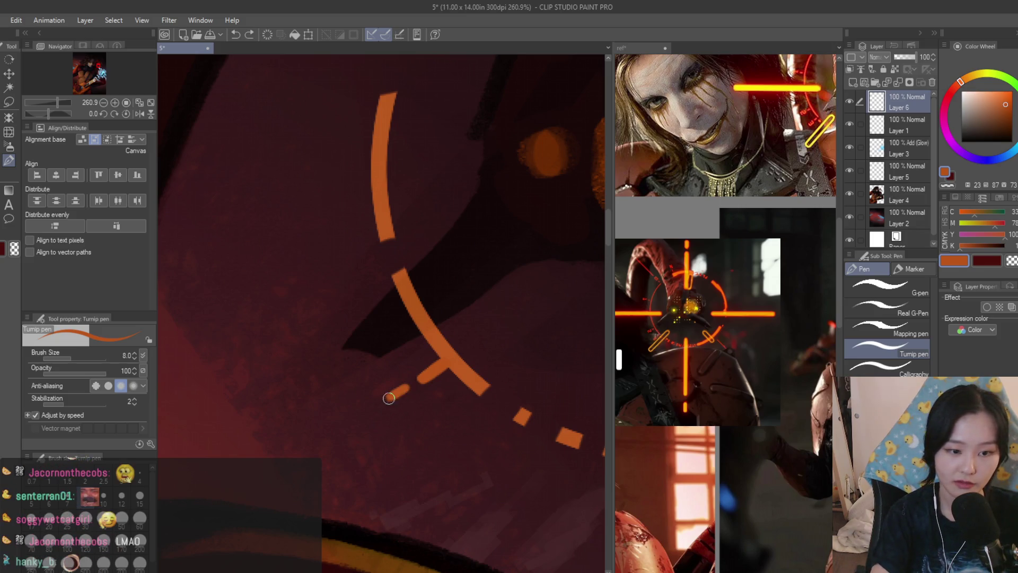
scroll(494, 243, "down", 8)
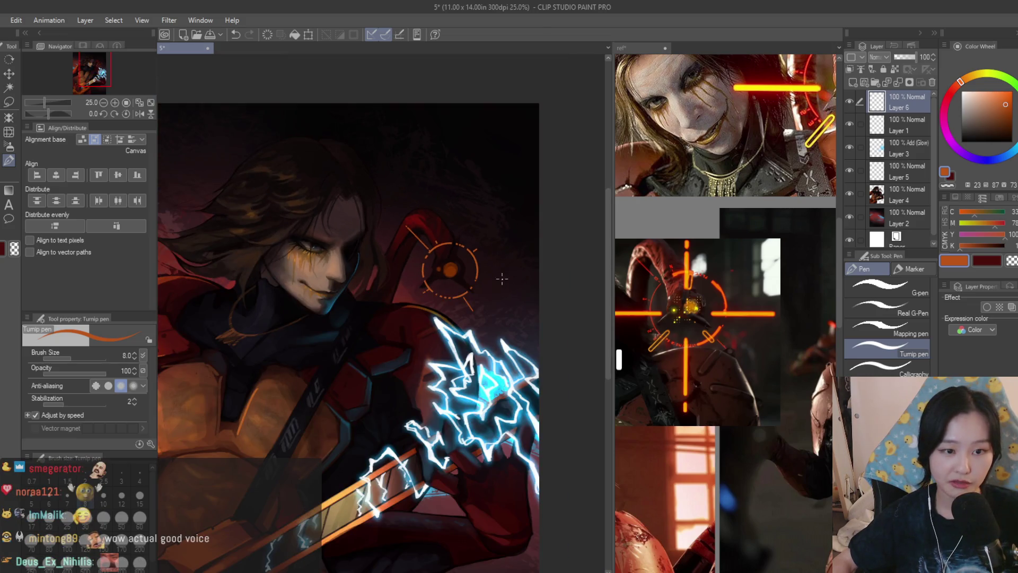
scroll(496, 289, "up", 2)
left_click(9, 102)
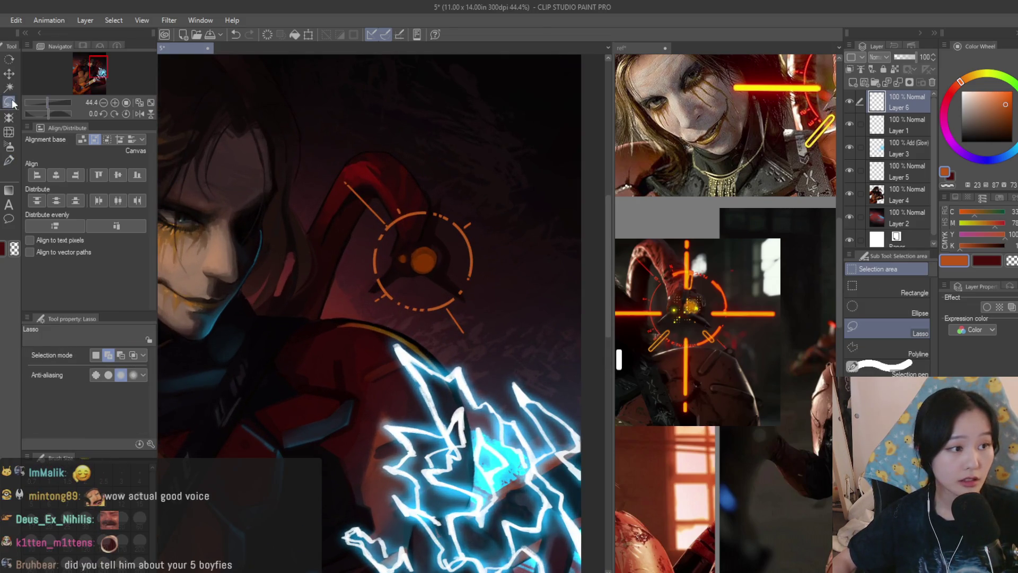
Select the lower-right crosshair line, then rotate and reposition it
scroll(439, 268, "up", 5)
mouse_move(427, 277)
left_mouse_down()
mouse_move(421, 364)
mouse_move(445, 394)
left_mouse_up()
scroll(466, 368, "down", 2)
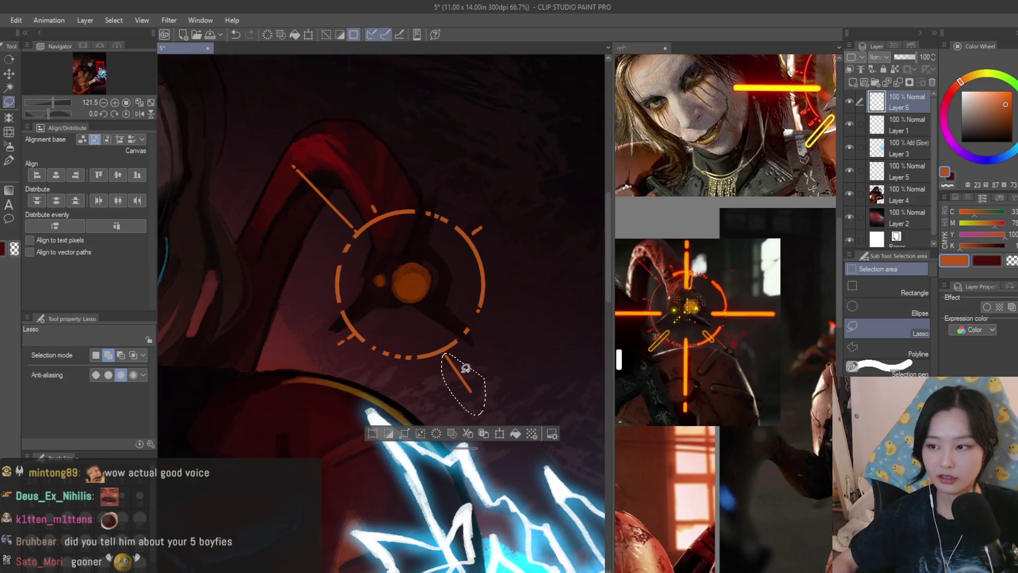
key("ctrl+t")
left_click_drag(523, 381, 499, 386)
key("Return")
key("ctrl+d")
Rotate the upper-left diagonal line slightly counter-clockwise and save the painting
scroll(317, 170, "up", 4)
mouse_move(260, 113)
left_mouse_down()
mouse_move(391, 312)
mouse_move(426, 273)
left_mouse_up()
scroll(433, 301, "down", 4)
key("ctrl+t")
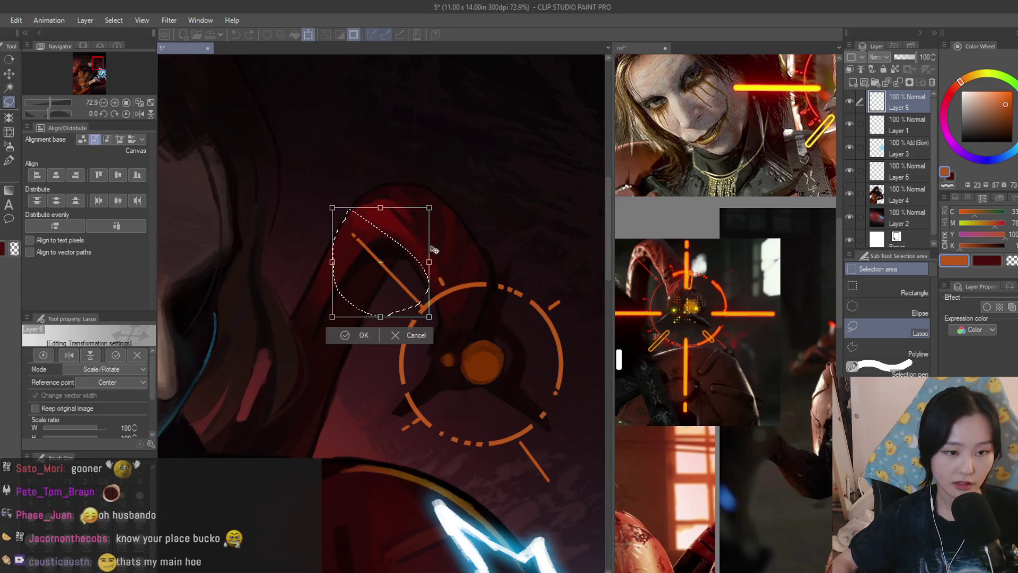
left_click_drag(476, 317, 465, 269)
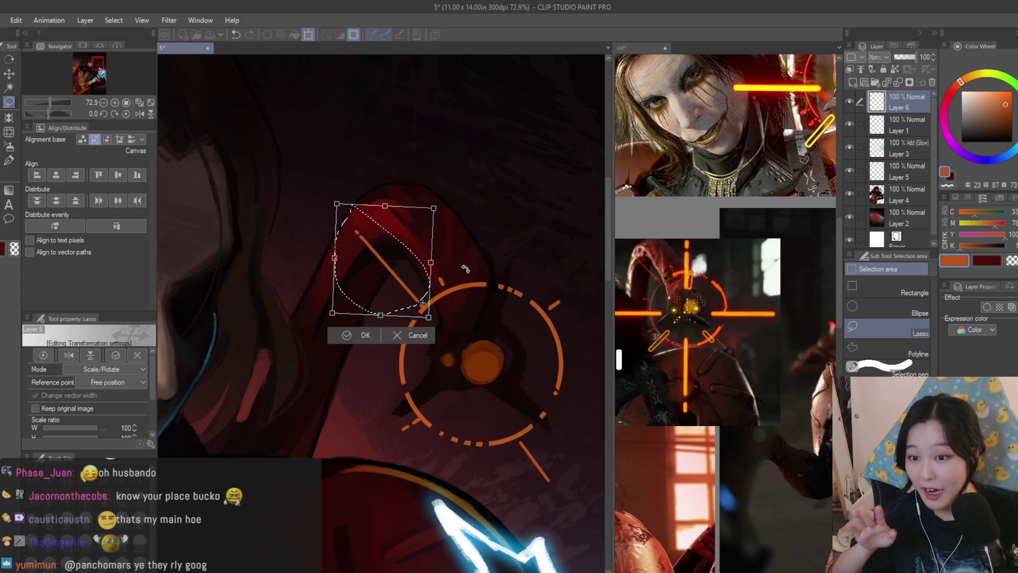
key("Return")
key("ctrl+d")
key("ctrl+s")
key("e")
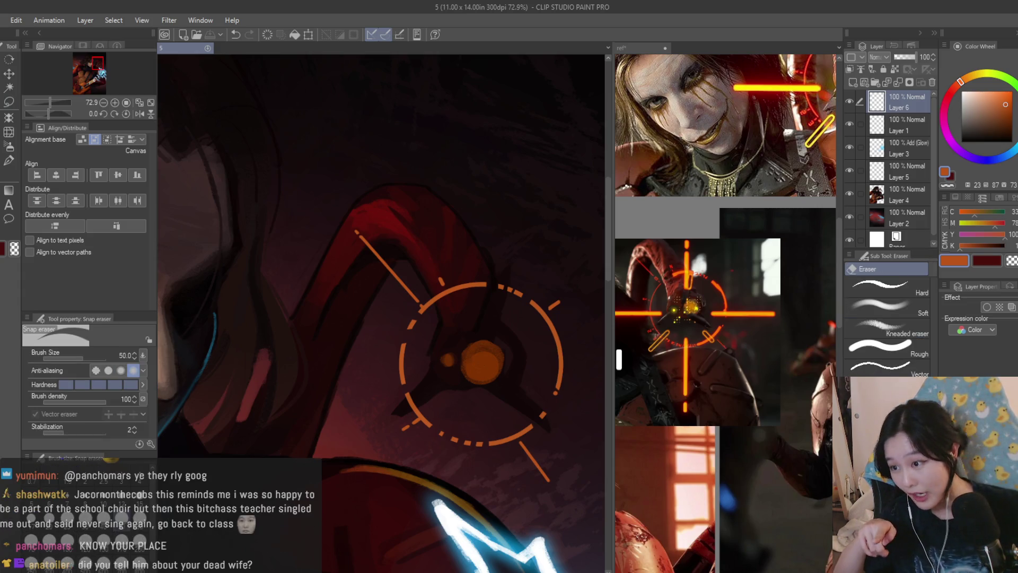
Inspect the reticle, switch to the Turnip pen, and add Layer 7 at the top
scroll(414, 305, "up", 4)
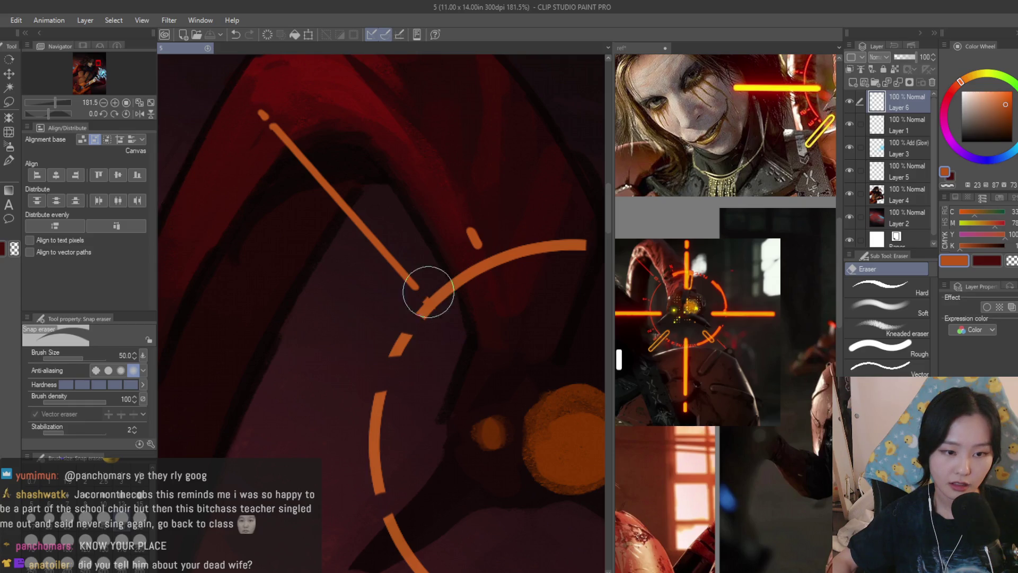
scroll(419, 297, "down", 5)
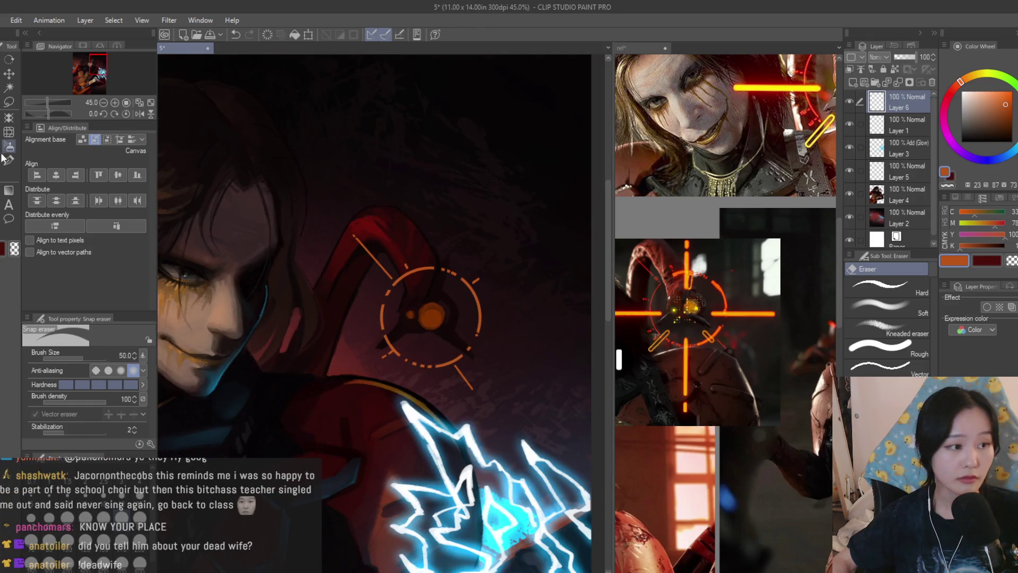
left_click(9, 159)
scroll(429, 249, "up", 1)
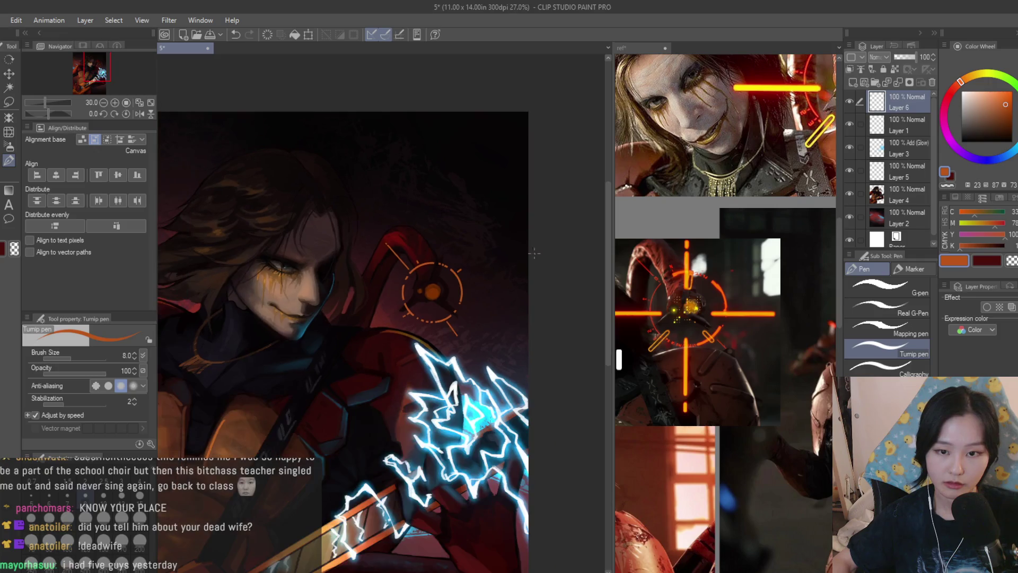
scroll(451, 371, "up", 6)
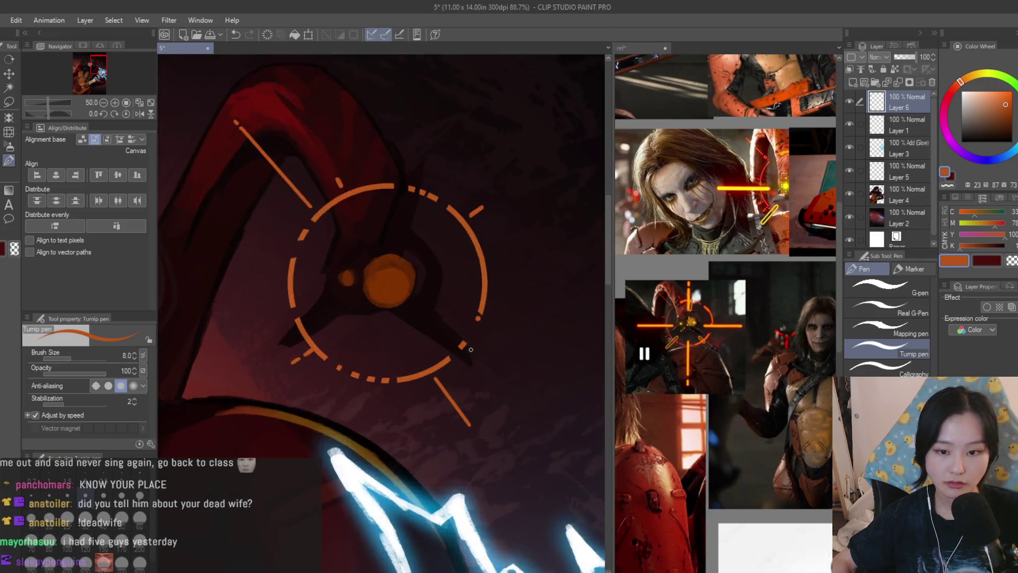
scroll(431, 393, "down", 4)
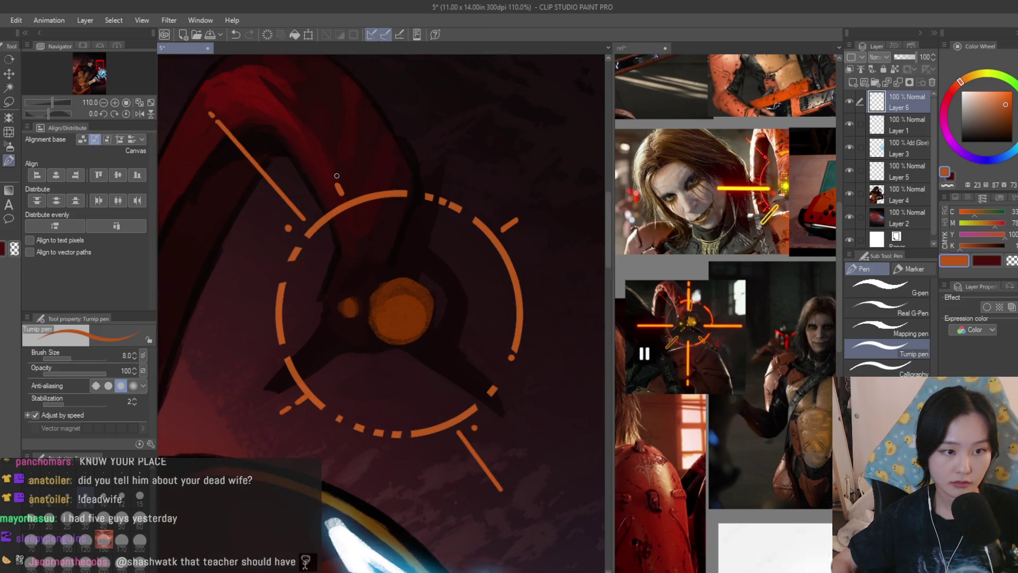
scroll(480, 272, "down", 8)
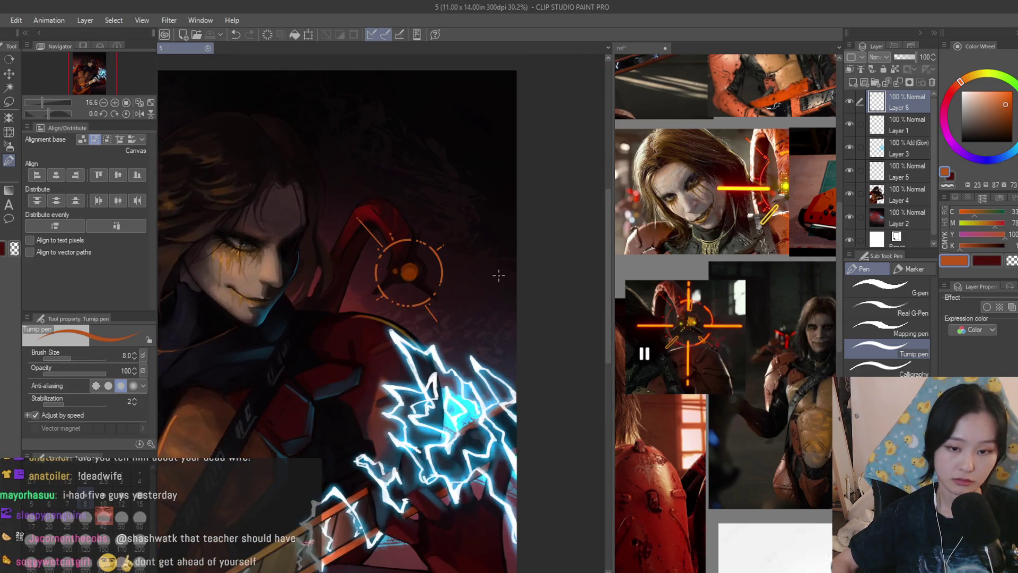
scroll(498, 275, "down", 3)
scroll(511, 235, "up", 5)
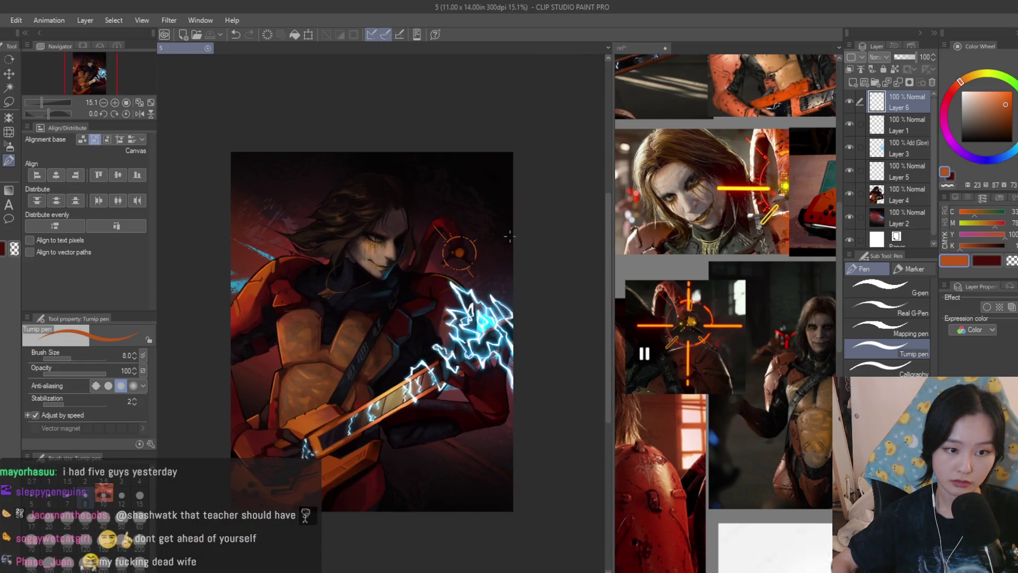
left_click(853, 82)
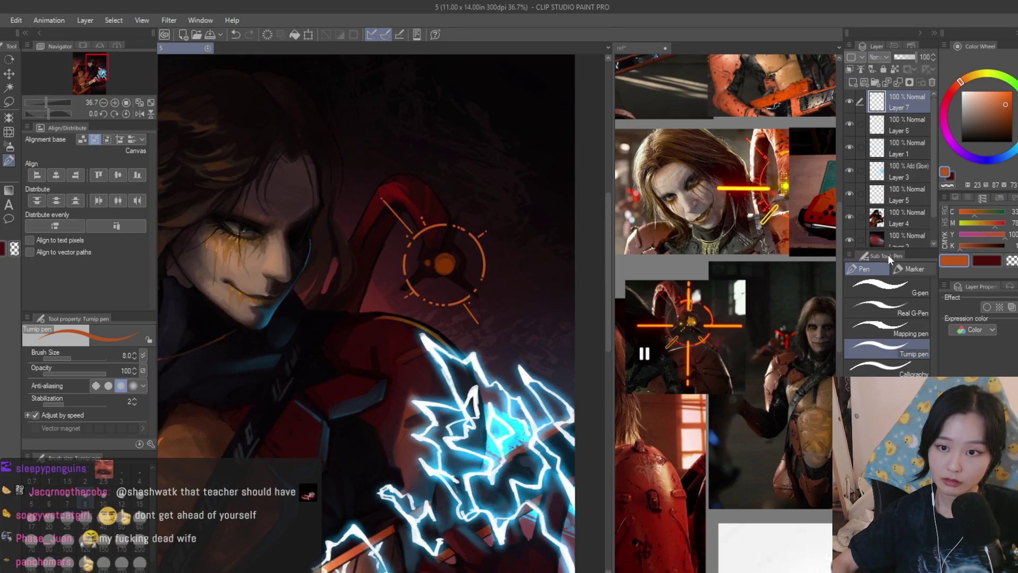
Set Layer 7 to Add (Glow) and airbrush a red glow at size 50 along the reticle's diagonal line
key("alt+shift+w")
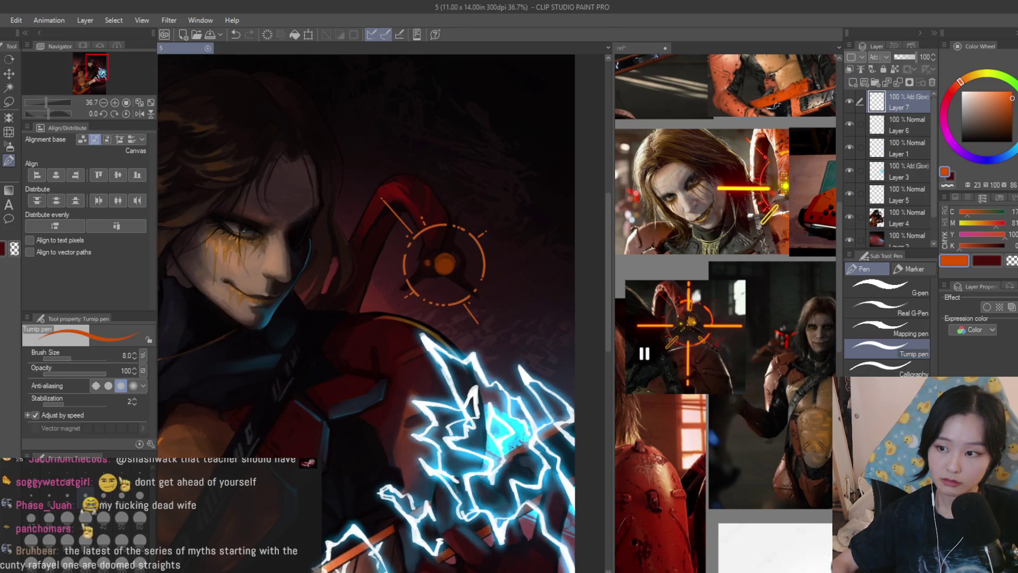
left_click(9, 146)
scroll(435, 181, "up", 3)
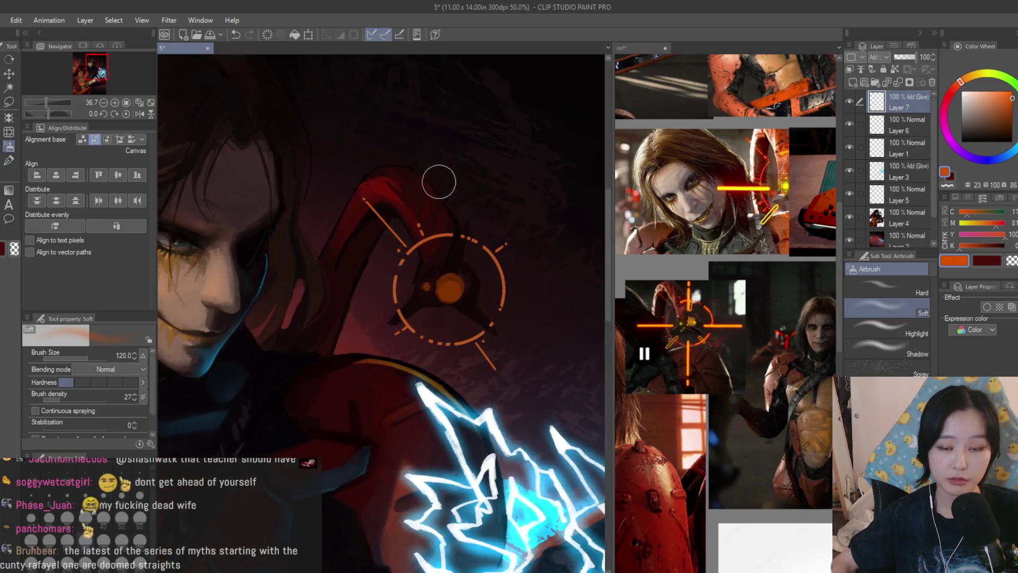
key("bracketleft")
key("bracketleft")
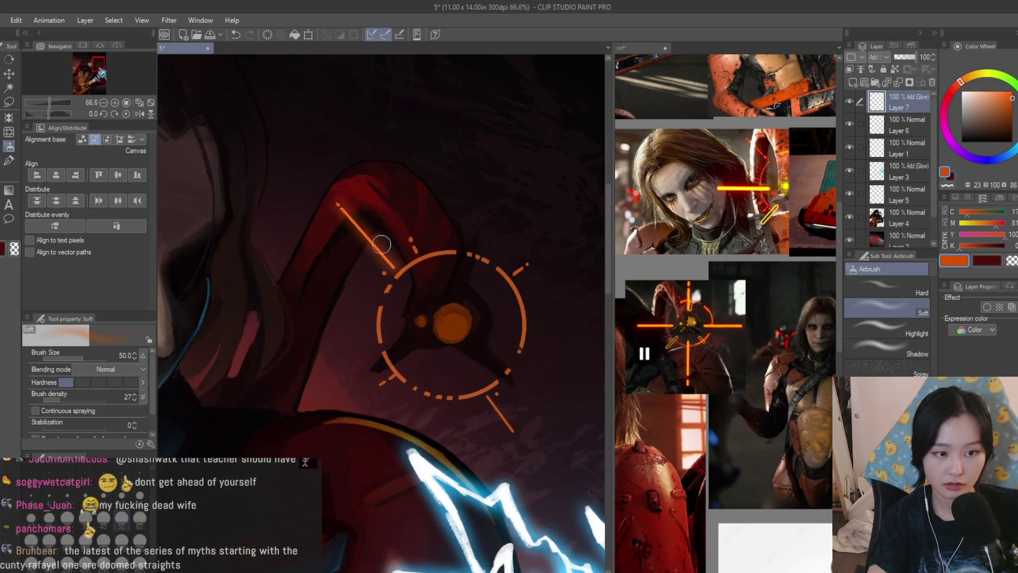
left_click_drag(339, 209, 353, 220)
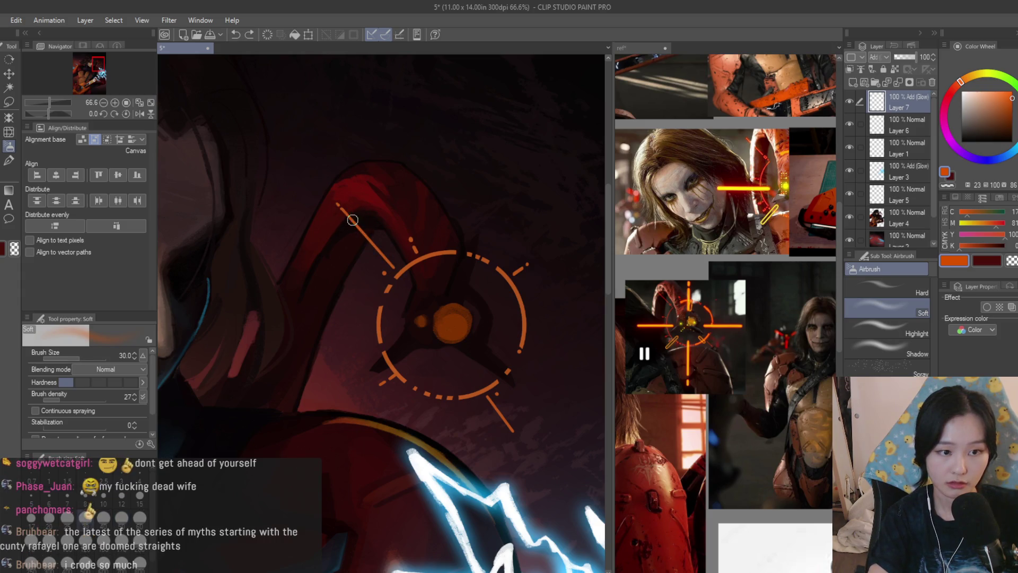
left_click(951, 91)
scroll(420, 241, "down", 1)
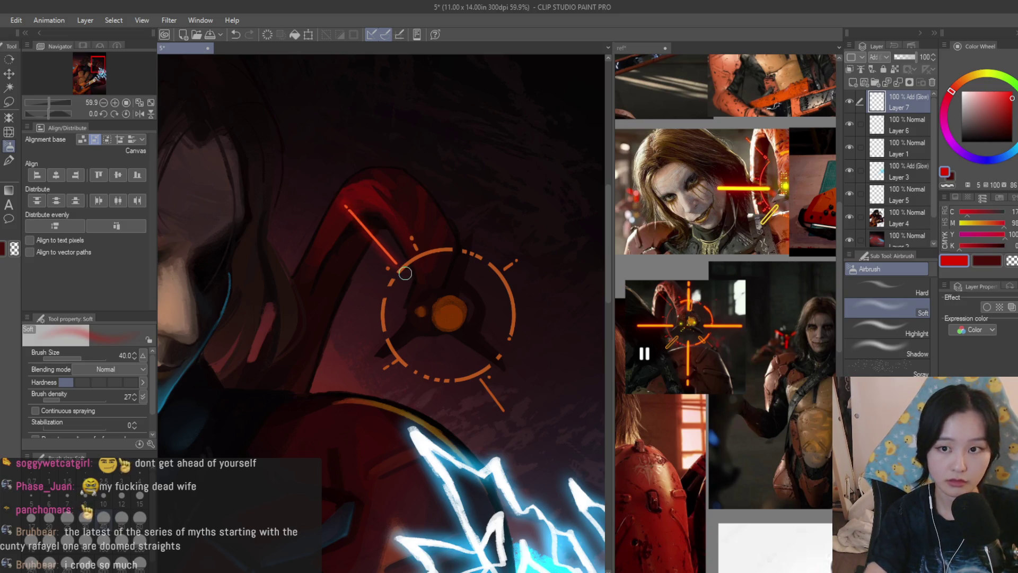
left_click(851, 148)
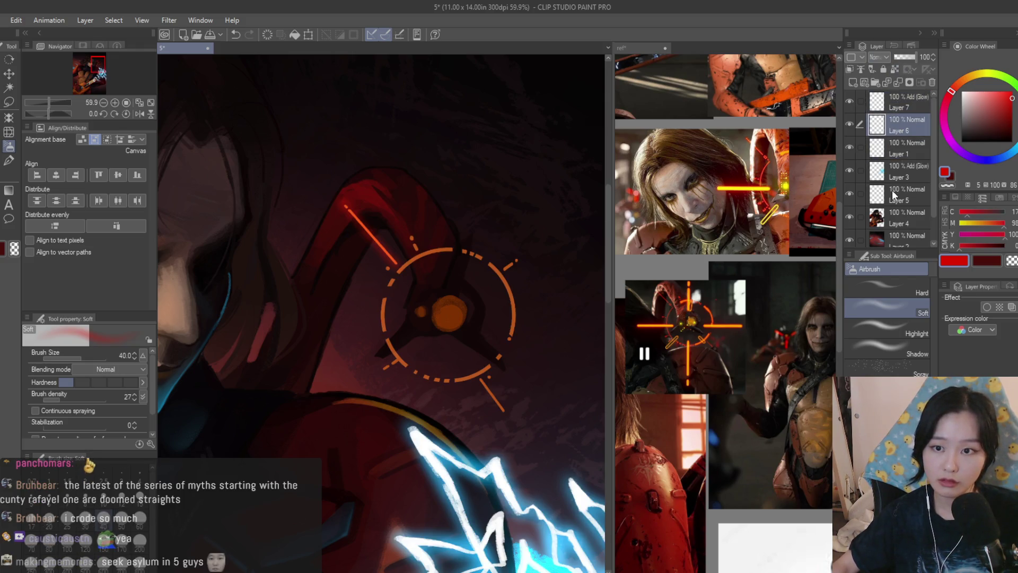
Set Layer 6 to Add (Glow), try and undo a size-600 blur, then lower blur intensity to 2.4
key("ctrl+shift+a")
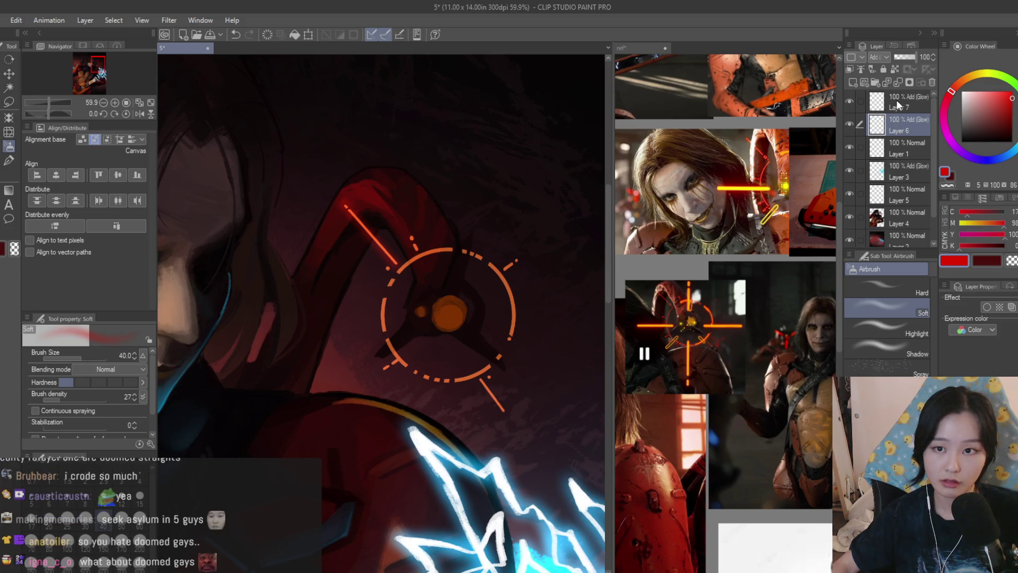
left_click(9, 206)
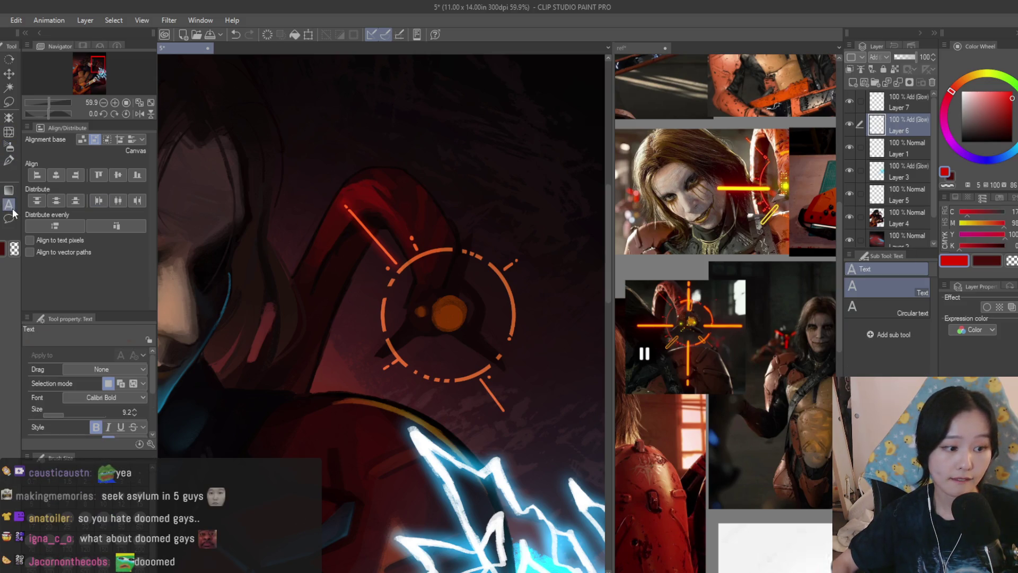
left_click(9, 190)
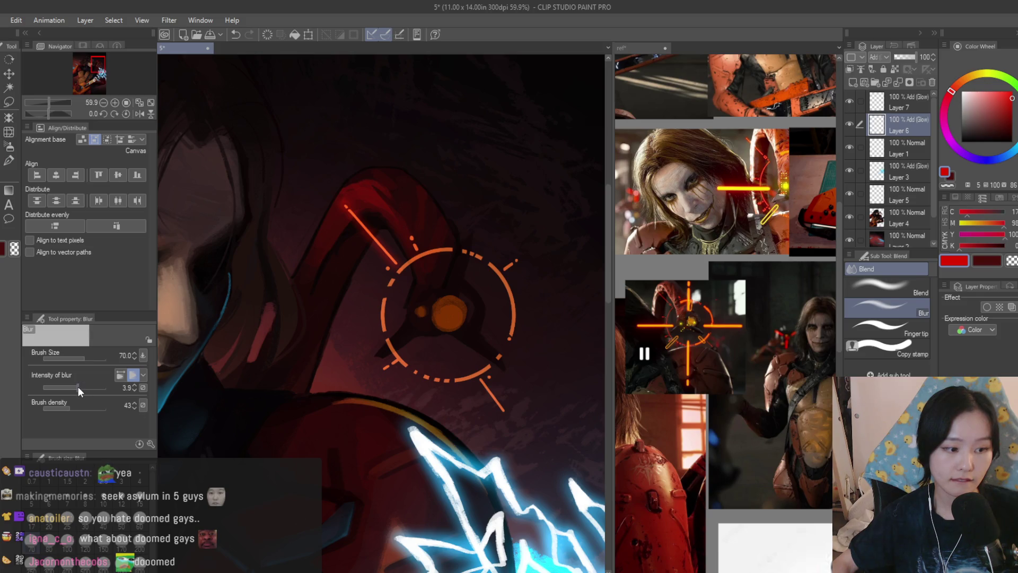
left_click_drag(78, 387, 79, 387)
left_click_drag(447, 311, 465, 244)
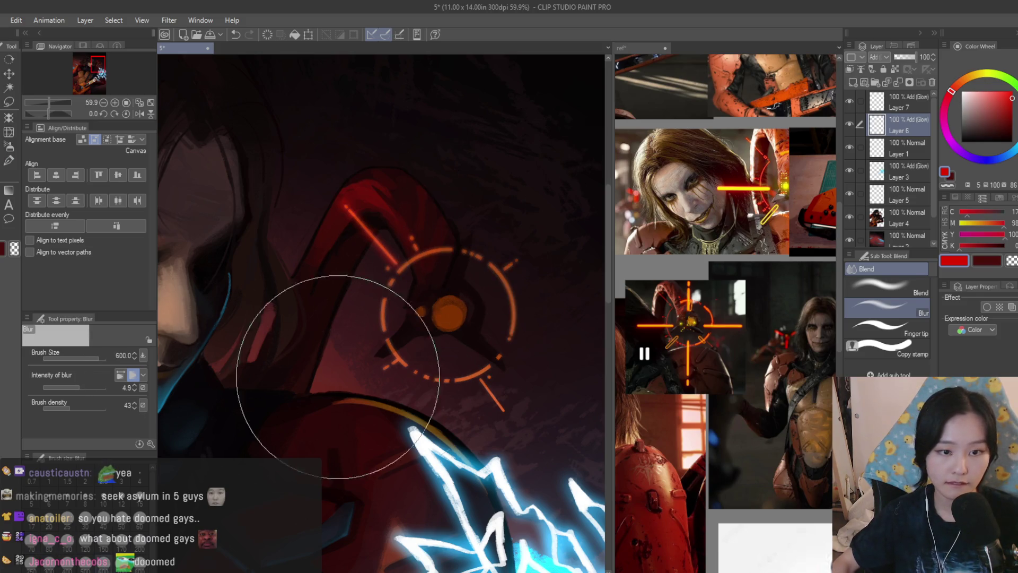
key("ctrl+z")
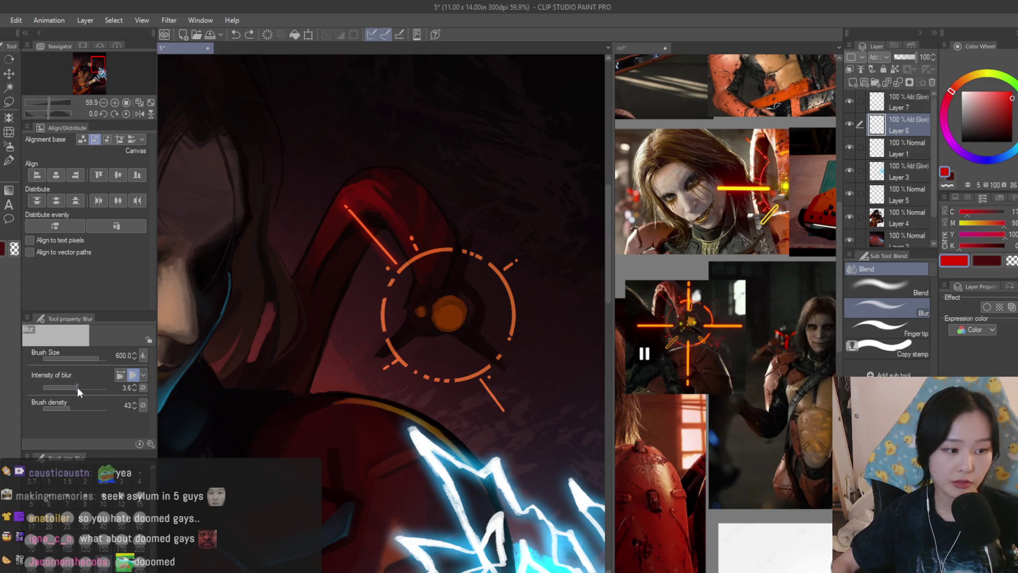
left_click_drag(77, 387, 75, 386)
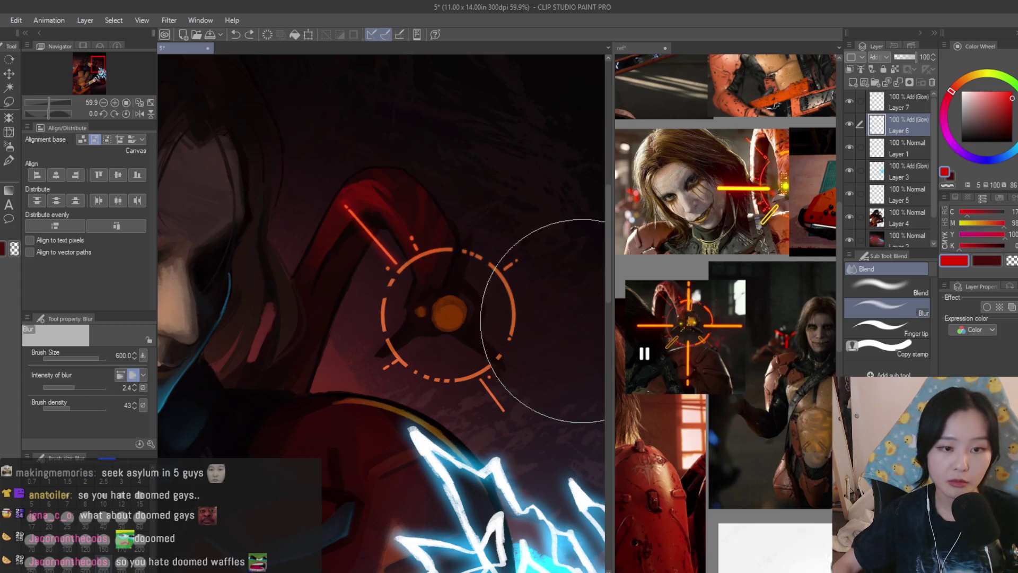
key("bracketleft")
key("bracketleft")
key("bracketleft")
scroll(466, 205, "down", 2)
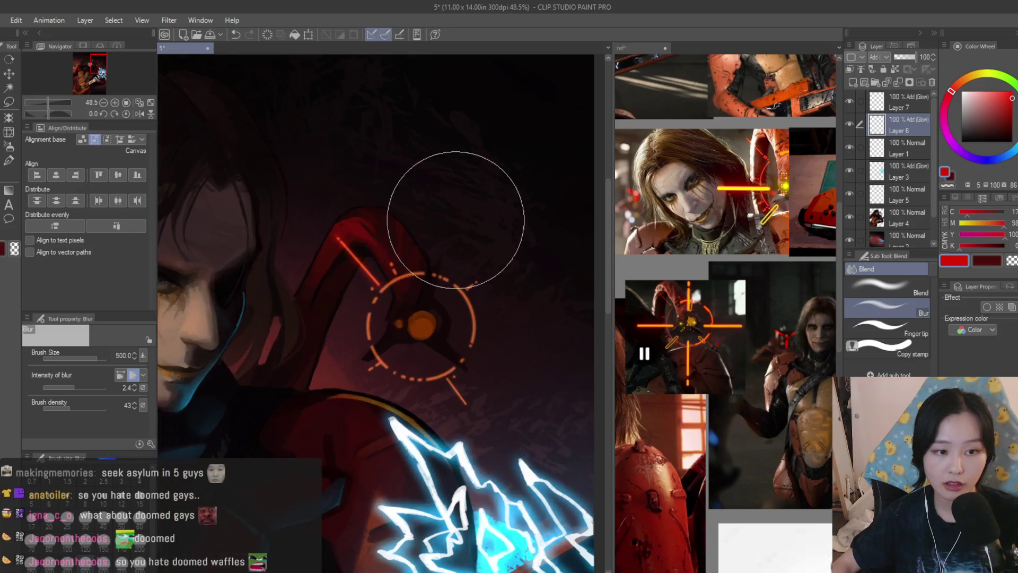
scroll(483, 232, "up", 2)
key("bracketleft")
Compare Layer 6 hidden and shown, then select Layer 7 to move its content
left_click(849, 123)
left_click(850, 124)
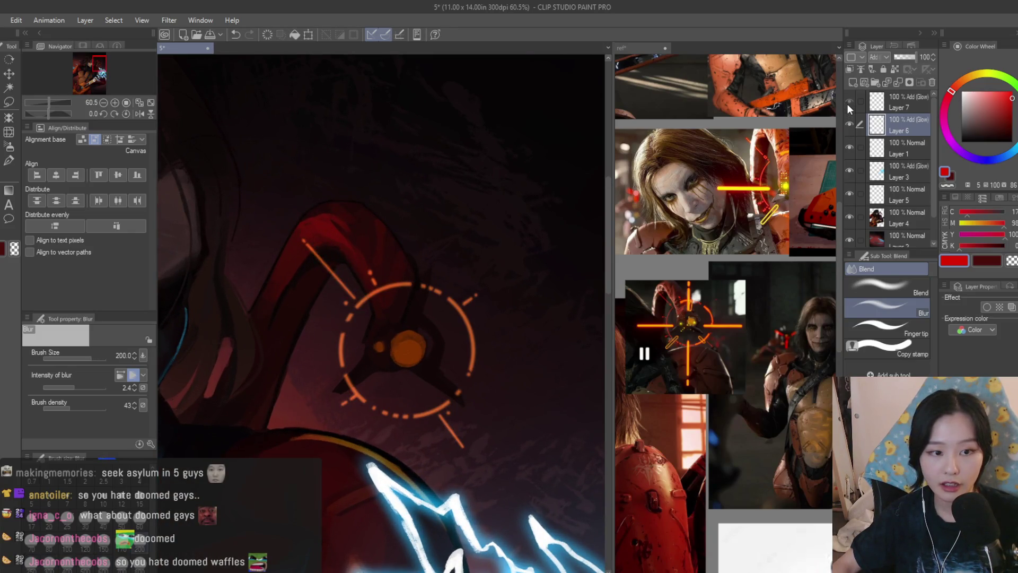
left_click(881, 102)
left_click(9, 73)
scroll(318, 268, "up", 4)
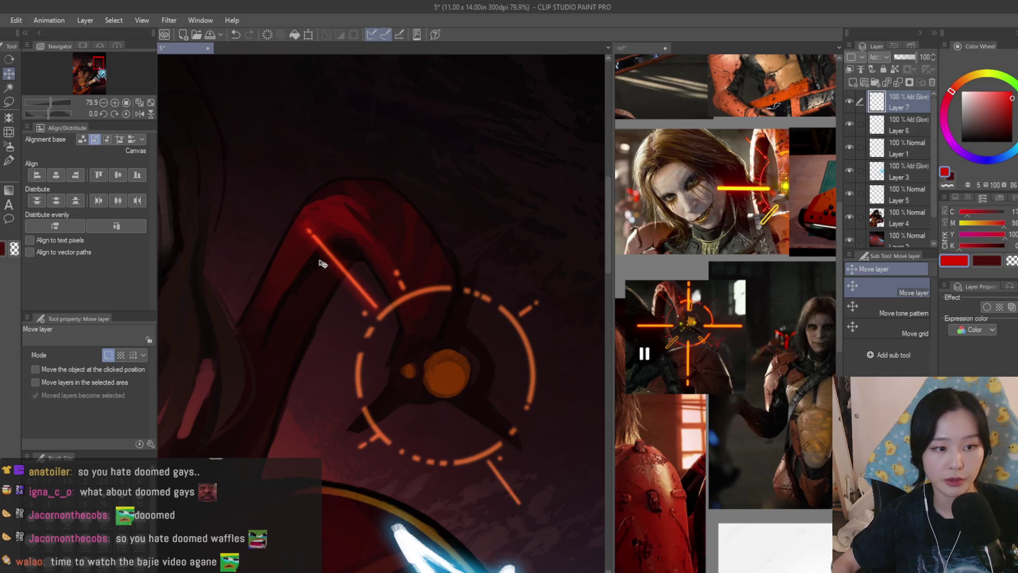
Stretch and rotate Layer 7's red line so it lies along the reticle's upper diagonal
key("ctrl+t")
left_click_drag(465, 320, 477, 321)
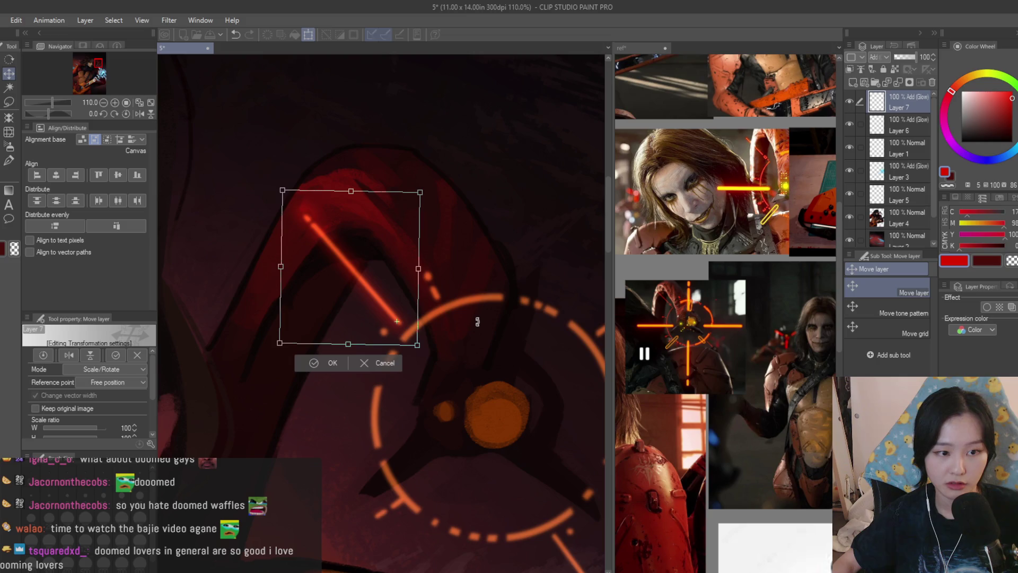
key("Return")
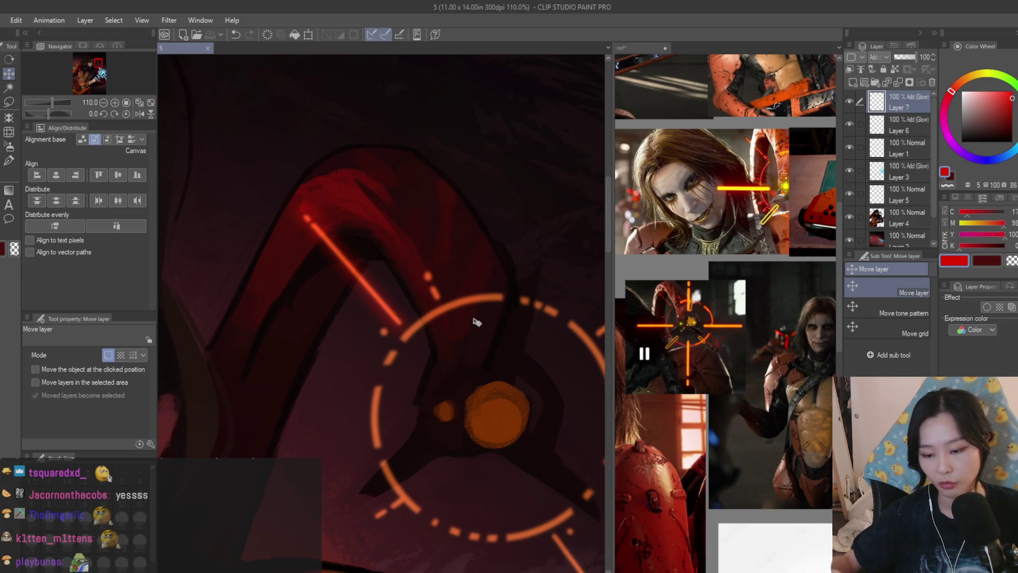
scroll(454, 182, "down", 4)
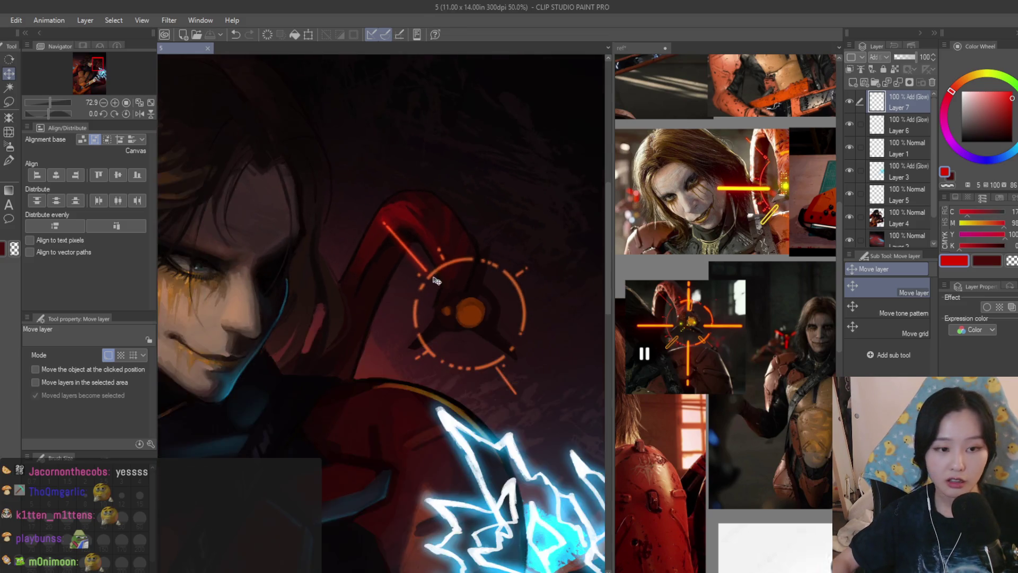
left_click(11, 150)
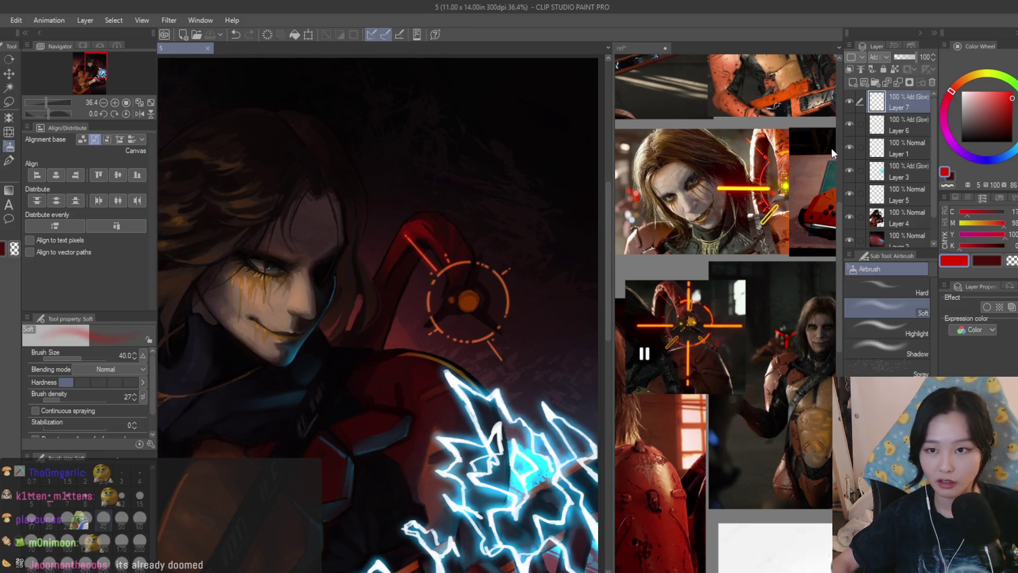
Compare Layer 7's glow on and off, then airbrush glow over the ring's left arc
left_click(849, 102)
left_click(848, 102)
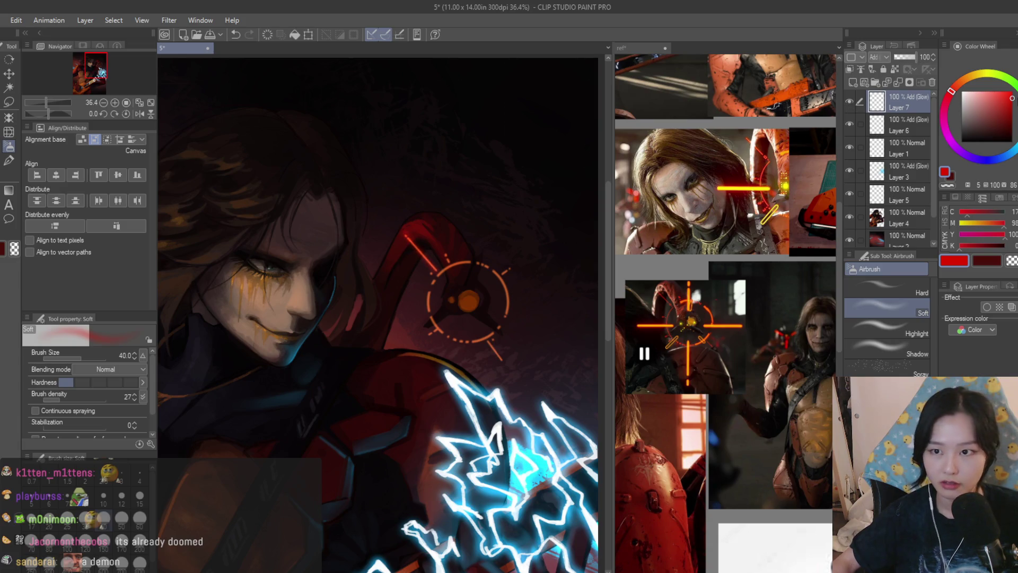
scroll(424, 270, "up", 5)
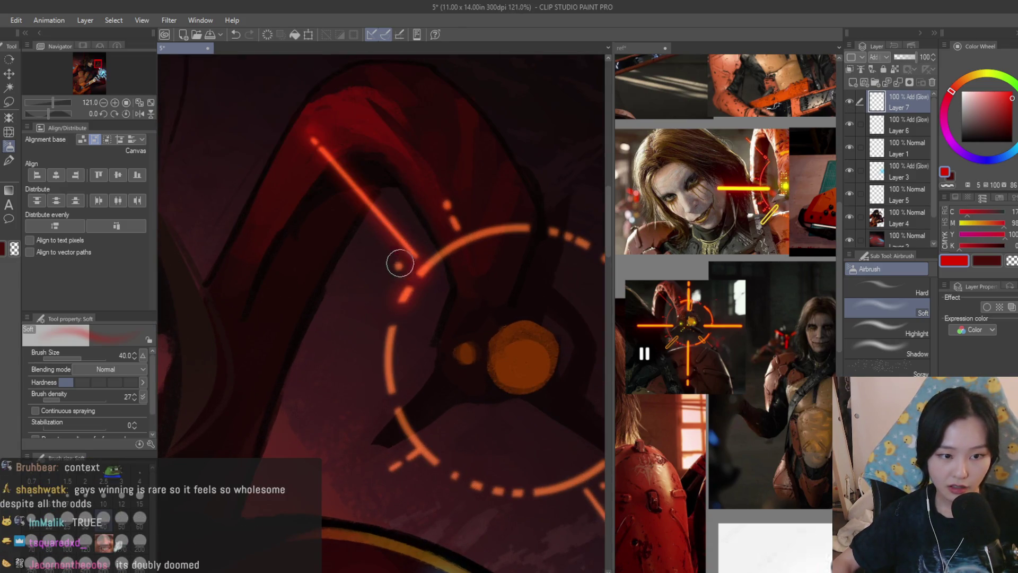
left_click_drag(393, 327, 410, 455)
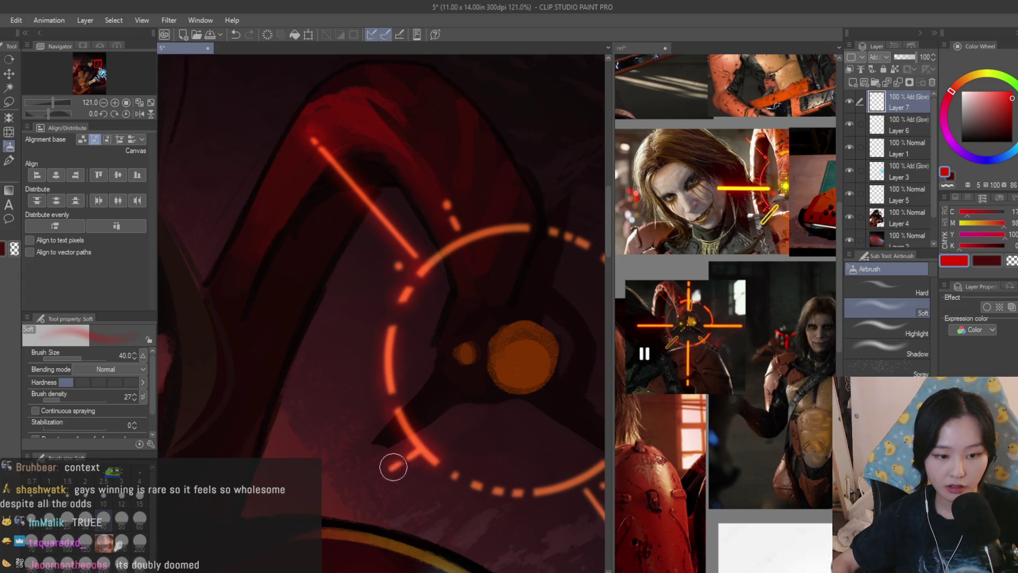
scroll(454, 341, "down", 5)
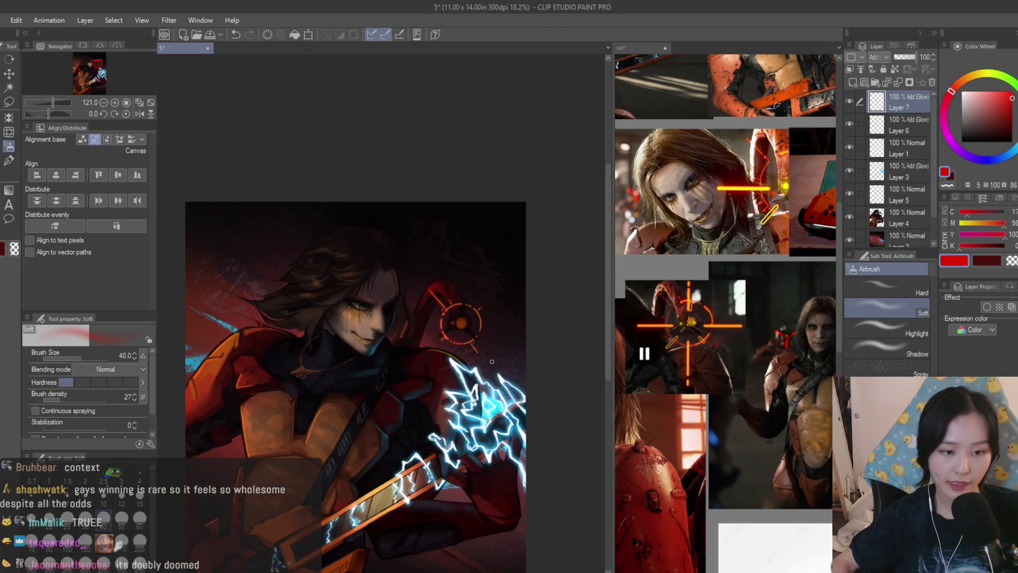
scroll(454, 342, "up", 5)
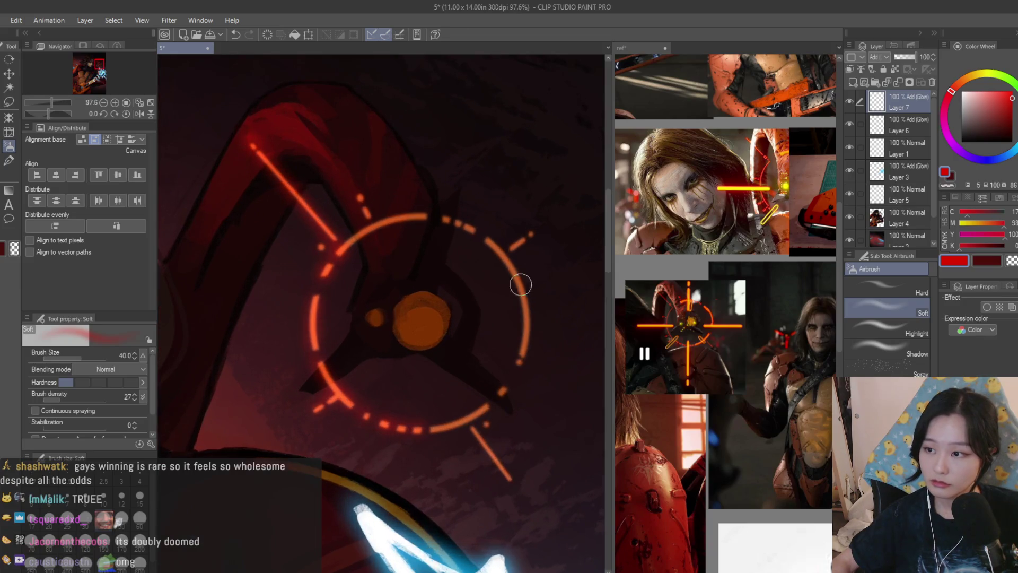
Airbrush glow along the ring's right arc and back across the upper orange arc
mouse_move(495, 236)
left_mouse_down()
mouse_move(529, 291)
mouse_move(537, 371)
left_mouse_up()
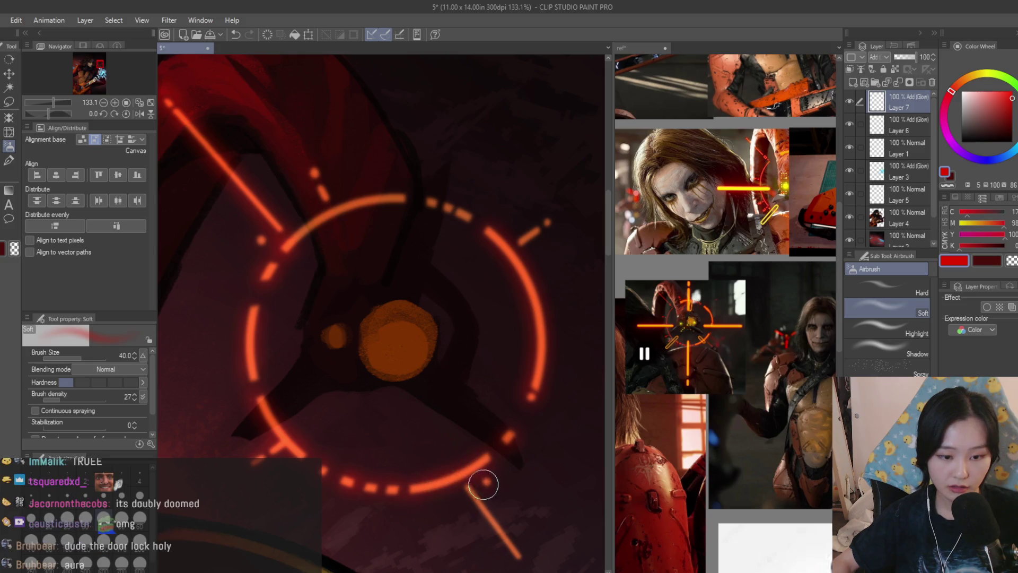
scroll(485, 480, "up", 1)
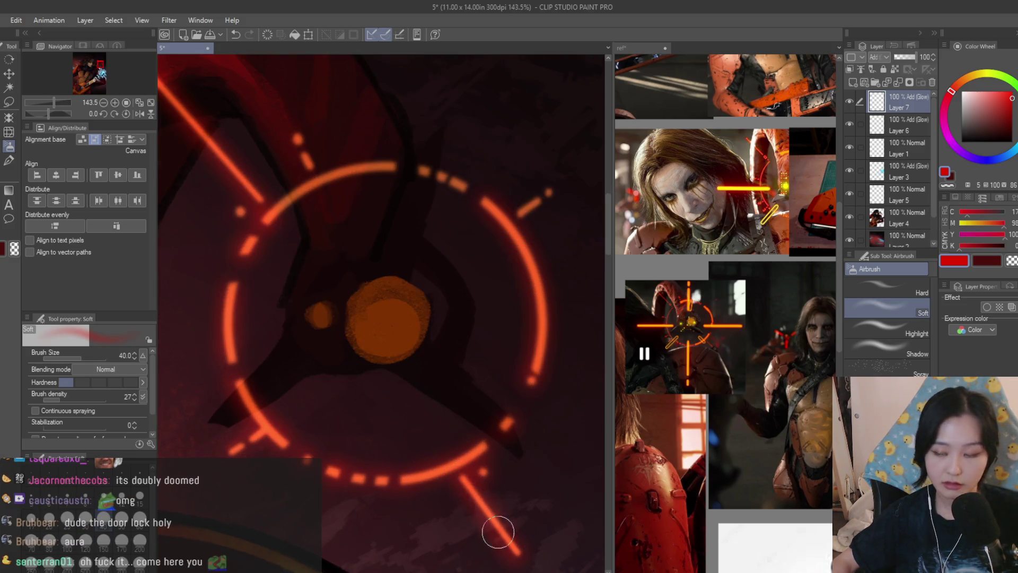
scroll(539, 421, "up", 3)
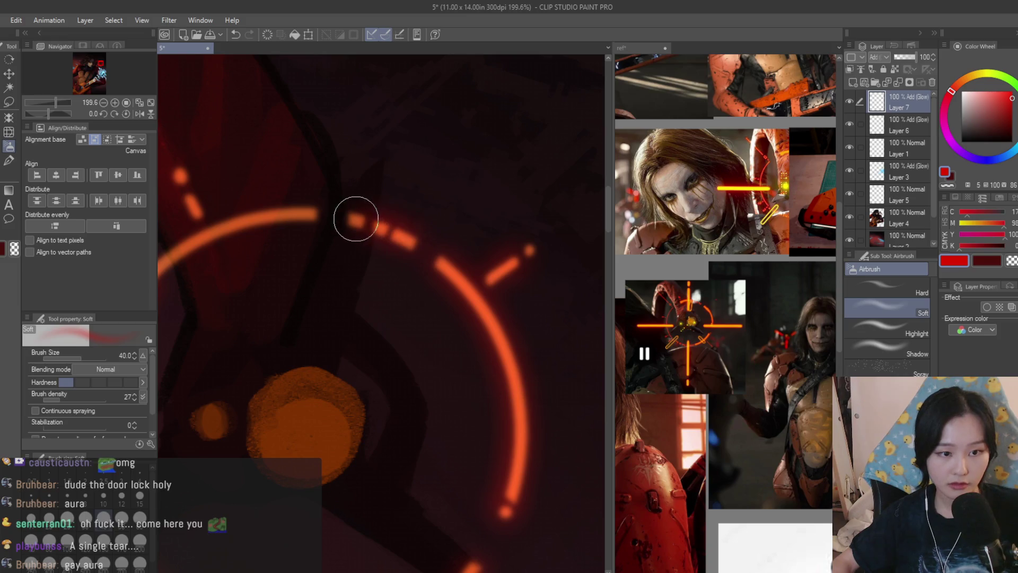
scroll(356, 218, "down", 3)
left_click_drag(433, 266, 350, 299)
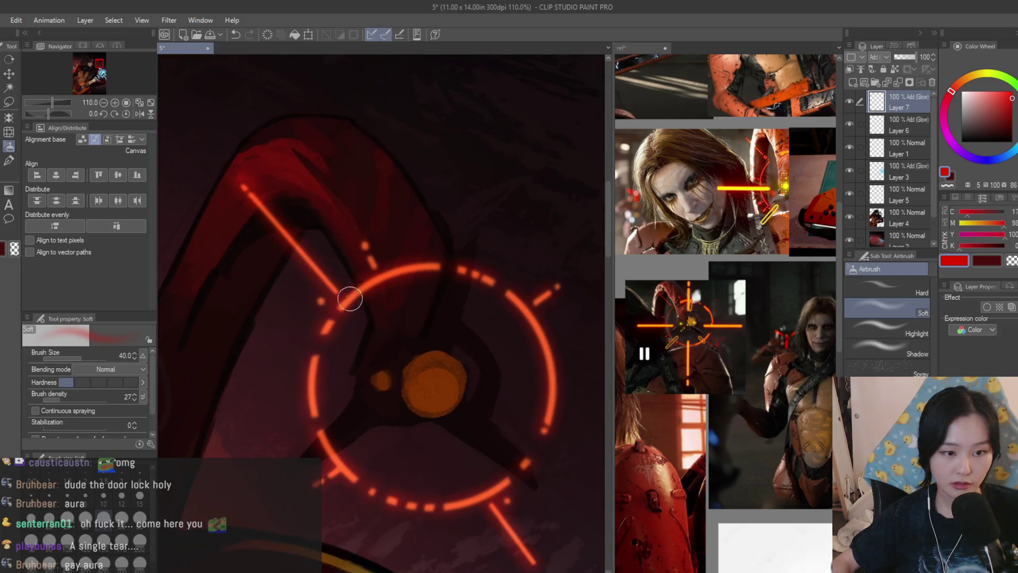
scroll(498, 244, "down", 5)
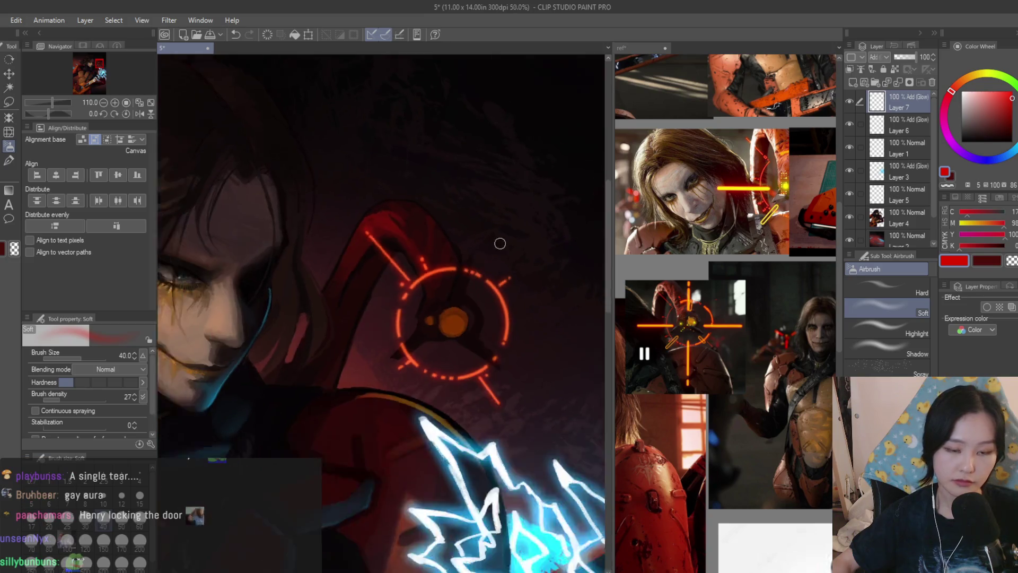
scroll(538, 247, "down", 1)
scroll(540, 248, "up", 2)
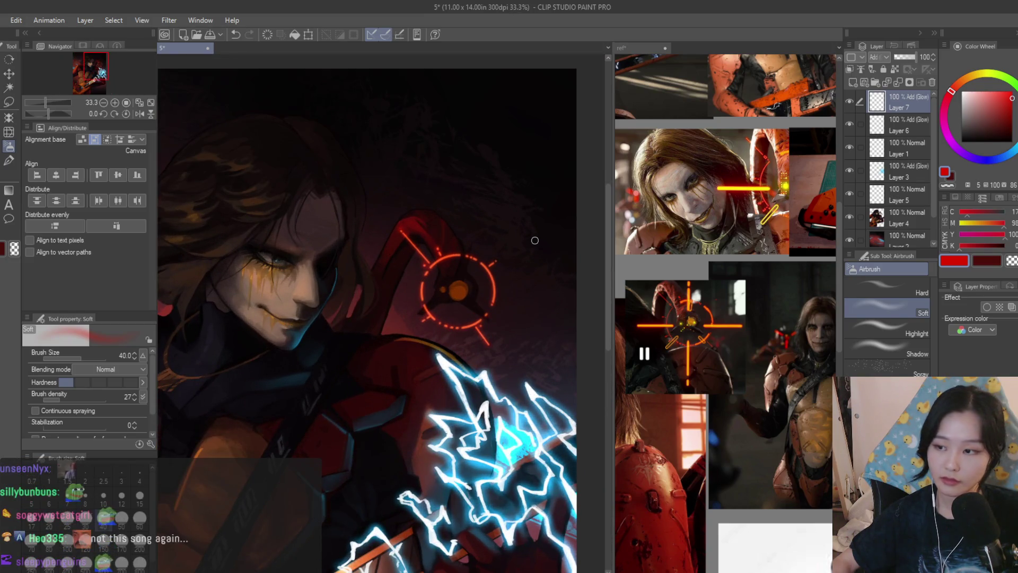
scroll(535, 240, "down", 1)
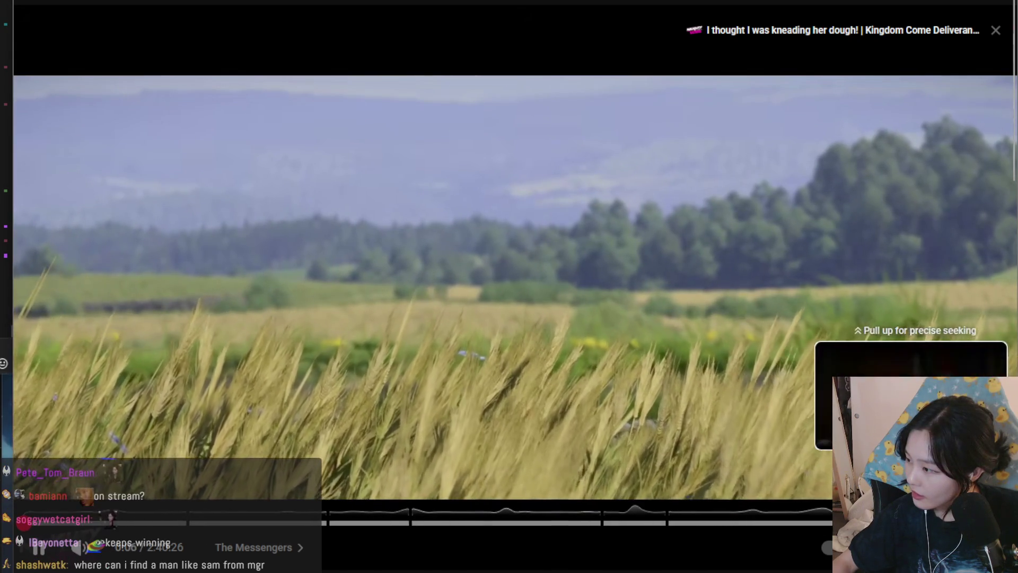
left_click(905, 522)
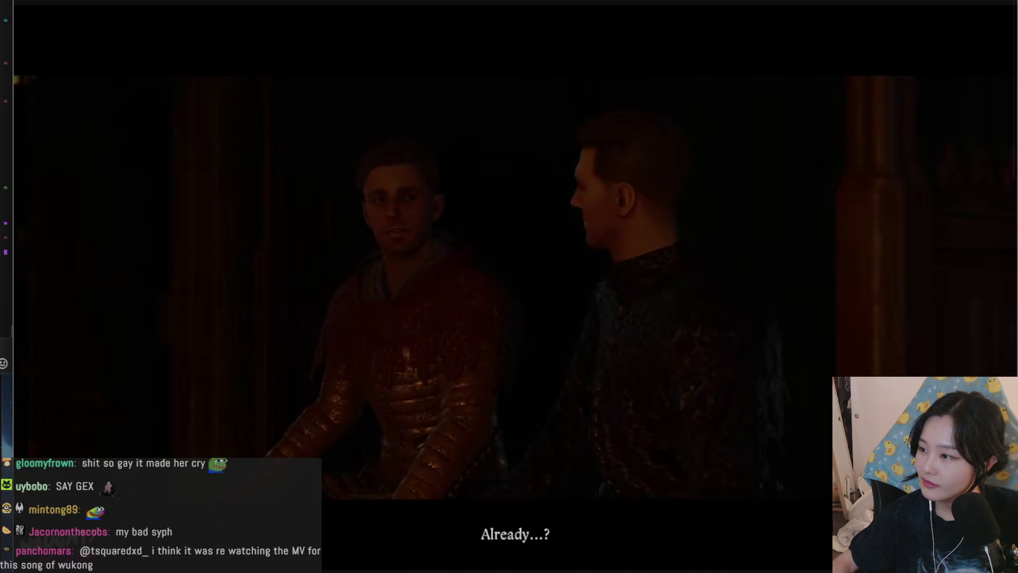
left_click(920, 547)
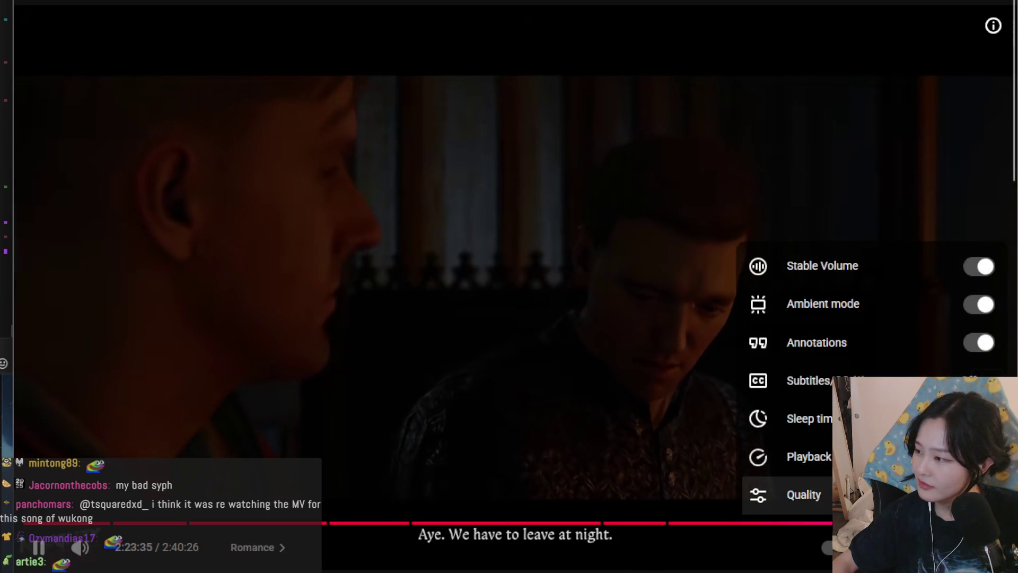
left_click(804, 494)
left_click_drag(891, 523, 646, 523)
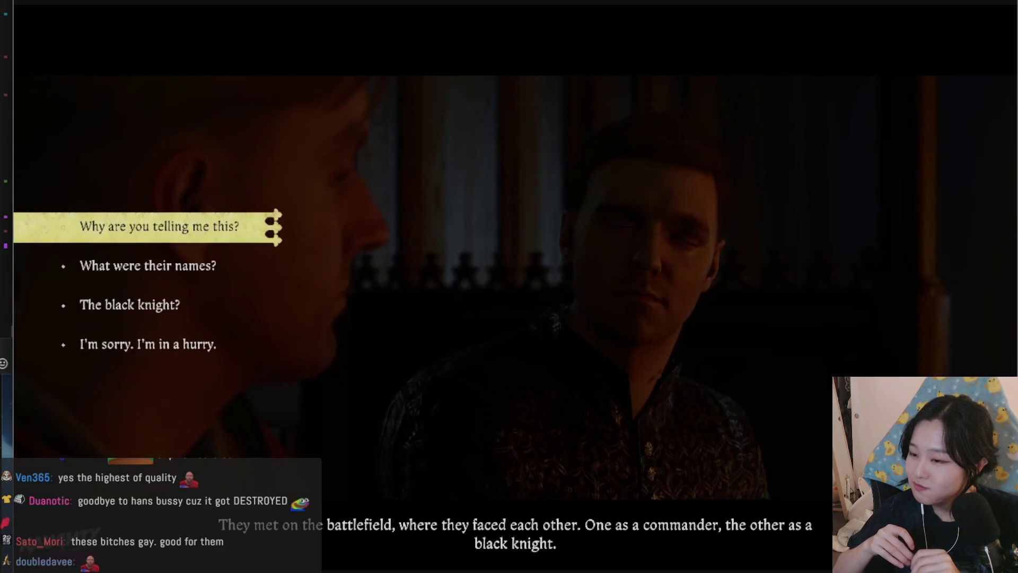
scroll(117, 286, "down", 2)
left_click(129, 304)
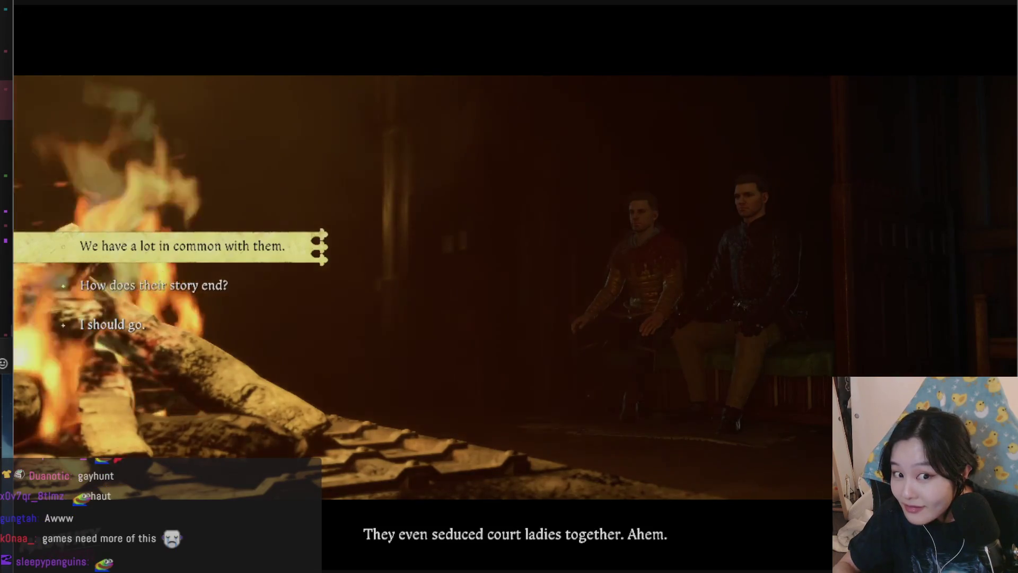
key("Down")
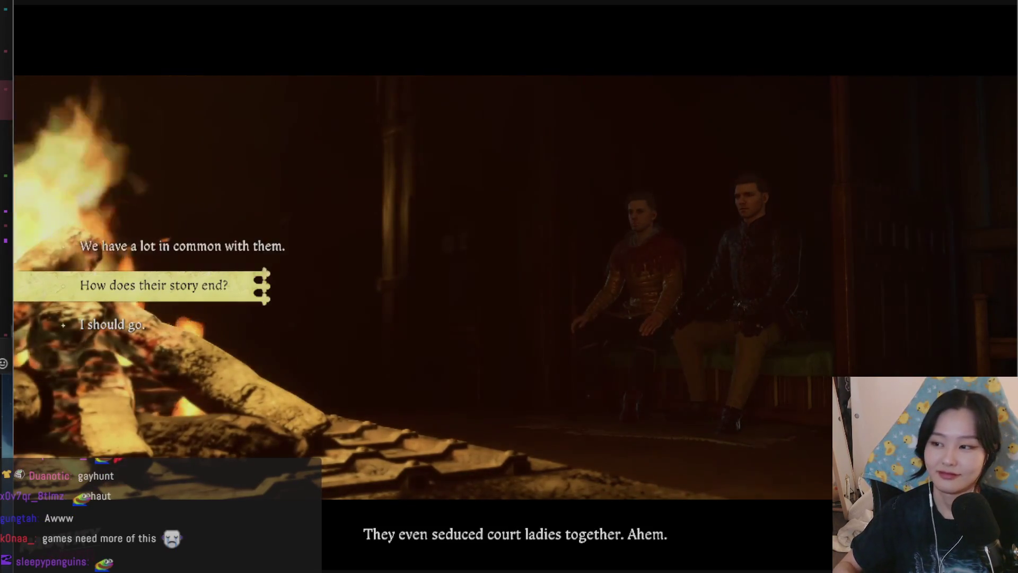
key("Return")
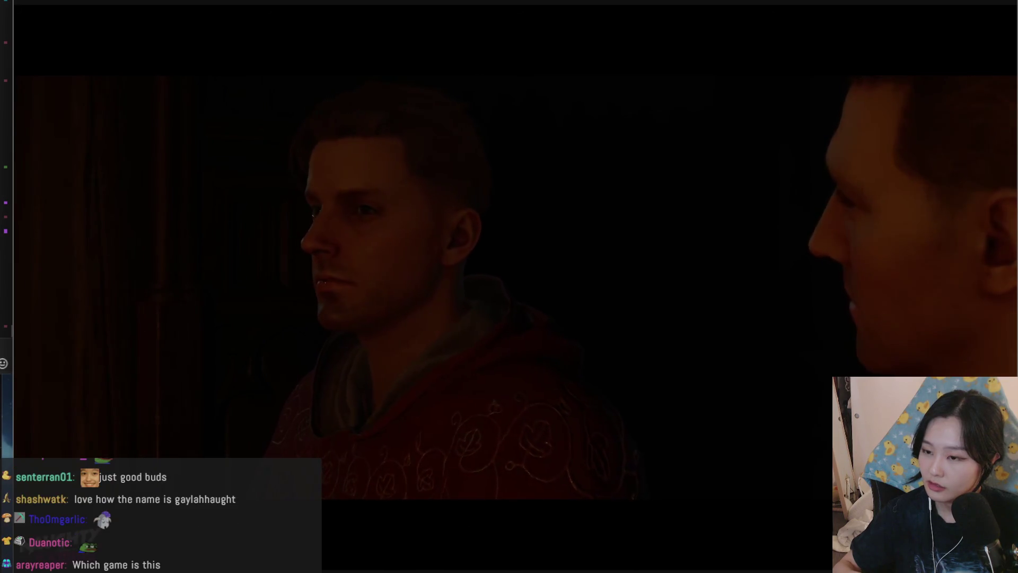
key("e")
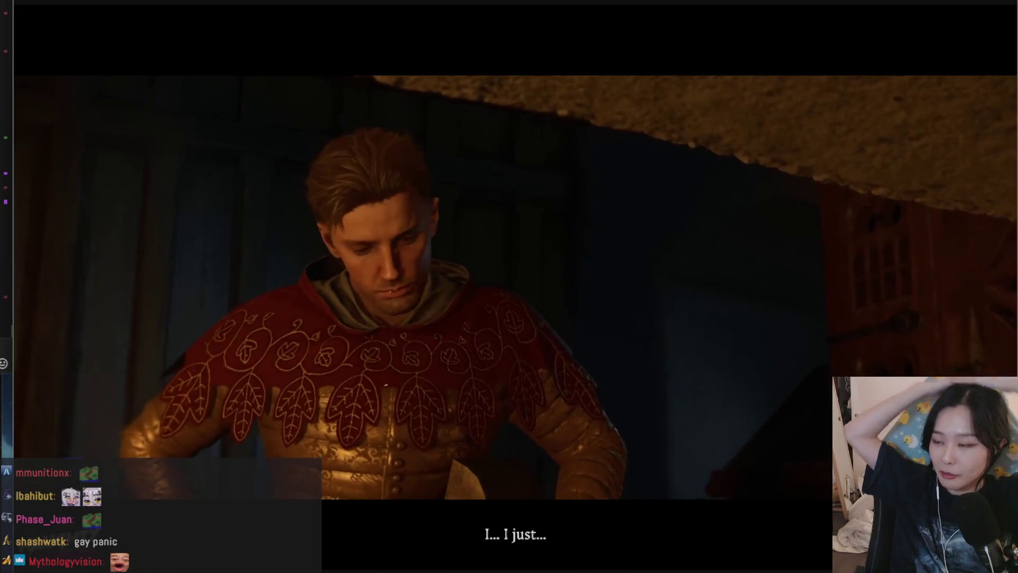
left_click(741, 419)
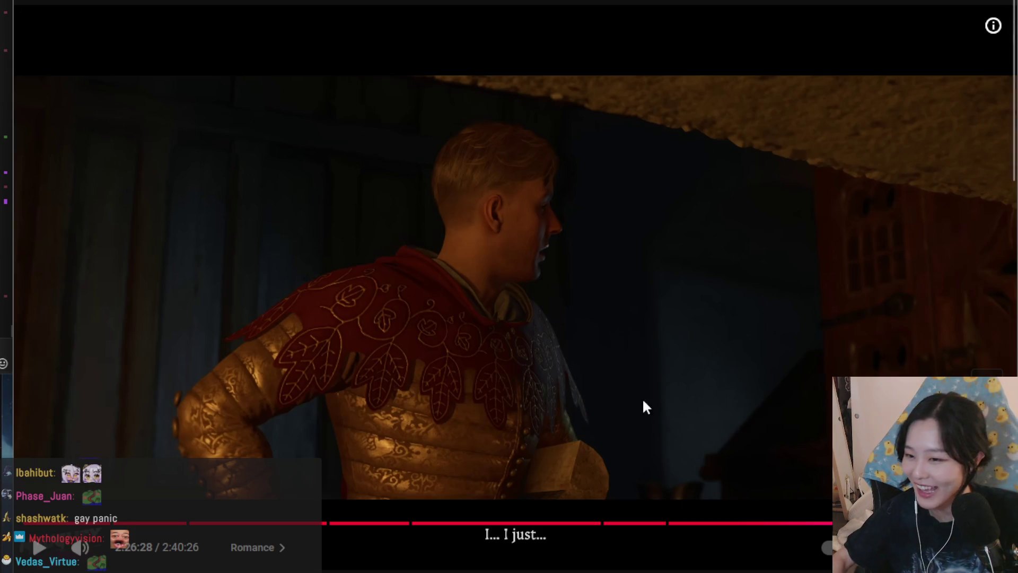
left_click(536, 412)
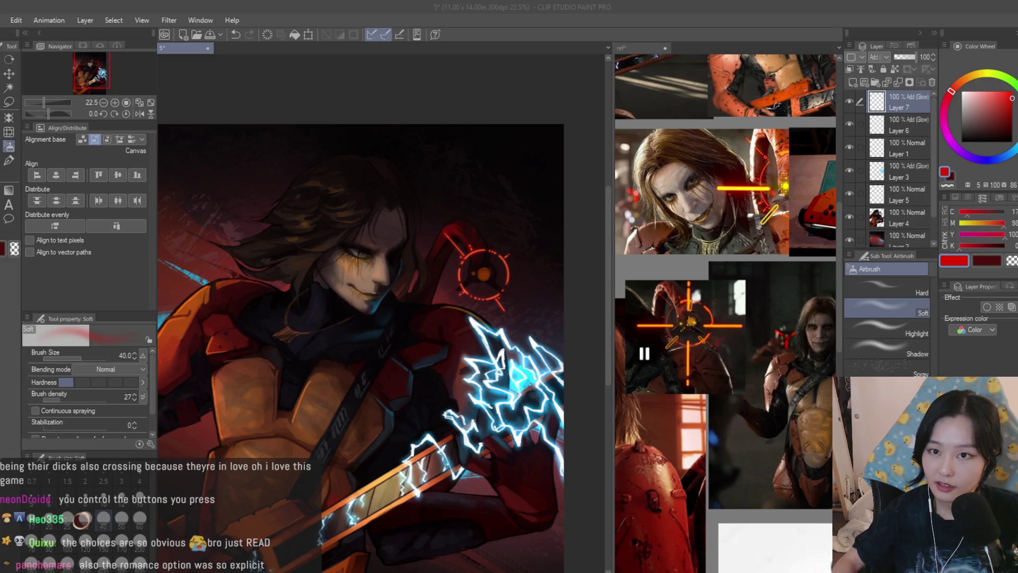
Choose the pen, add Layer 8 above Layer 7 with Add (Glow) blending, and set size 40
scroll(461, 242, "up", 2)
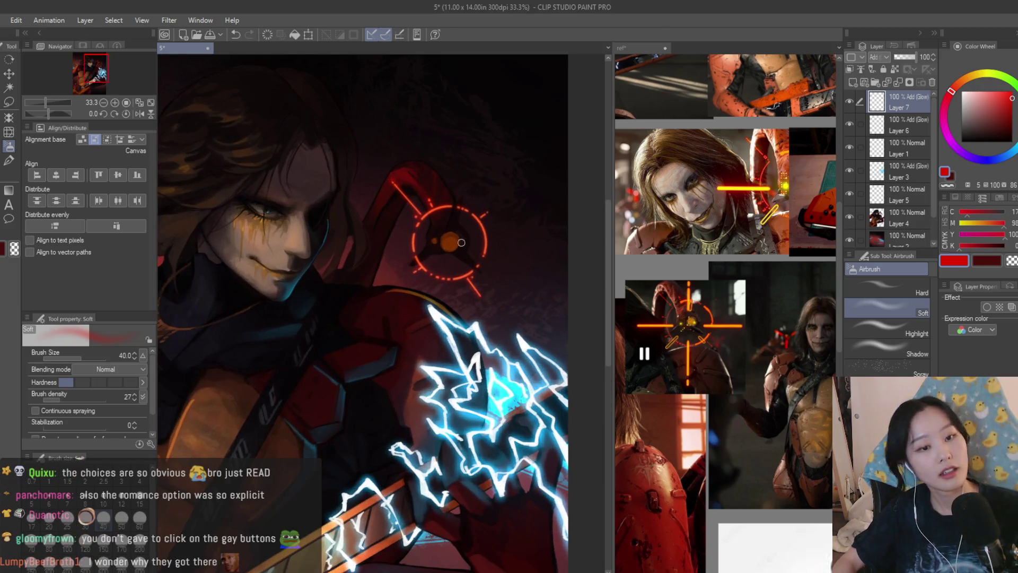
left_click(8, 159)
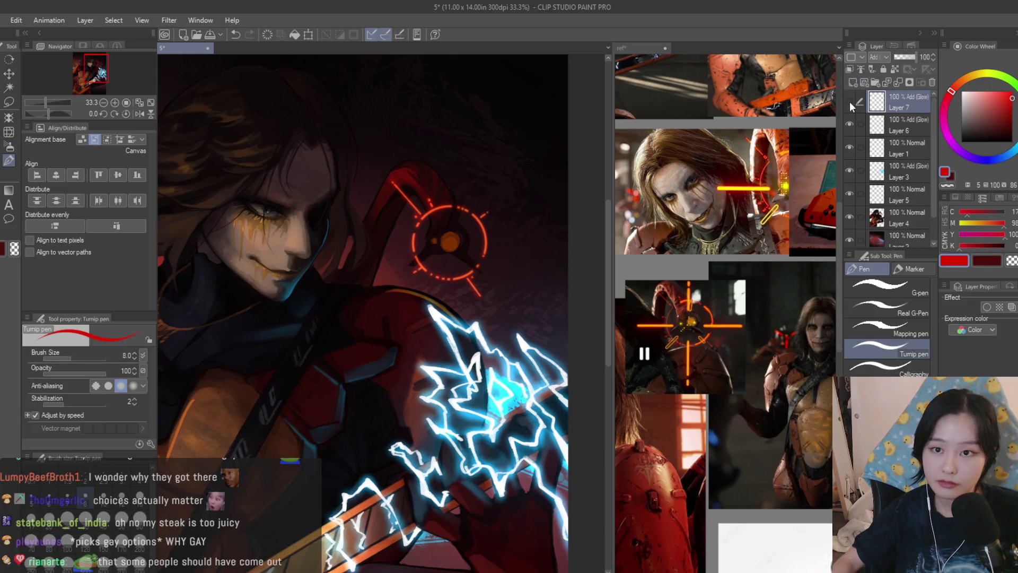
left_click(881, 125)
scroll(421, 130, "up", 3)
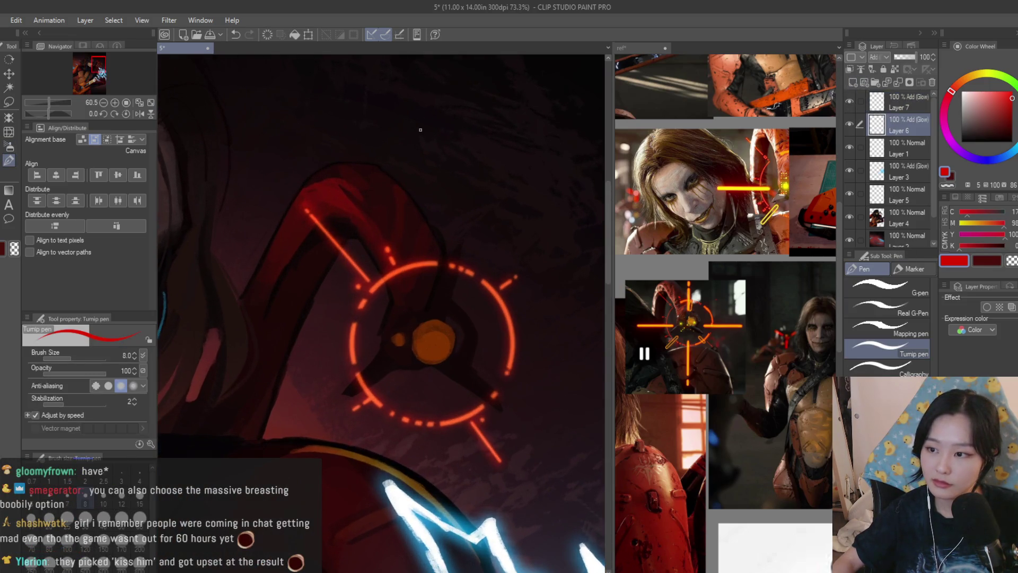
left_click(918, 106)
left_click(853, 82)
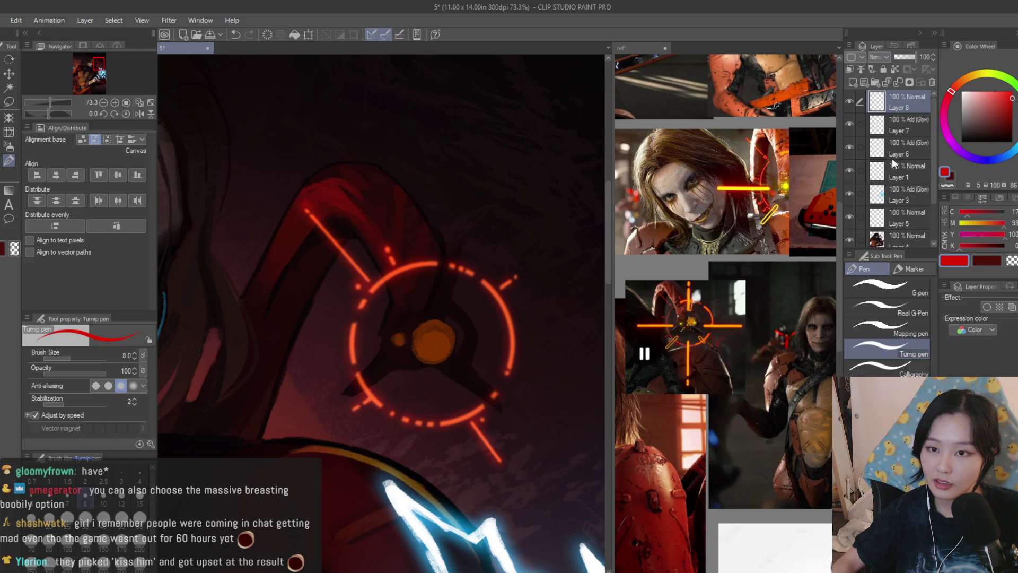
left_click(955, 87)
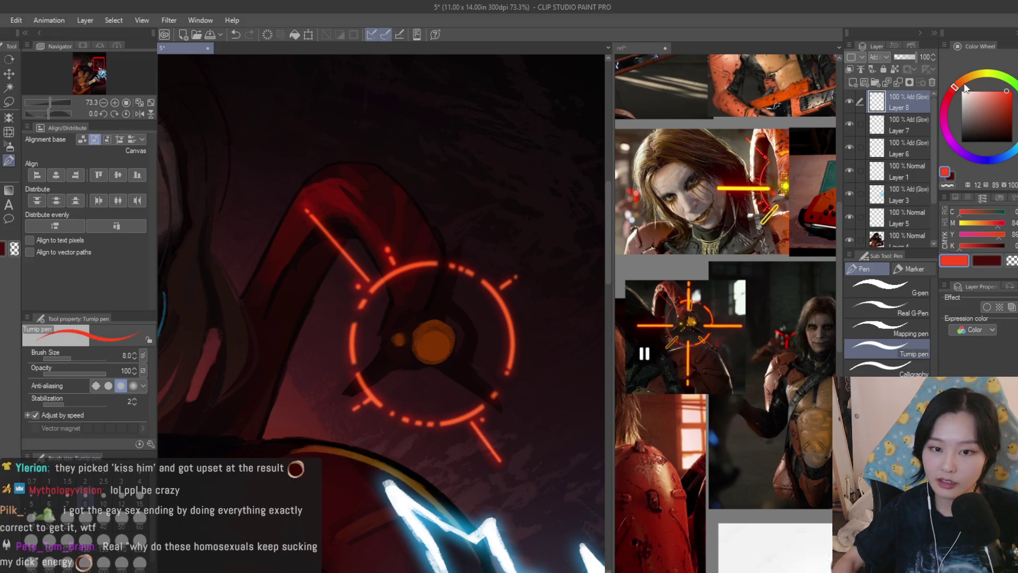
left_click(103, 516)
Draw a vertical red line up from the reticle, redoing it thinner at pen size 20
key("bracketleft")
left_click_drag(434, 292, 433, 151)
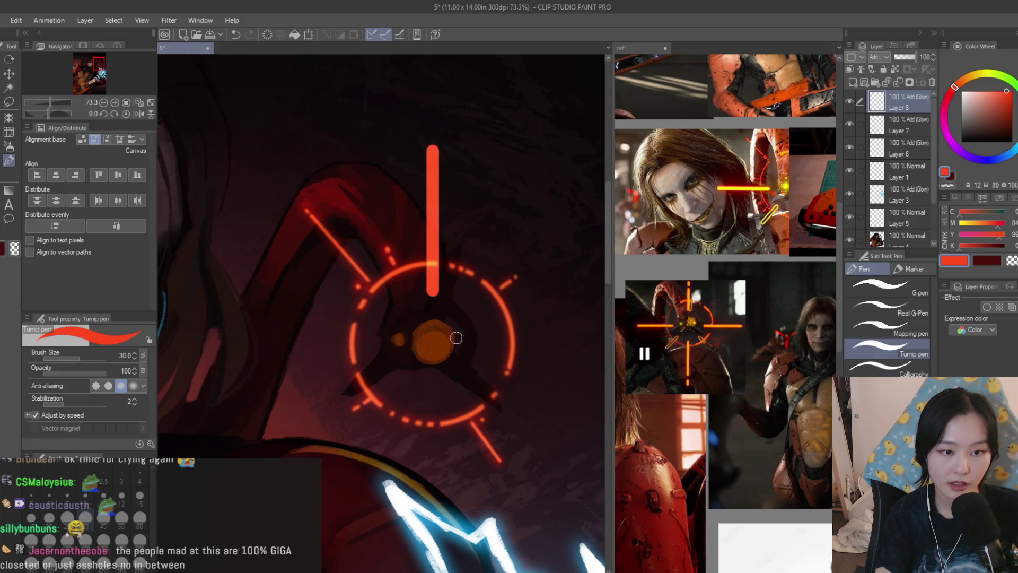
scroll(463, 237, "down", 6)
scroll(485, 236, "up", 6)
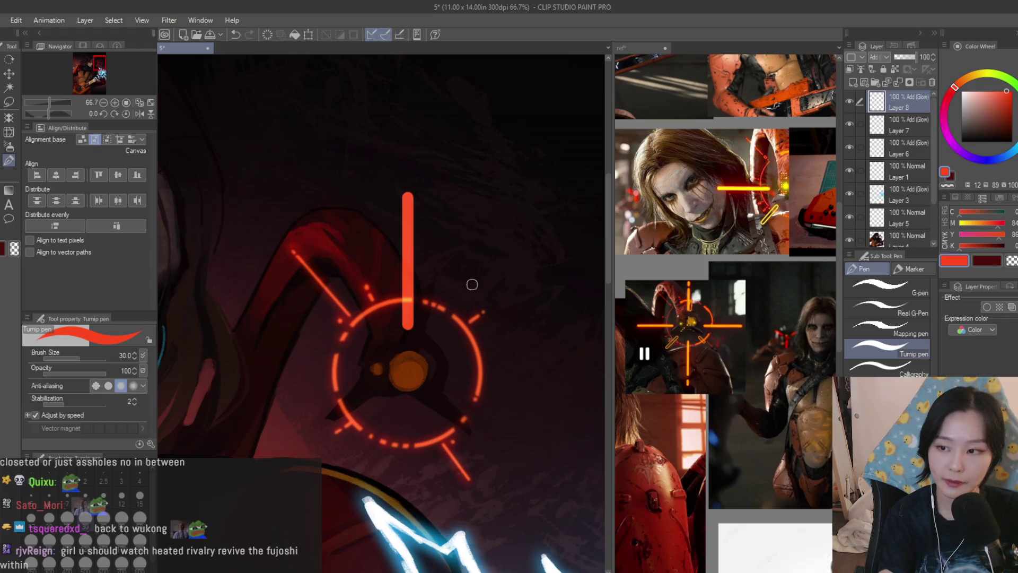
key("ctrl+z")
key("bracketleft")
key("bracketleft")
left_click_drag(408, 325, 409, 184)
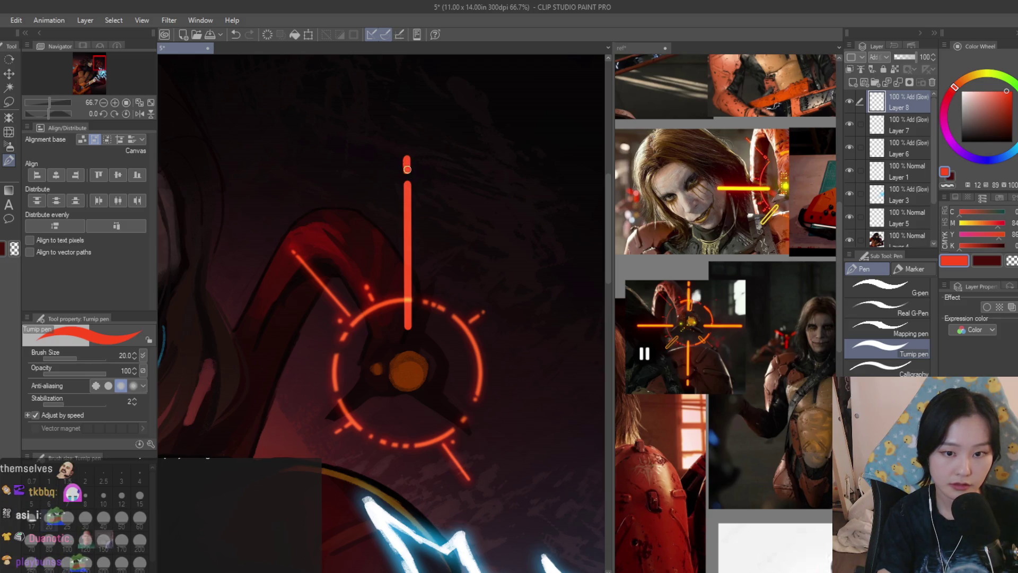
scroll(432, 220, "down", 5)
scroll(483, 285, "up", 2)
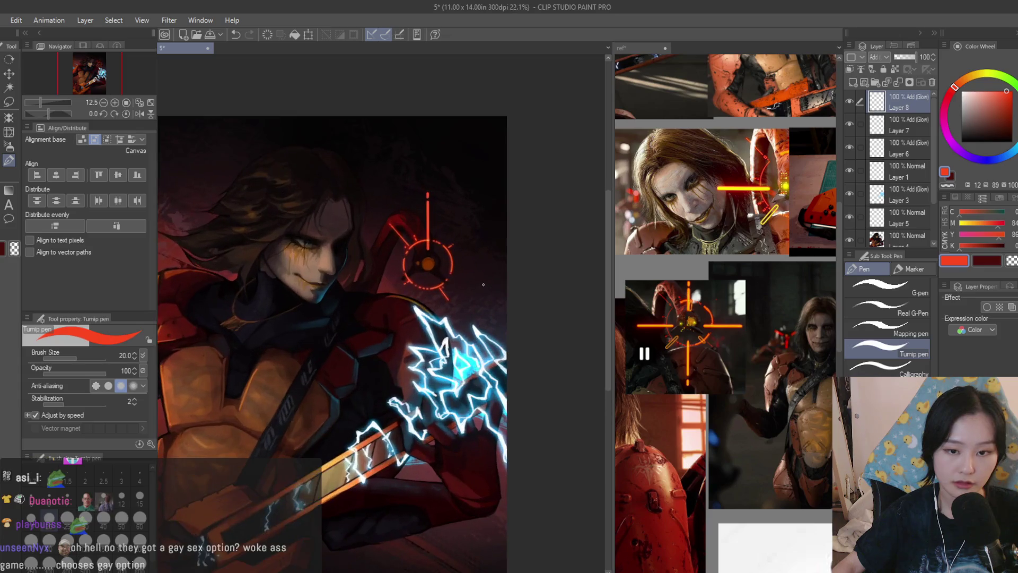
scroll(483, 285, "up", 3)
scroll(366, 270, "up", 1)
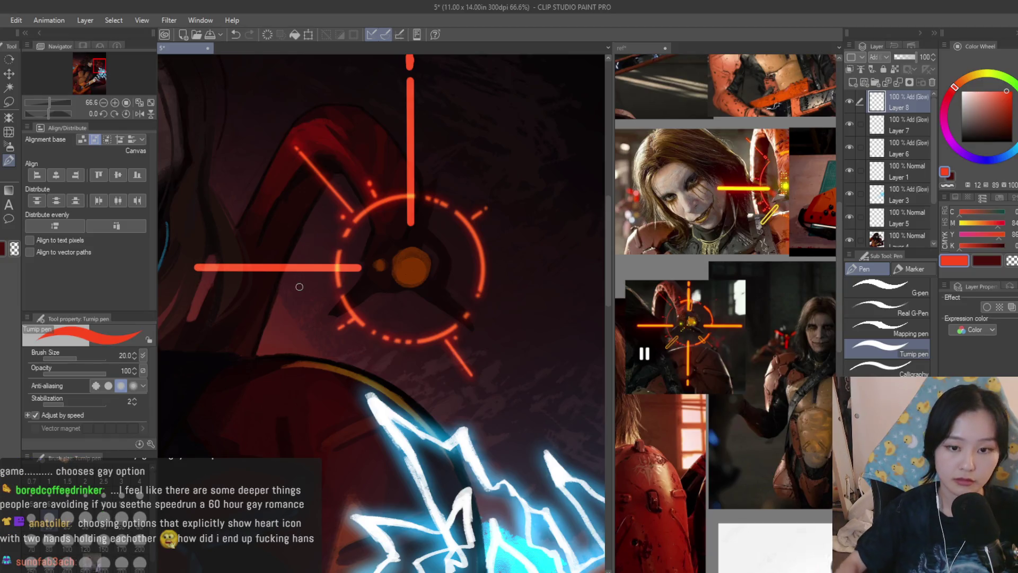
scroll(477, 270, "down", 5)
scroll(482, 268, "up", 4)
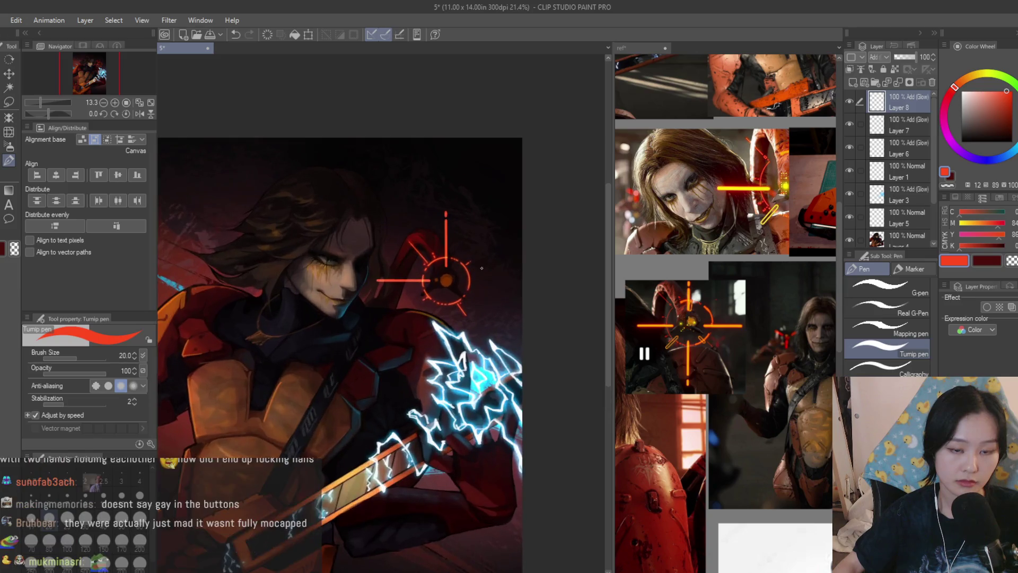
Duplicate the crosshair lines, flip the copy horizontally and vertically, and align it opposite the originals
key("k")
key("ctrl+c")
key("ctrl+v")
left_click_drag(488, 295, 504, 325)
scroll(488, 307, "up", 2)
key("ctrl+t")
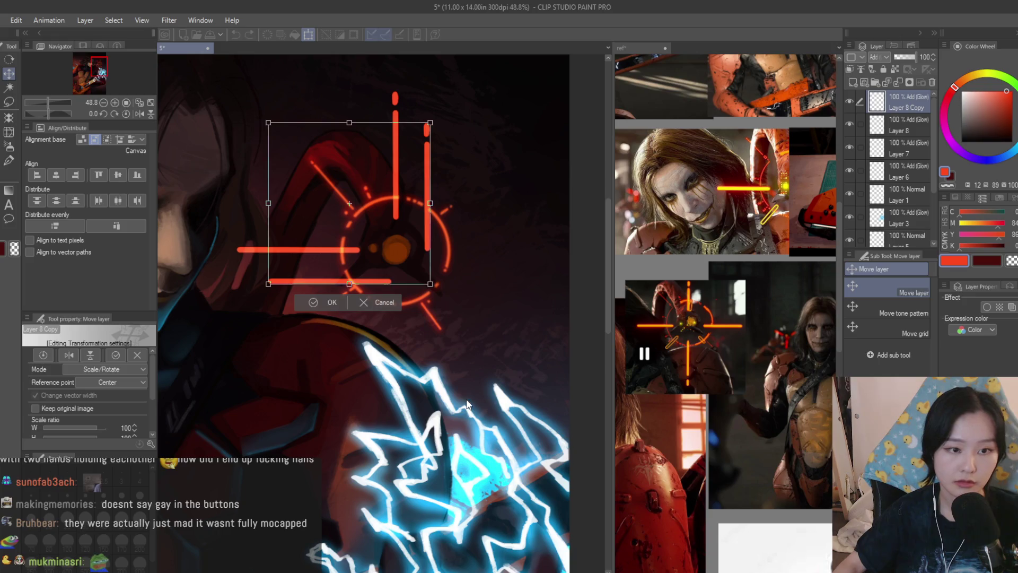
key("h")
key("v")
key("Return")
mouse_move(436, 231)
left_mouse_down()
mouse_move(540, 320)
mouse_move(553, 345)
left_mouse_up()
scroll(551, 331, "down", 2)
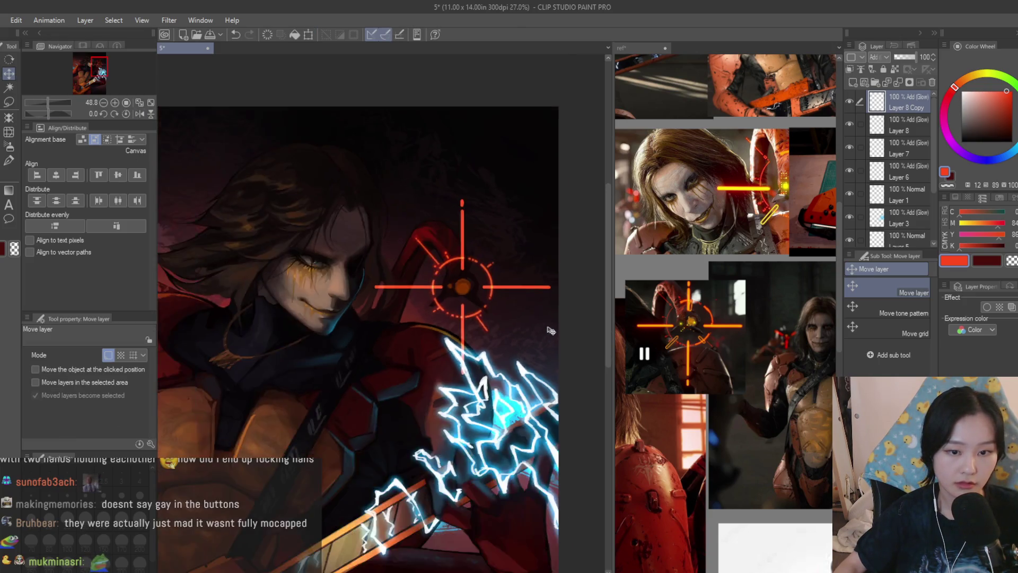
scroll(551, 330, "down", 3)
scroll(551, 331, "up", 1)
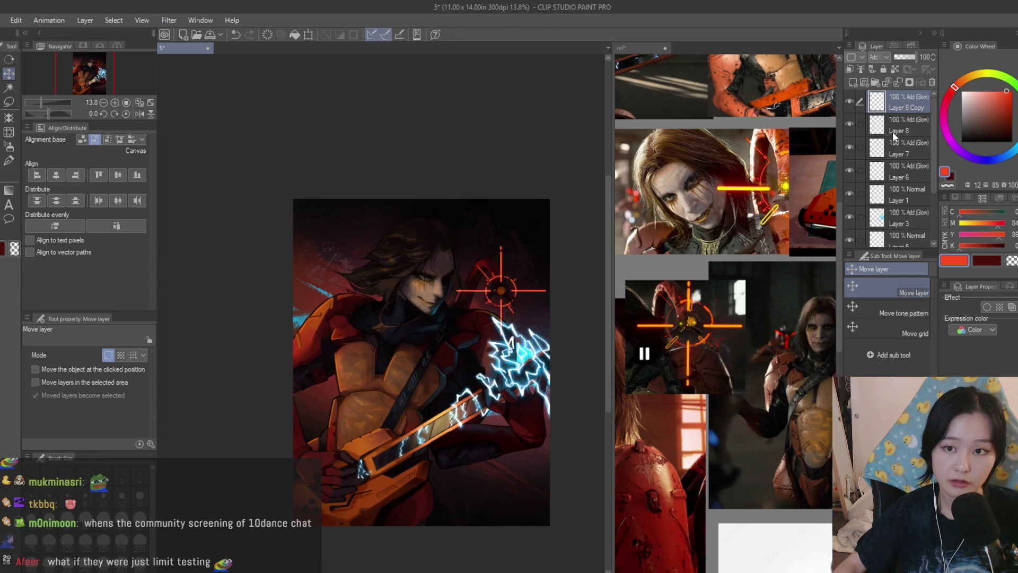
Merge the crosshair layers together and scale the combined reticle slightly smaller
left_click(898, 83)
scroll(586, 329, "up", 2)
key("ctrl+t")
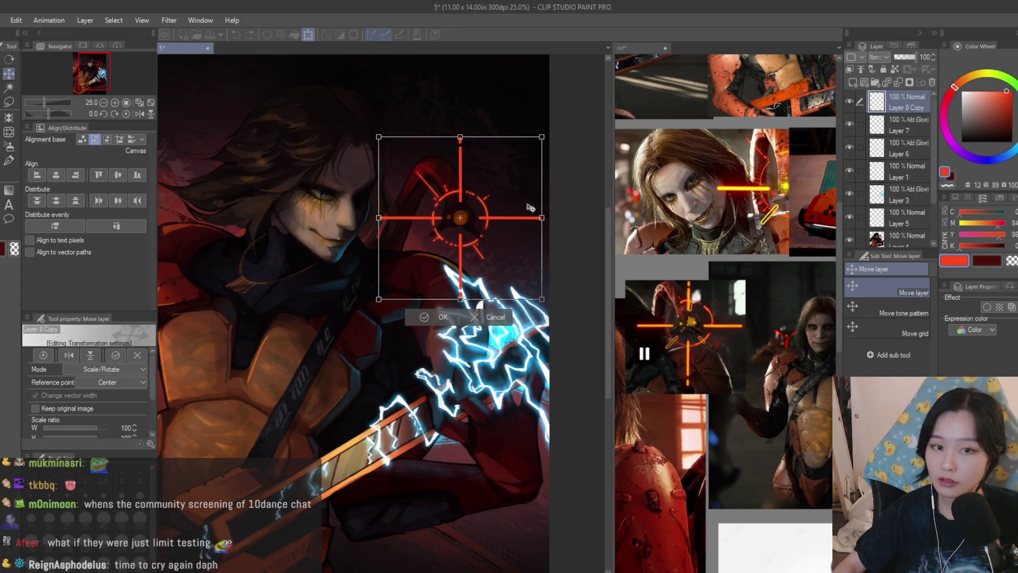
scroll(530, 207, "up", 1)
mouse_move(556, 324)
left_mouse_down()
mouse_move(505, 275)
mouse_move(515, 284)
left_mouse_up()
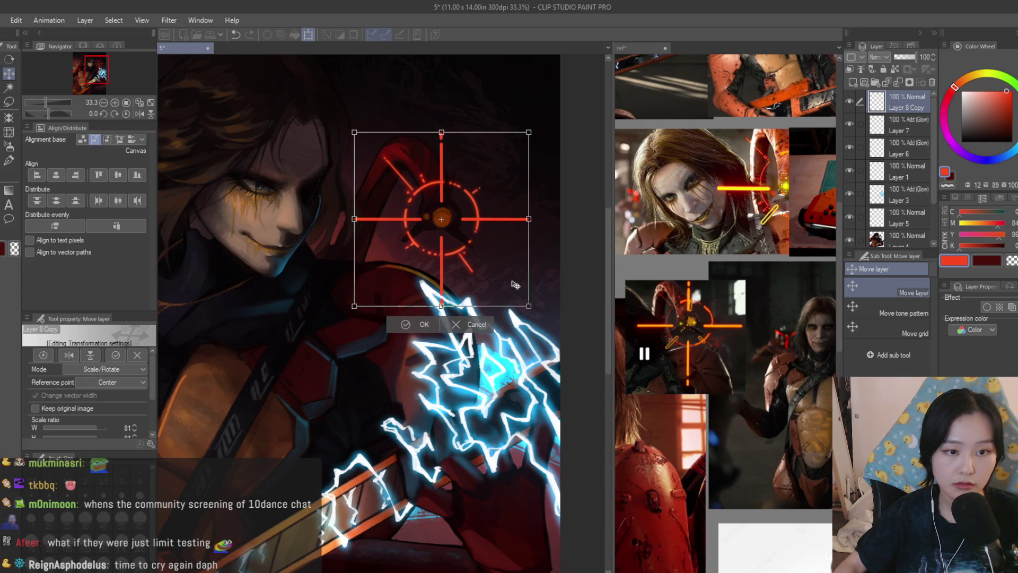
key("Return")
Erase the tip of the lower crosshair line with the eraser at size 100
key("e")
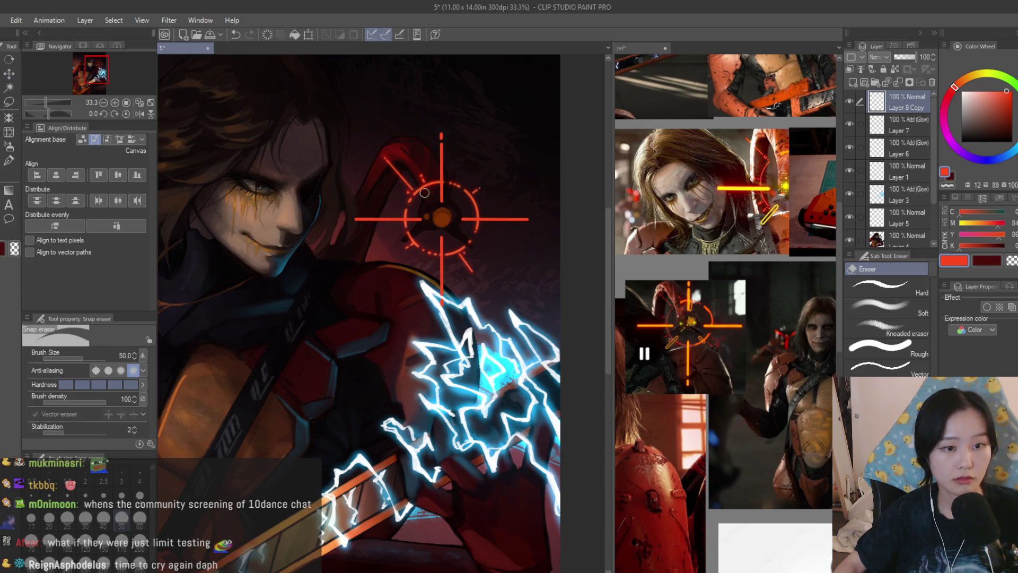
scroll(425, 192, "up", 3)
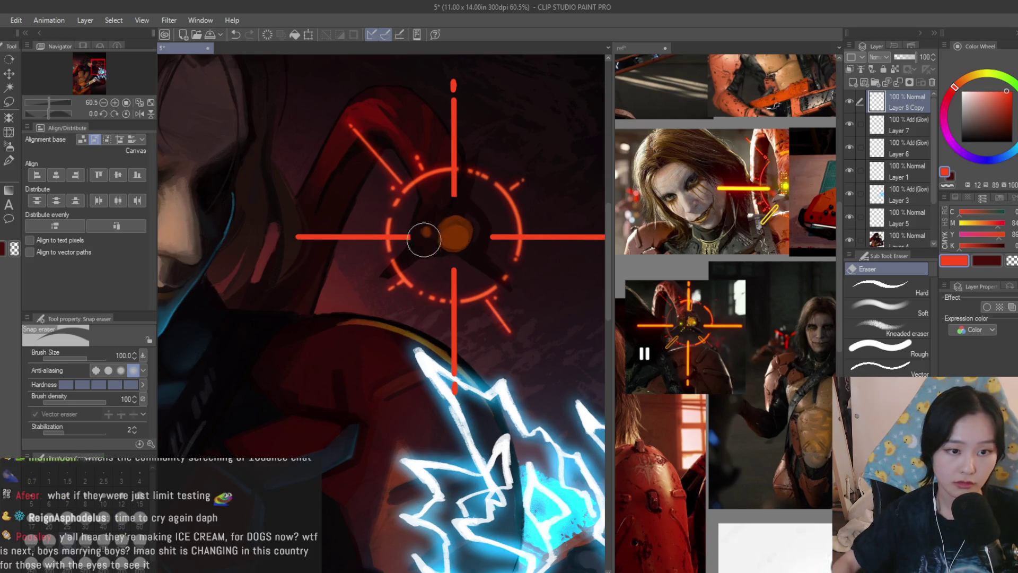
left_click_drag(452, 382, 429, 388)
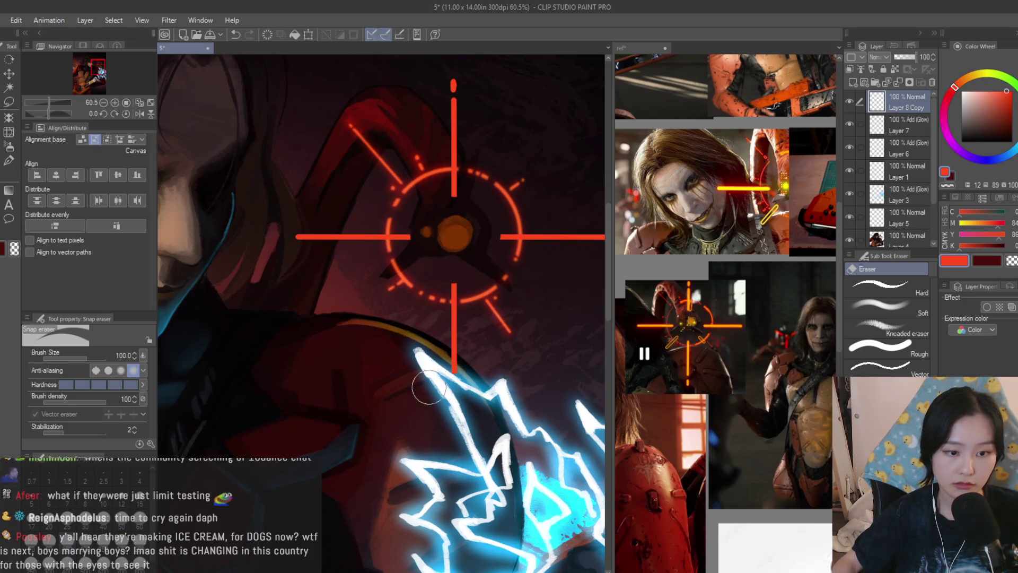
scroll(478, 318, "down", 4)
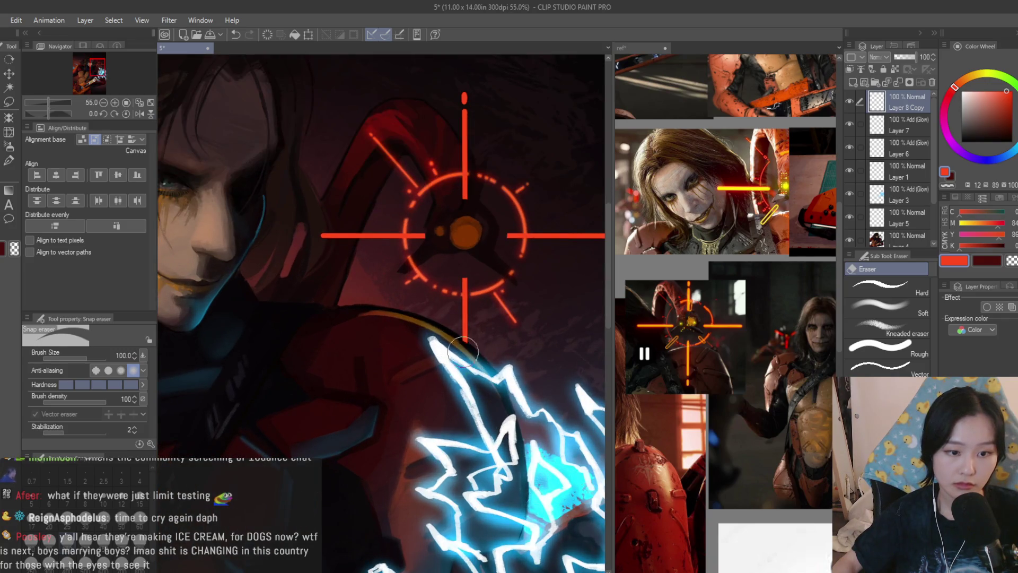
scroll(477, 304, "down", 3)
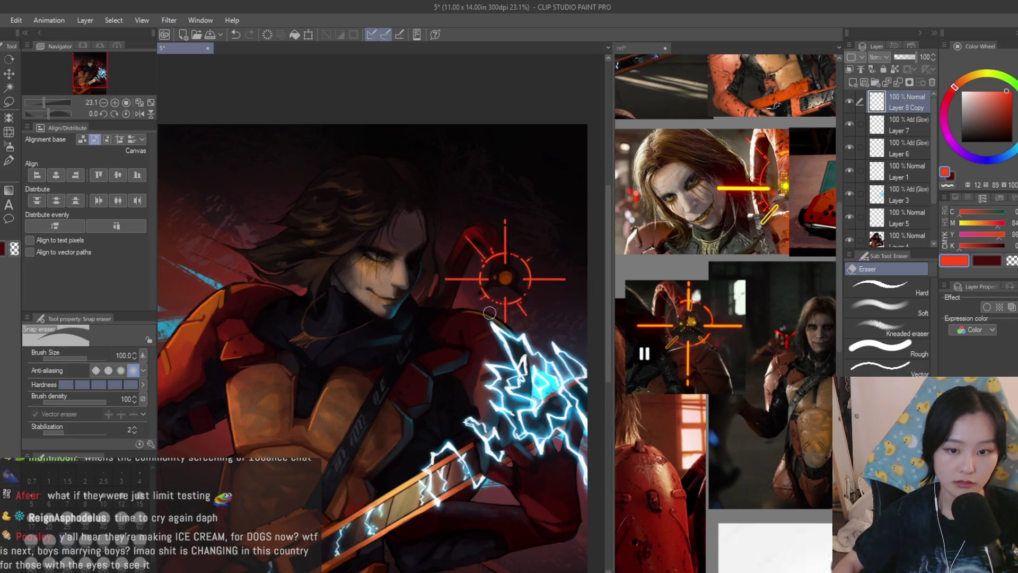
scroll(332, 249, "down", 3)
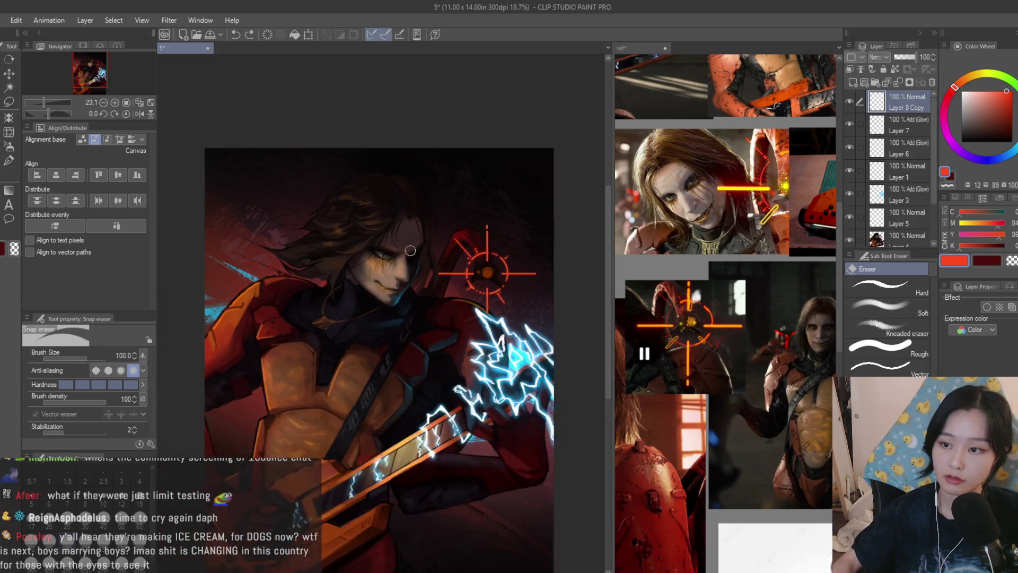
Select Layer 7, switch to the soft airbrush, and pick red for the crosshair glow
left_click(8, 147)
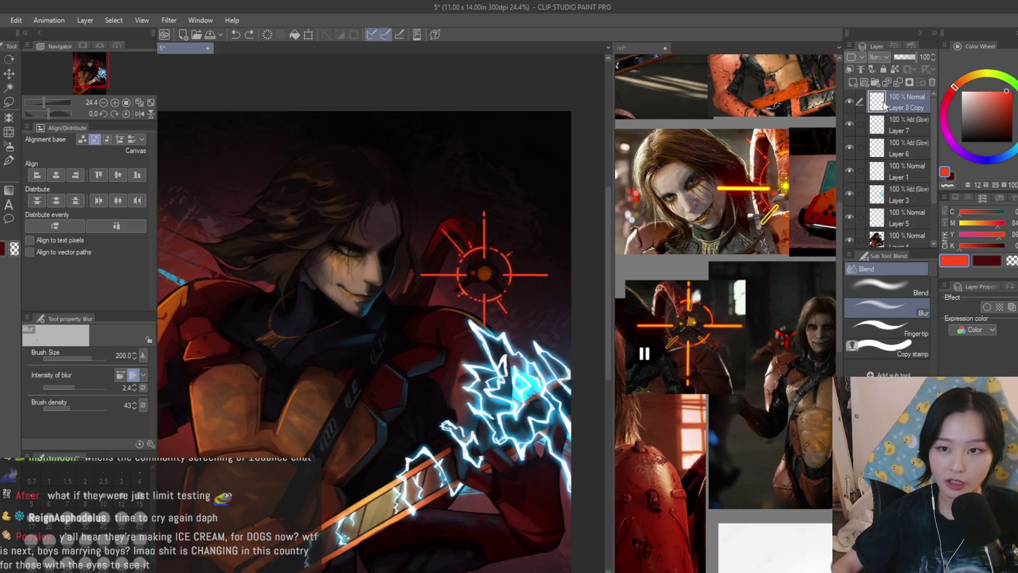
scroll(494, 297, "up", 2)
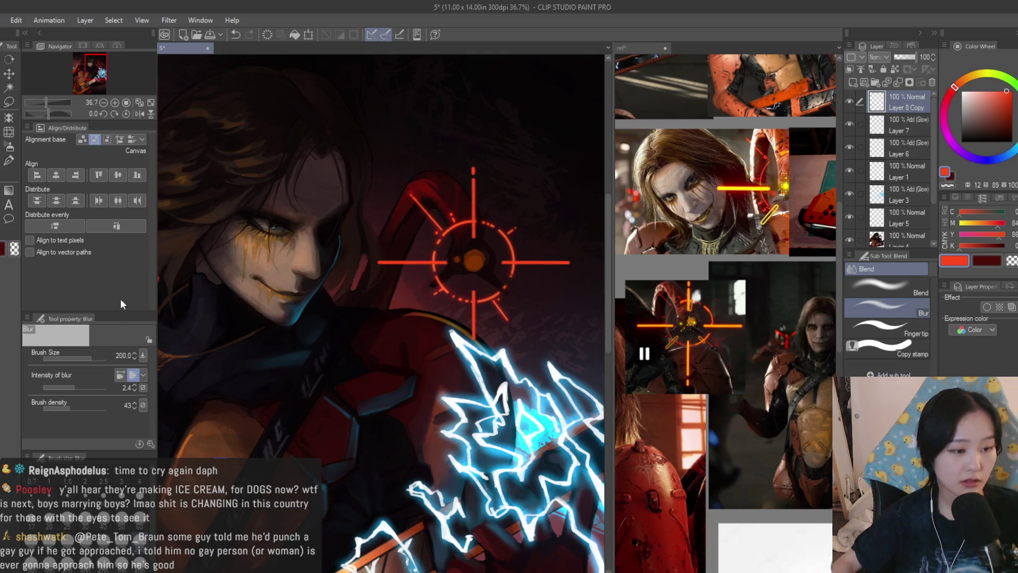
left_click(909, 127)
left_click(960, 81)
key("b")
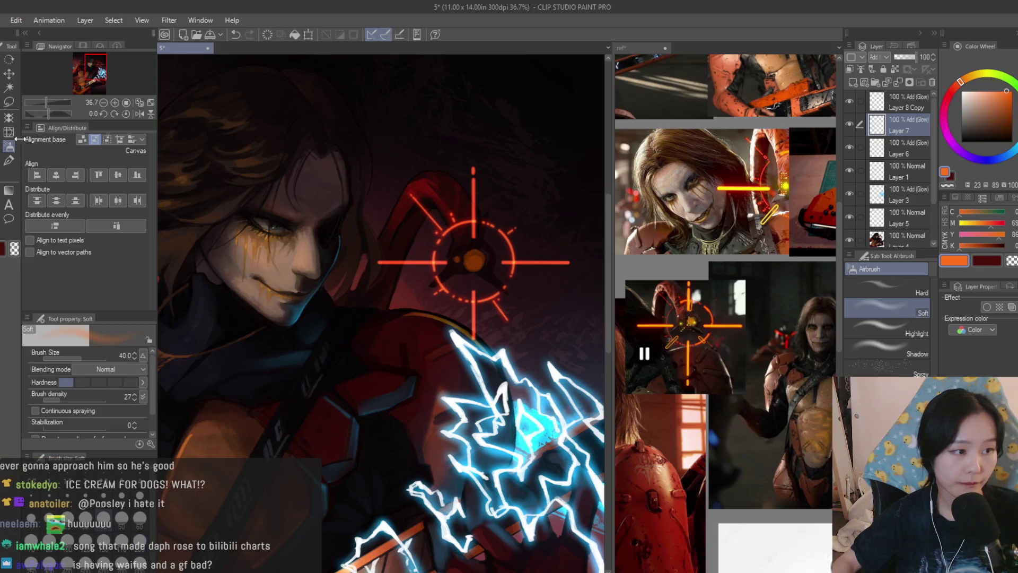
scroll(472, 178, "up", 4)
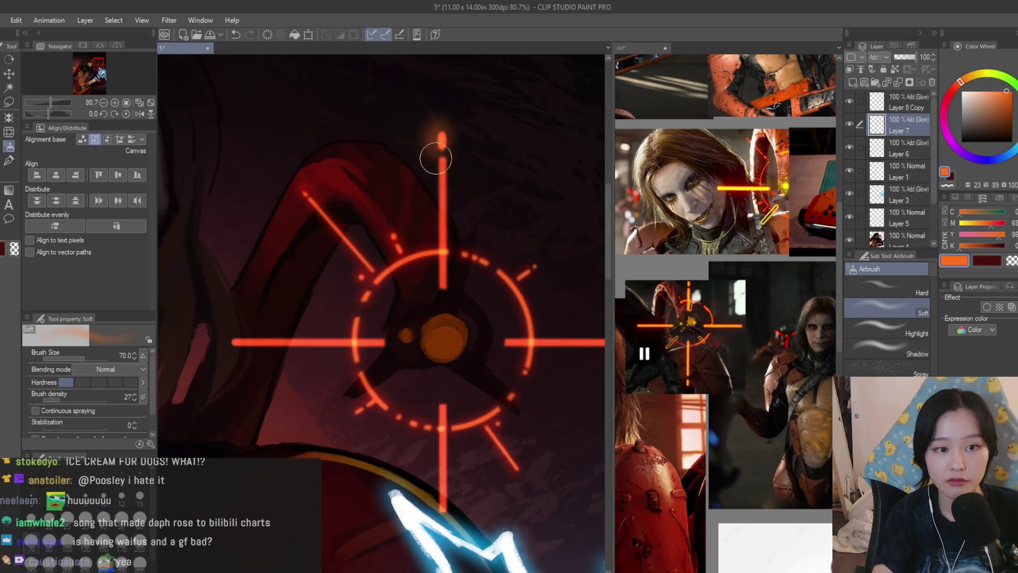
left_click(950, 95)
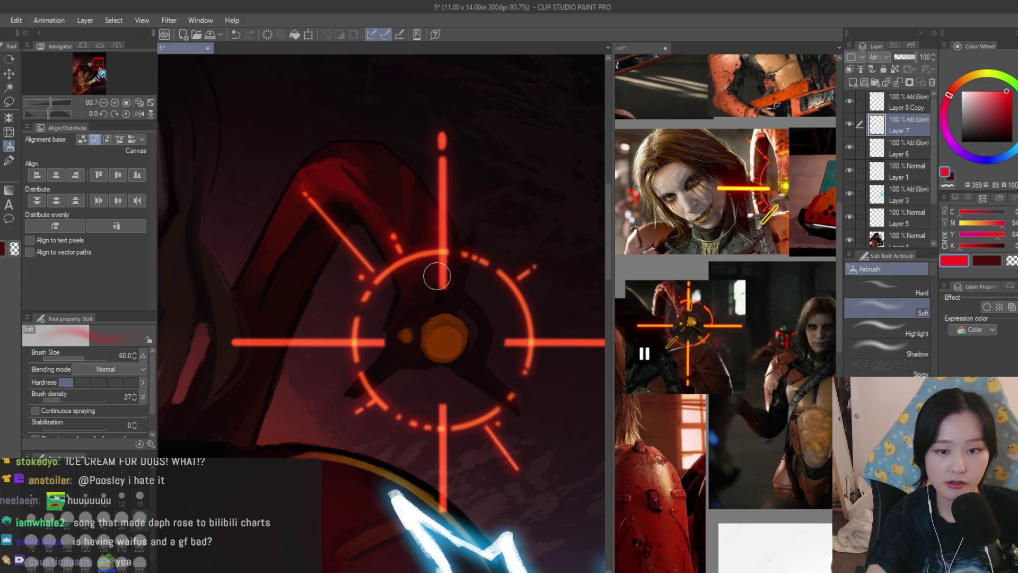
scroll(329, 318, "up", 2)
scroll(314, 338, "down", 1)
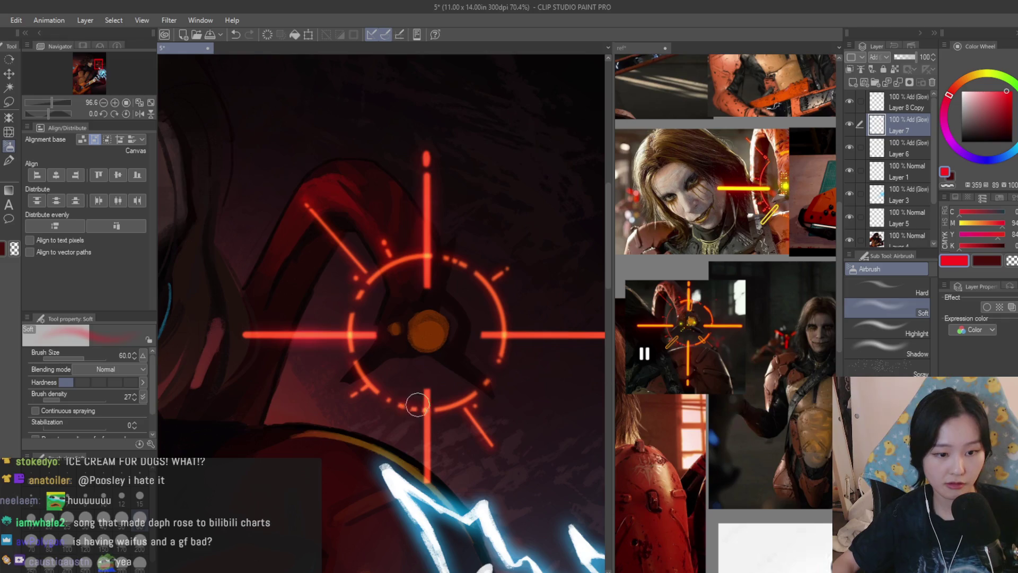
scroll(482, 387, "down", 2)
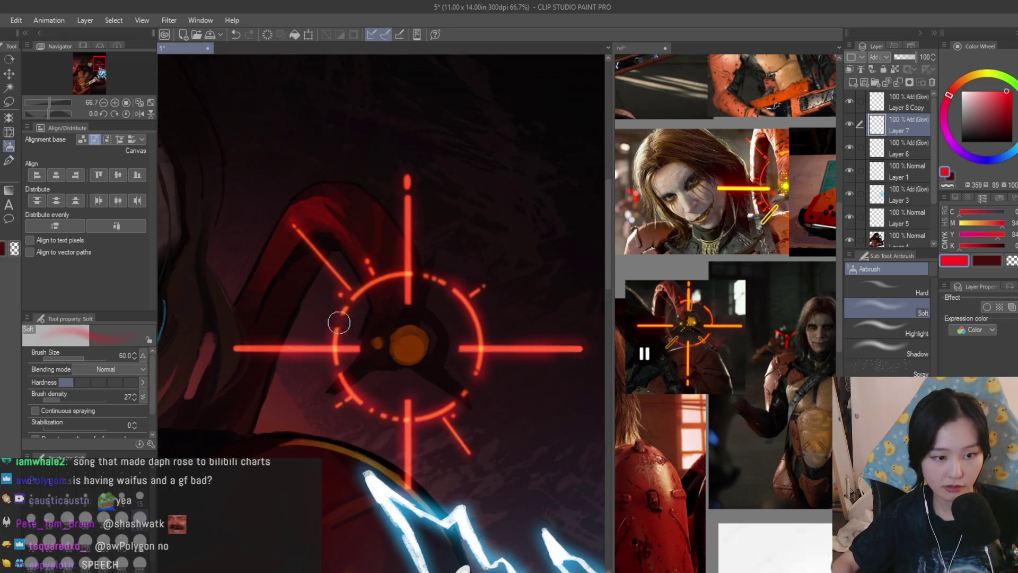
scroll(478, 287, "down", 4)
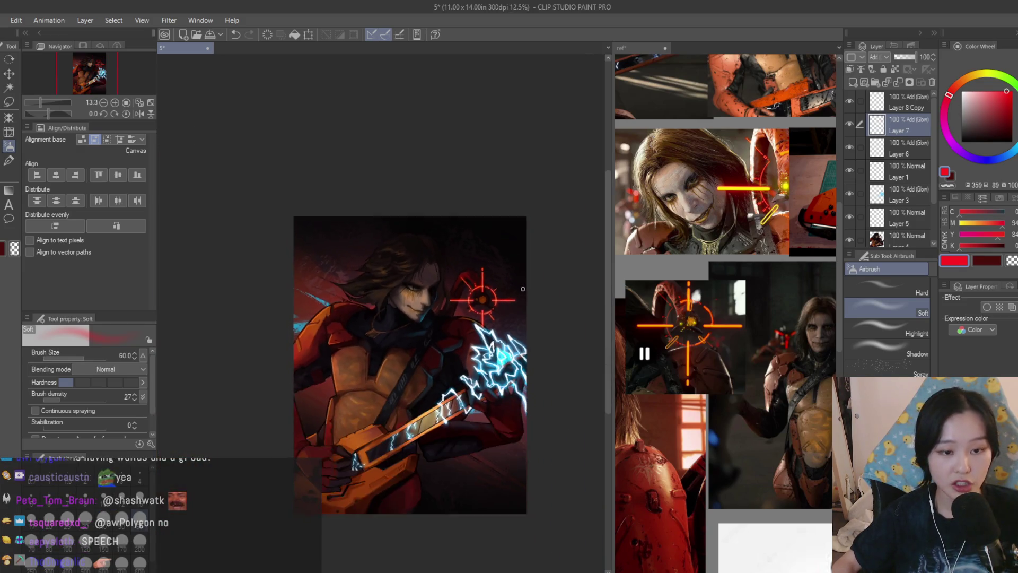
Save, then merge Layer 8 Copy, Layer 7 and Layer 6 into one Add (Glow) layer
scroll(519, 180, "up", 1)
scroll(495, 186, "down", 1)
key("ctrl+s")
left_click(915, 104, "ctrl")
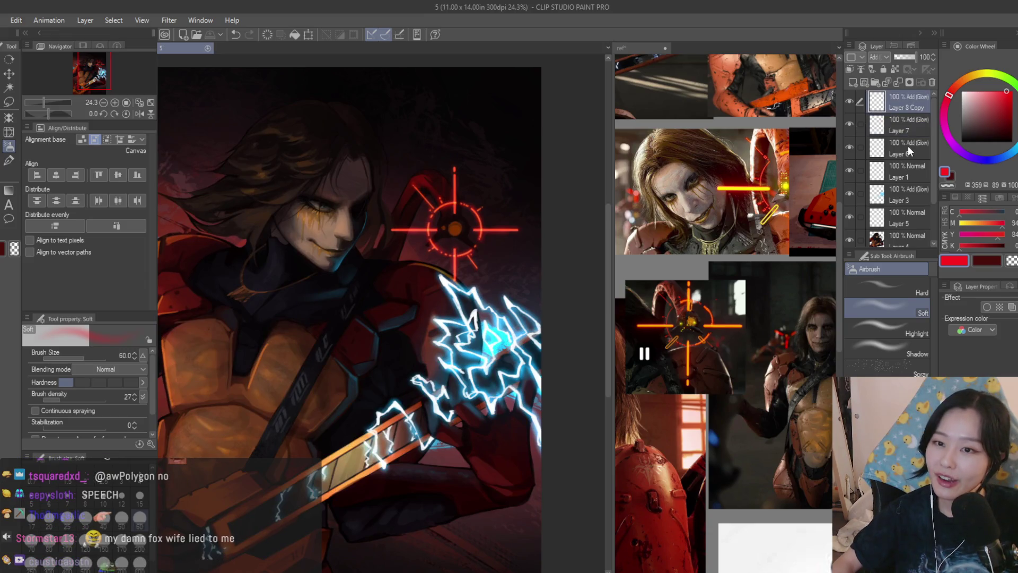
left_click(908, 146, "ctrl")
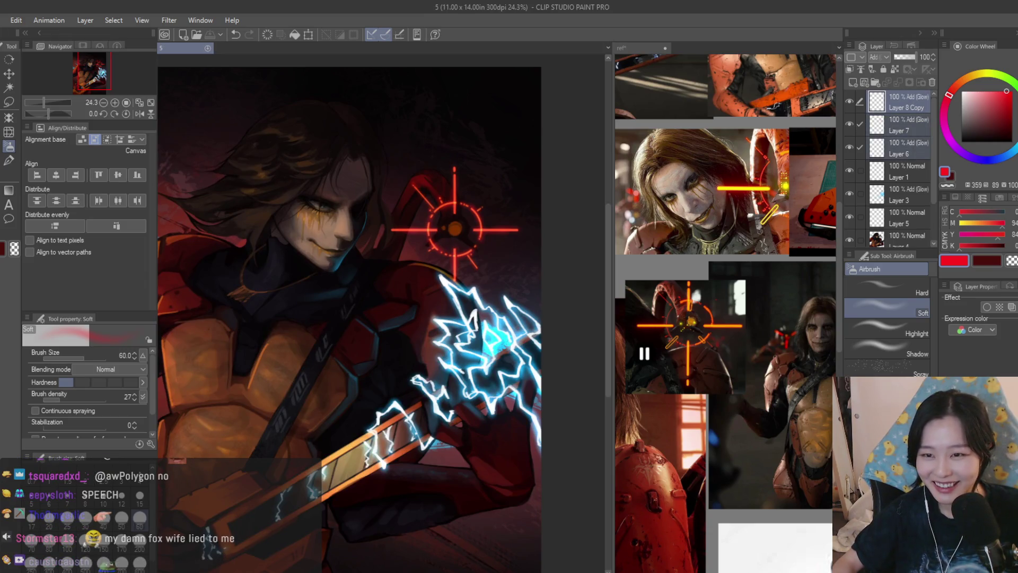
key("shift+alt+e")
key("shift+alt+w")
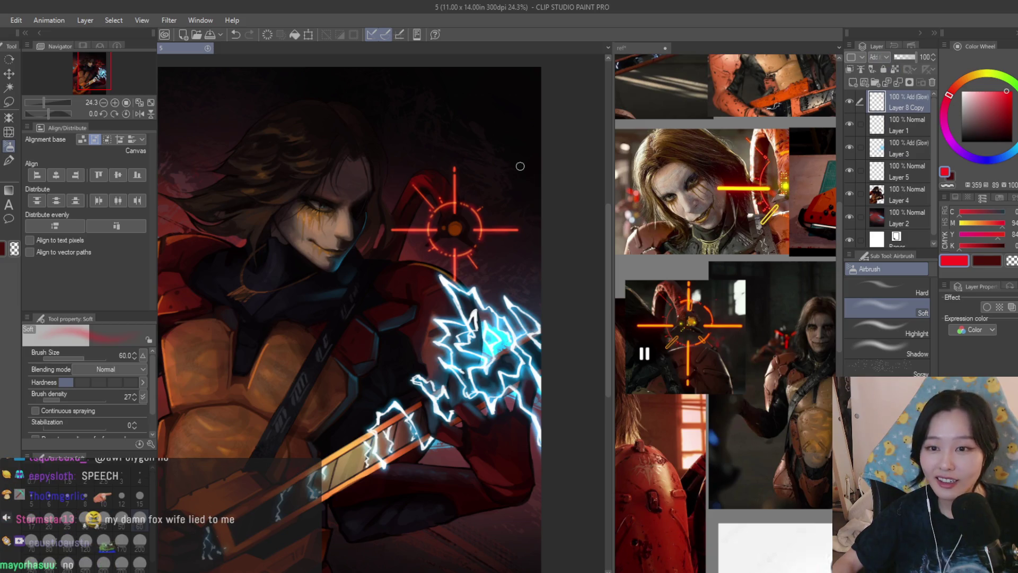
scroll(520, 166, "down", 1)
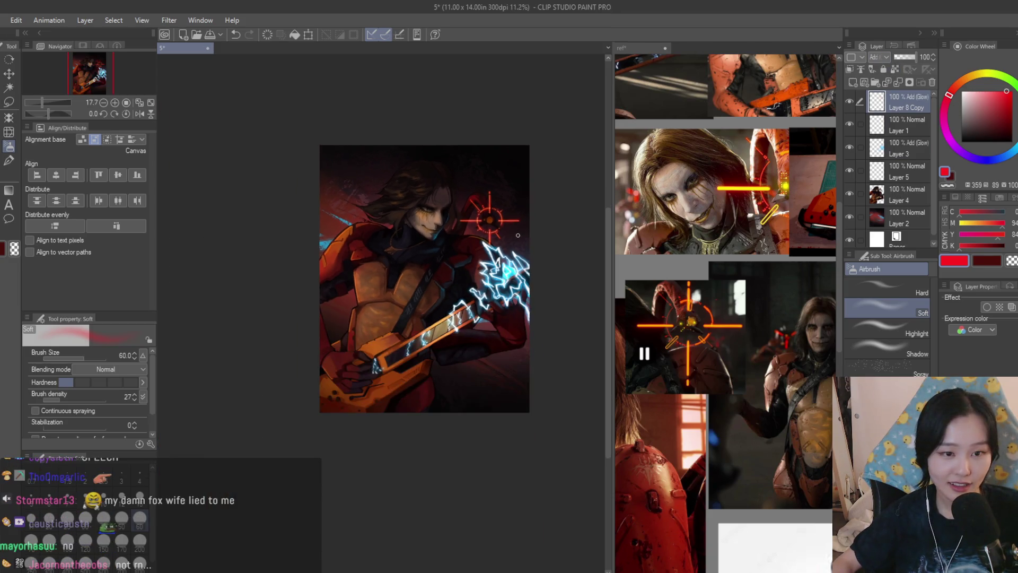
scroll(519, 234, "down", 1)
scroll(520, 233, "down", 1)
scroll(522, 231, "up", 2)
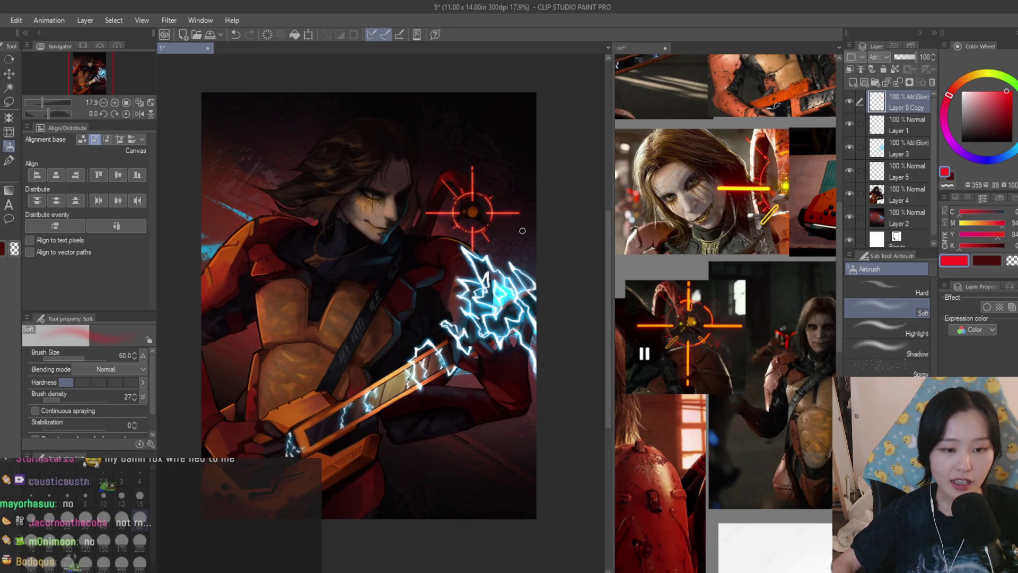
scroll(523, 229, "up", 2)
scroll(523, 230, "up", 2)
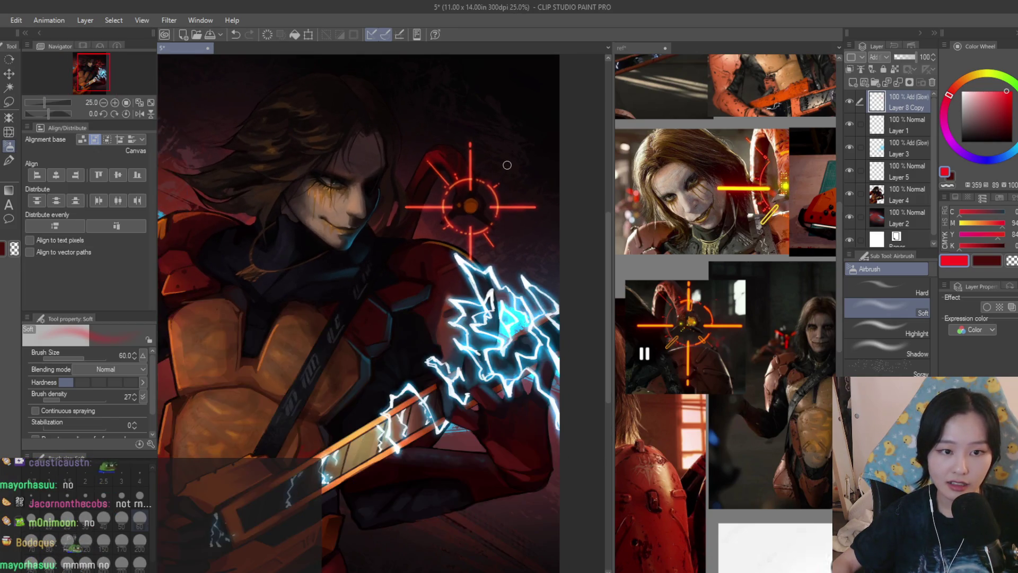
scroll(610, 229, "up", 1)
scroll(727, 319, "up", 2)
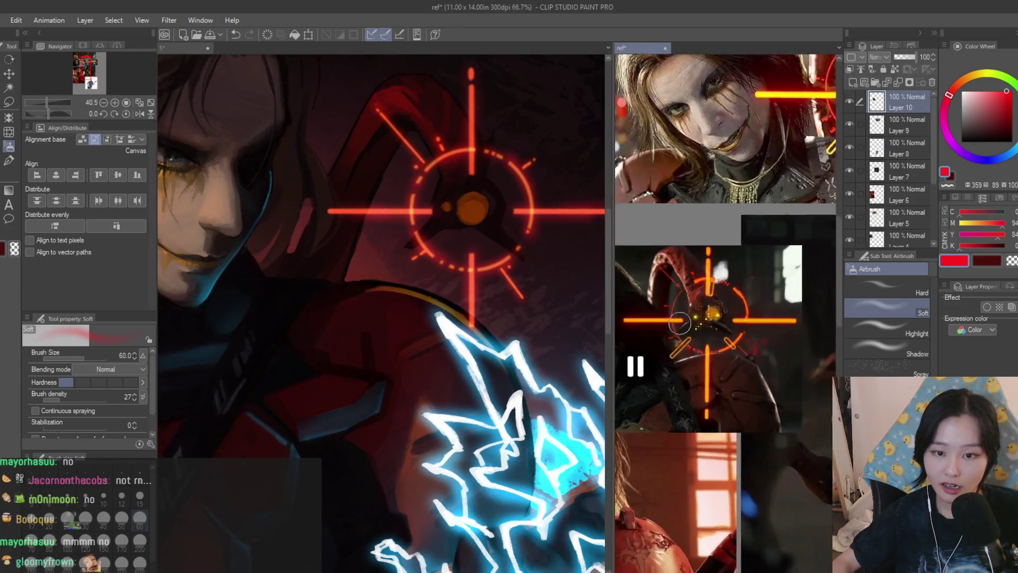
left_click(9, 160)
scroll(489, 163, "up", 4)
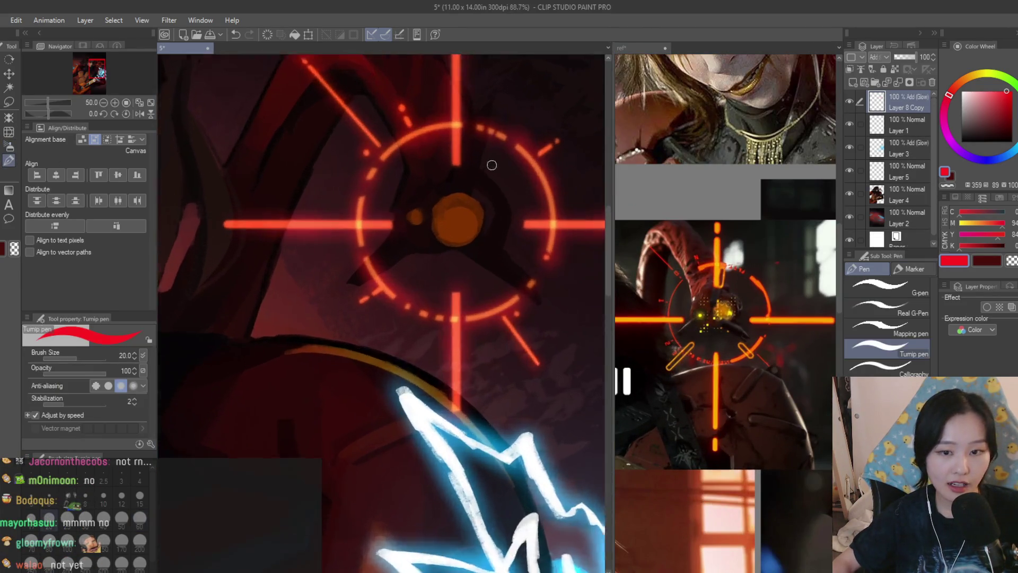
Paint small orange dots in columns to the left and right of the reticle's core
left_click(320, 228)
key("ctrl+z")
key("bracketleft")
key("bracketleft")
key("bracketleft")
left_click(965, 80)
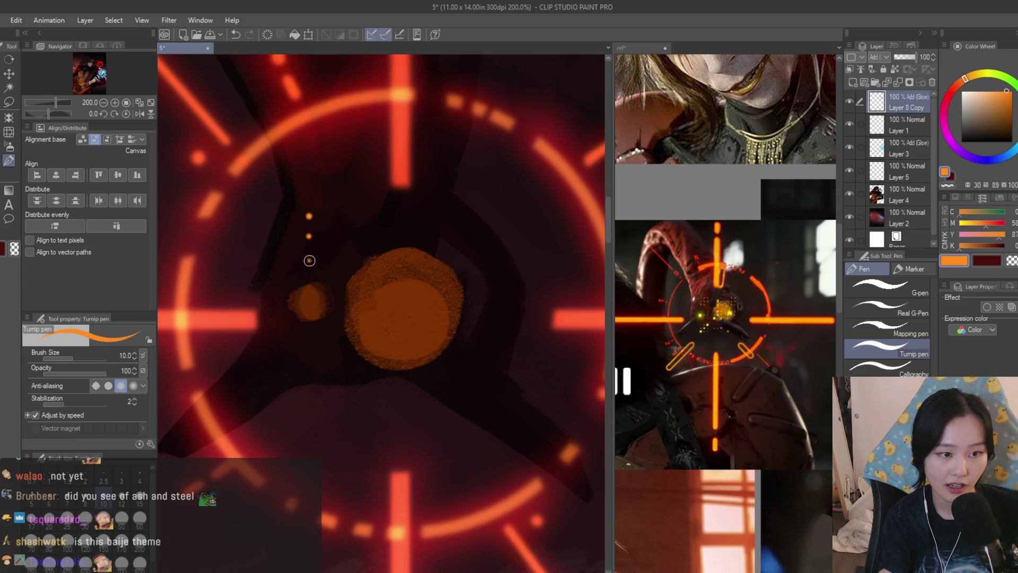
left_click(333, 216)
left_click(333, 237)
left_click(331, 258)
left_click(469, 231)
key("bracketright")
key("bracketright")
left_click(468, 257)
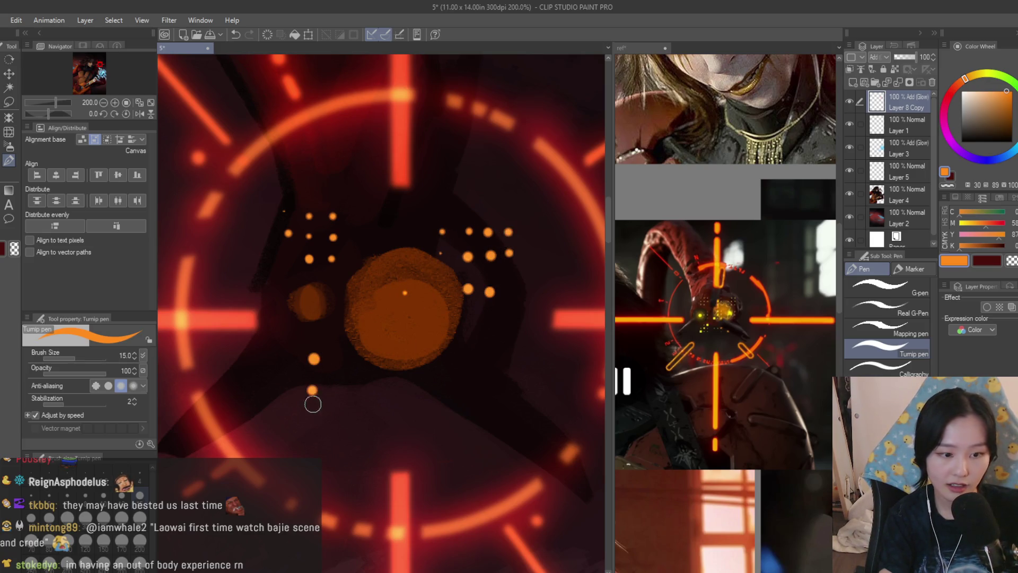
Add orange dot clusters below the core, then try and undo a soft airbrush glow
left_click(310, 420)
left_click(332, 383)
left_click(297, 397)
left_click(294, 392)
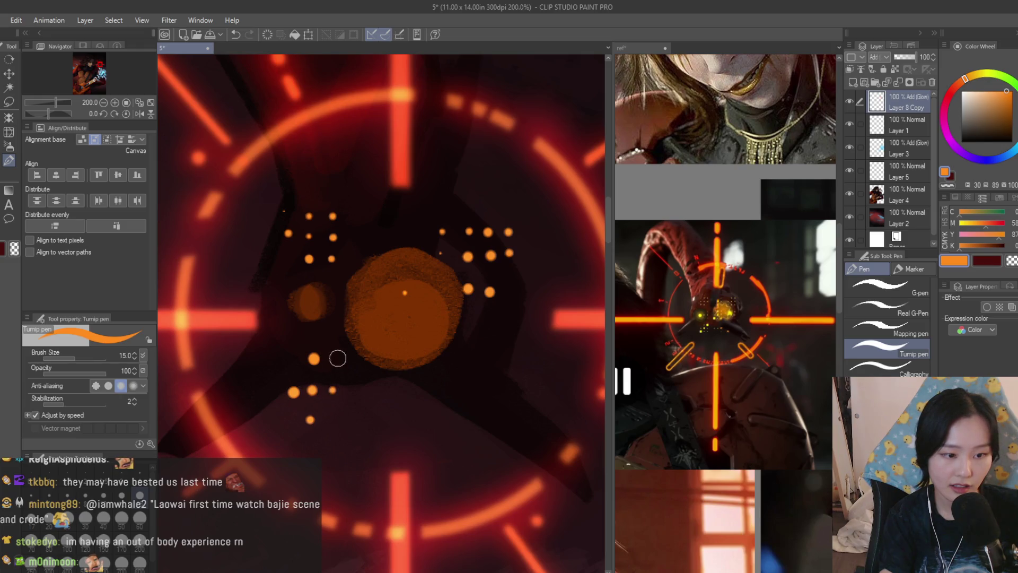
key("ctrl+z")
left_click(437, 289)
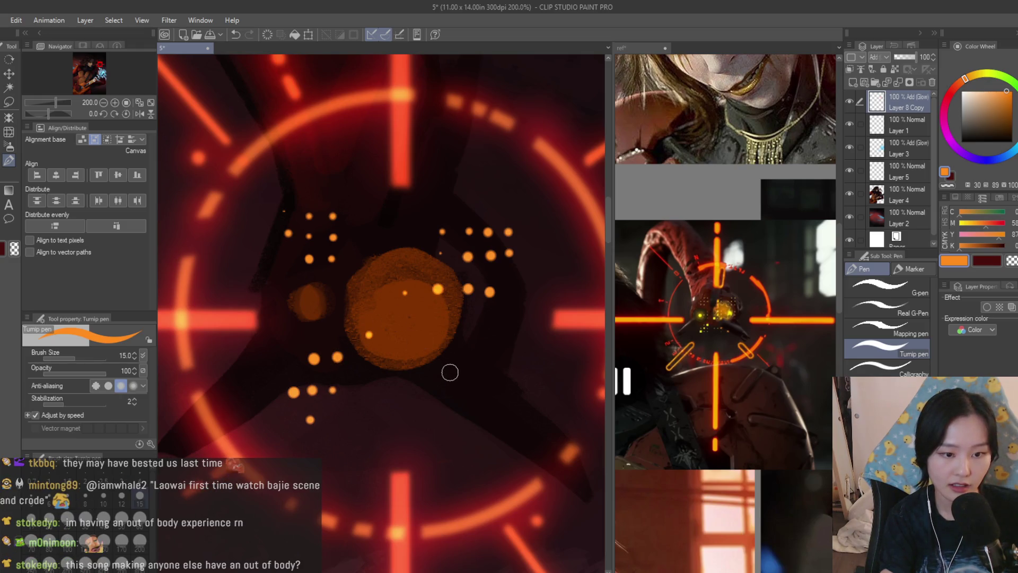
left_click(403, 441)
left_click(404, 461)
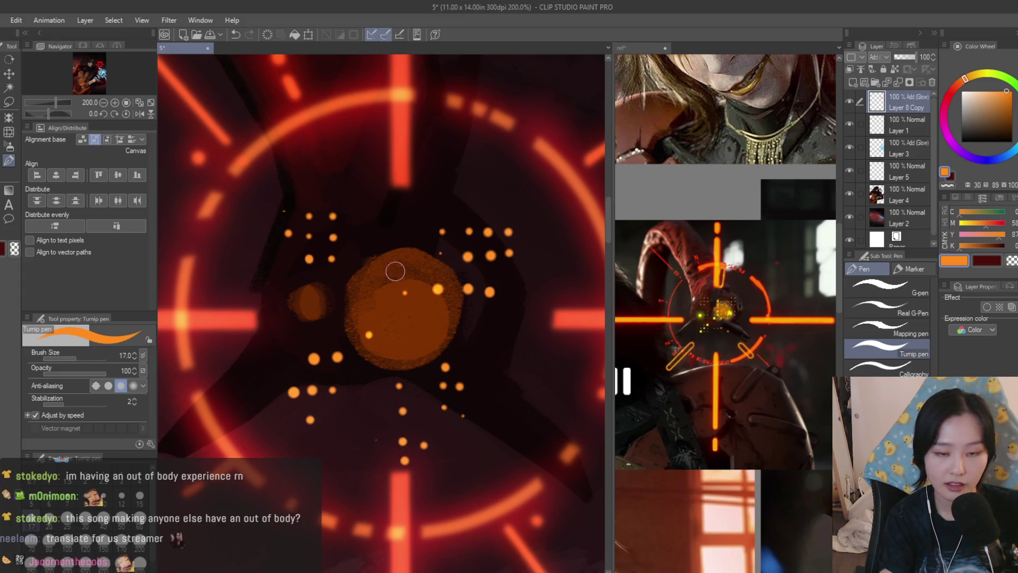
key("b")
left_click_drag(341, 341, 327, 345)
key("ctrl+z")
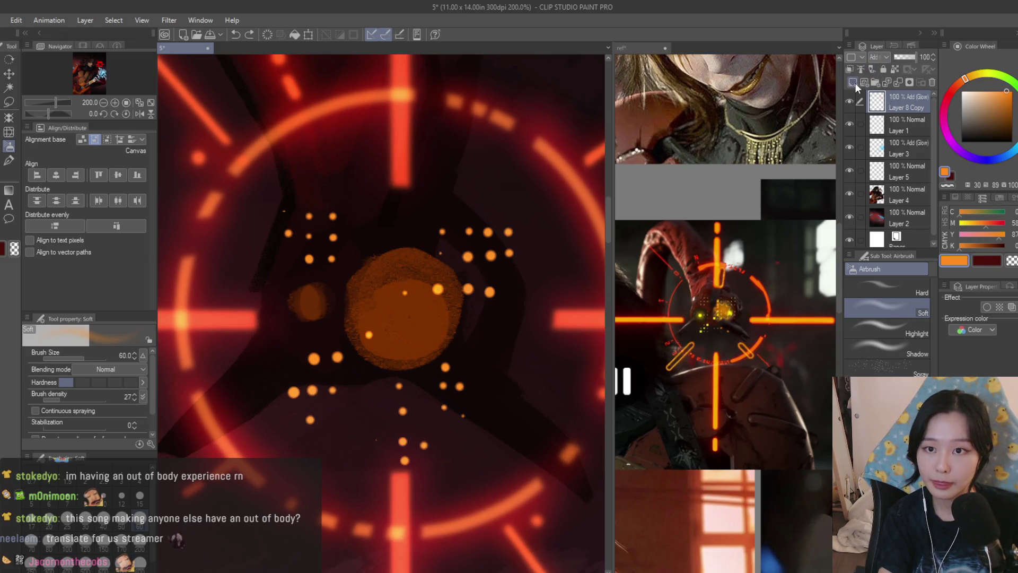
On a new layer, airbrush soft pale-orange glows over the lower-left, right and lower-right dots
left_click(854, 83)
left_click(984, 92)
left_click(309, 348)
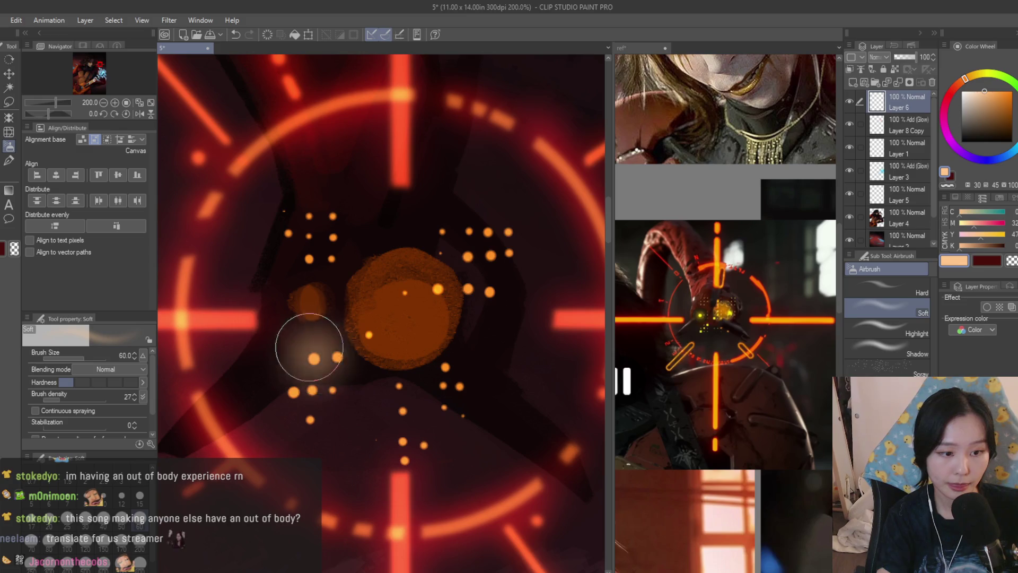
key("ctrl+z")
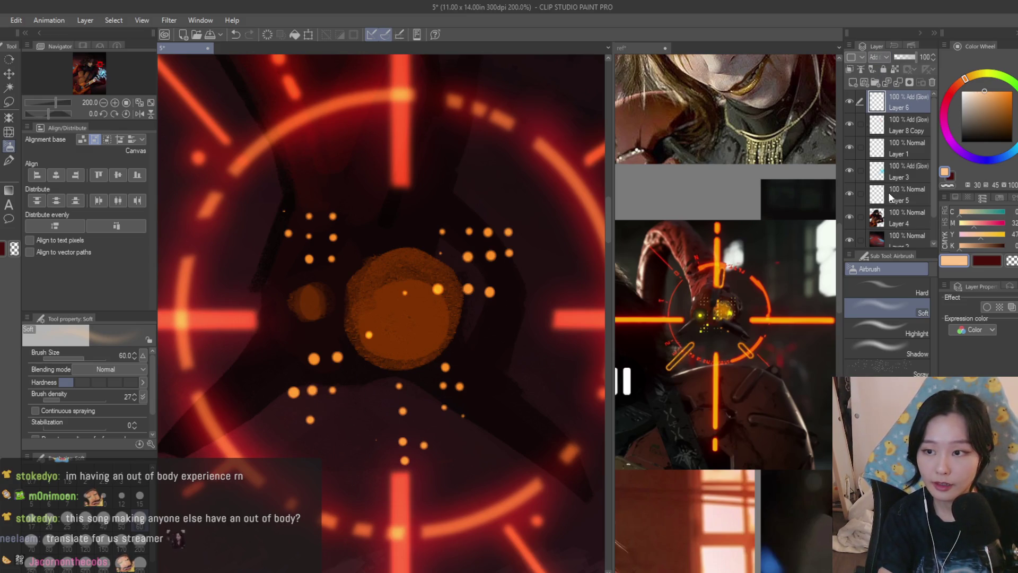
key("bracketleft")
key("bracketleft")
key("bracketleft")
left_click(313, 357)
left_click(488, 291)
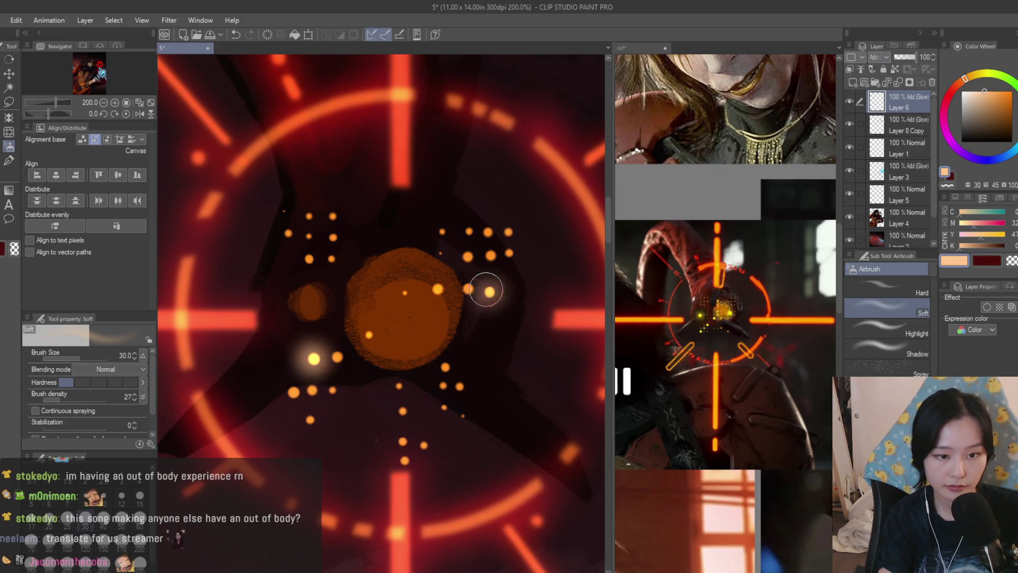
key("bracketright")
key("bracketright")
key("bracketright")
left_click(455, 364)
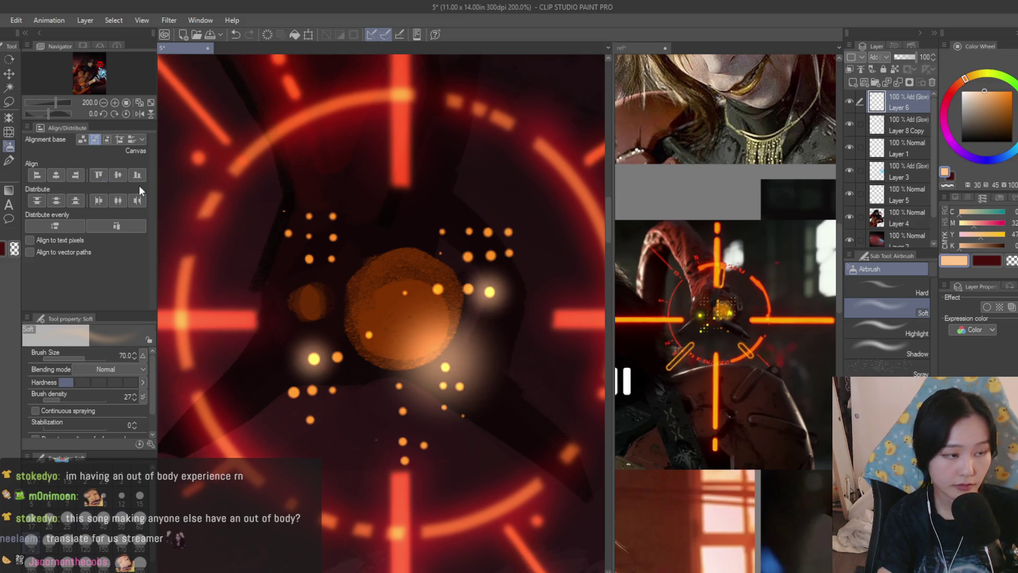
Dab bright peach highlights on the lower dots with a hard pen, then soft-glow the central core
key("p")
left_click(440, 366)
key("bracketleft")
key("bracketleft")
key("bracketleft")
left_click(314, 359)
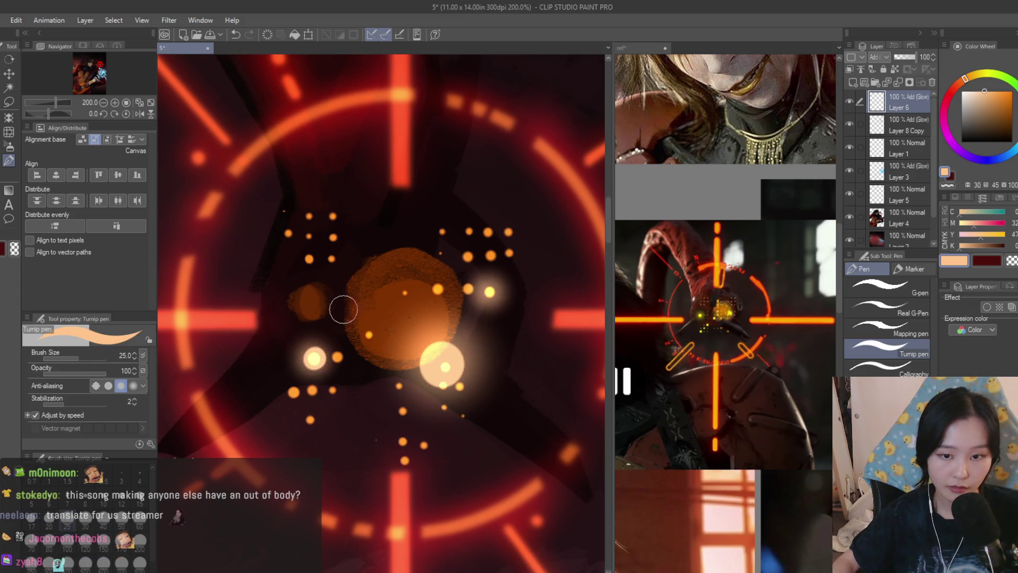
left_click(9, 146)
mouse_move(324, 340)
left_mouse_down()
mouse_move(352, 341)
mouse_move(364, 319)
left_mouse_up()
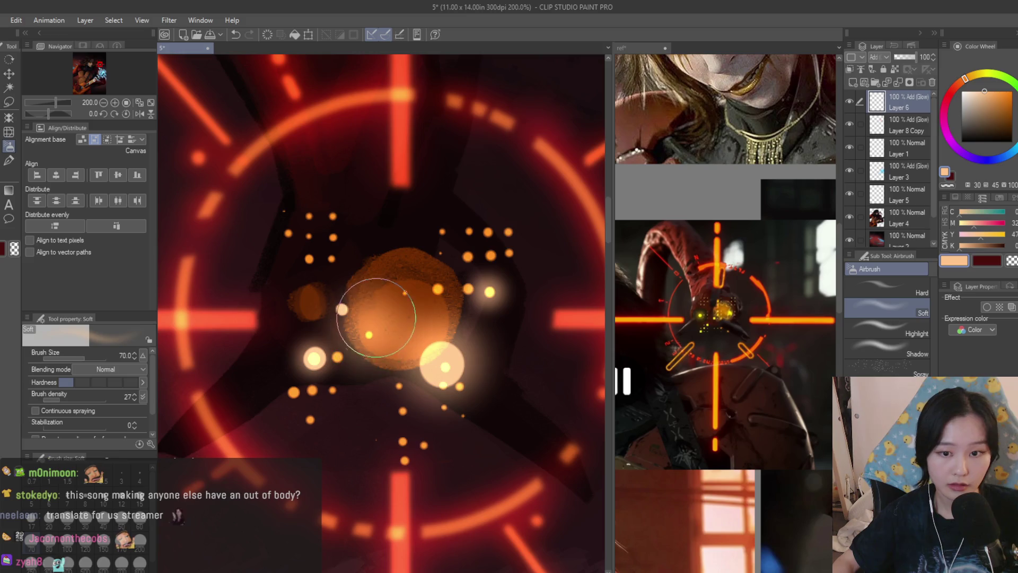
Draw a fine light squiggle looping around the core with the Hard airbrush
left_click(8, 159)
key("bracketleft")
key("bracketleft")
key("bracketleft")
left_click(8, 147)
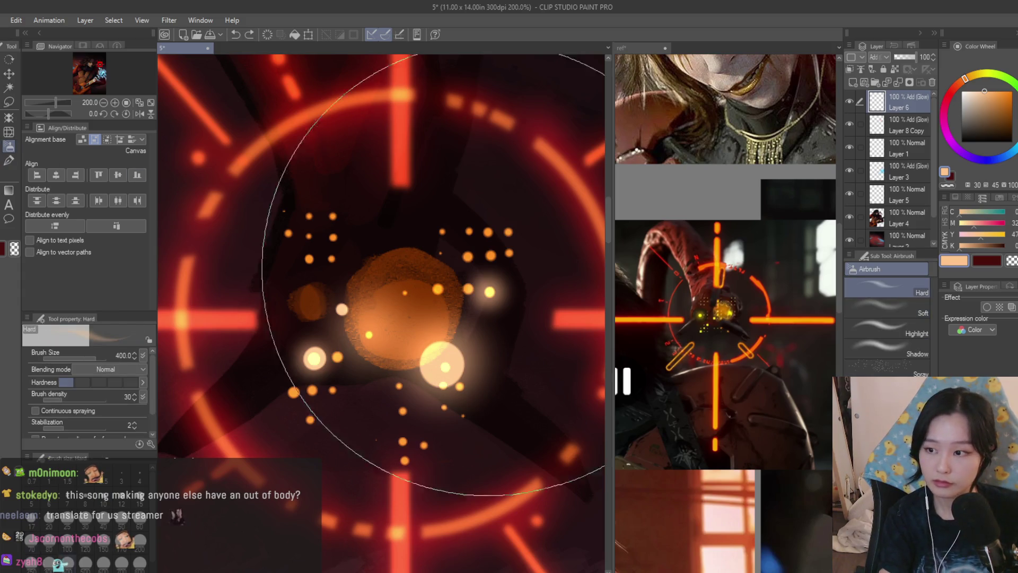
key("bracketleft")
key("bracketleft")
key("bracketleft")
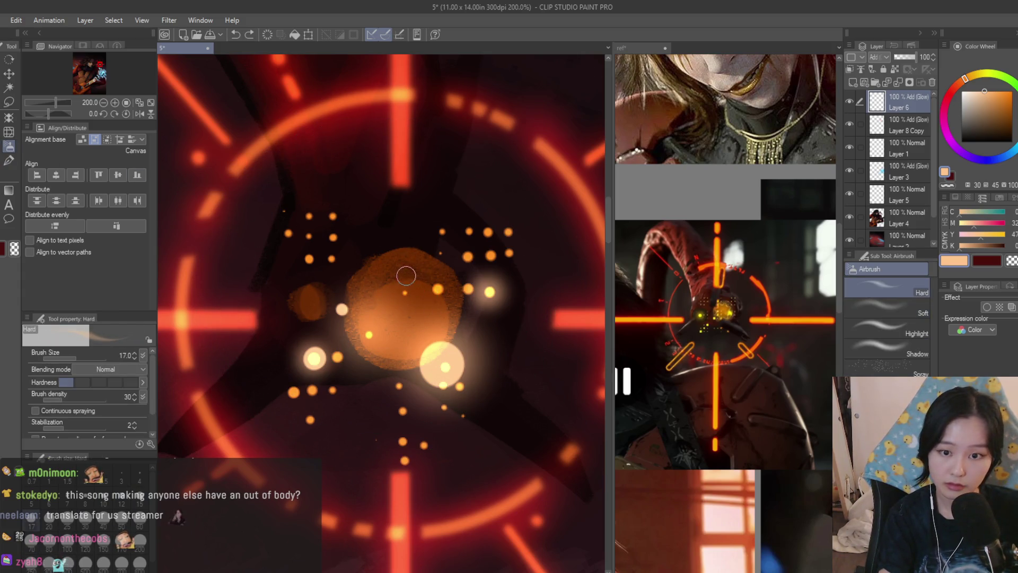
left_click_drag(407, 262, 373, 294)
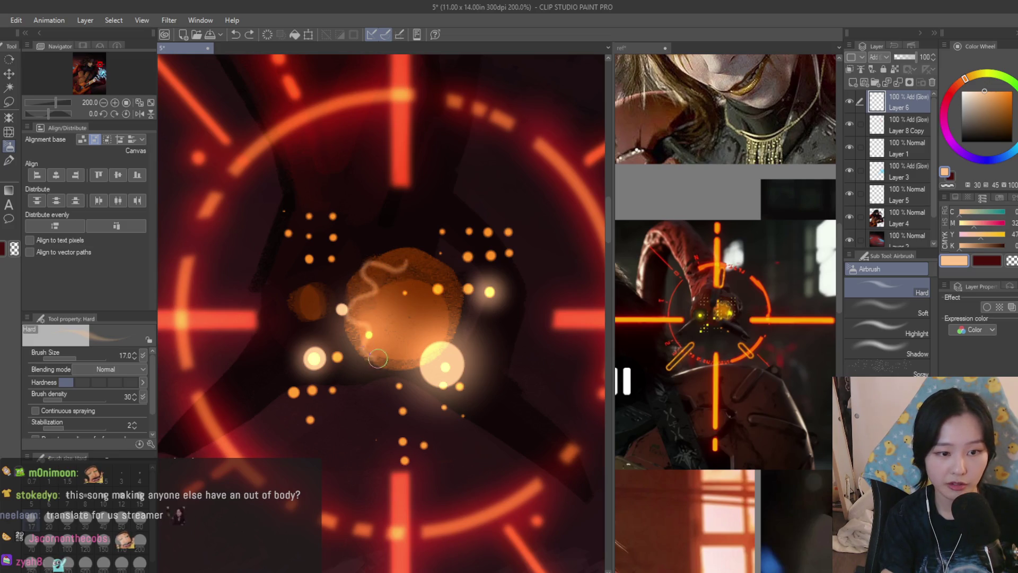
left_click_drag(448, 321, 410, 261)
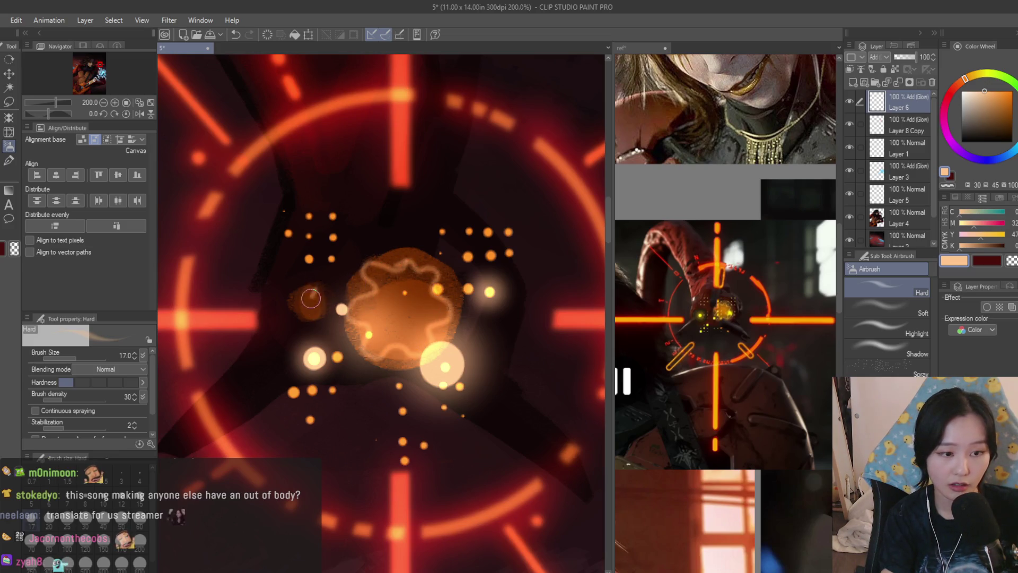
scroll(519, 284, "down", 10)
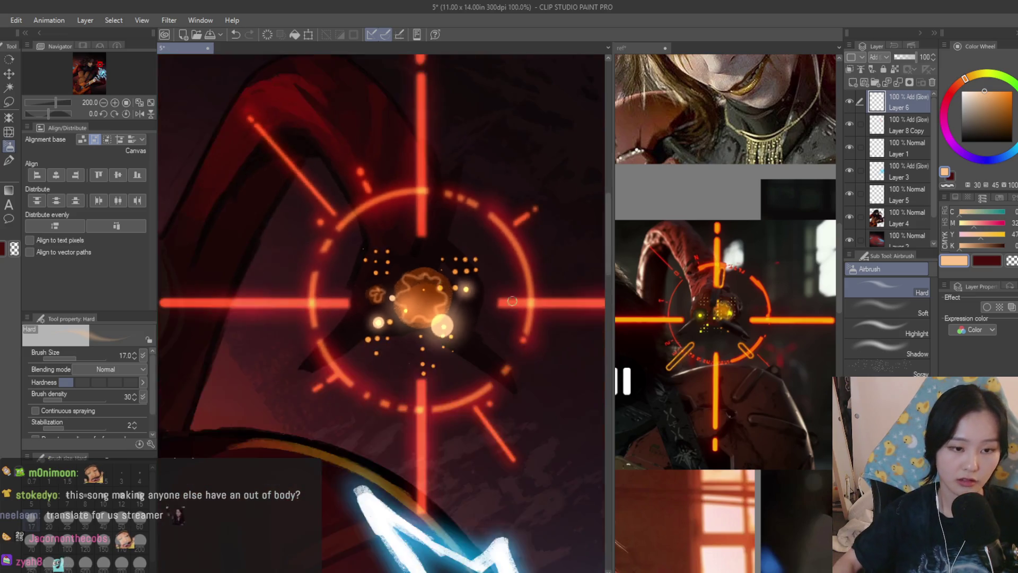
Save, then toggle the Layer 8 Copy reticle glow off and on to compare
scroll(535, 276, "up", 1)
key("ctrl+s")
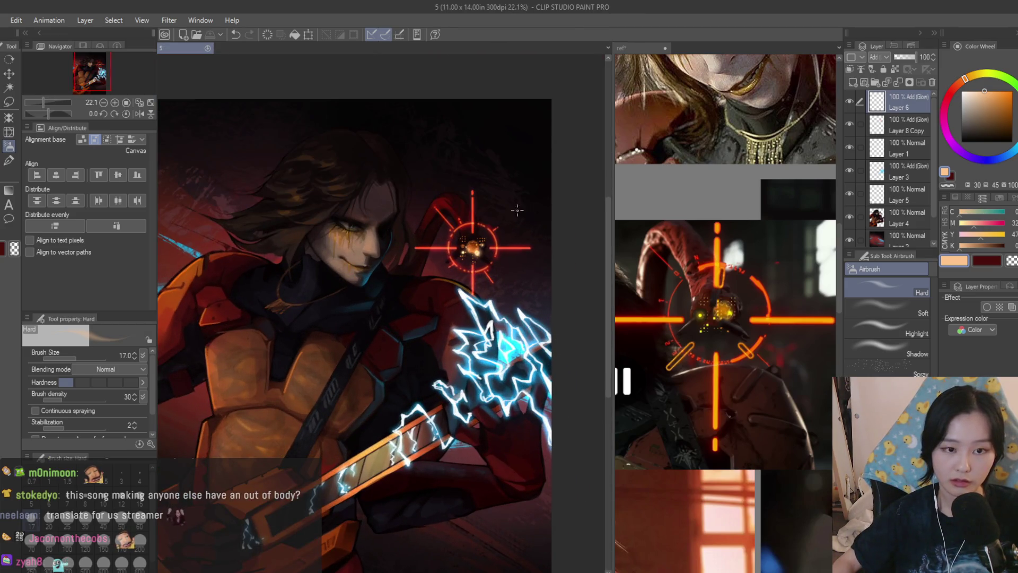
scroll(535, 276, "up", 1)
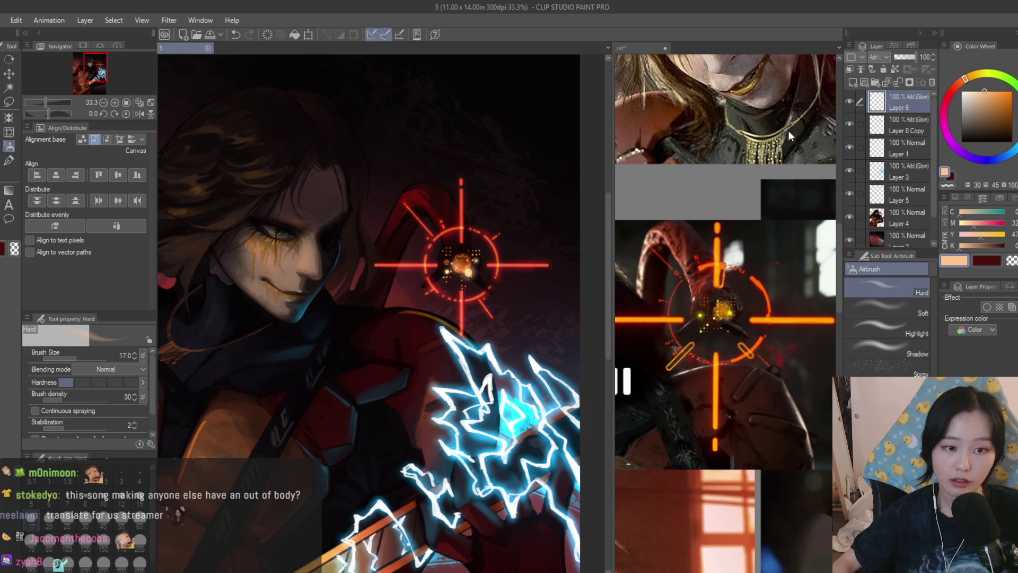
left_click(848, 126)
scroll(434, 280, "up", 1)
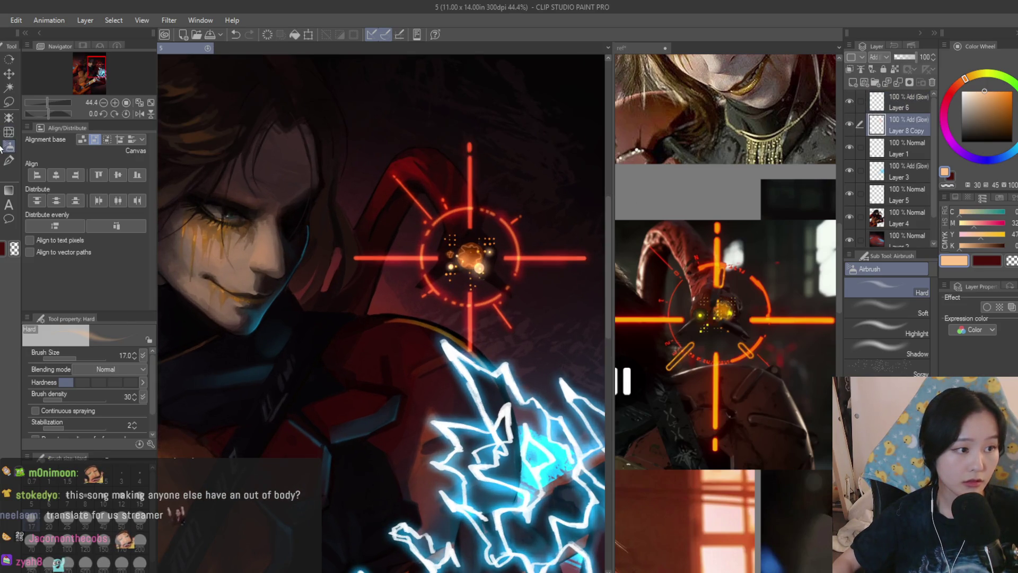
key("j")
scroll(440, 268, "up", 4)
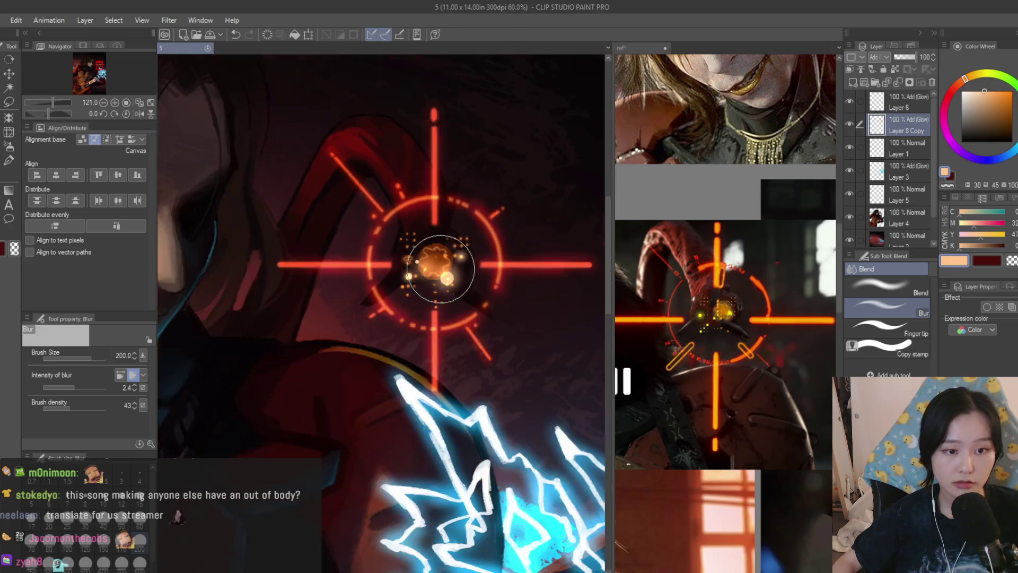
scroll(440, 268, "down", 5)
left_click(911, 128)
left_click(849, 124)
left_click(849, 123)
scroll(514, 182, "down", 2)
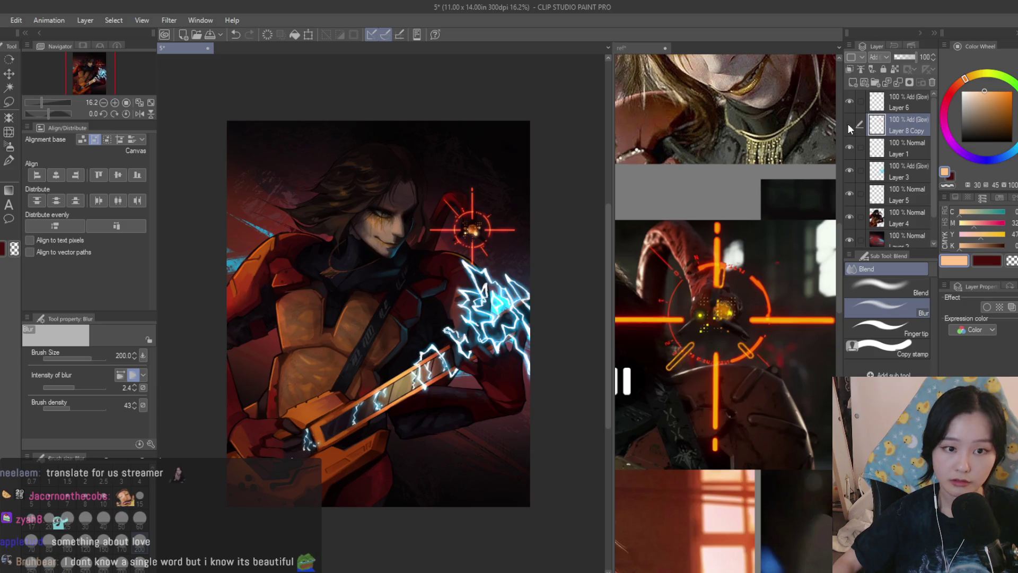
Lower Layer 6's glow opacity to about 79% and save the painting
left_click(902, 101)
left_click(912, 56)
scroll(540, 196, "down", 2)
key("ctrl+s")
scroll(893, 214, "down", 1)
scroll(783, 202, "down", 4)
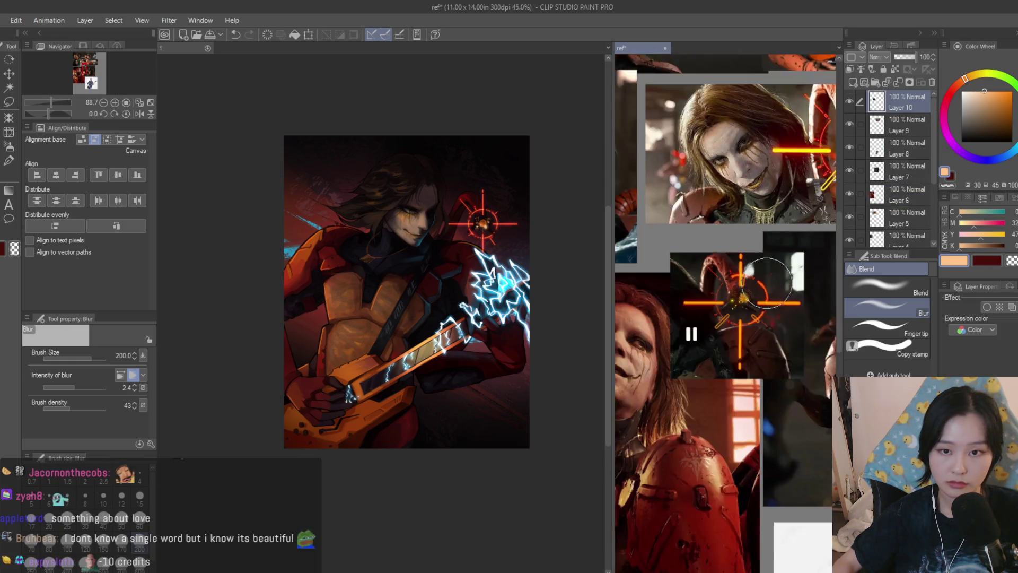
Flip the canvas view horizontally to check the composition, then restore it
scroll(783, 201, "up", 2)
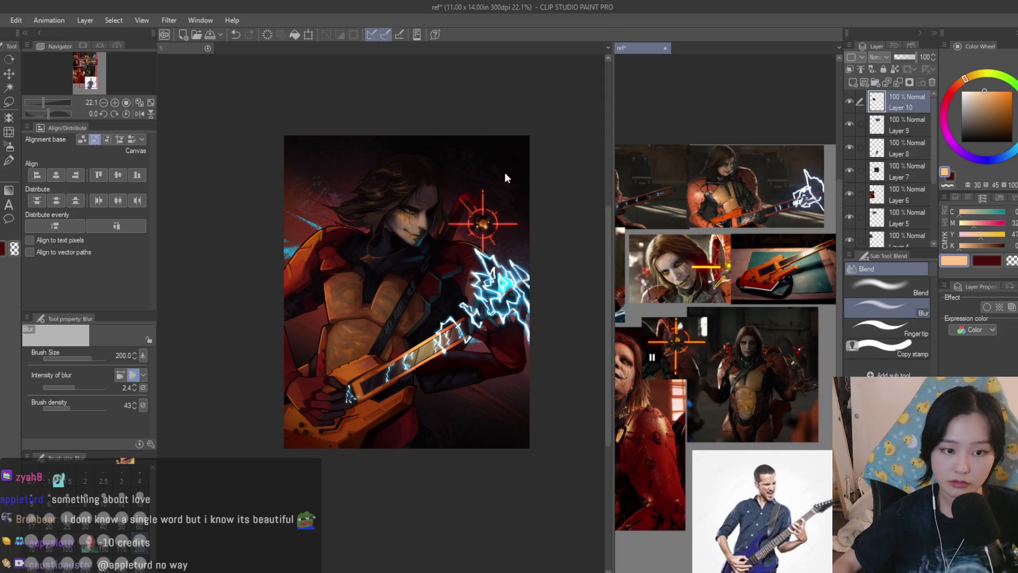
scroll(487, 226, "down", 2)
key("h")
scroll(521, 271, "up", 2)
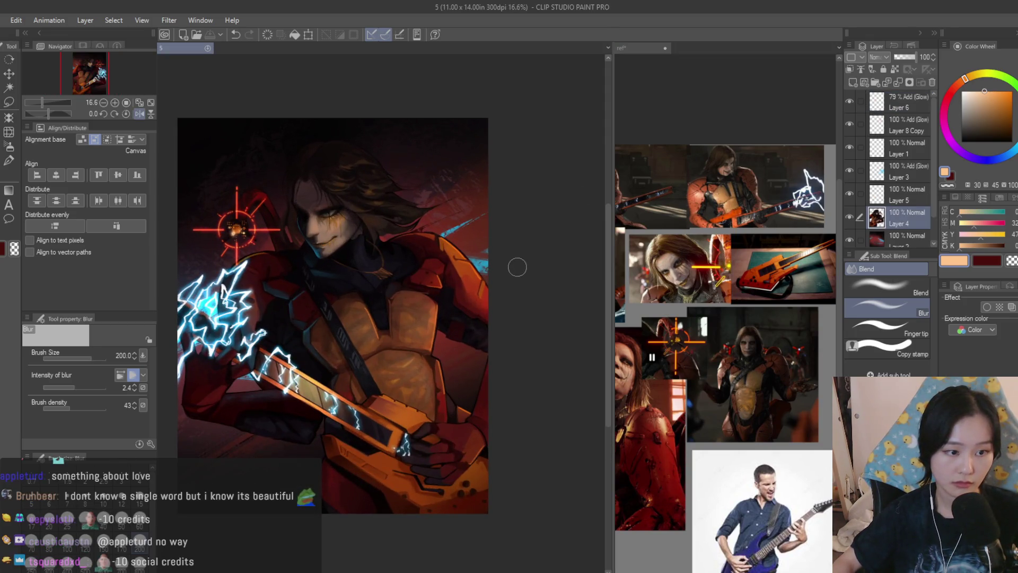
key("h")
scroll(531, 287, "down", 1)
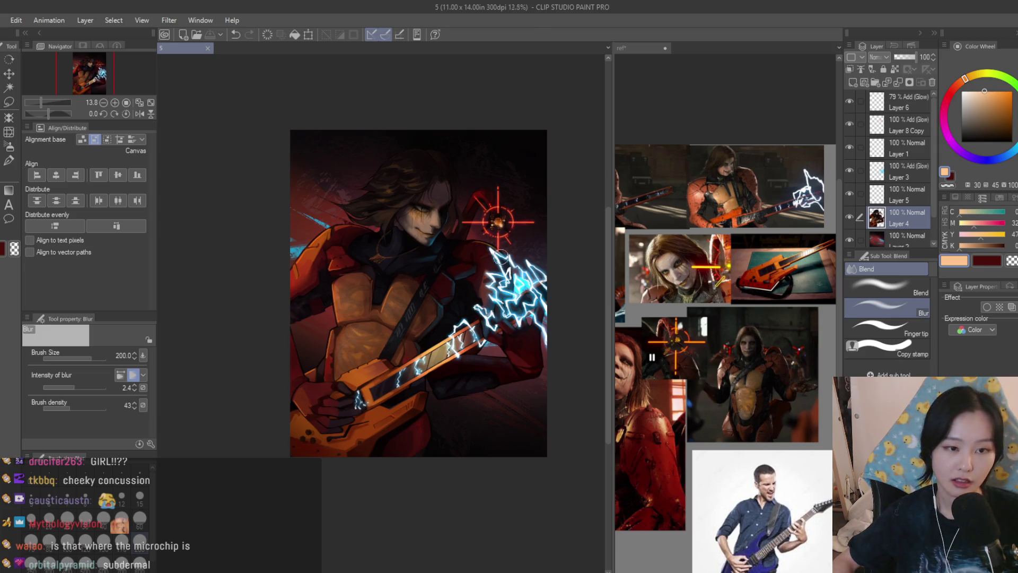
scroll(500, 256, "down", 1)
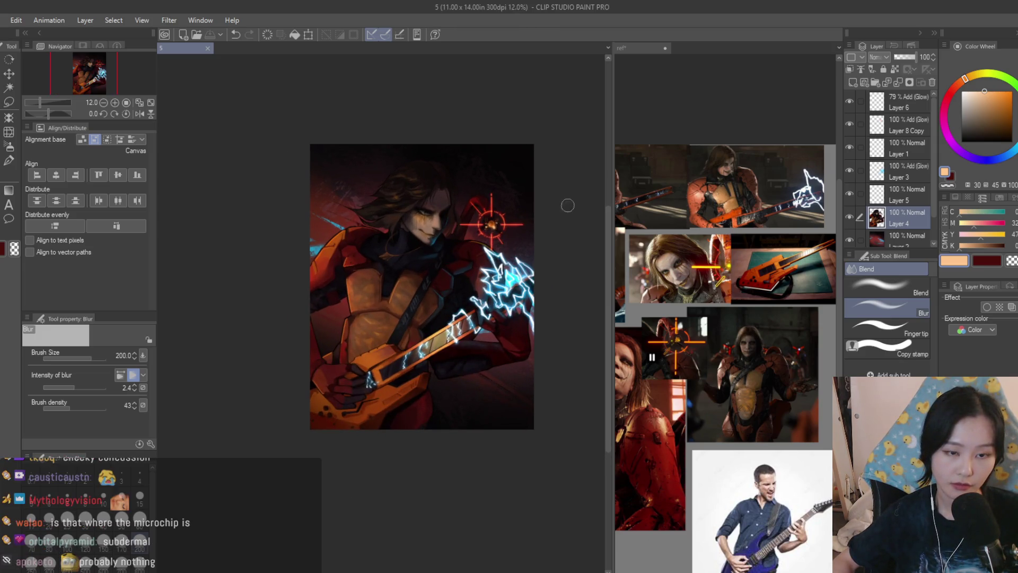
Try a white Border effect outline around the figure, then undo it
left_click(987, 307)
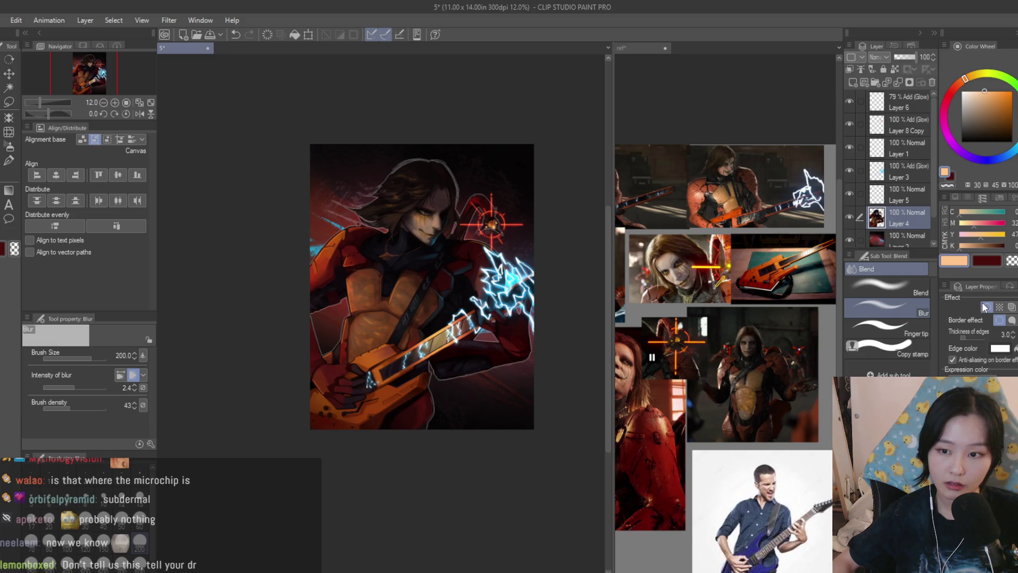
scroll(511, 238, "up", 3)
scroll(512, 237, "down", 2)
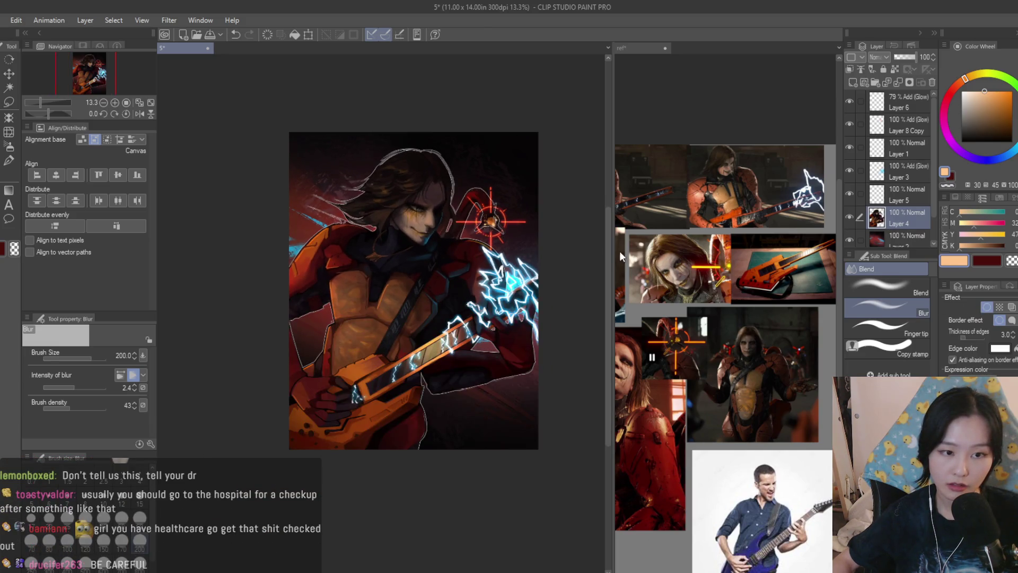
left_click(975, 340)
left_click(973, 340)
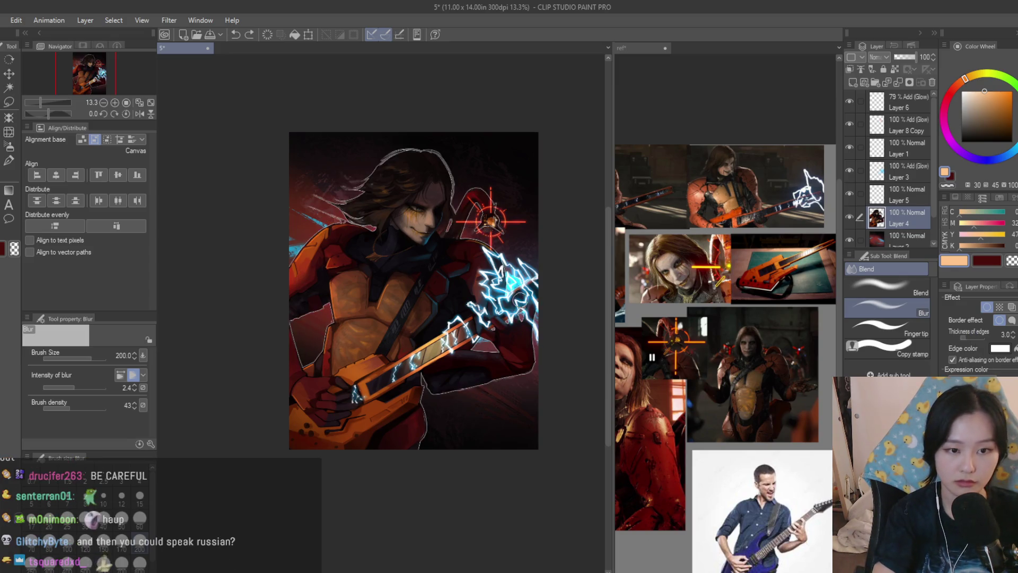
key("ctrl+z")
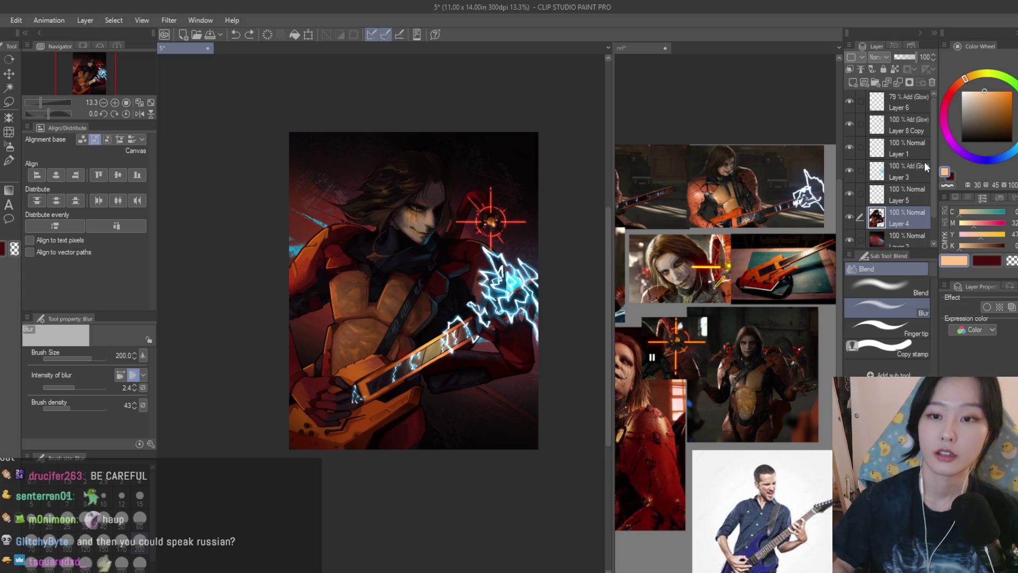
Make Layer 2 active and set up a very large hard airbrush in dark red
key("alt+[")
left_click(9, 146)
scroll(446, 263, "up", 3)
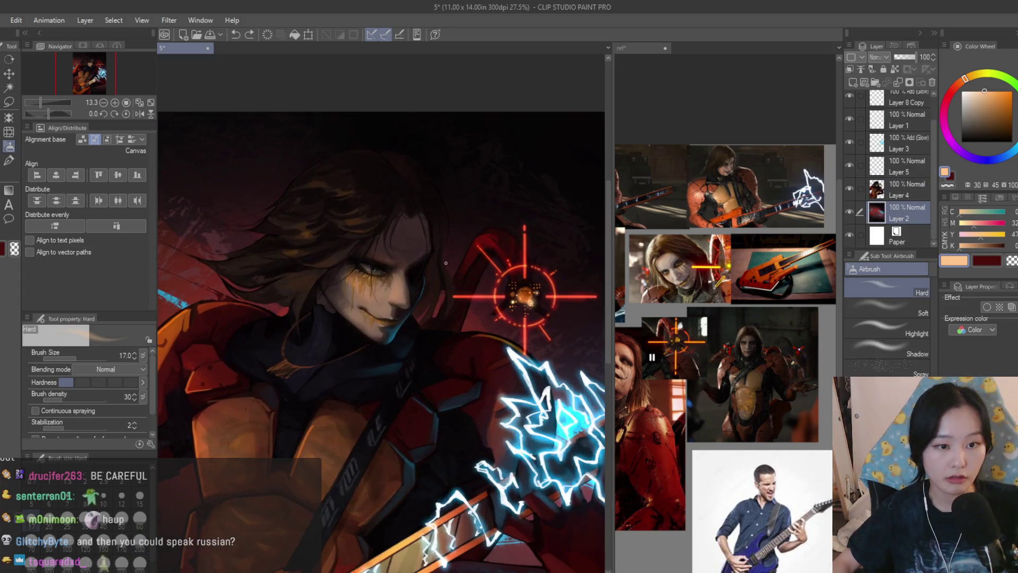
key("bracketright")
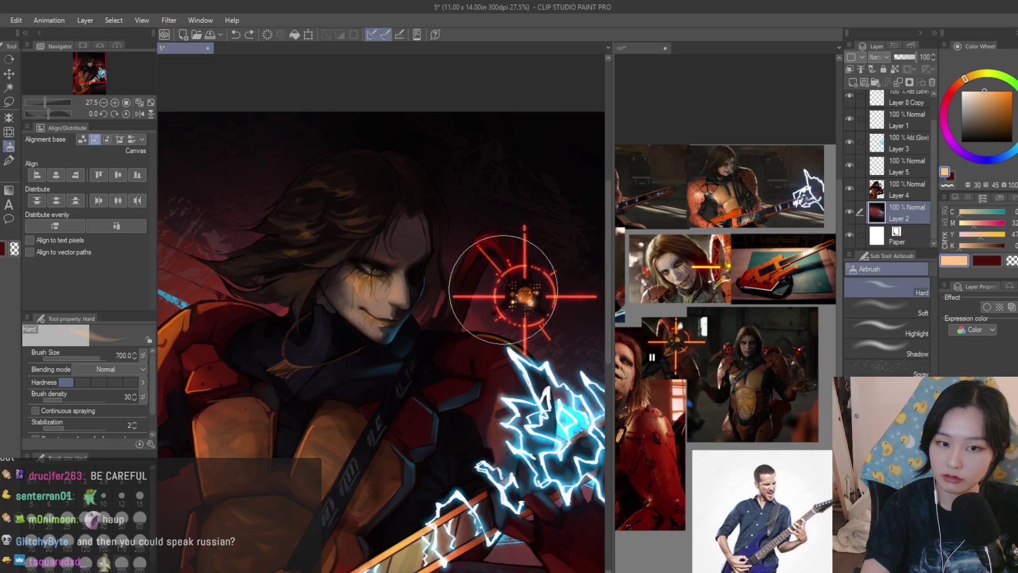
key("bracketright")
key("bracketright")
key("bracketright")
scroll(284, 284, "down", 2)
left_click(283, 277, "alt")
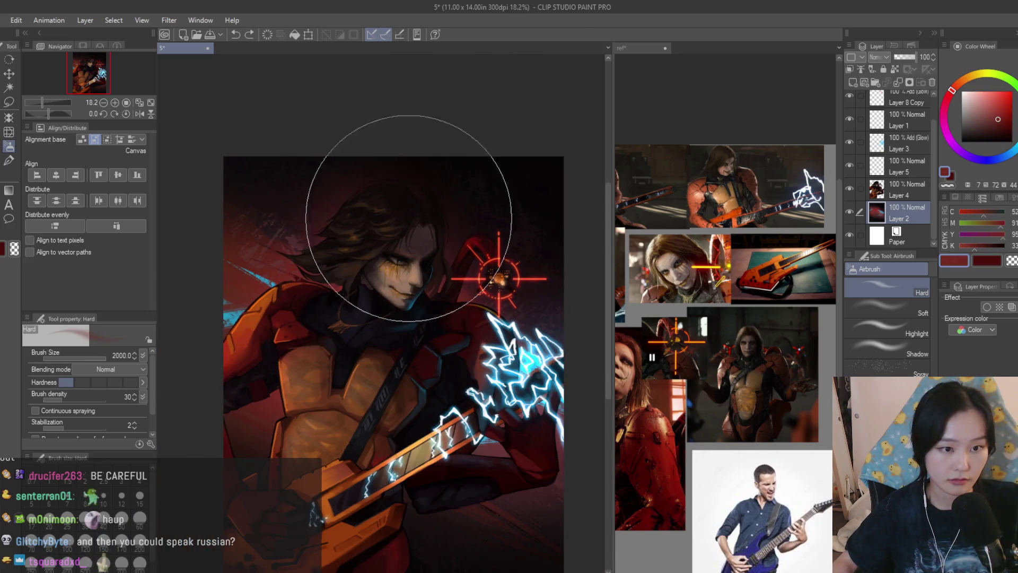
scroll(446, 239, "down", 2)
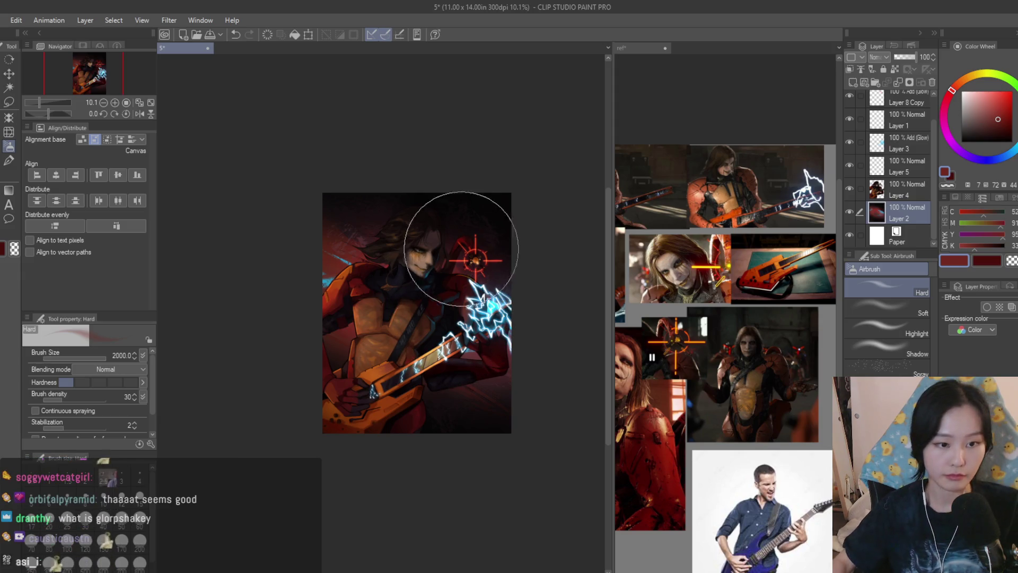
Mirror the canvas view to check the composition
key("h")
scroll(419, 240, "up", 2)
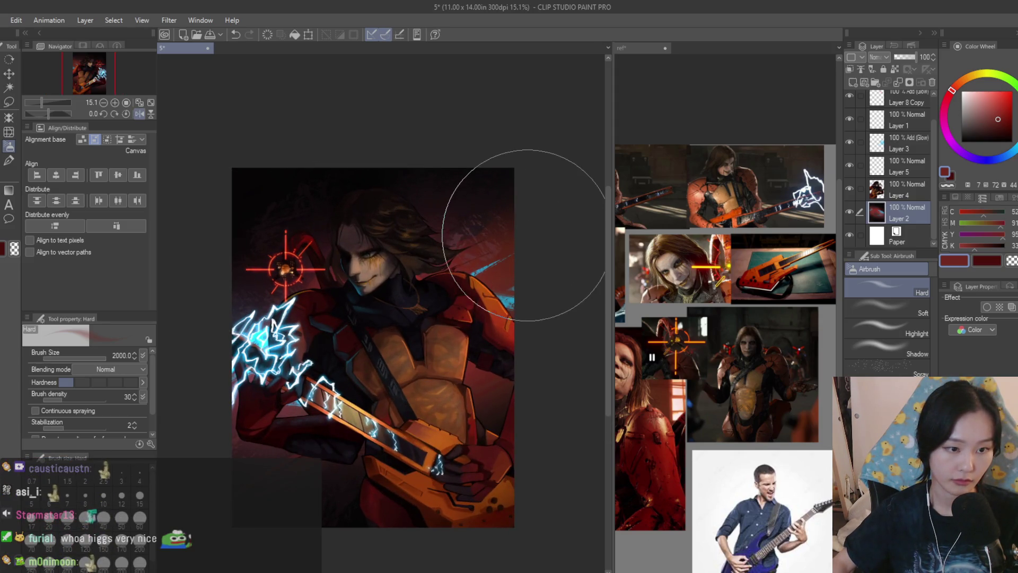
scroll(382, 254, "up", 4)
scroll(382, 277, "down", 3)
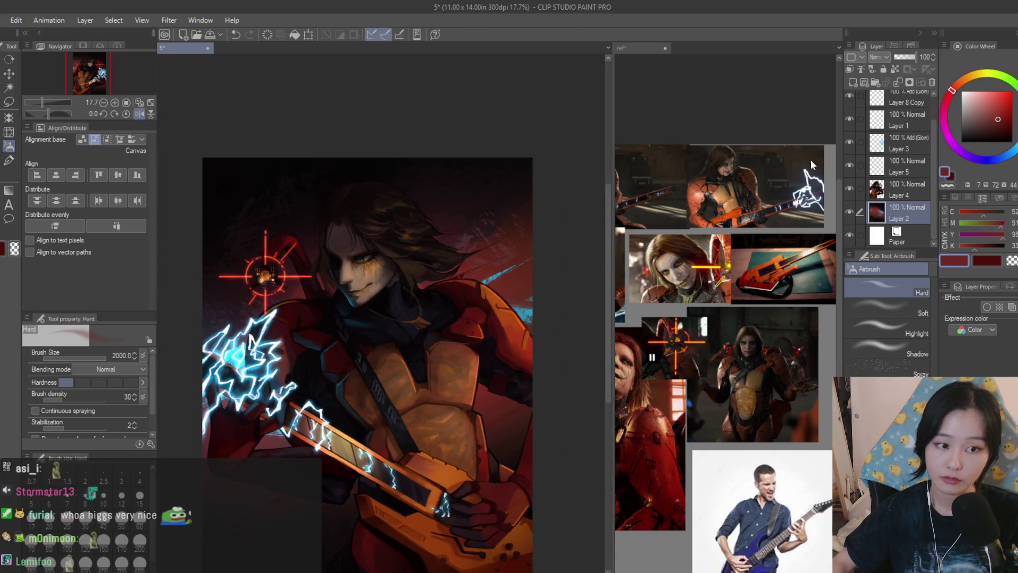
Restore the view and set the Scratches brush to size 700 in vivid cyan
key("h")
key("b")
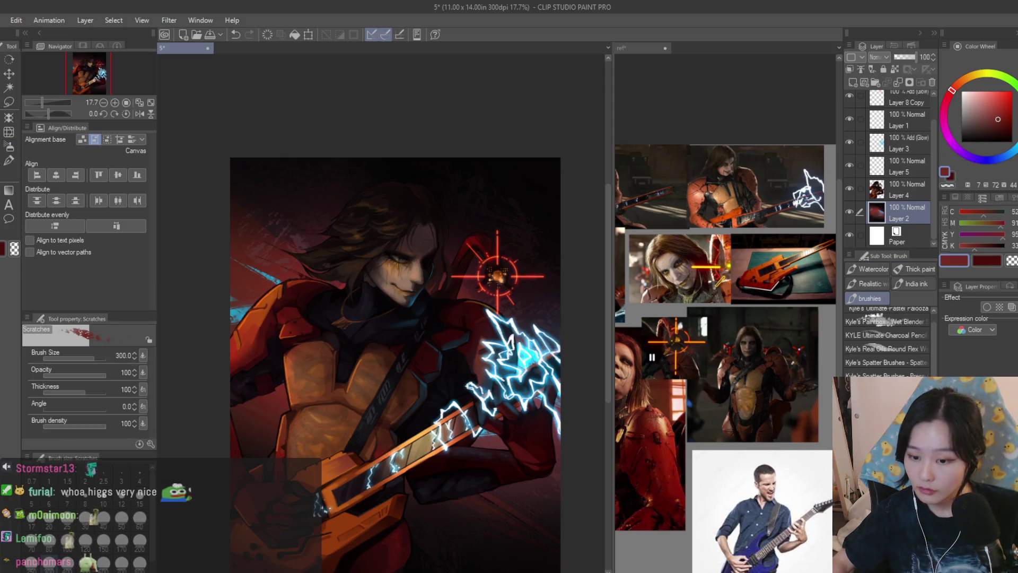
scroll(371, 319, "up", 4)
left_click(319, 345, "alt")
scroll(467, 417, "down", 4)
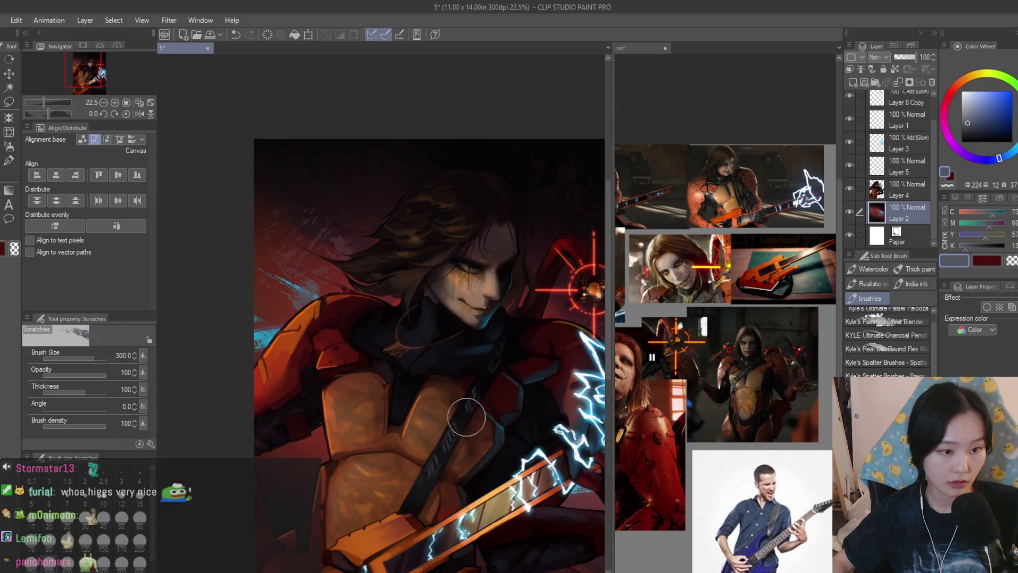
scroll(466, 417, "up", 2)
key("bracketright")
key("bracketright")
key("bracketright")
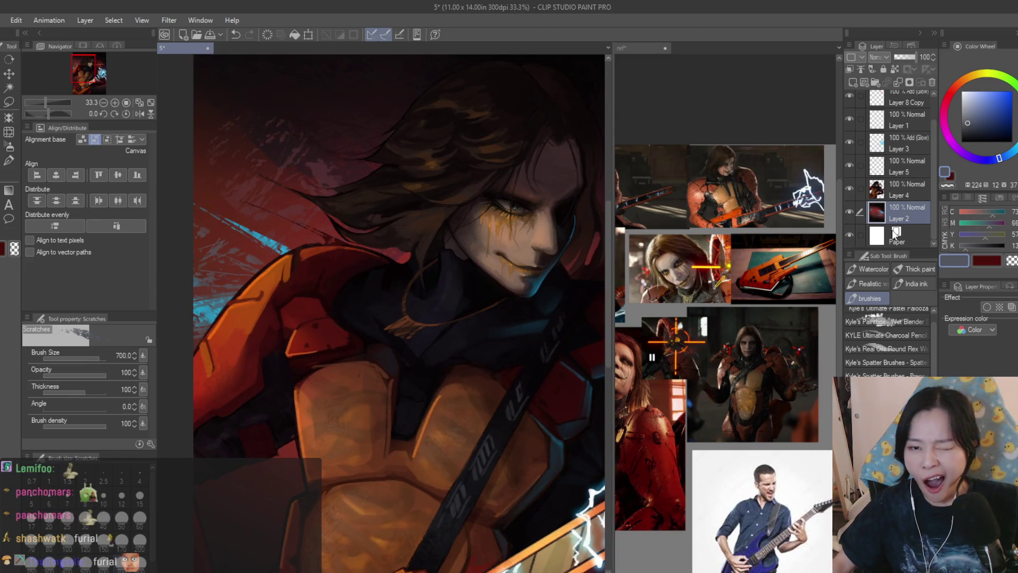
scroll(238, 215, "up", 2)
left_click(1006, 110)
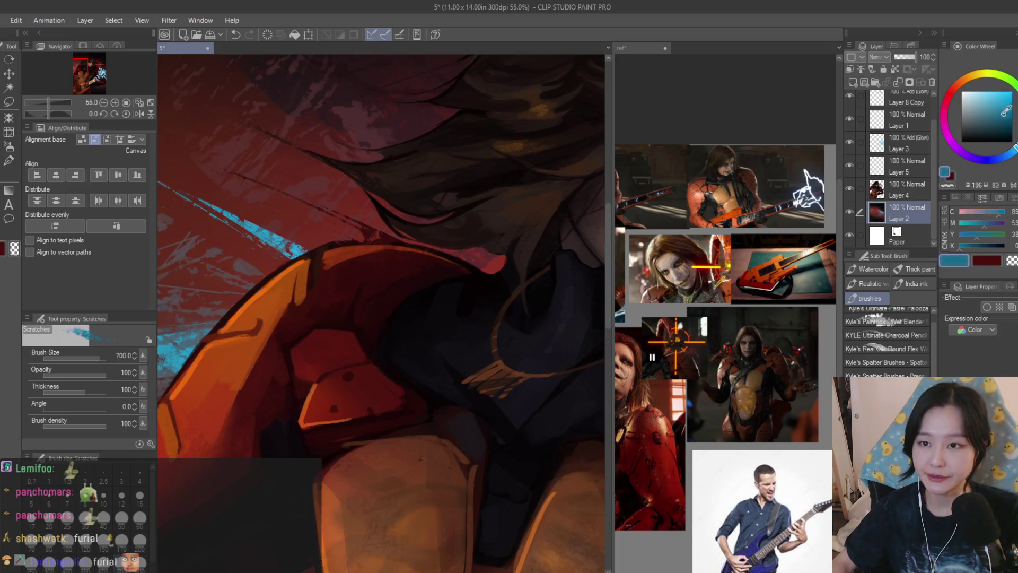
left_click(1012, 91)
scroll(189, 244, "down", 5)
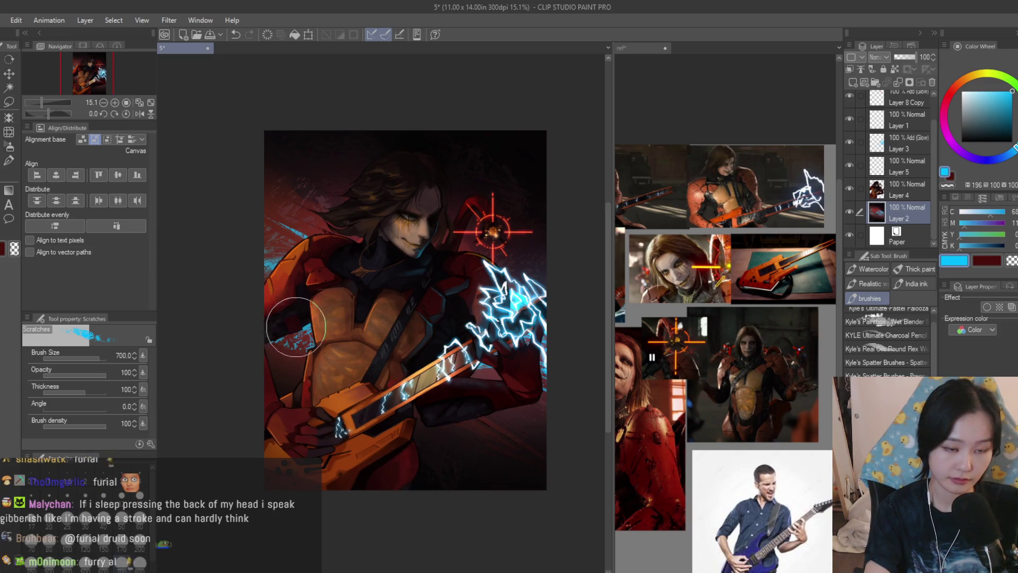
Try cyan, then red scratch marks at the lower right, undoing both
left_click(471, 461)
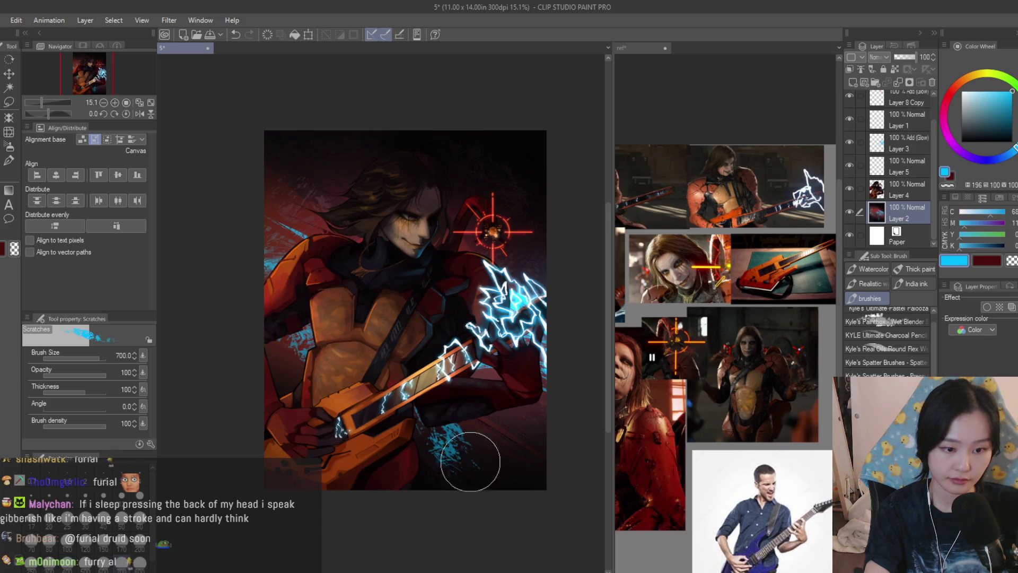
key("ctrl+z")
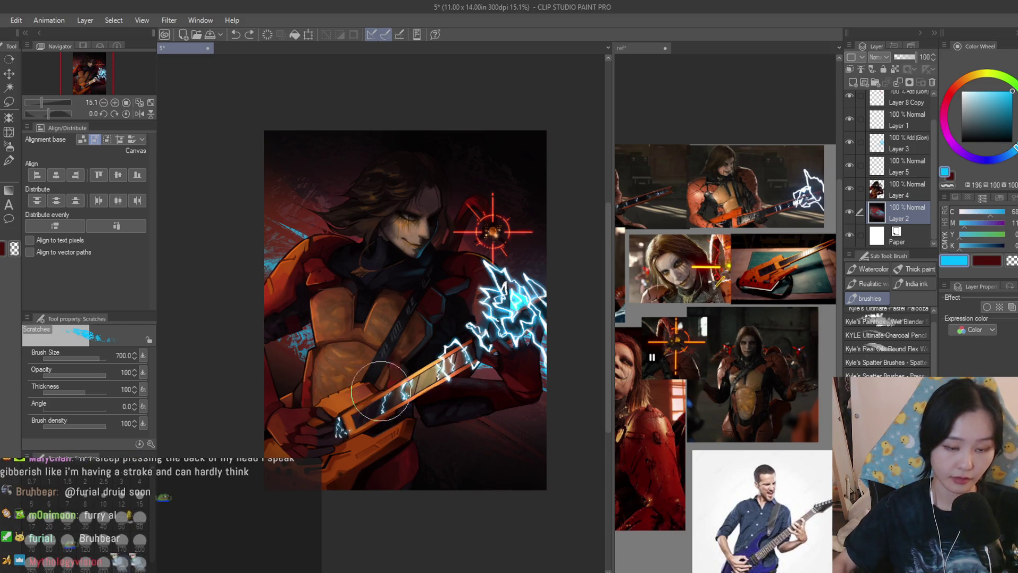
left_click(949, 98)
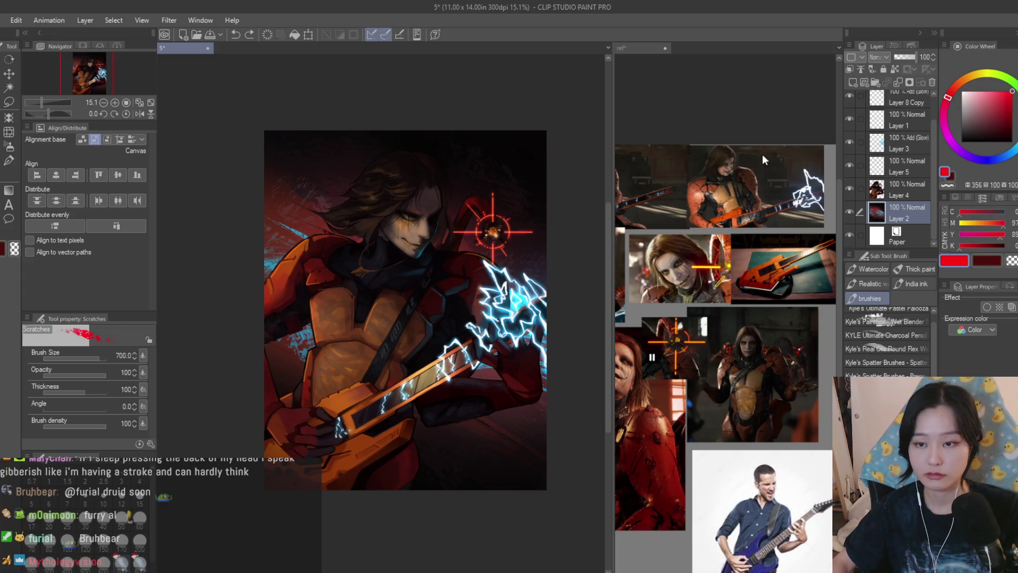
left_click(523, 443)
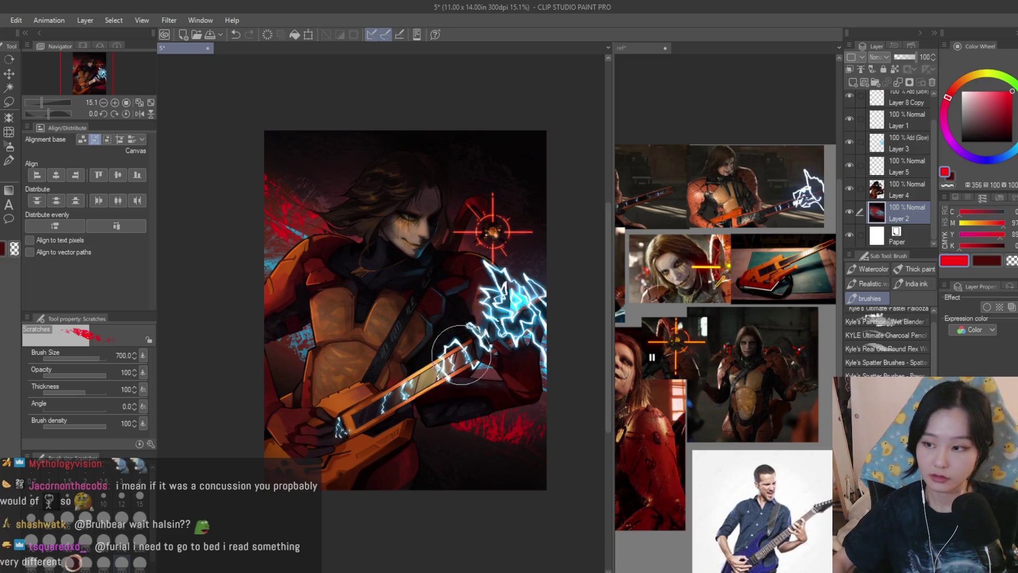
left_click(775, 372)
scroll(775, 371, "down", 2)
scroll(774, 371, "up", 5)
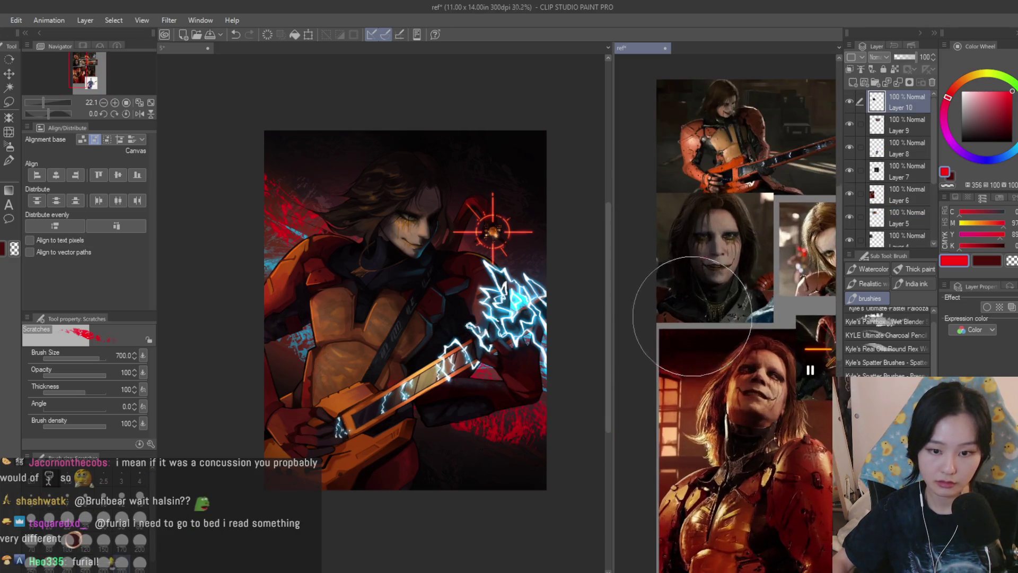
left_click(347, 414)
key("ctrl+z")
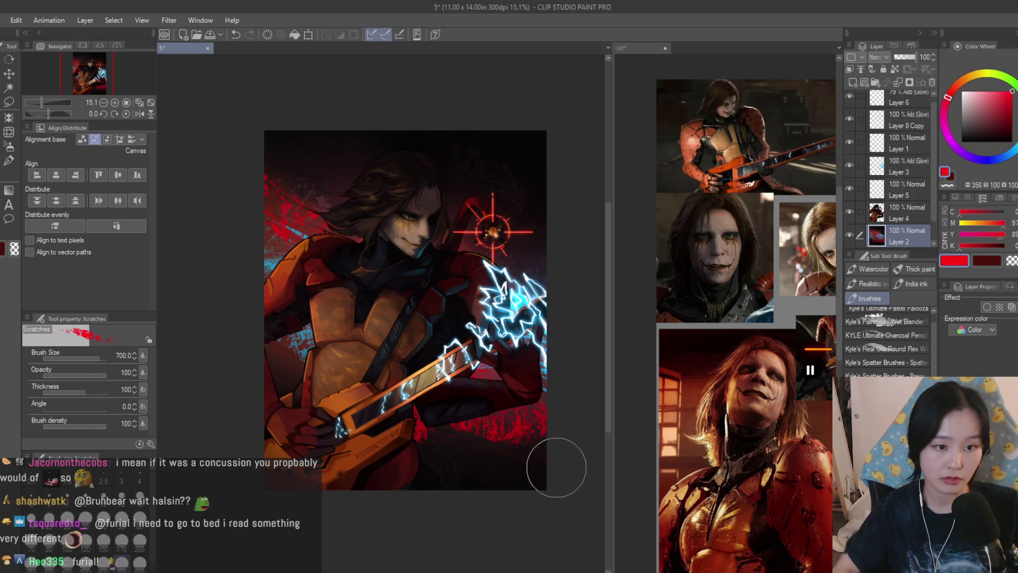
Test a size-300 transparent scratch on the upper-left splatter, undo it, and pick dark red
key("bracketright")
key("bracketright")
key("bracketright")
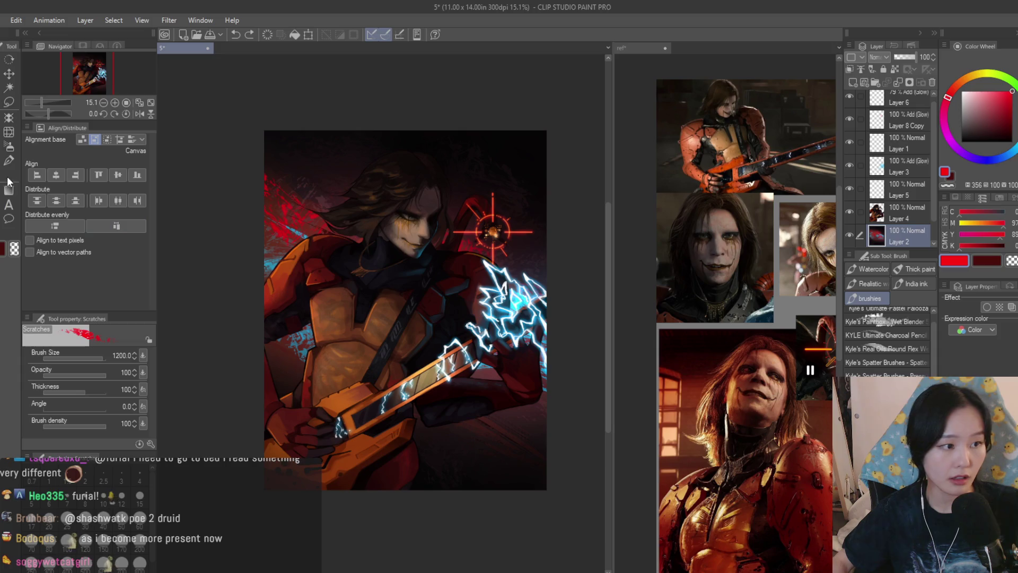
left_click(1011, 262)
scroll(313, 232, "up", 1)
key("bracketleft")
key("bracketleft")
key("bracketleft")
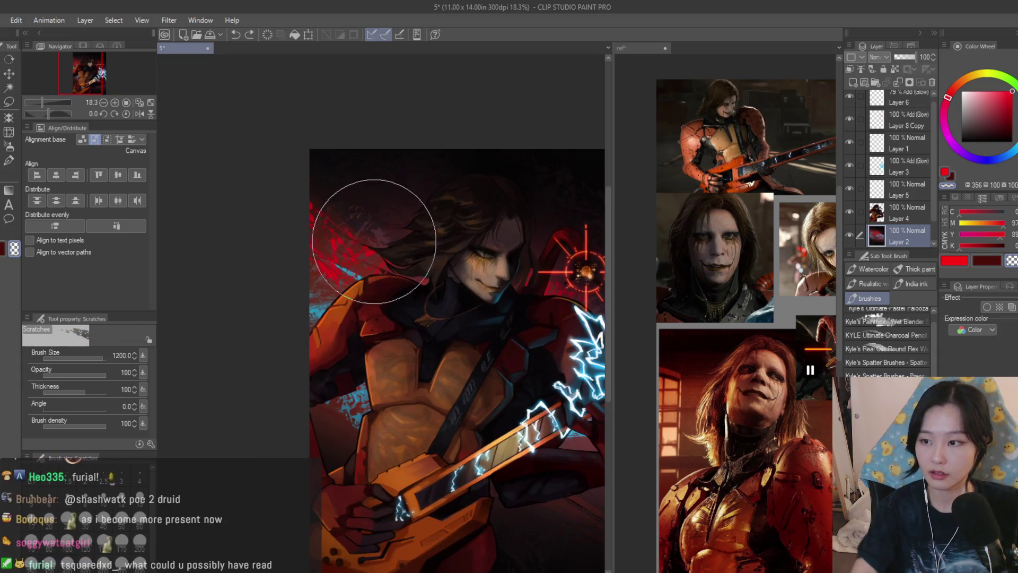
mouse_move(281, 207)
left_mouse_down()
mouse_move(419, 253)
mouse_move(359, 259)
left_mouse_up()
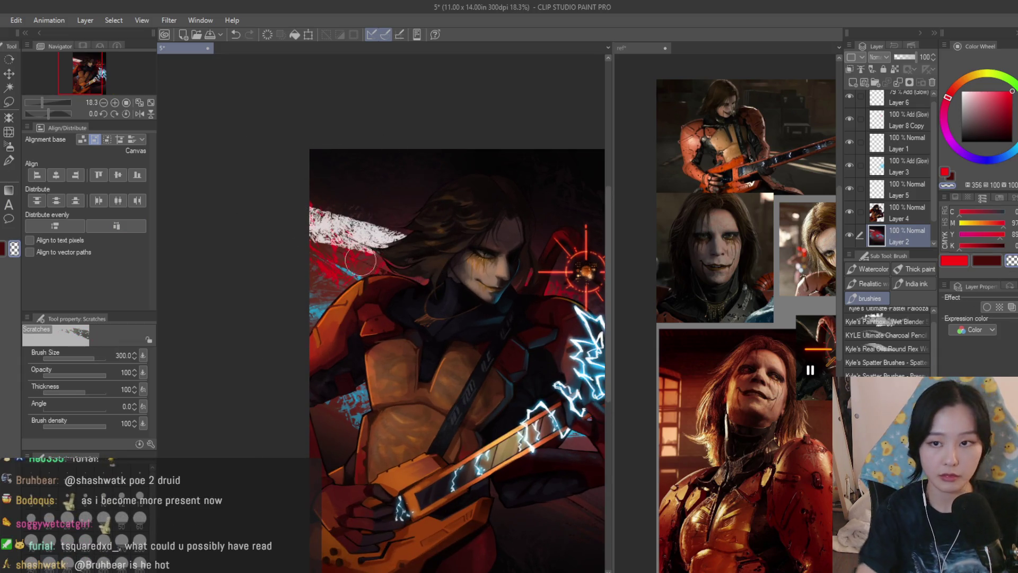
key("ctrl+z")
left_click(357, 225, "alt")
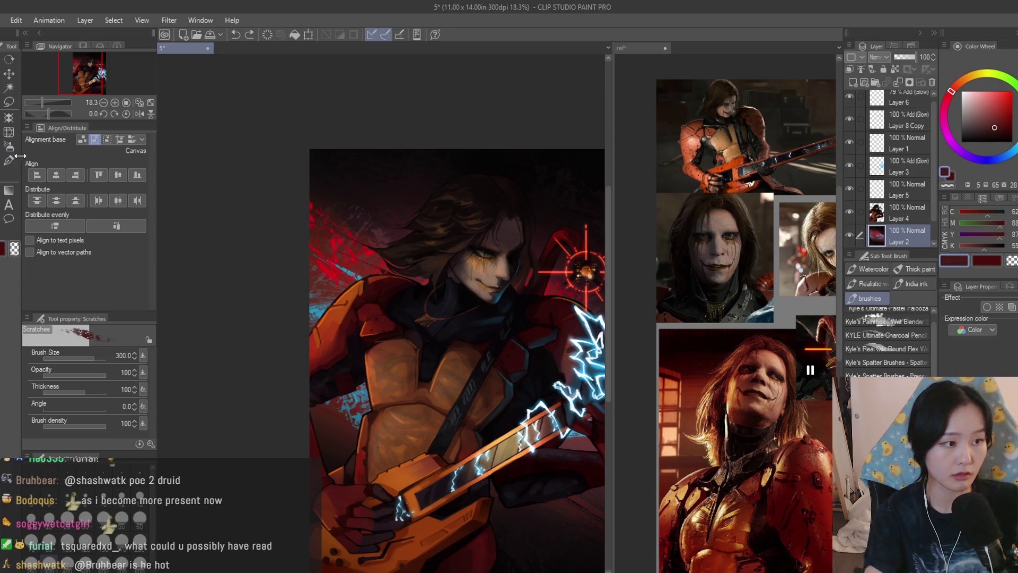
scroll(389, 239, "down", 5)
After a mirrored check, set bright red at size 600, save, and add a new layer
key("h")
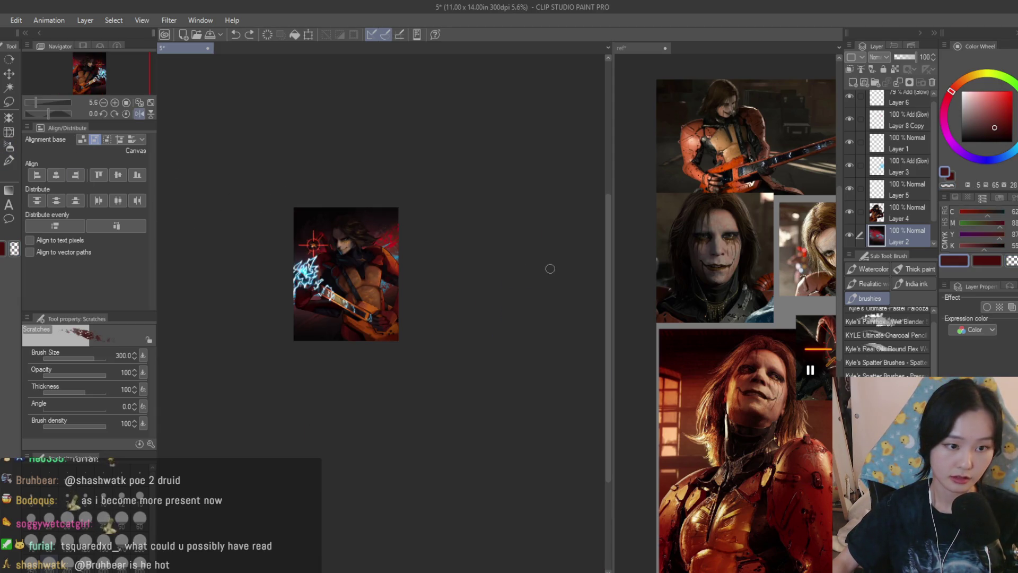
key("h")
scroll(411, 246, "up", 3)
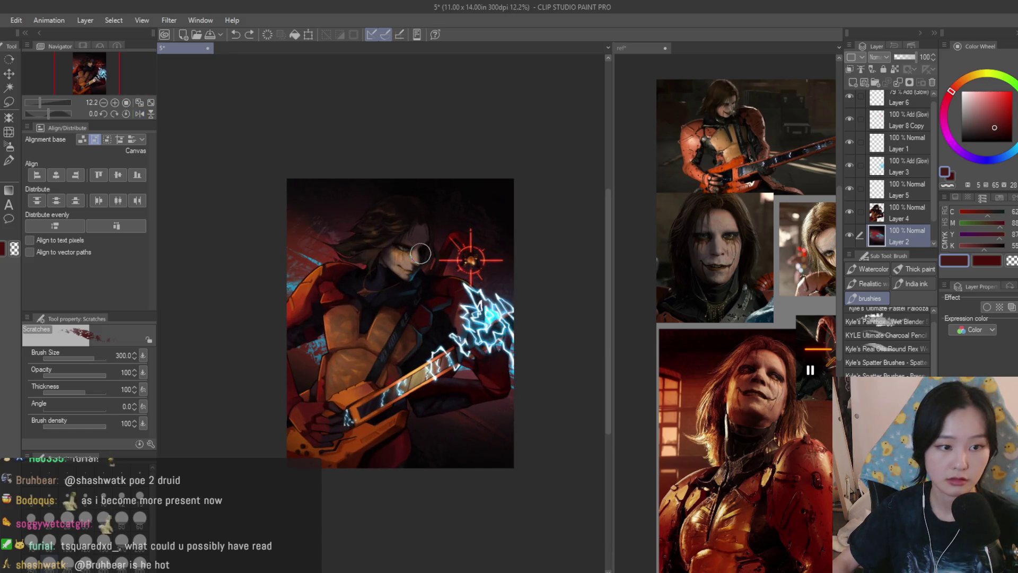
scroll(420, 253, "up", 2)
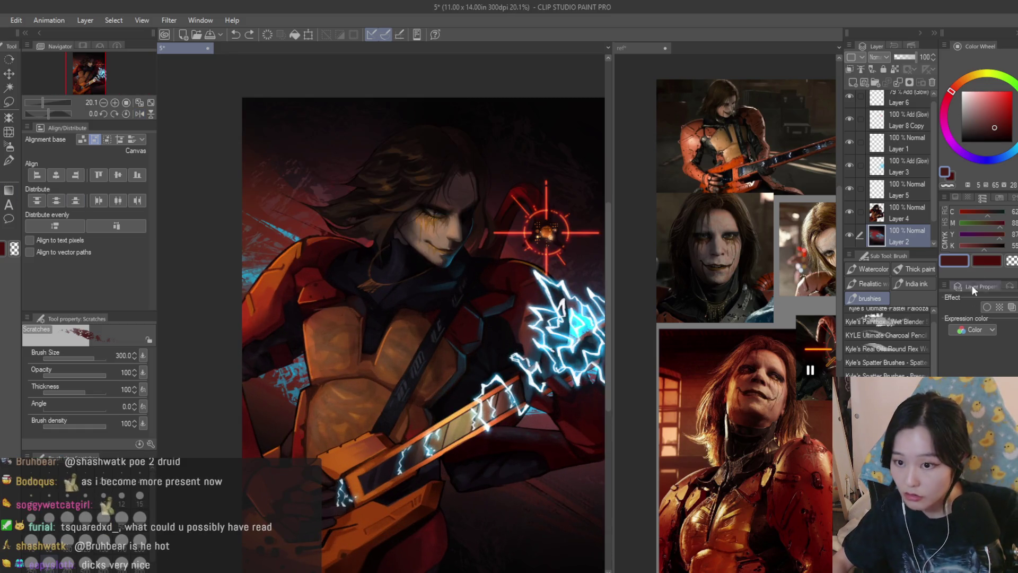
left_click(1011, 91)
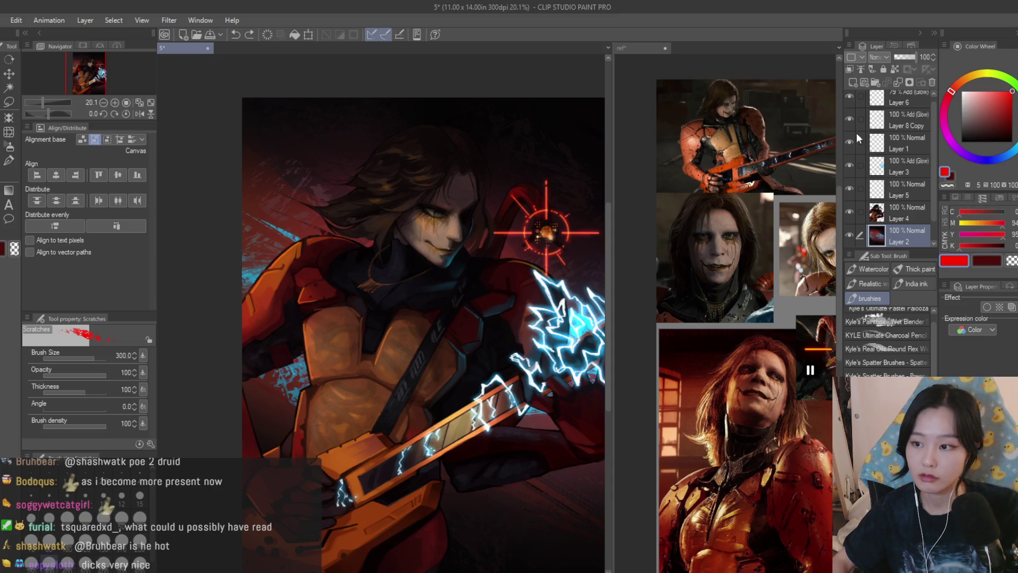
scroll(360, 294, "down", 2)
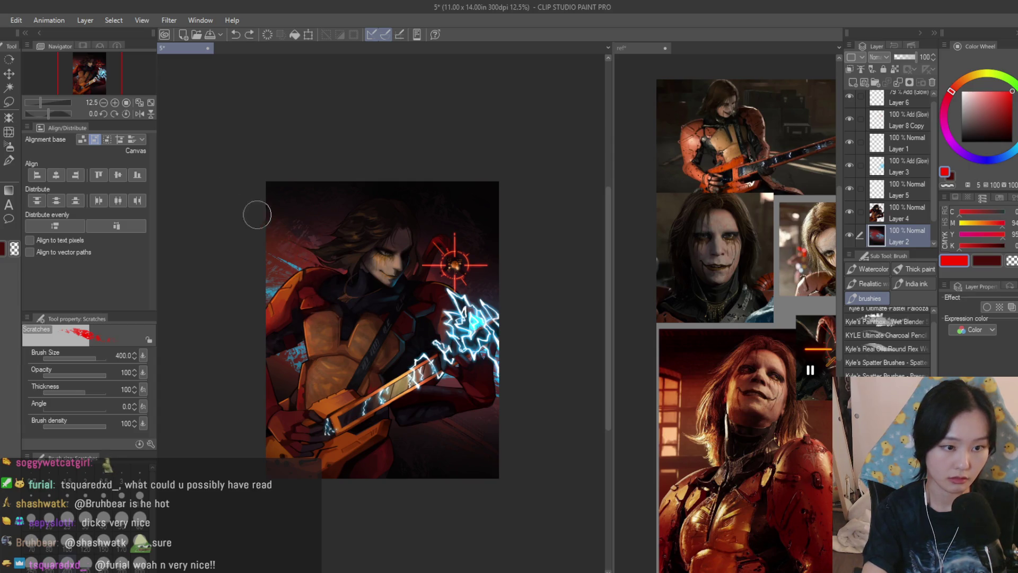
key("bracketright")
key("bracketright")
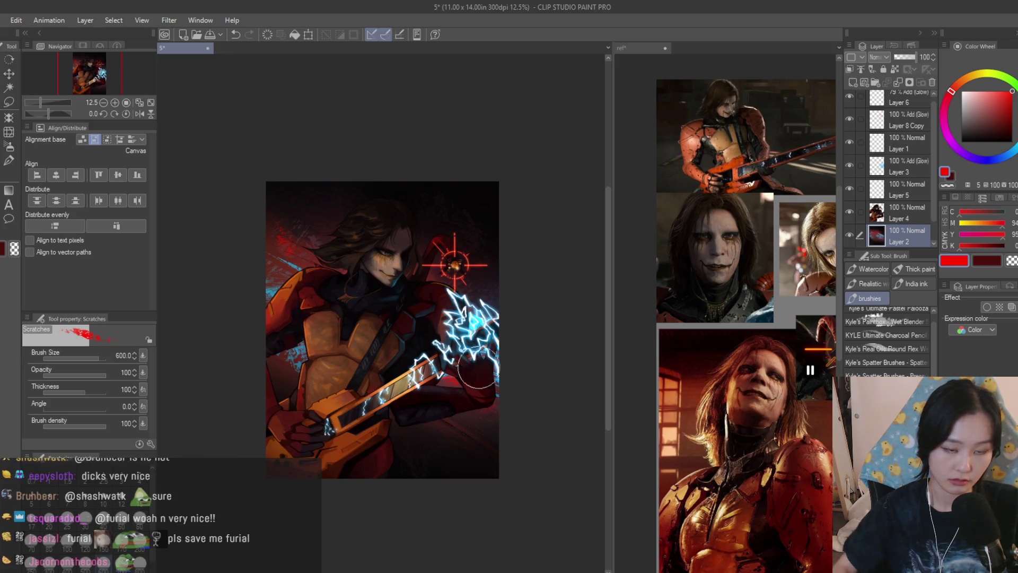
scroll(486, 250, "down", 1)
key("ctrl+s")
scroll(480, 236, "up", 1)
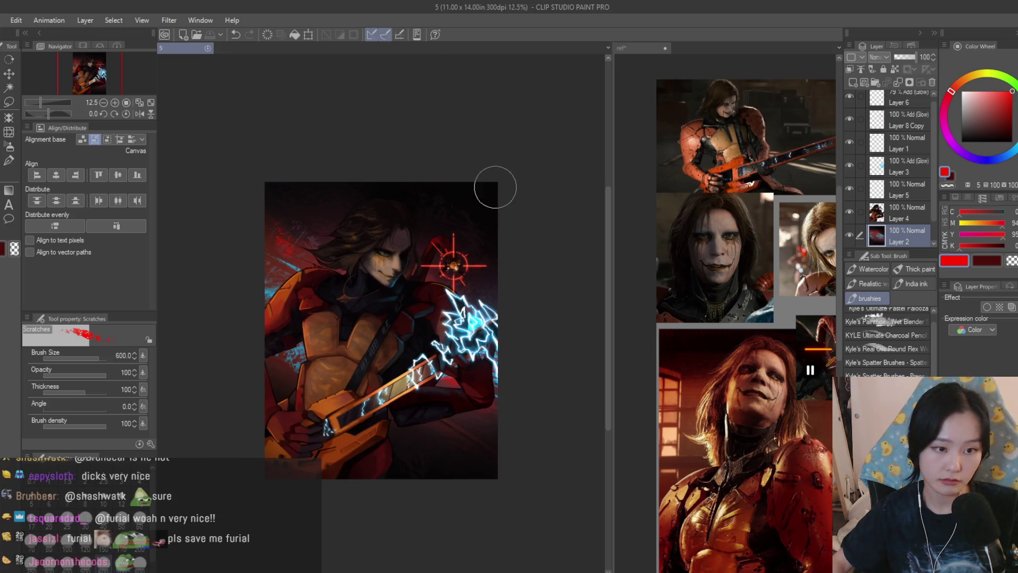
key("ctrl+shift+n")
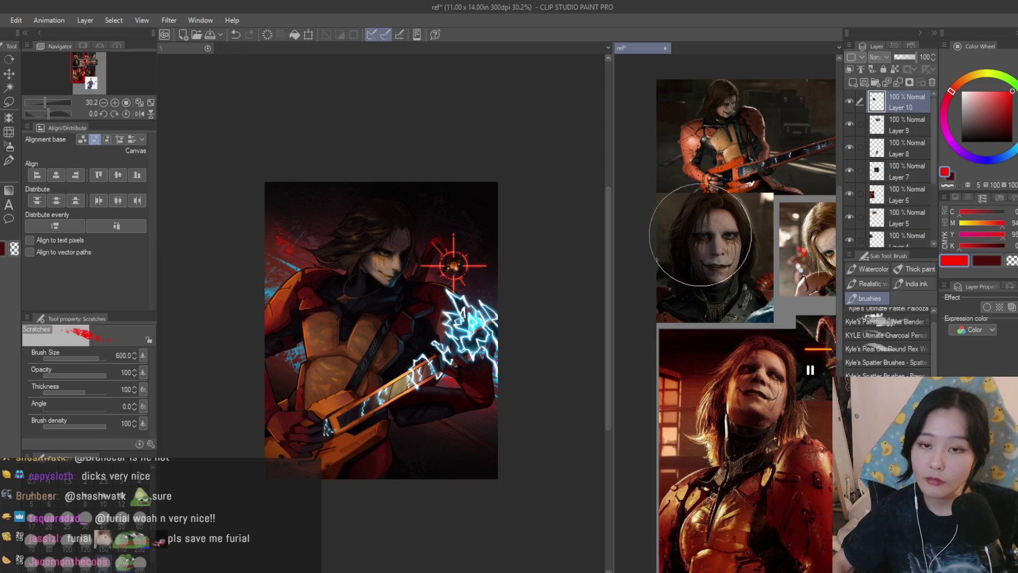
Switch to a dry texture brush
scroll(682, 227, "down", 1)
scroll(361, 268, "up", 2)
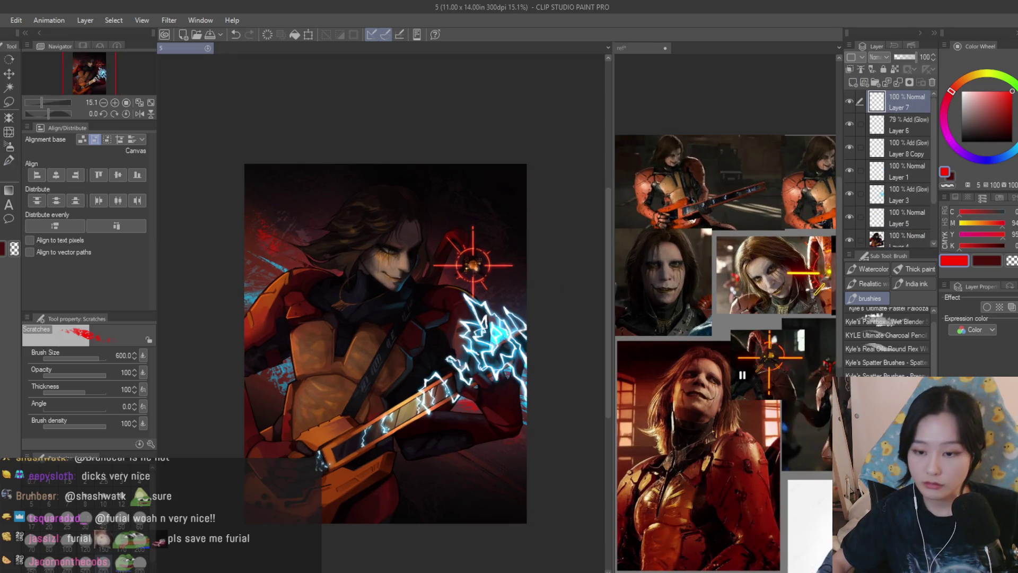
key("b")
scroll(386, 344, "up", 3)
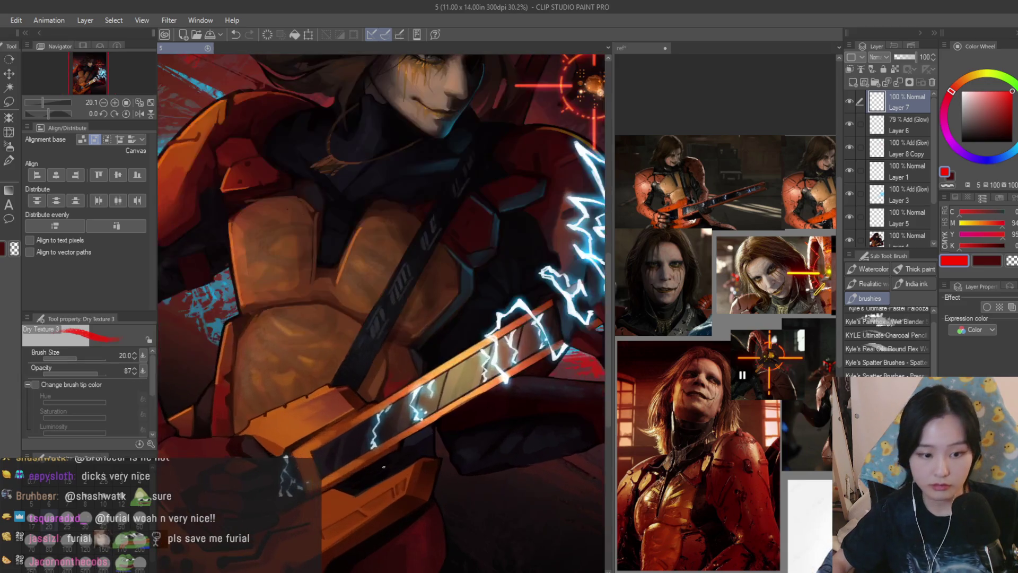
scroll(398, 308, "down", 1)
scroll(554, 463, "down", 2)
scroll(552, 419, "up", 2)
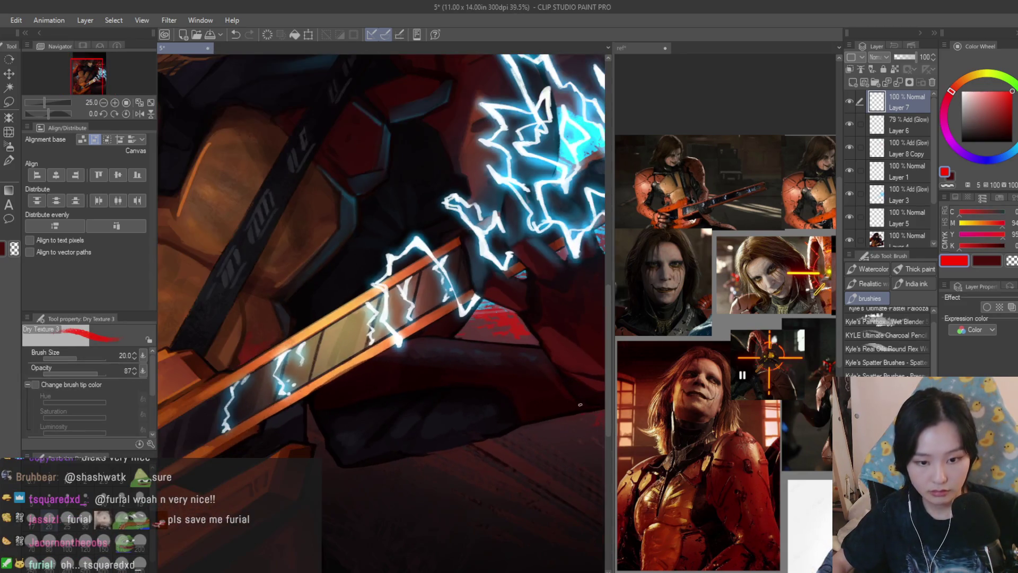
scroll(553, 463, "down", 4)
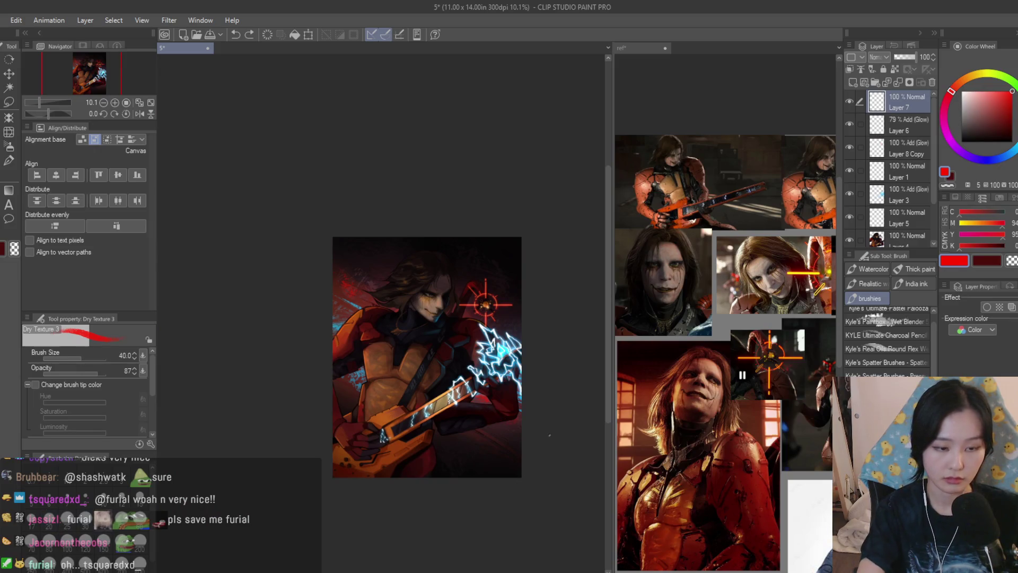
scroll(429, 309, "up", 5)
scroll(296, 314, "down", 1)
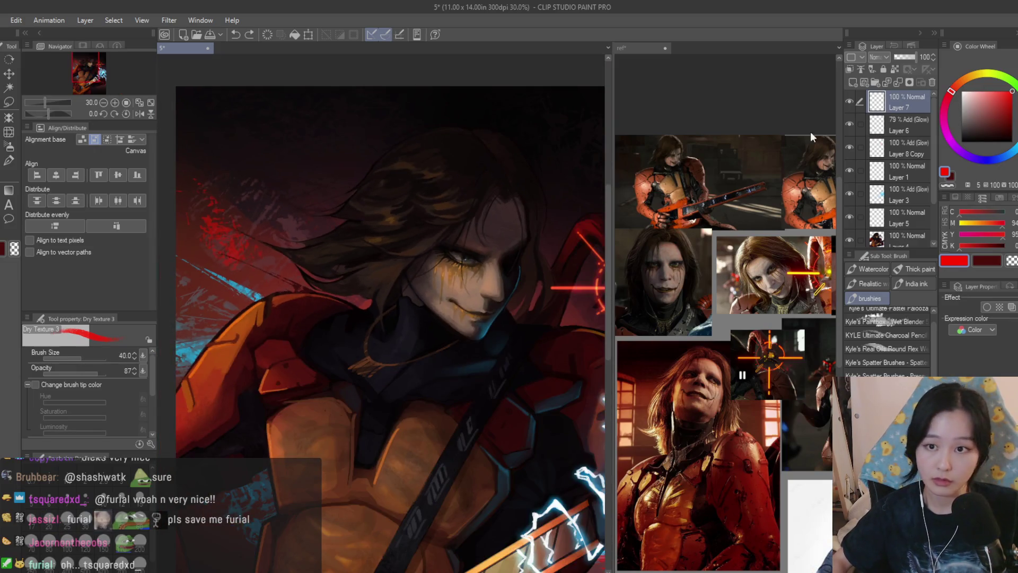
Delete the unused empty layer, make Layer 4 active, and save the painting
left_click(932, 83)
left_click(910, 216, "shift")
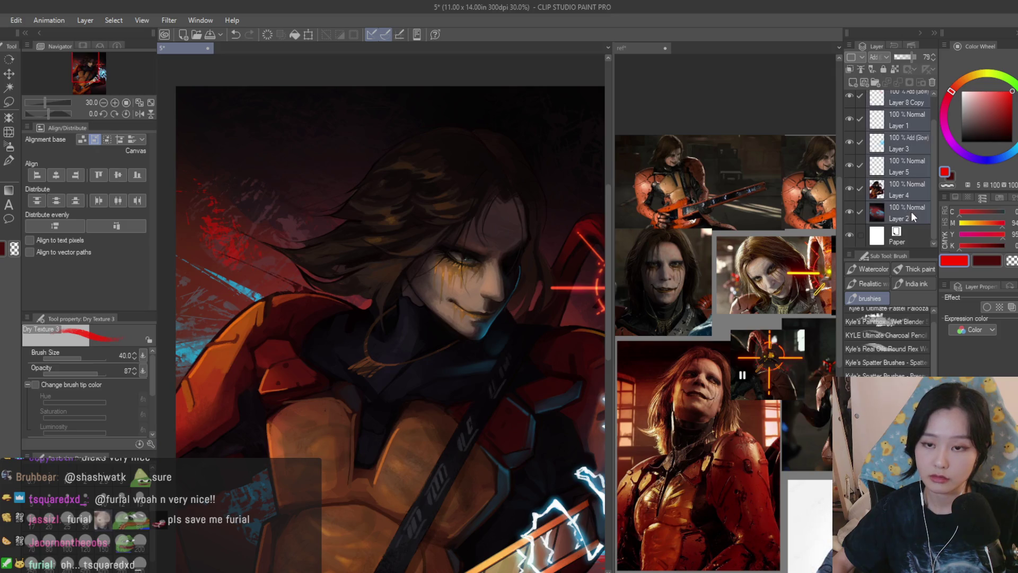
left_click(927, 178)
scroll(912, 133, "up", 2)
left_click(912, 100, "shift")
scroll(912, 100, "down", 1)
scroll(520, 181, "down", 2)
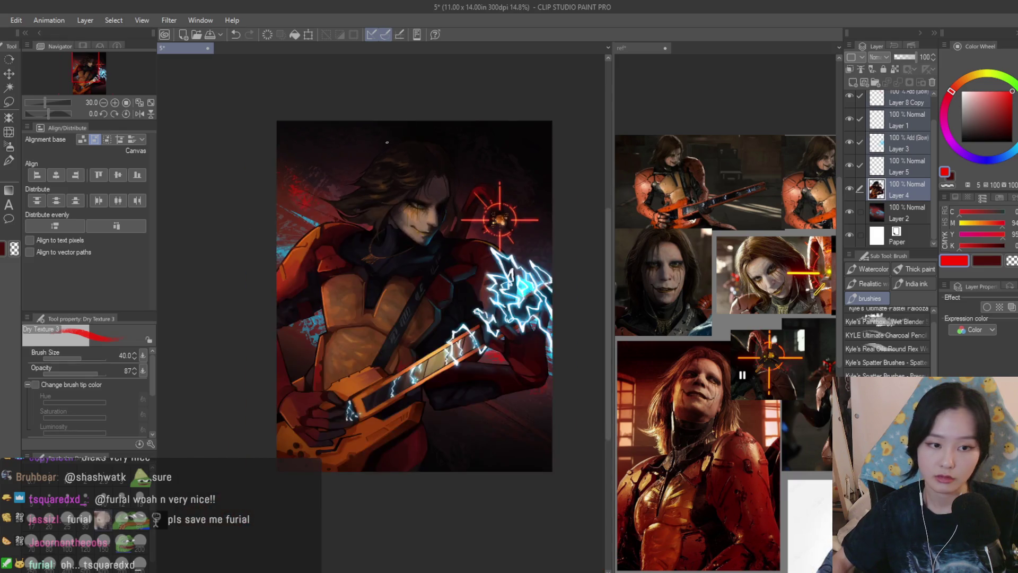
key("ctrl+s")
scroll(521, 181, "down", 4)
Review the composition in a mirrored view, restore it, and add a new empty layer on top
key("h")
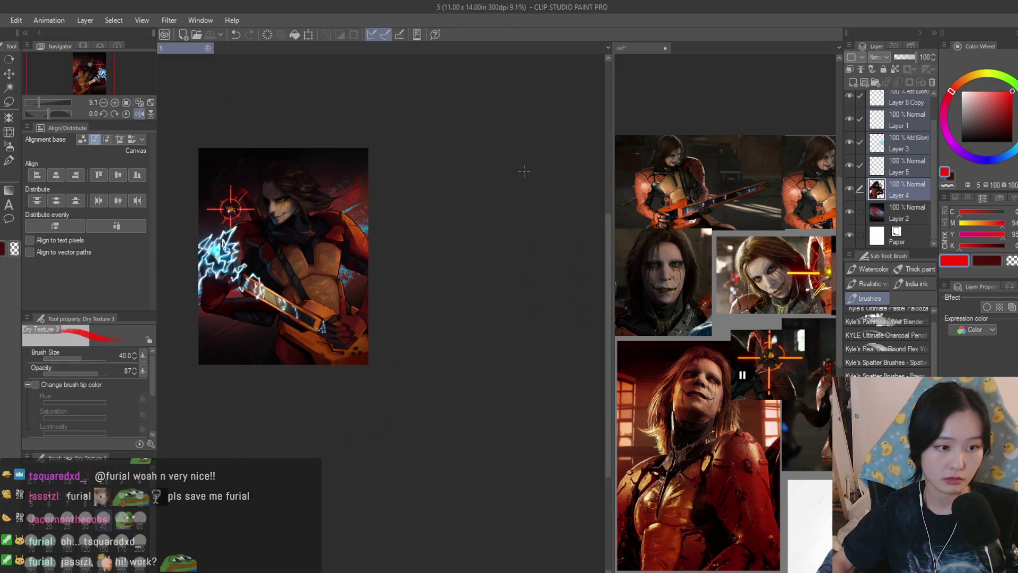
scroll(524, 171, "down", 3)
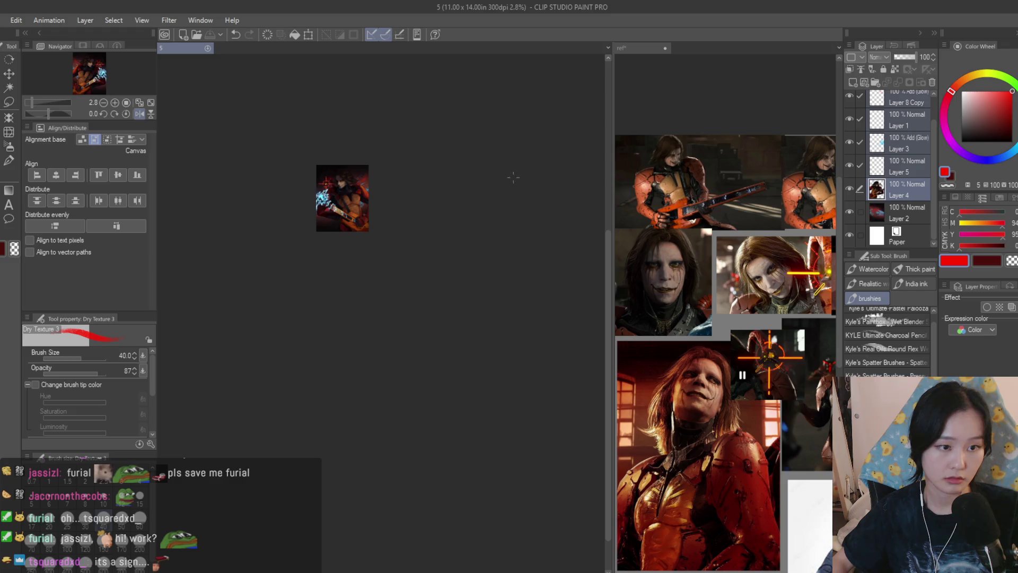
scroll(377, 197, "up", 4)
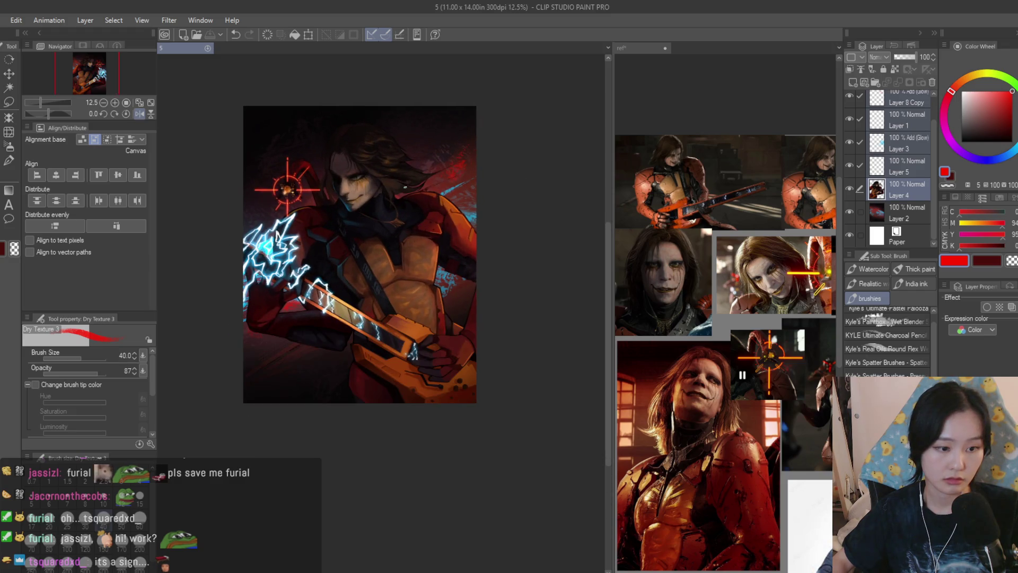
scroll(377, 196, "down", 1)
key("h")
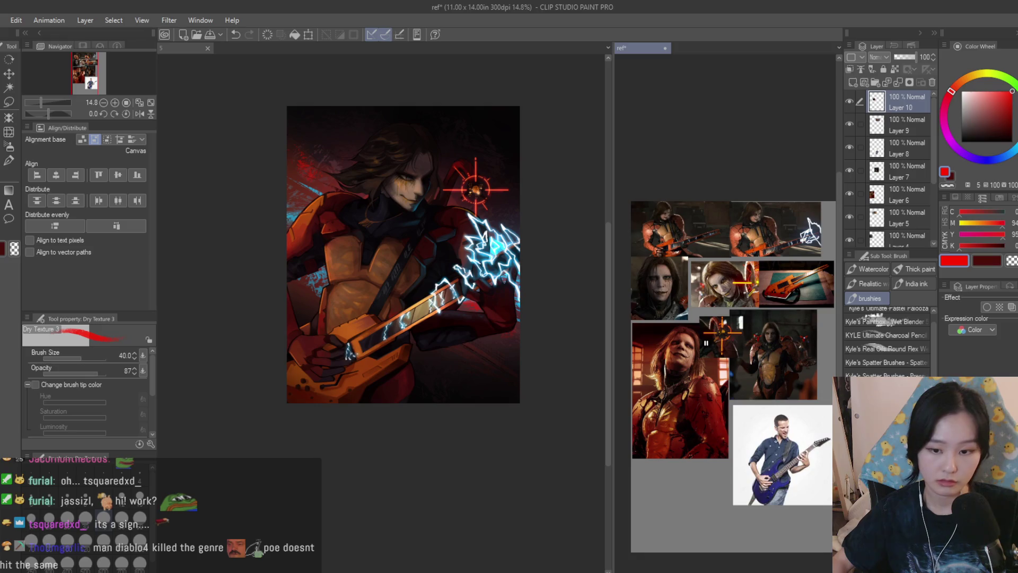
key("h")
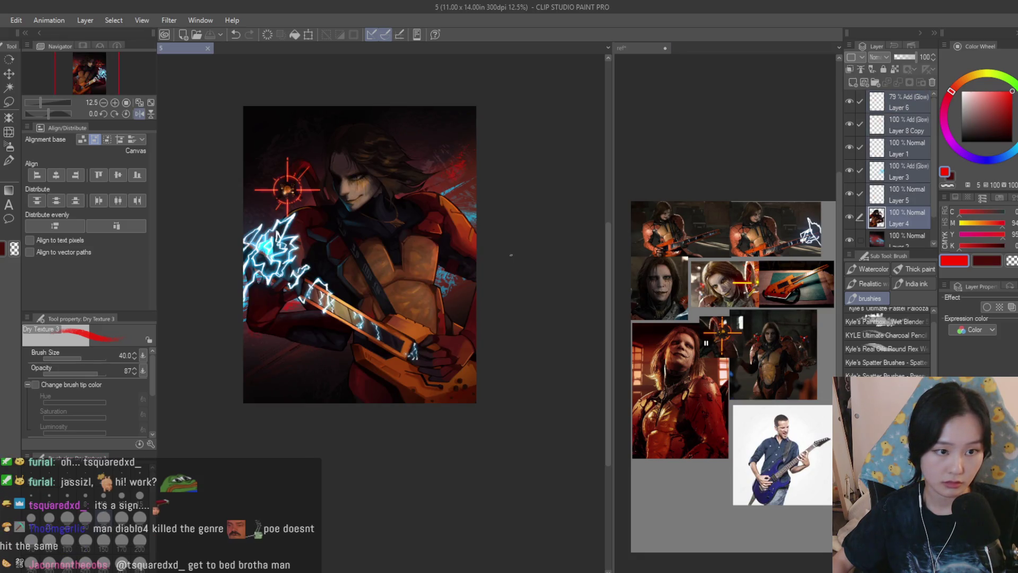
scroll(450, 227, "up", 1)
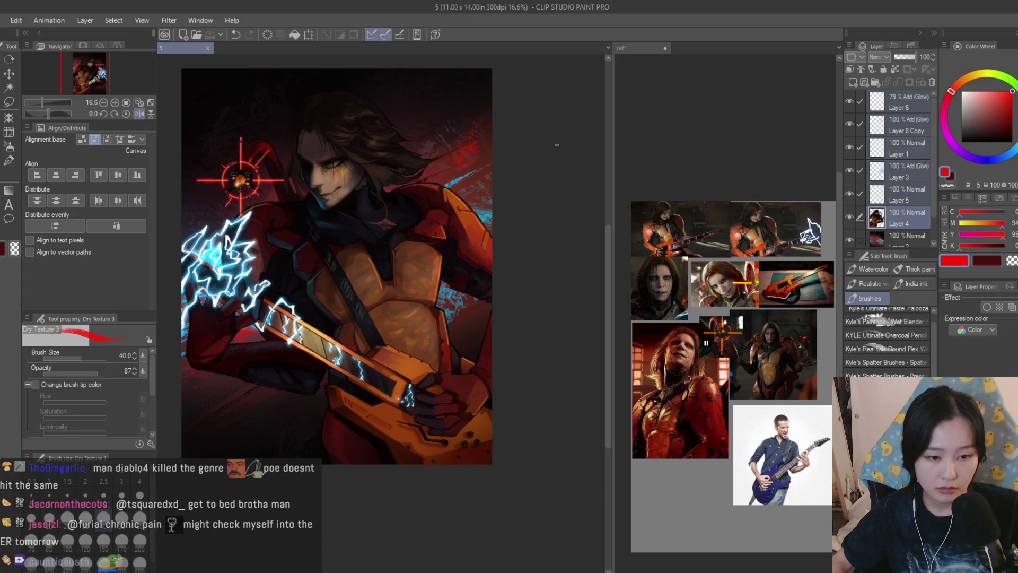
key("h")
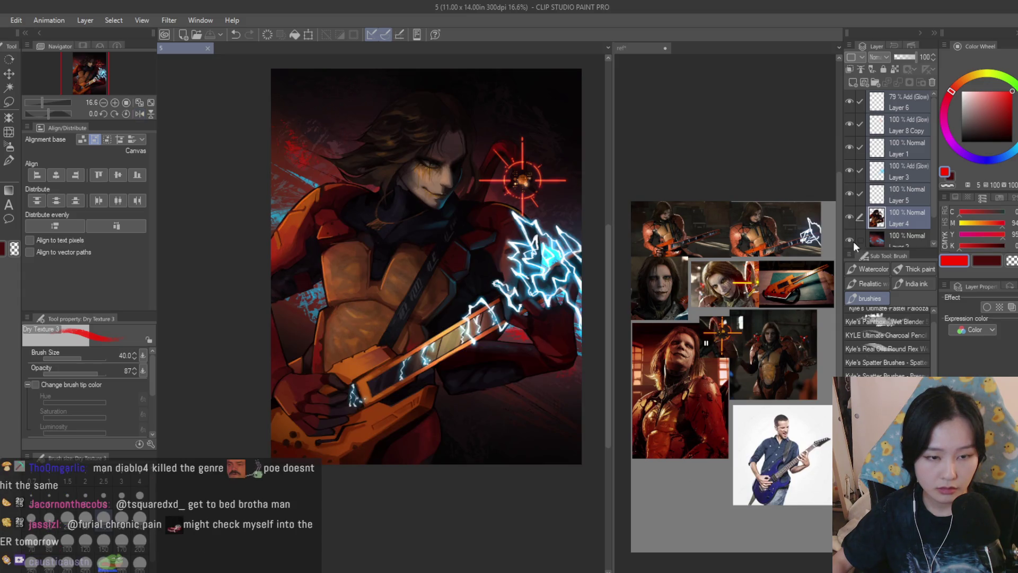
left_click(852, 82)
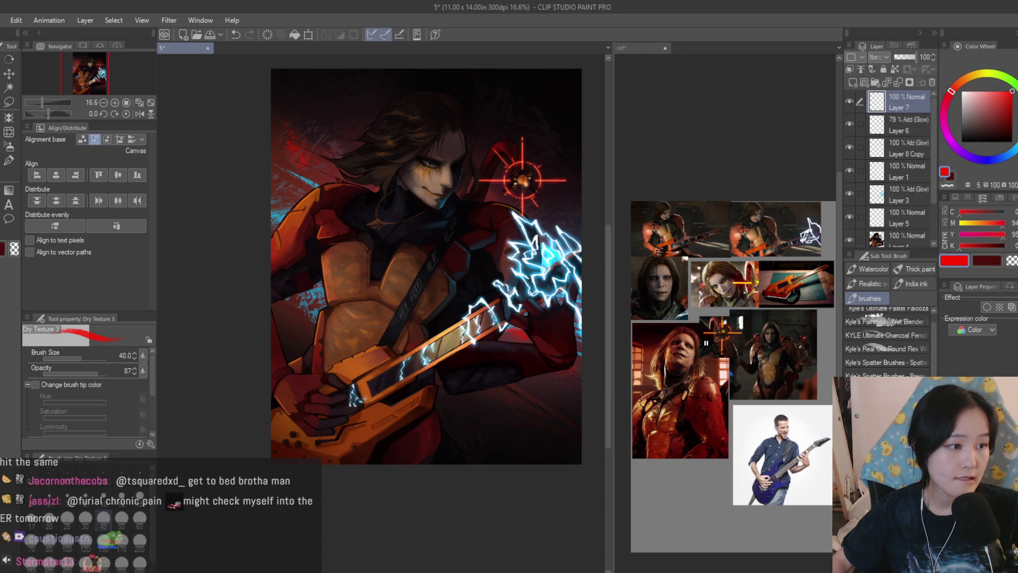
With a textured paint brush in near-black, dab dark texture over the lower-right corner and lower guitar
scroll(895, 323, "down", 5)
left_click(902, 310)
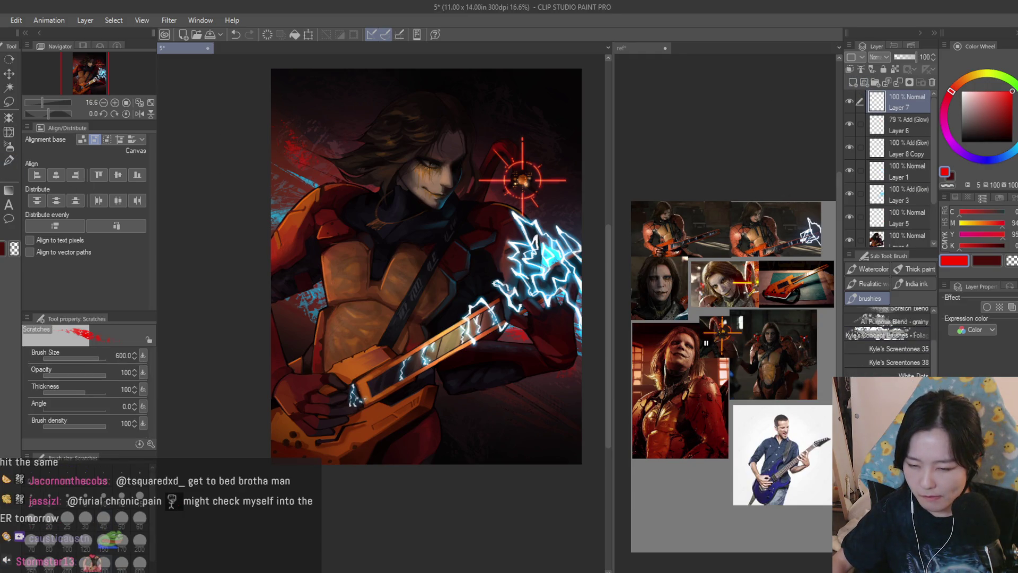
left_click(902, 390)
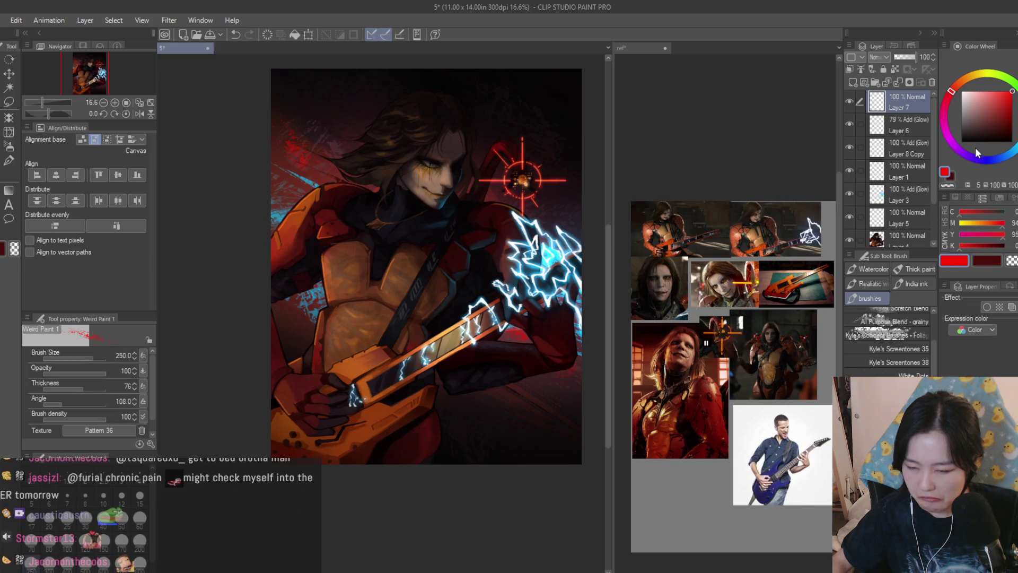
left_click_drag(980, 118, 961, 142)
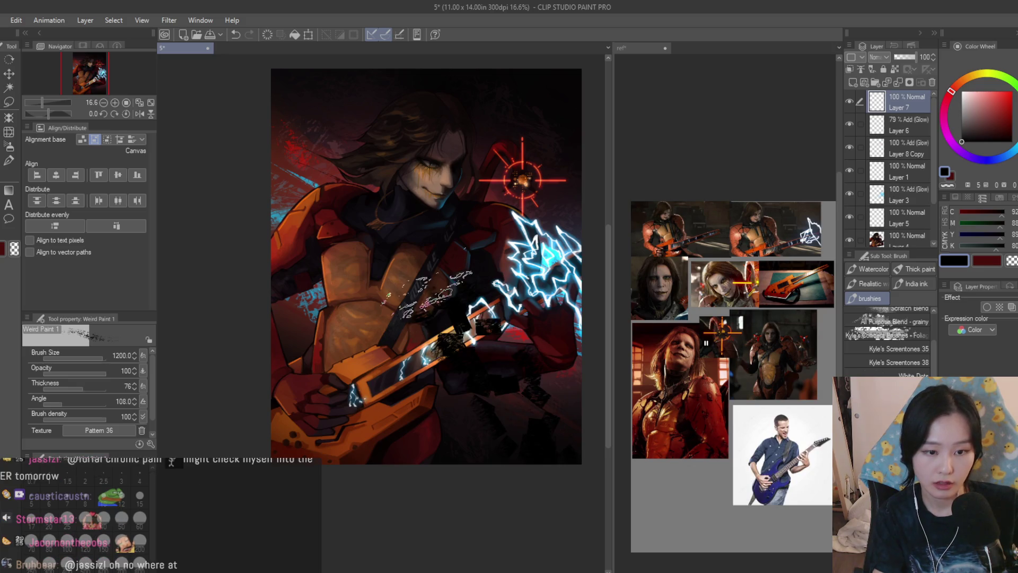
left_click_drag(530, 441, 496, 403)
left_click_drag(430, 451, 379, 381)
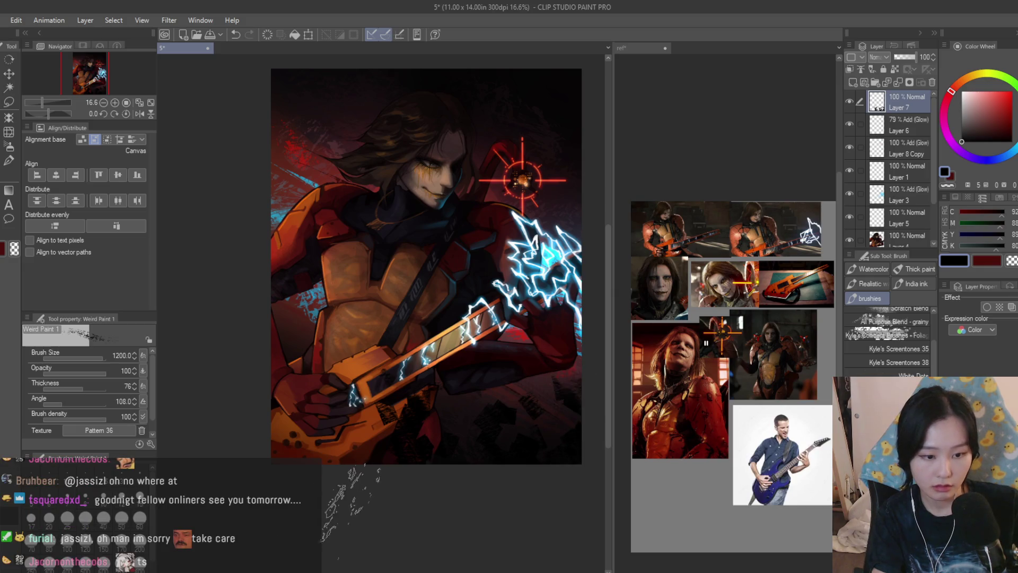
With the Scratches brush, add dark scratches over the torso, guitar neck, lower guitar body and above the head
key("b")
mouse_move(395, 476)
left_mouse_down()
mouse_move(364, 438)
mouse_move(312, 439)
mouse_move(374, 335)
left_mouse_up()
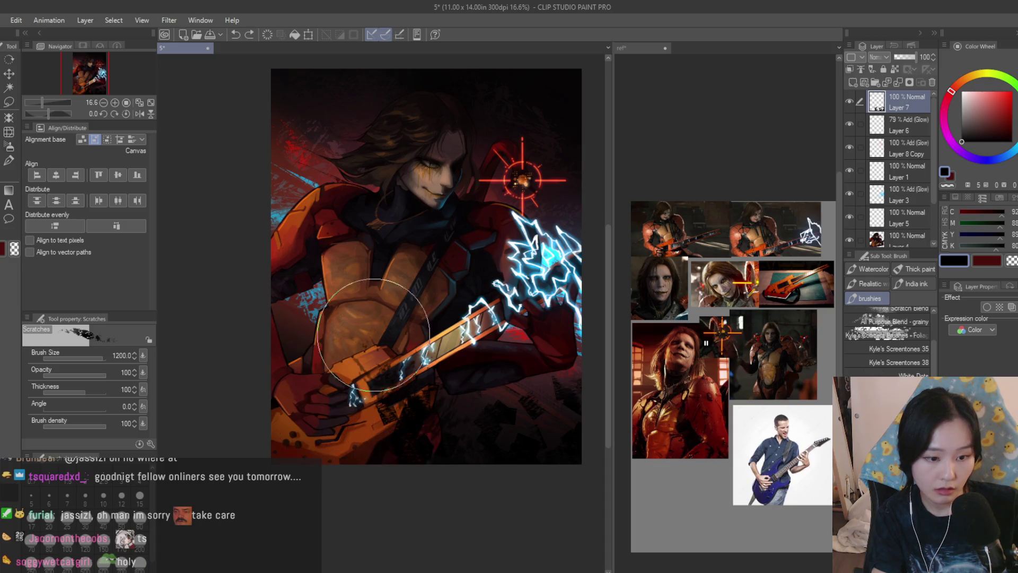
mouse_move(464, 453)
left_mouse_down()
mouse_move(375, 439)
mouse_move(500, 470)
left_mouse_up()
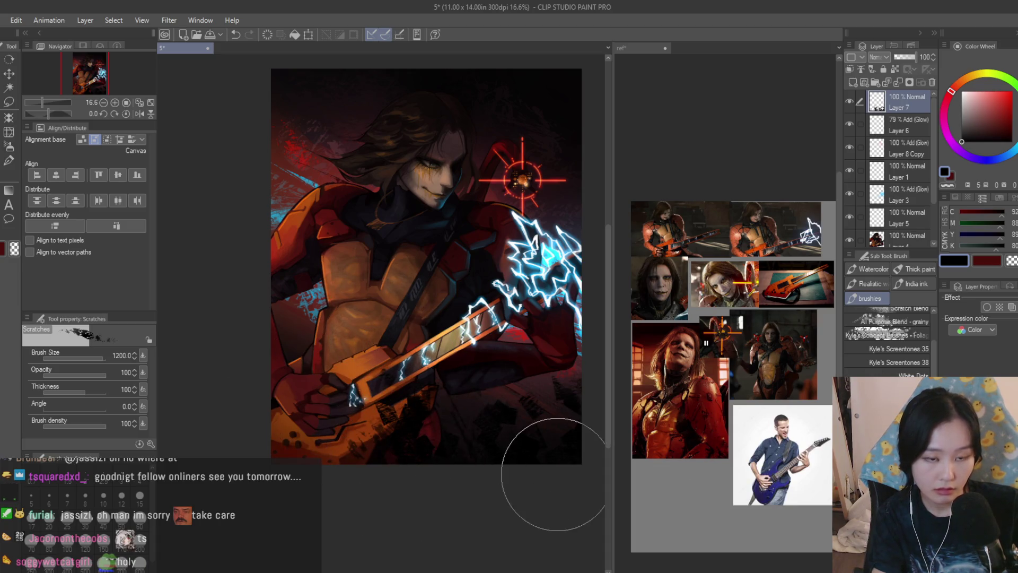
left_click_drag(375, 170, 234, 91)
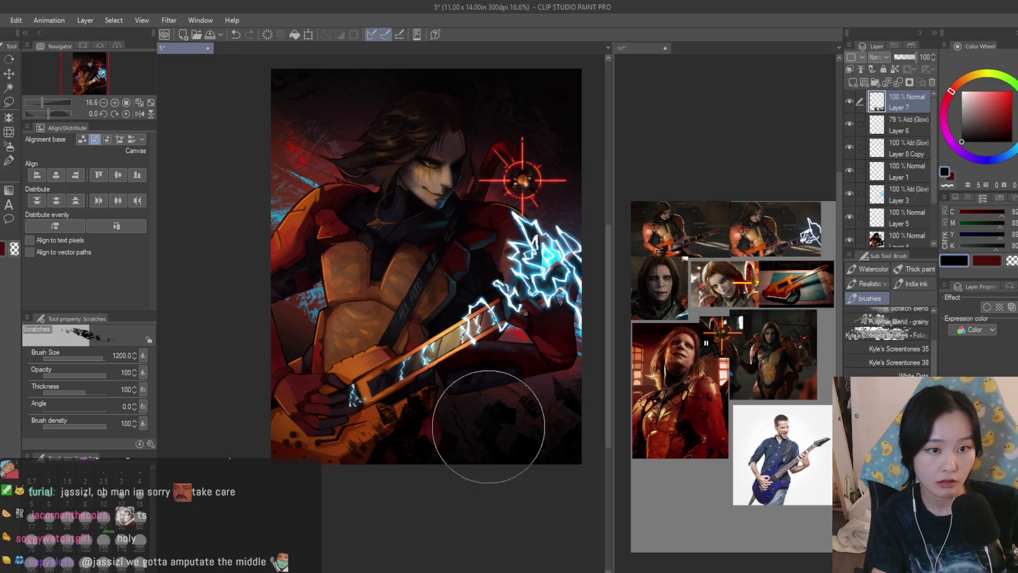
scroll(467, 298, "down", 2)
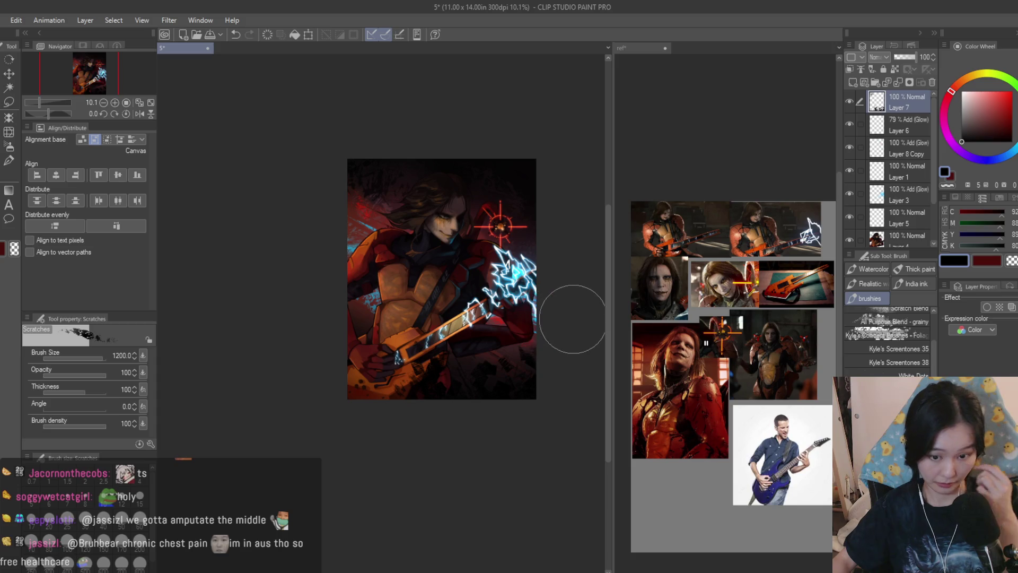
scroll(781, 395, "up", 3)
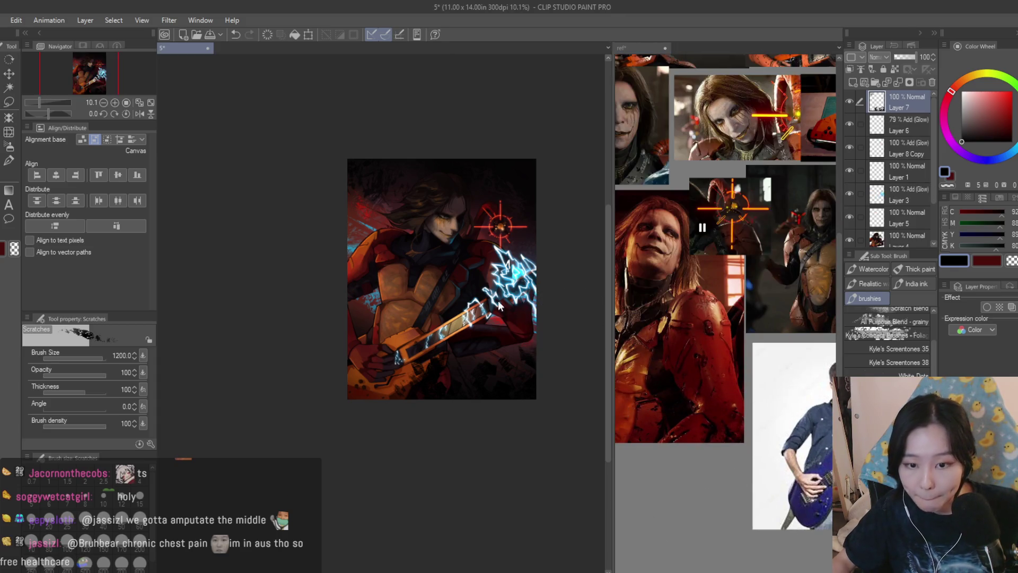
Spatter dark texture over the lower-left guitar body, then enlarge the spatter brush
scroll(469, 329, "up", 3)
key("period")
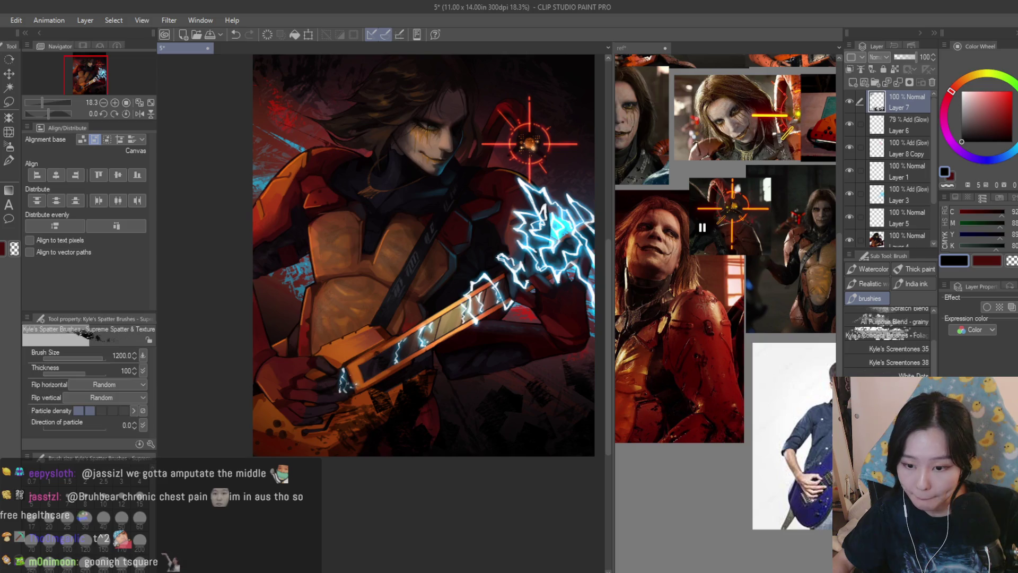
left_click_drag(387, 455, 264, 414)
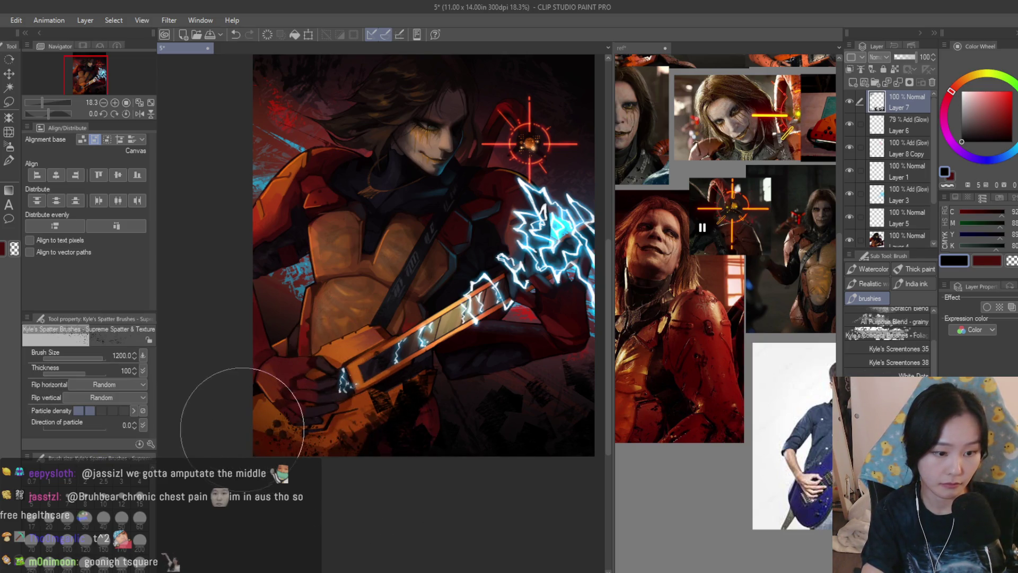
mouse_move(326, 467)
left_mouse_down()
mouse_move(318, 409)
mouse_move(341, 431)
mouse_move(272, 409)
left_mouse_up()
key("bracketright")
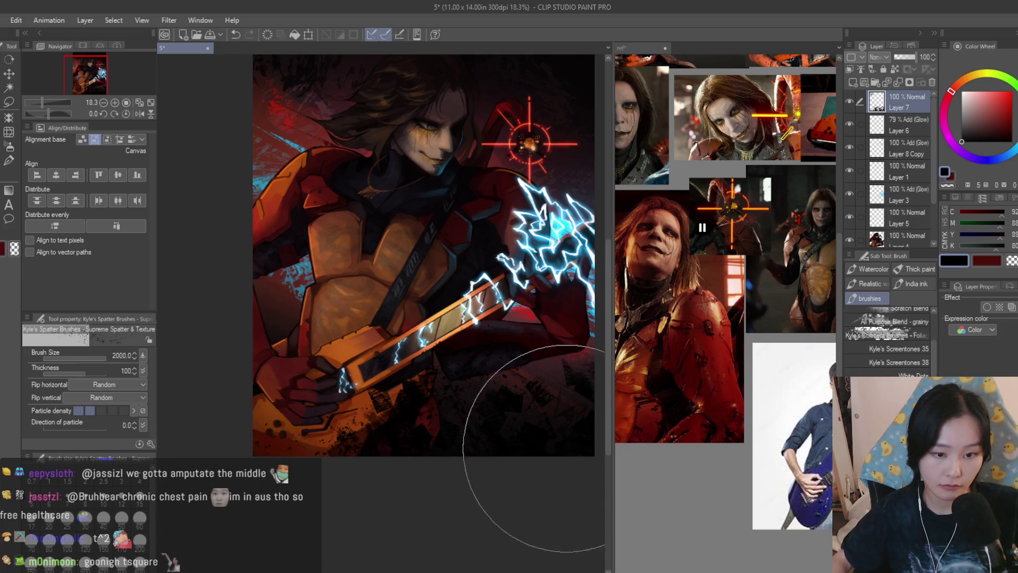
scroll(478, 443, "down", 2)
scroll(338, 181, "up", 1)
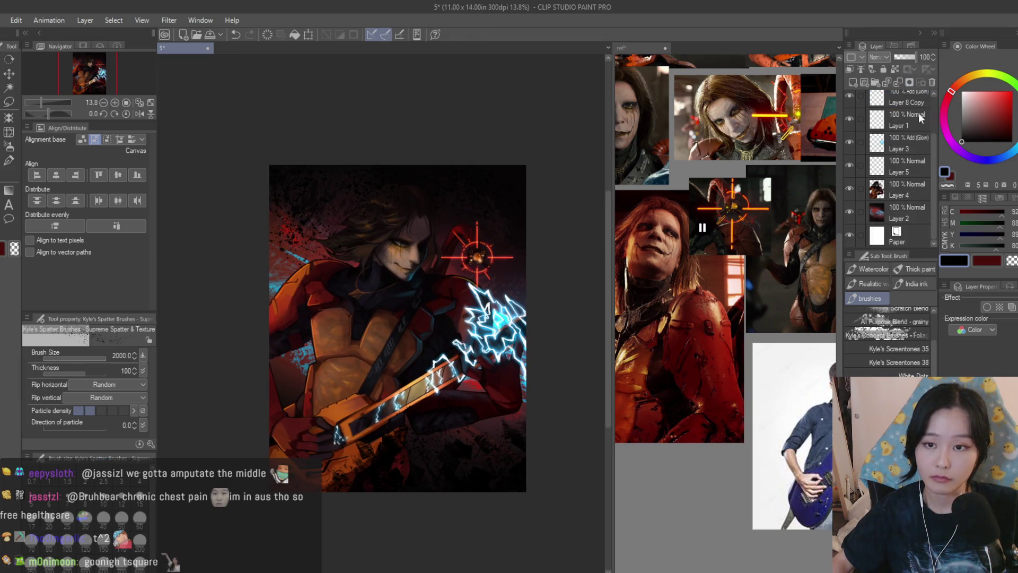
Move Layer 7 below Layer 4 in the layer stack, then shrink the spatter brush
left_click_drag(919, 243, 910, 235)
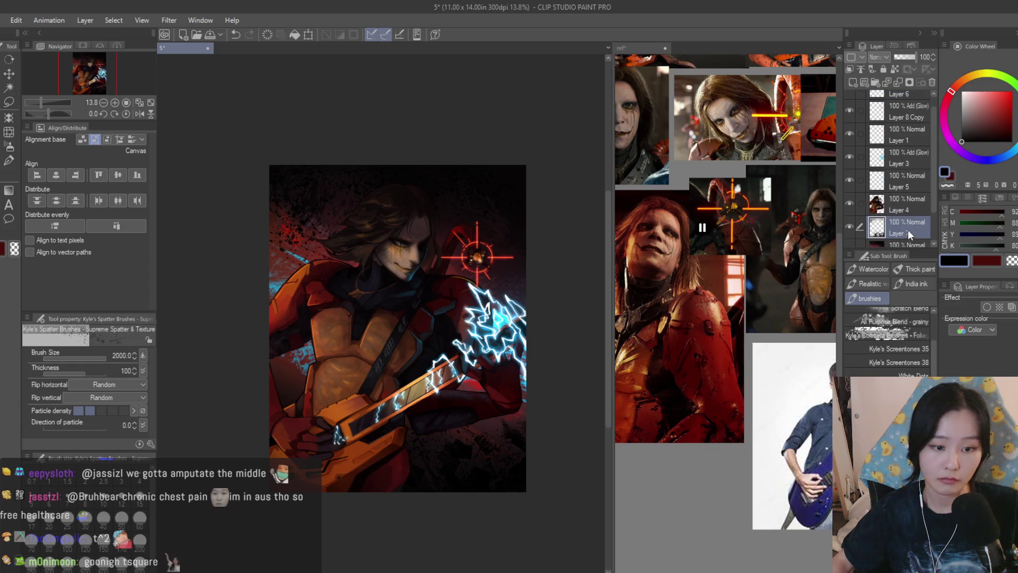
scroll(509, 116, "down", 1)
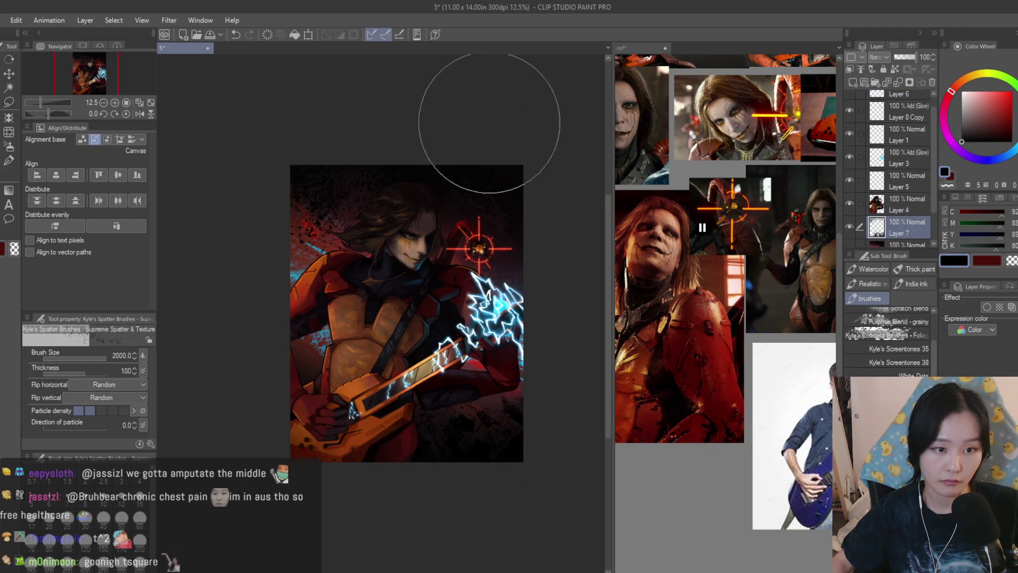
scroll(318, 133, "up", 5)
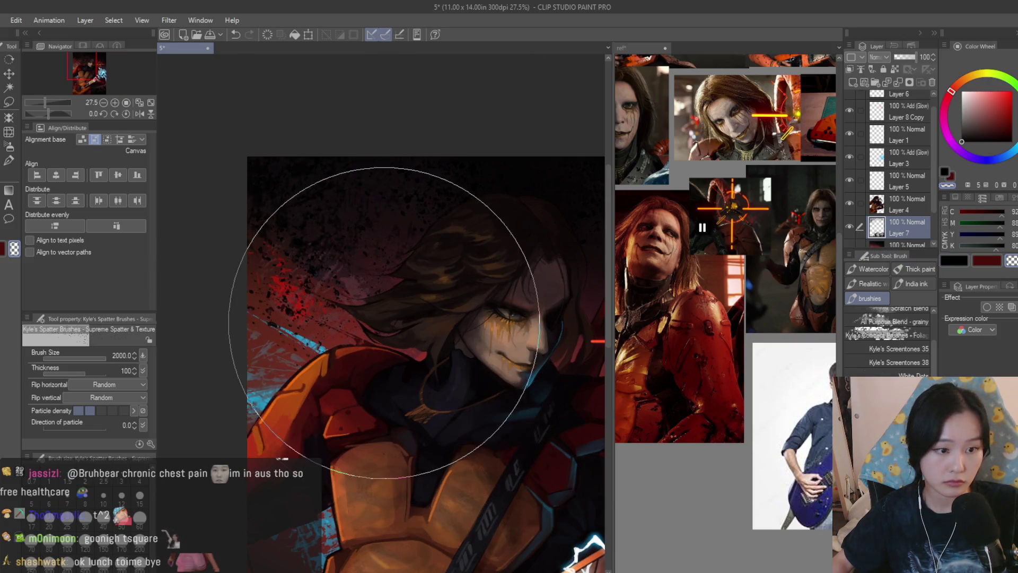
key("[")
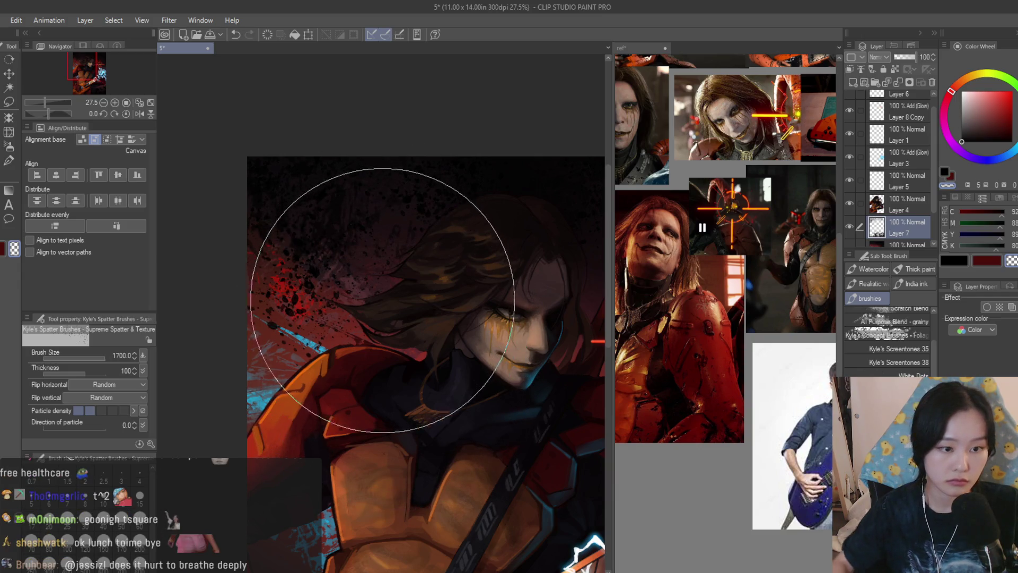
scroll(483, 127, "down", 2)
scroll(901, 149, "up", 1)
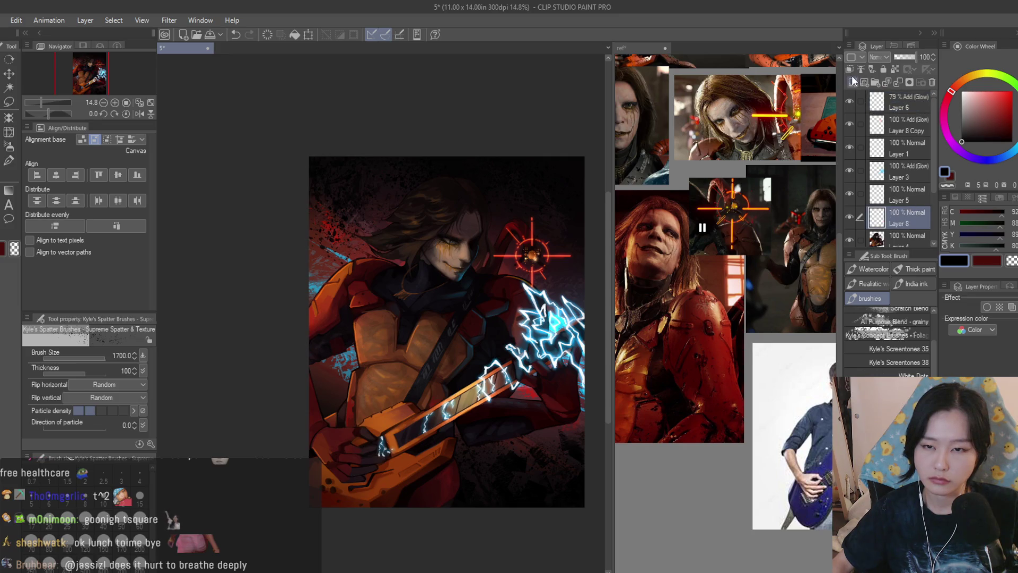
scroll(398, 467, "up", 2)
scroll(430, 477, "down", 3)
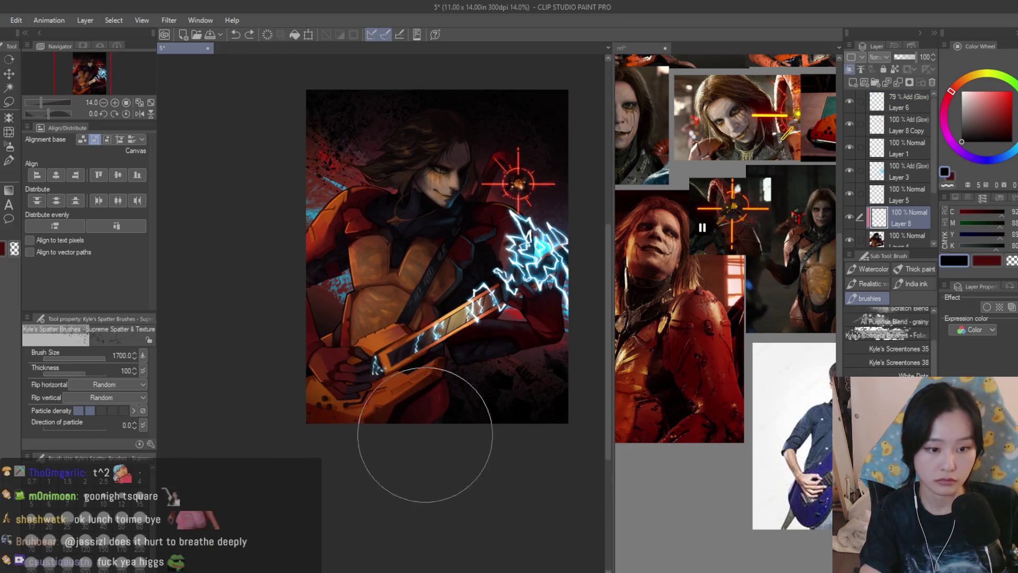
Undo a size-2000 spatter around the hand, then scale Layer 8's spatter to 358%, shifted down-left
key("bracketright")
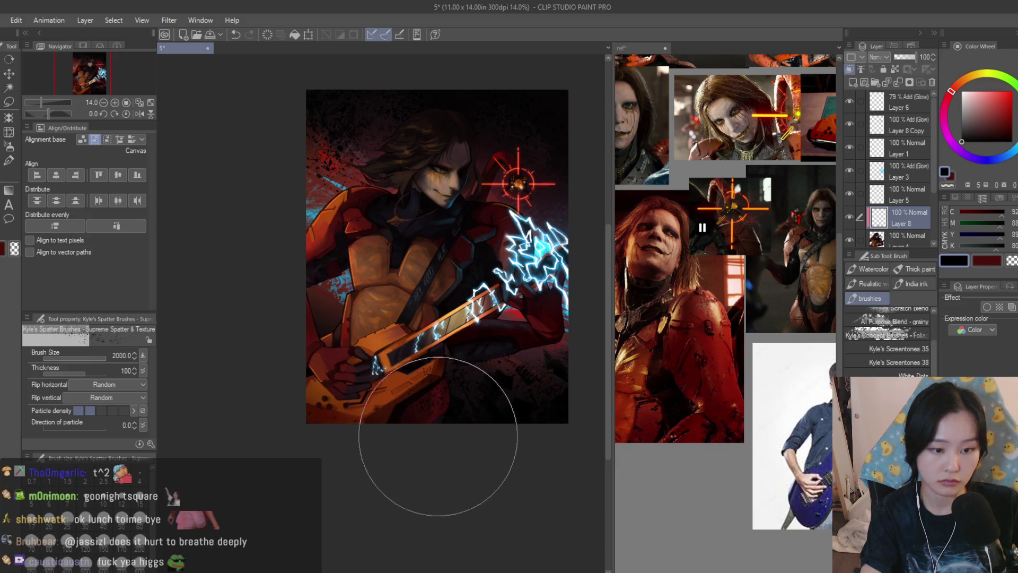
mouse_move(352, 420)
left_mouse_down()
mouse_move(307, 408)
mouse_move(341, 376)
mouse_move(313, 341)
mouse_move(353, 228)
mouse_move(471, 289)
mouse_move(388, 504)
left_mouse_up()
key("ctrl+z")
key("ctrl+z")
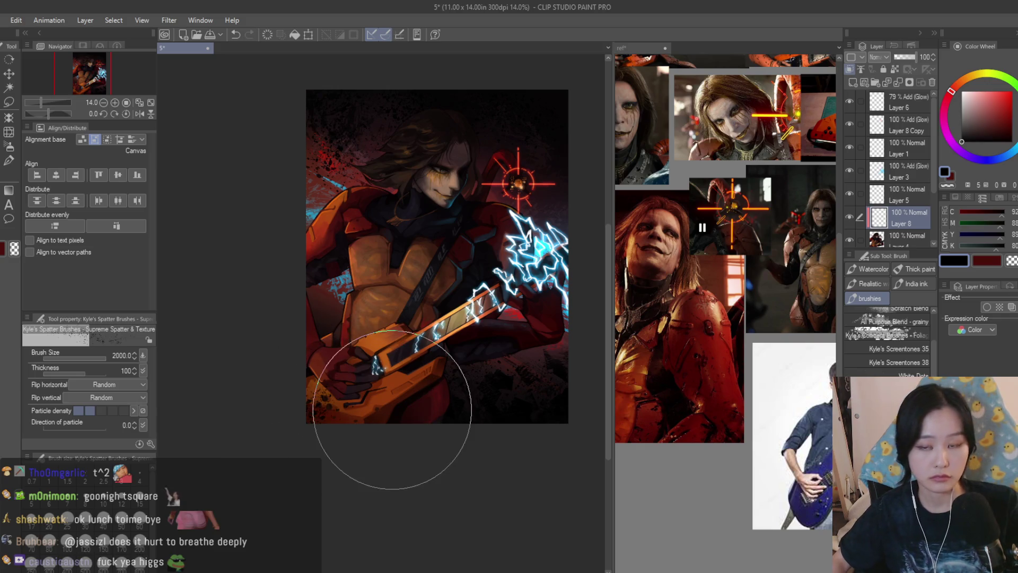
key("ctrl+t")
mouse_move(356, 373)
left_mouse_down()
mouse_move(370, 448)
mouse_move(386, 432)
mouse_move(369, 444)
mouse_move(350, 430)
left_mouse_up()
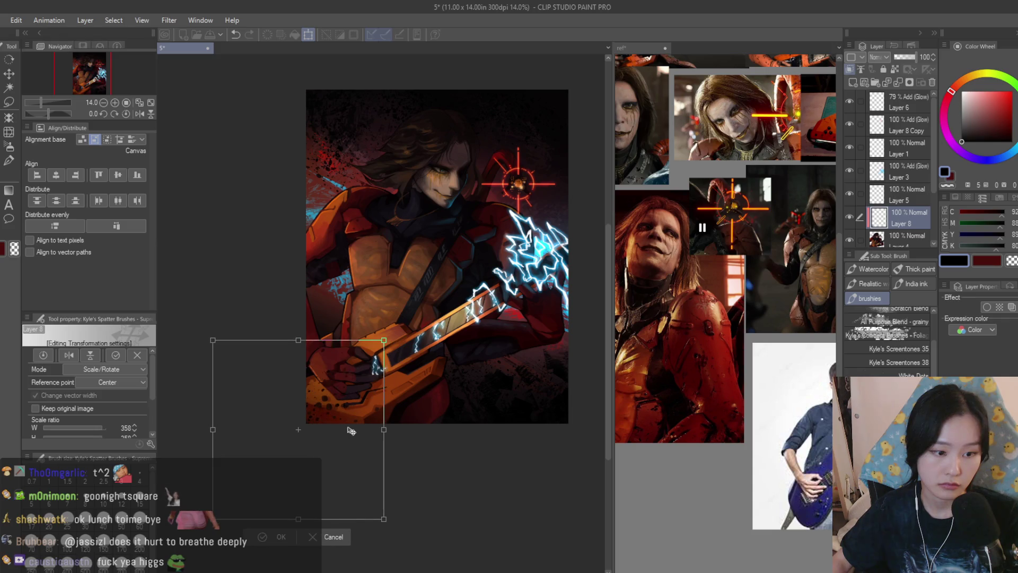
Commit the spatter resize, then cycle through the Move layer and Eraser tools back to the spatter brush
key("Return")
scroll(518, 366, "down", 1)
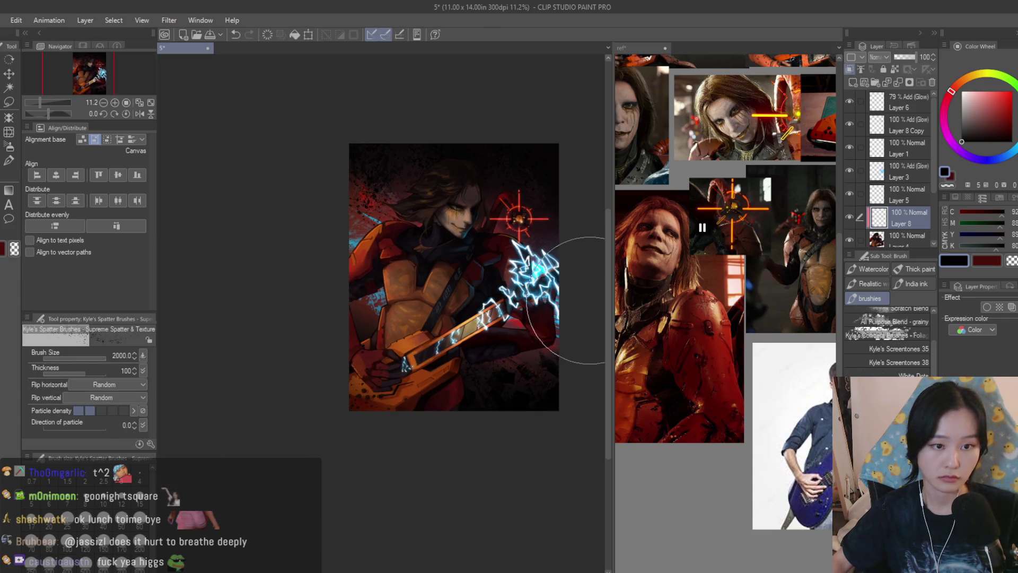
key("k")
scroll(332, 334, "up", 2)
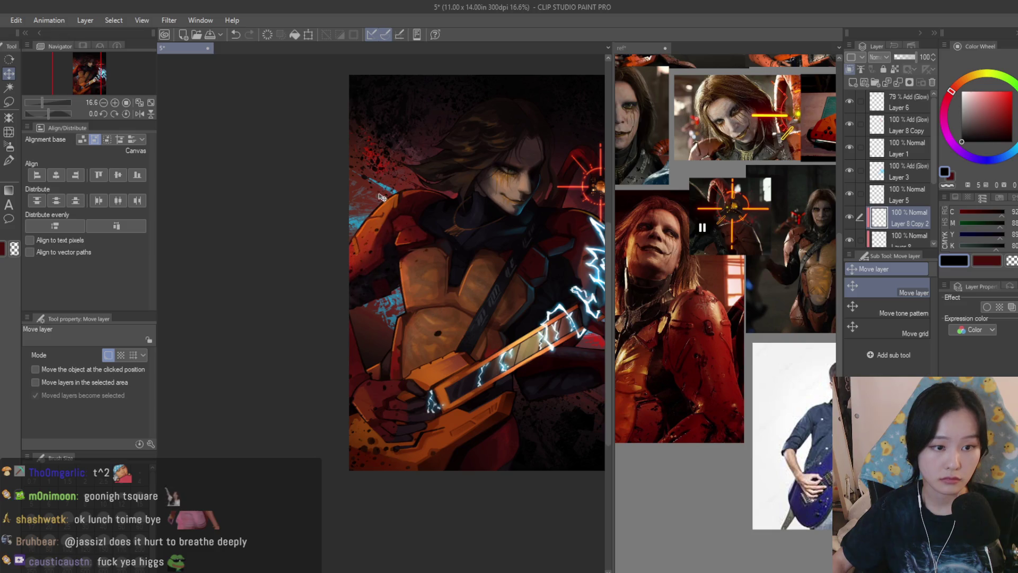
scroll(412, 347, "up", 2)
key("e")
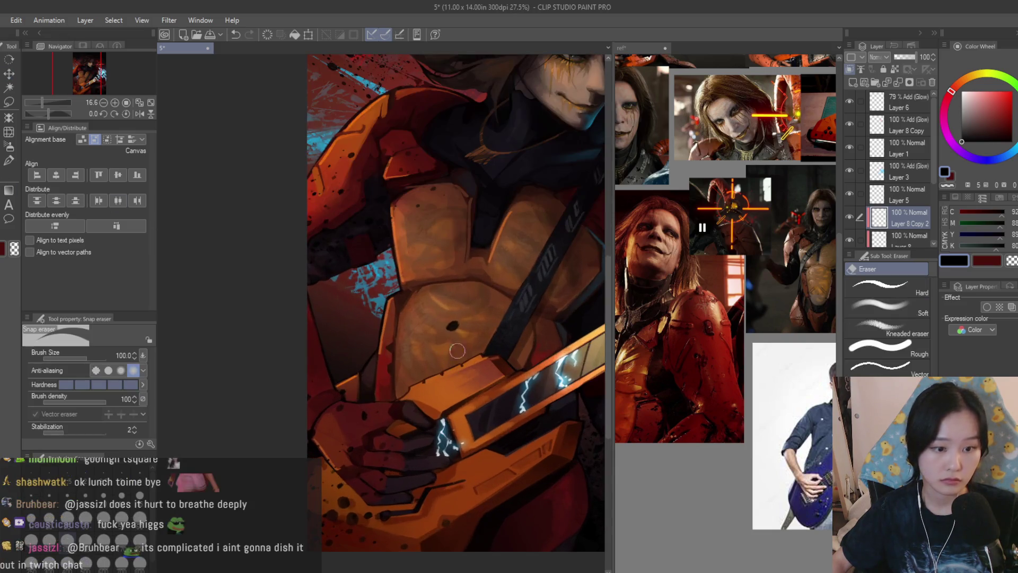
scroll(382, 386, "down", 3)
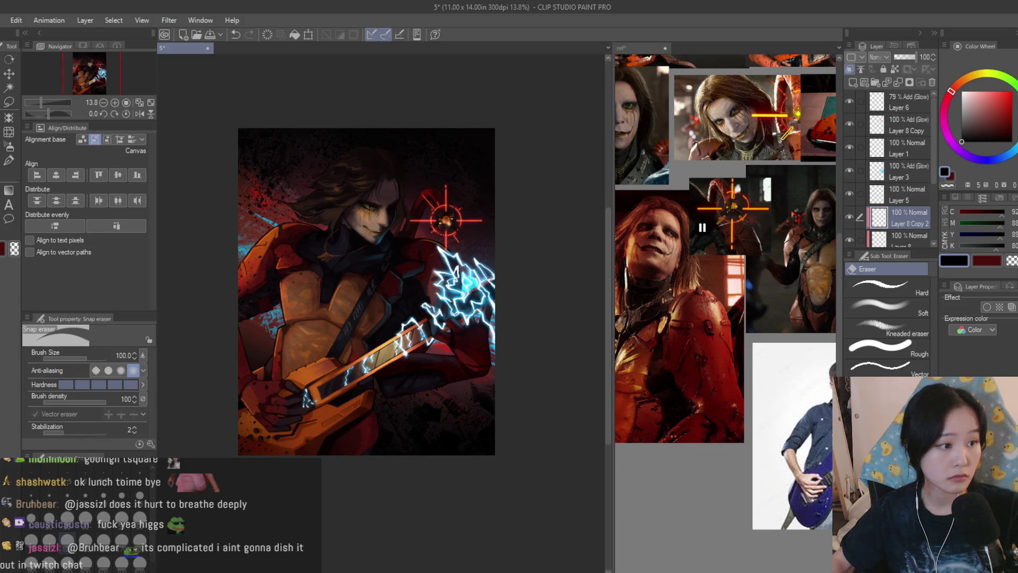
key("b")
scroll(451, 318, "up", 2)
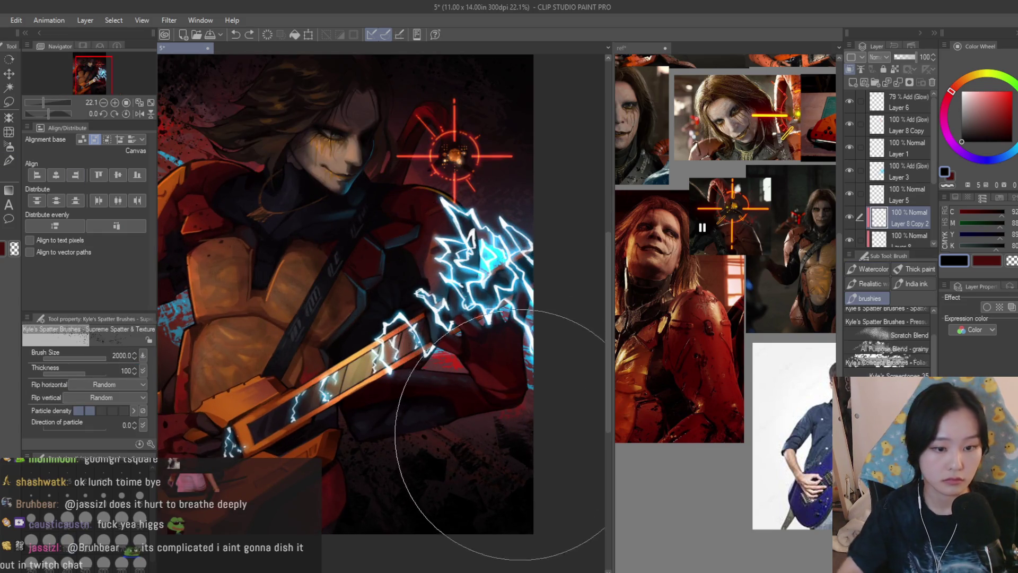
Shrink the spatter brush to 1500 and undo the dark mark over the guitarist's hand
key("bracketleft")
key("bracketleft")
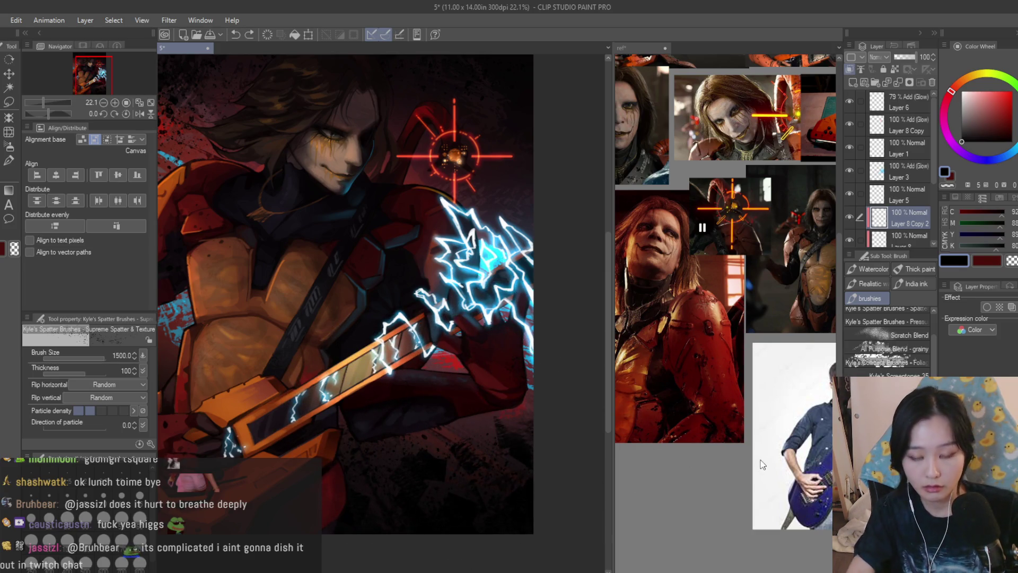
scroll(888, 339, "up", 5)
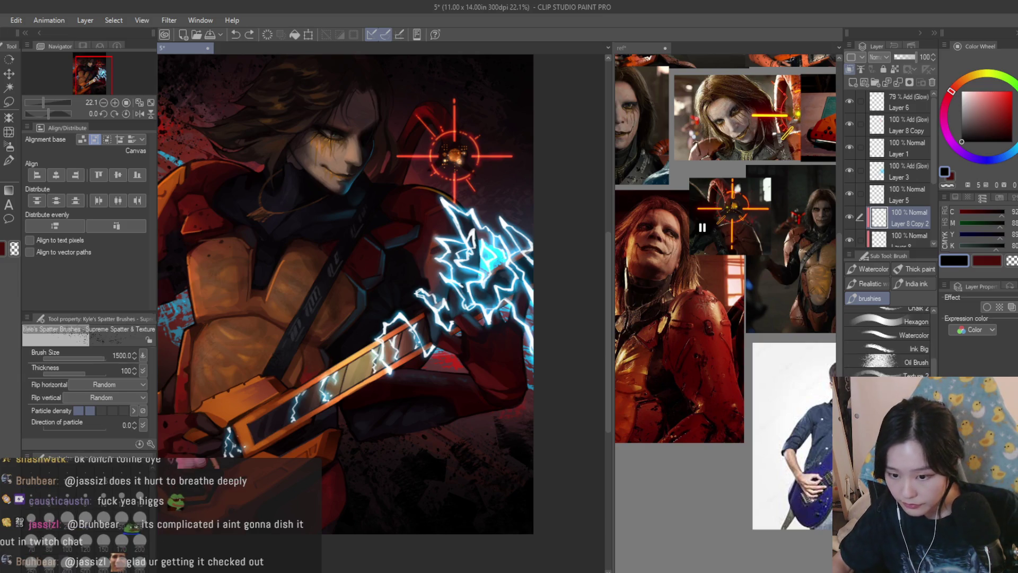
scroll(460, 429, "up", 2)
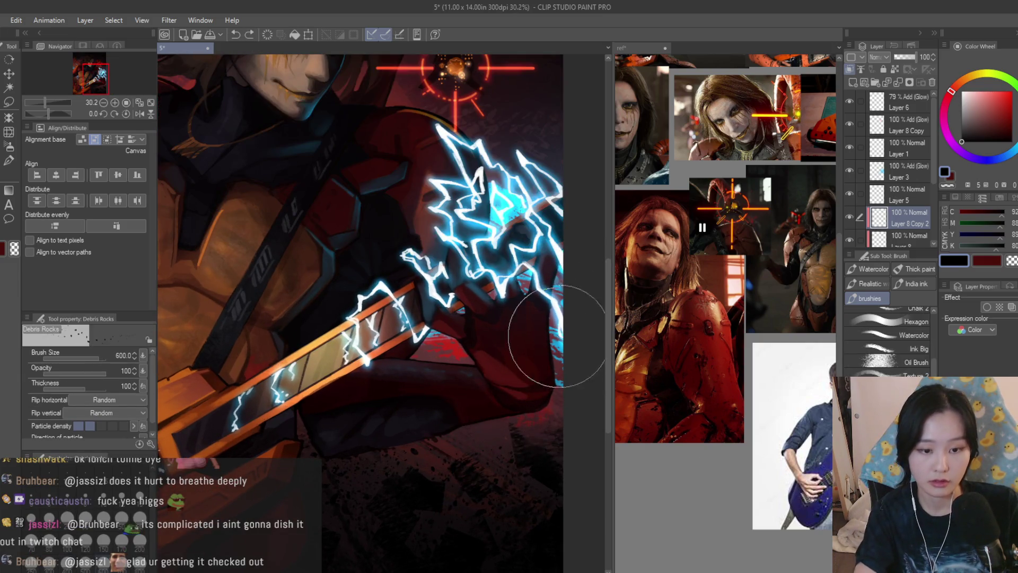
scroll(502, 401, "down", 2)
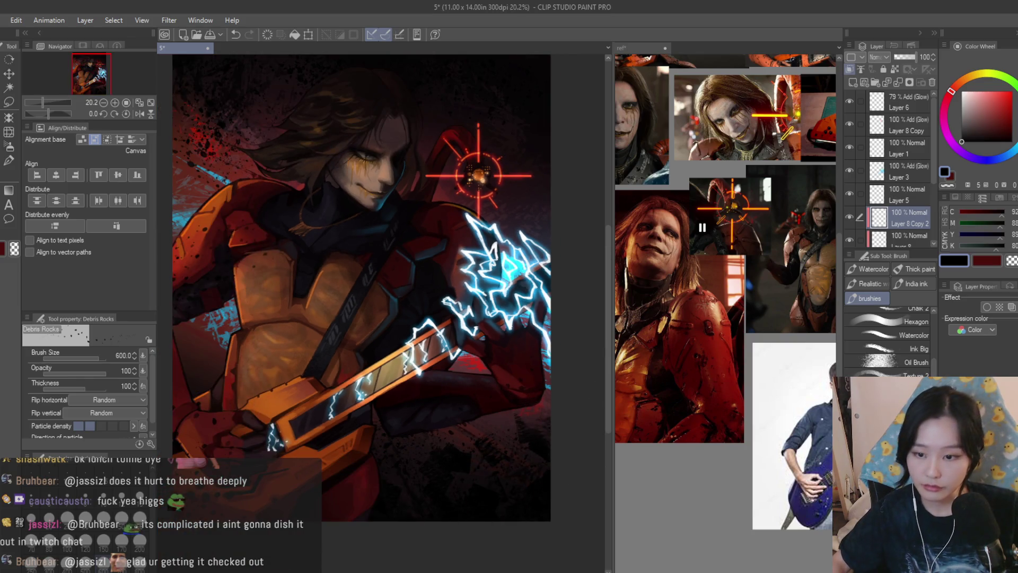
scroll(442, 387, "up", 2)
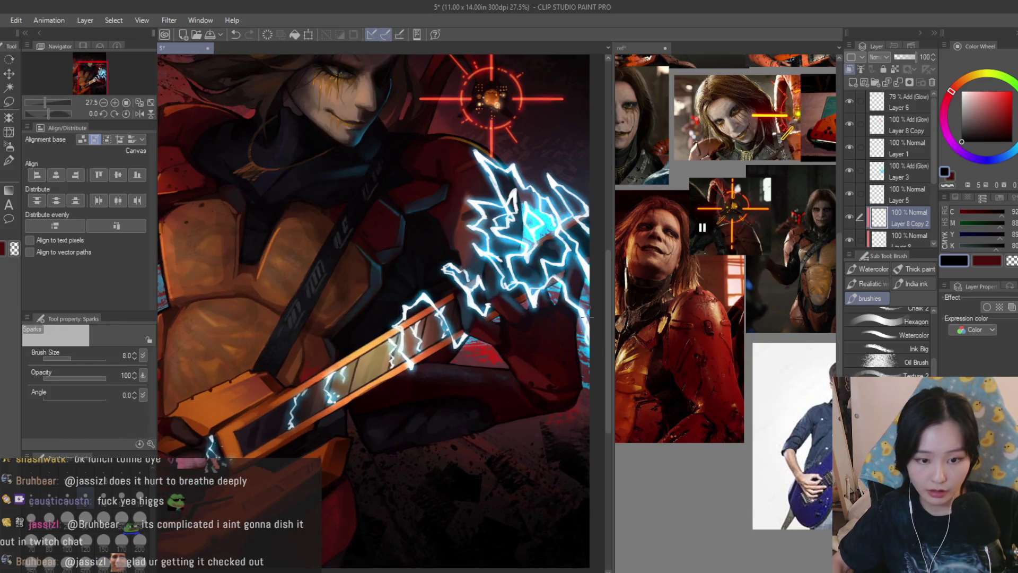
key("b")
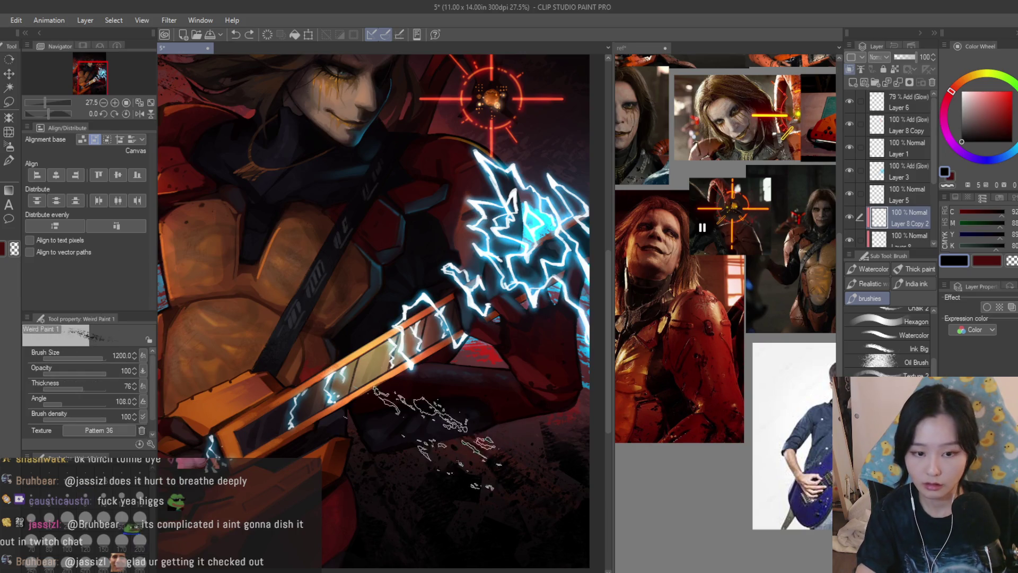
key("ctrl+z")
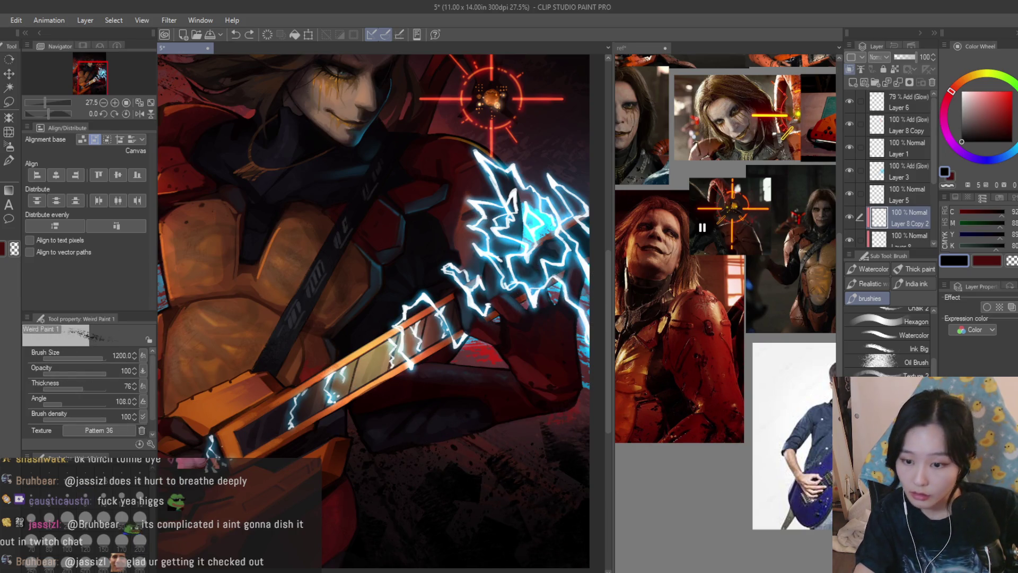
key("b")
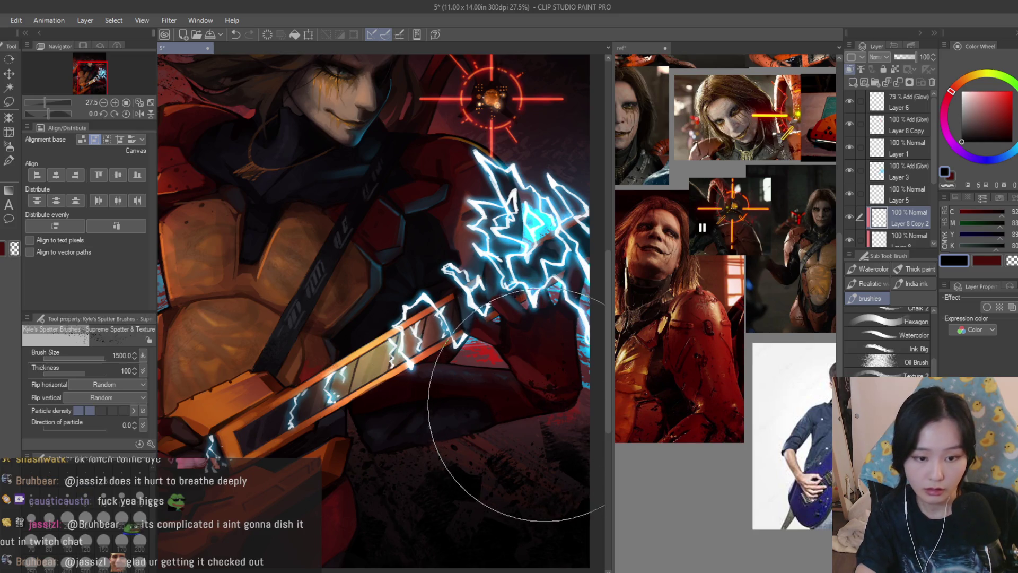
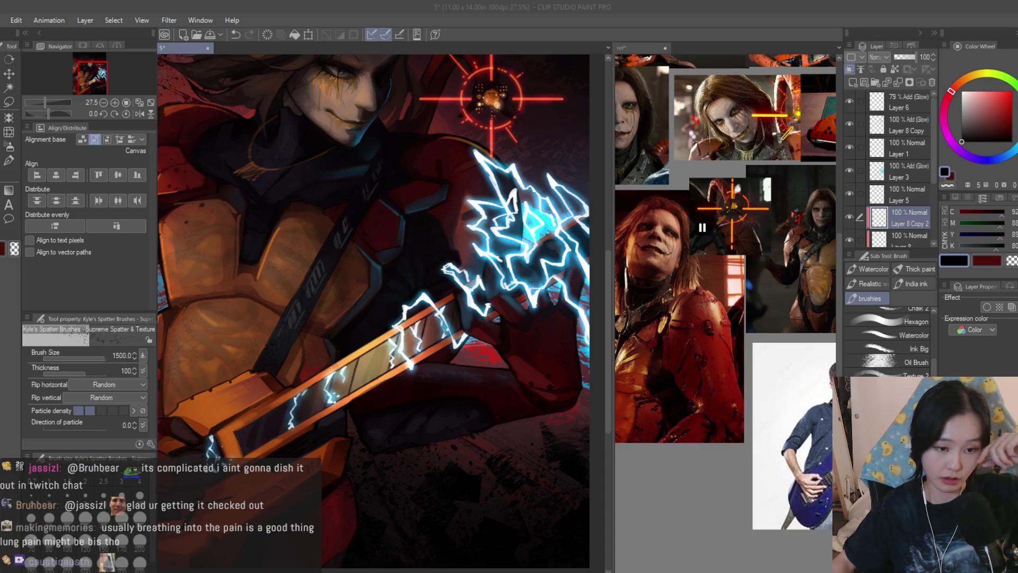
Mirror the canvas view to check the composition
scroll(461, 287, "down", 3)
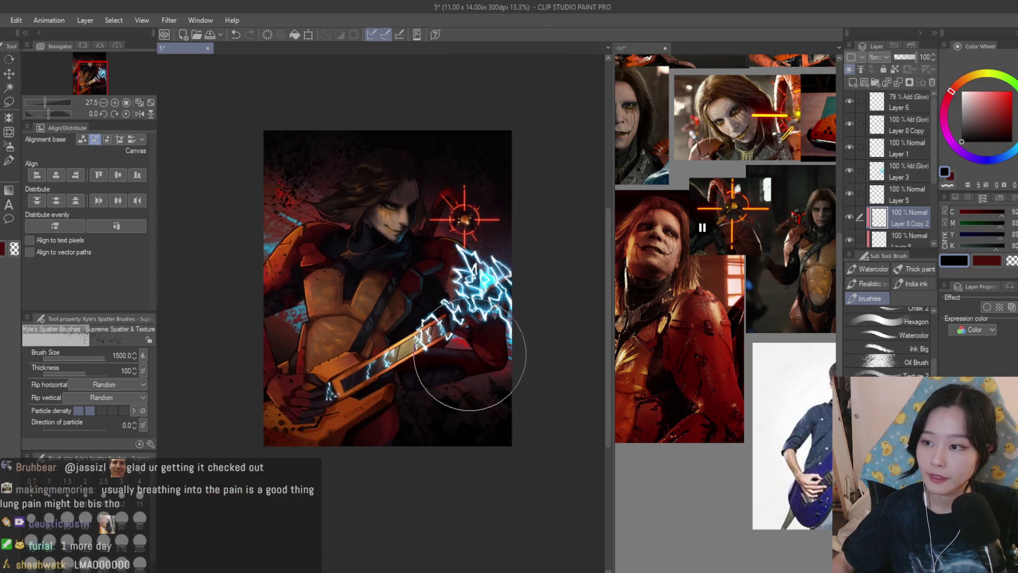
scroll(477, 352, "up", 2)
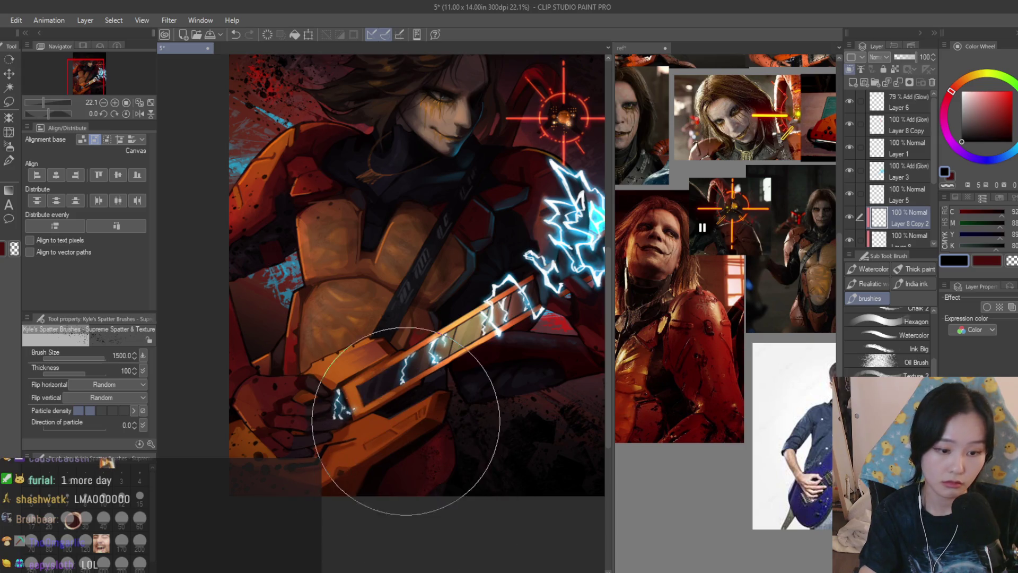
scroll(493, 314, "down", 3)
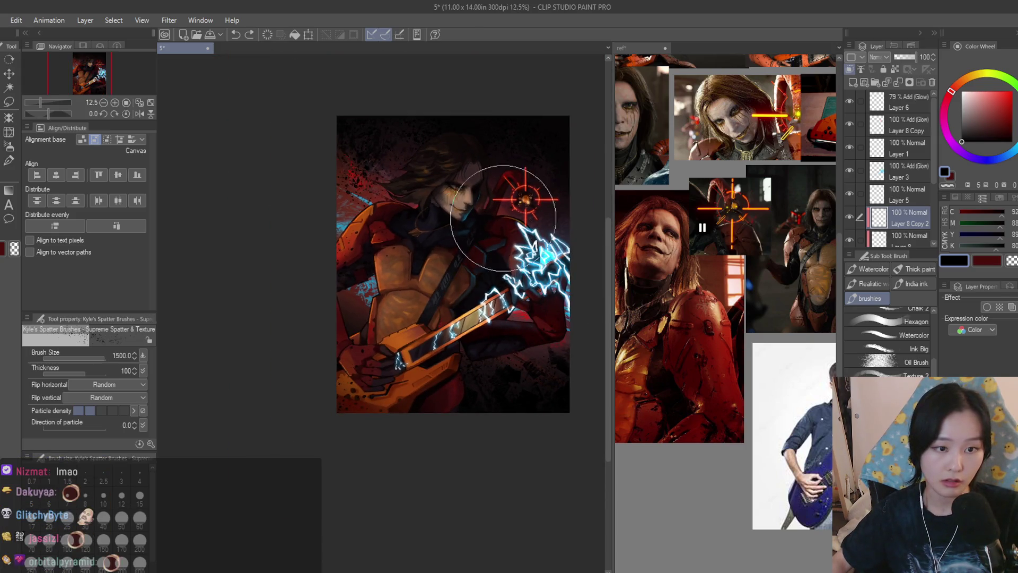
key("h")
key("h")
scroll(570, 176, "up", 3)
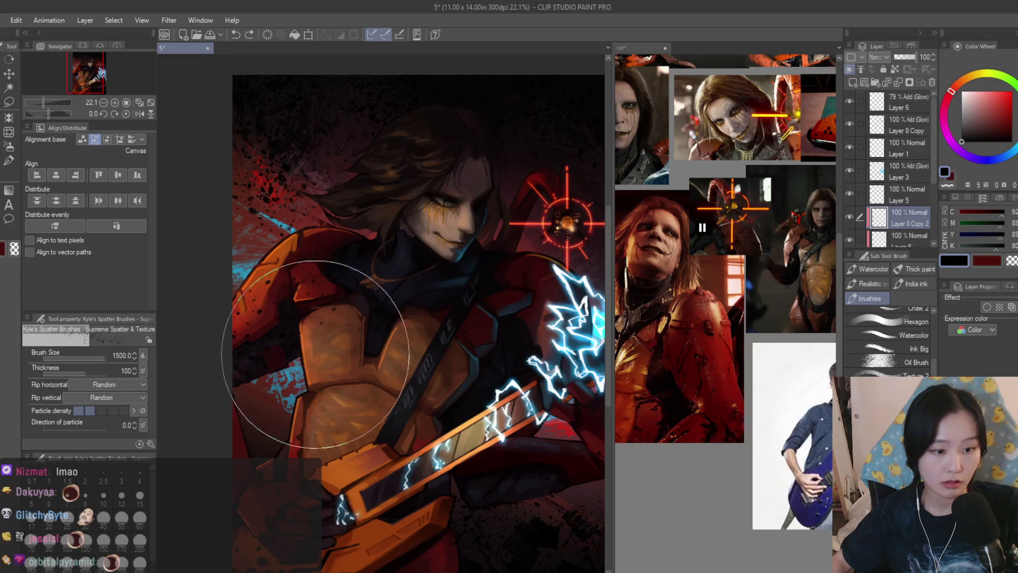
Dab fine black spatter on the chest armor, undoing the heavy passes
left_click(329, 385)
left_click_drag(291, 404, 281, 391)
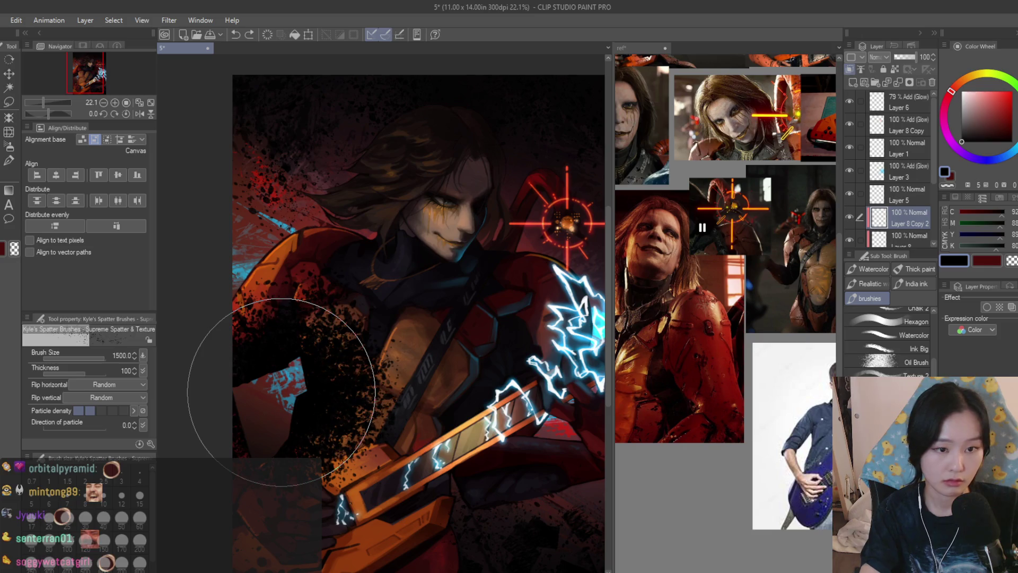
key("ctrl+z")
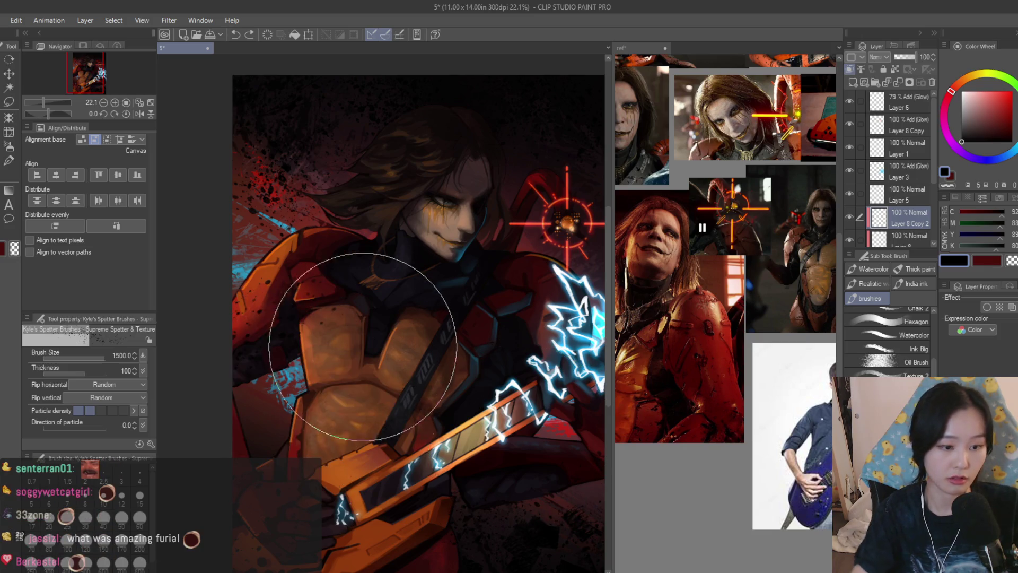
scroll(281, 372, "up", 3)
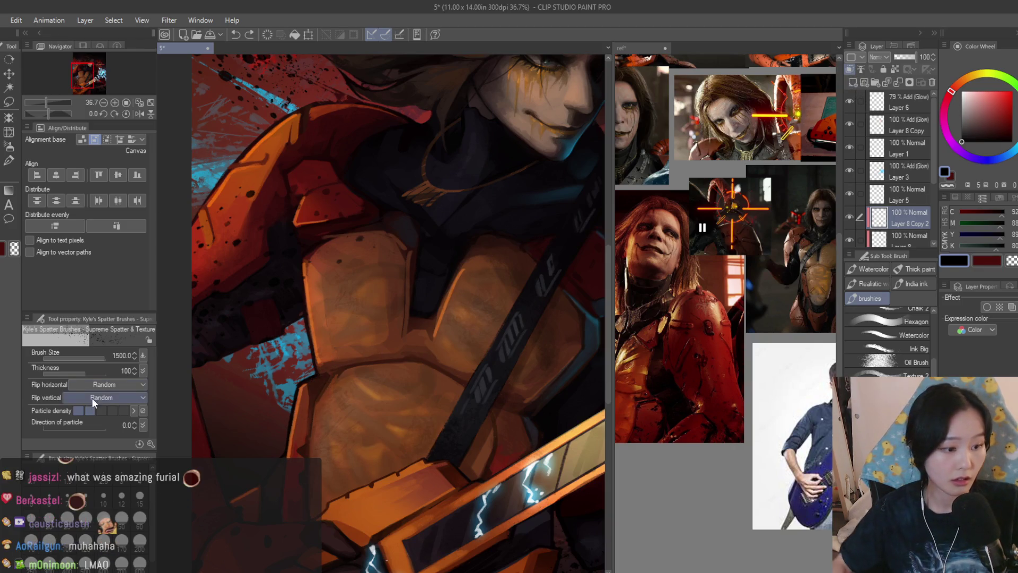
left_click(341, 361)
key("ctrl+z")
left_click(329, 366)
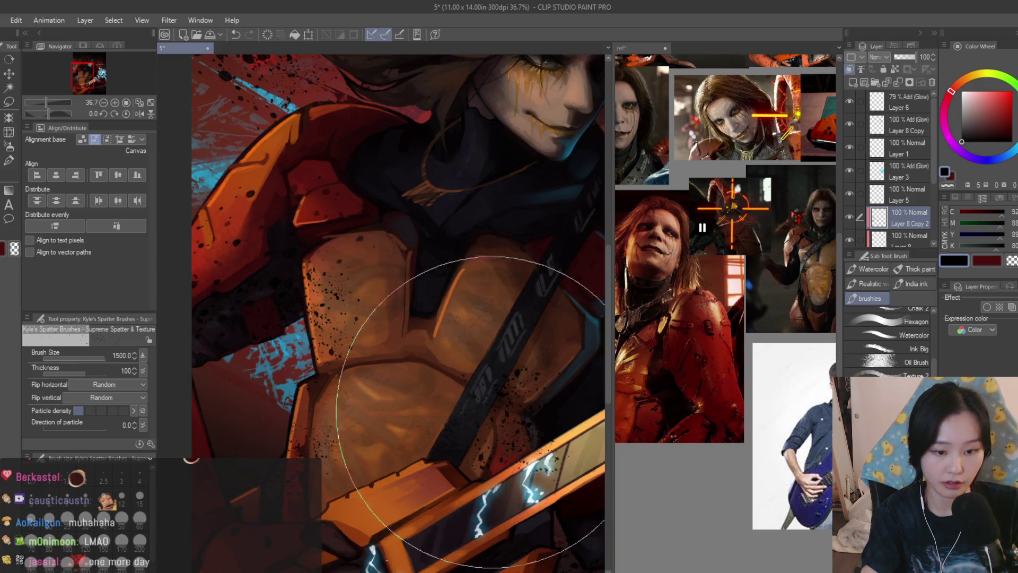
Set the hard airbrush to size 1000 and merge the spatter layer into Layer 8
key("b")
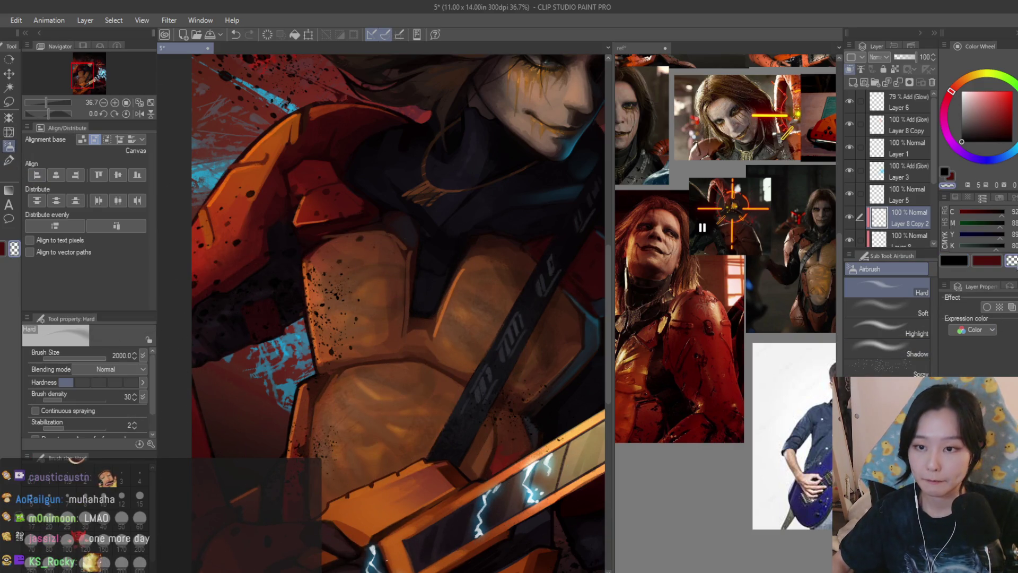
scroll(401, 332, "down", 1)
key("bracketleft")
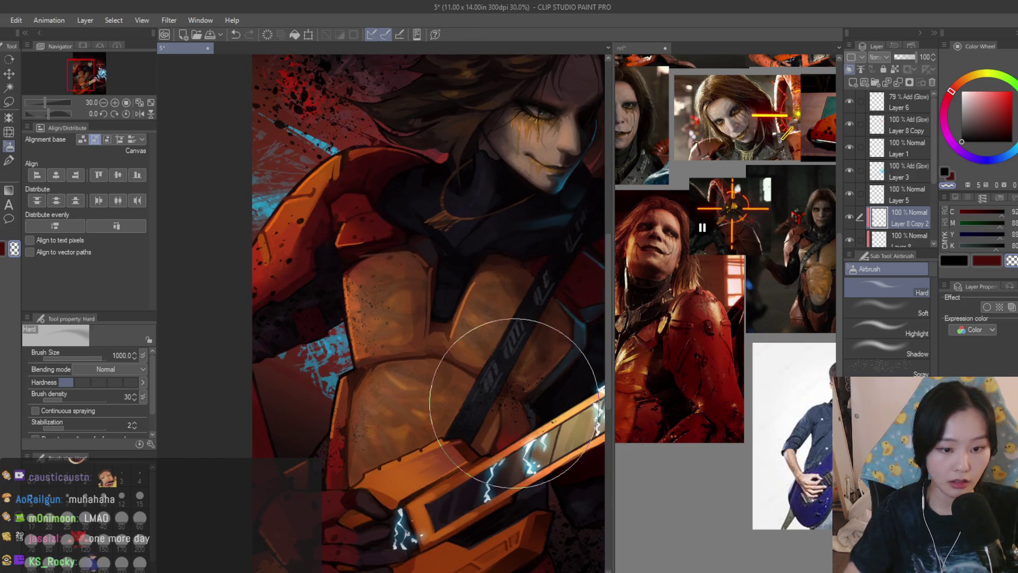
scroll(364, 249, "down", 2)
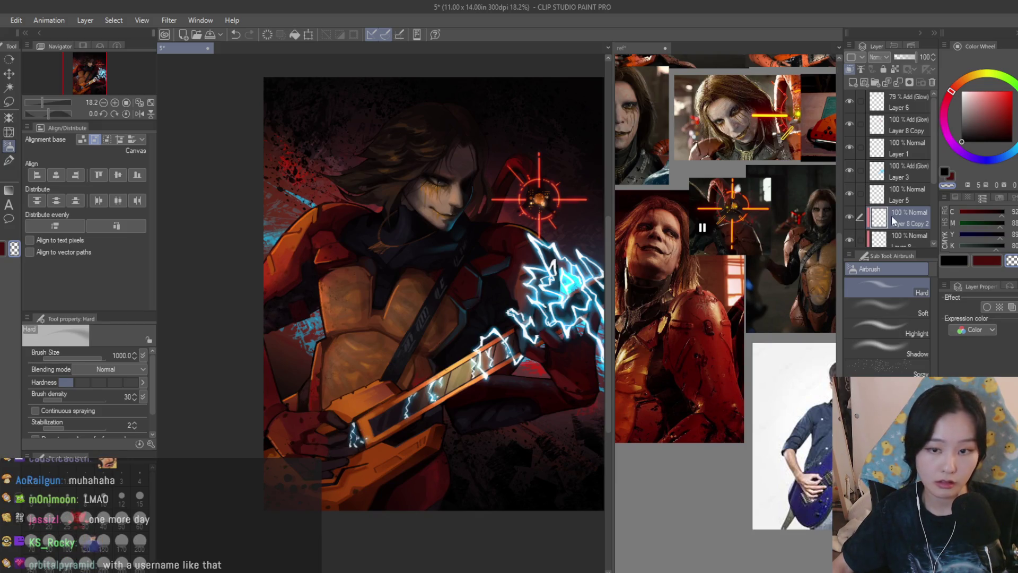
scroll(907, 217, "down", 2)
key("ctrl+e")
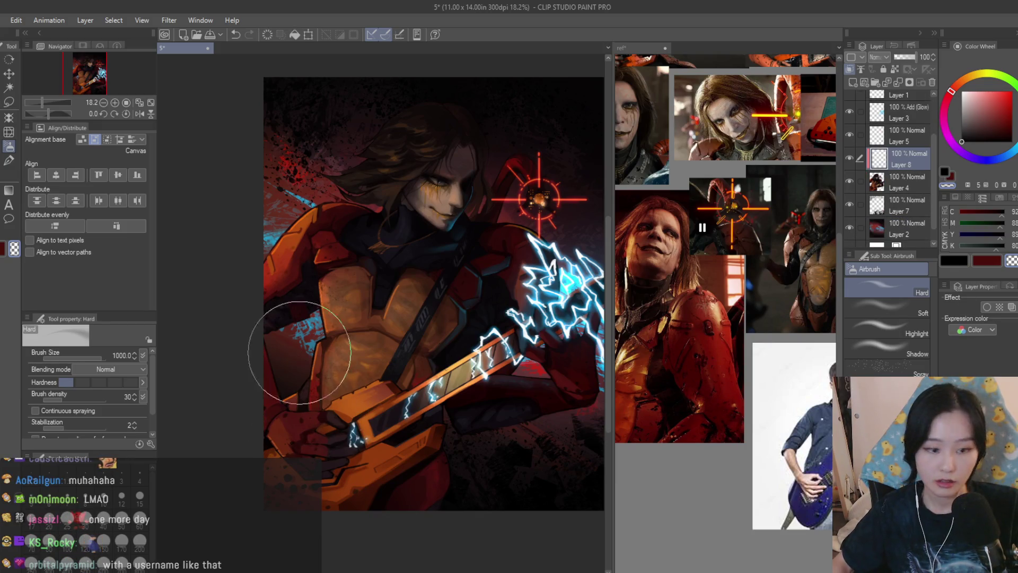
scroll(398, 300, "down", 1)
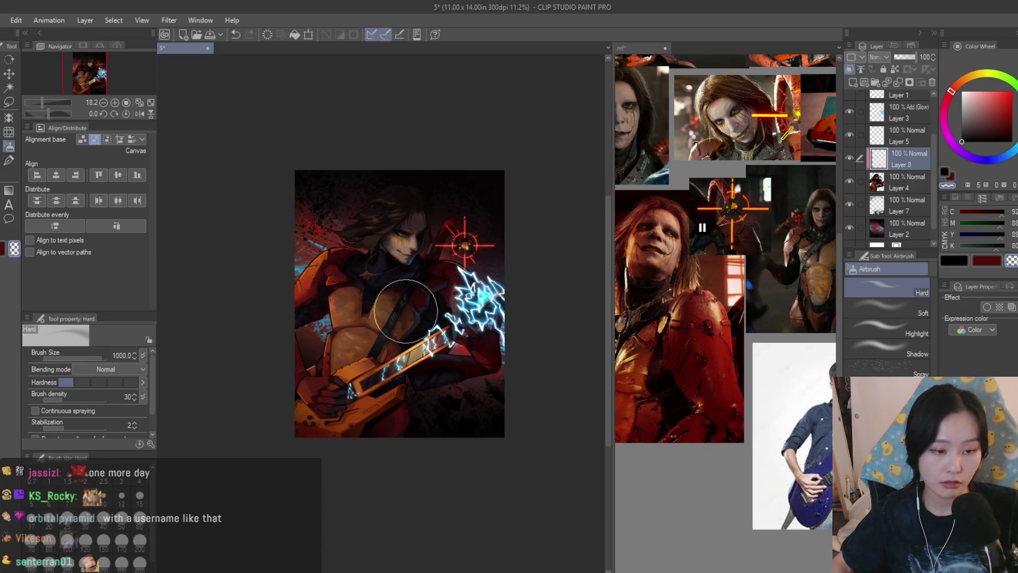
scroll(371, 329, "up", 3)
Speckle dark spatter over the glowing reticle's centre with a size-1000 spatter brush
key("b")
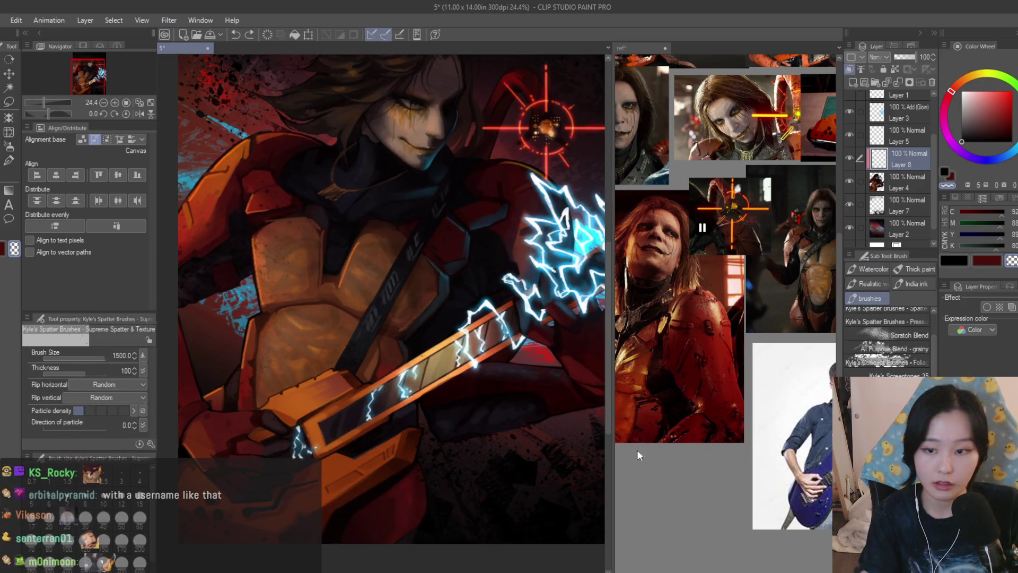
key("bracketleft")
key("bracketleft")
key("bracketleft")
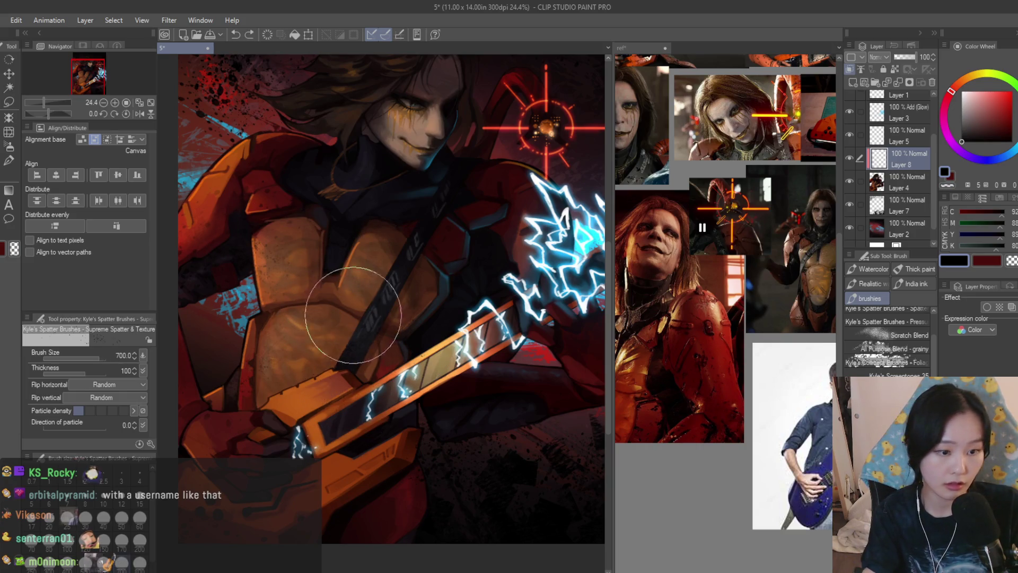
key("bracketright")
key("bracketright")
left_click_drag(515, 173, 486, 174)
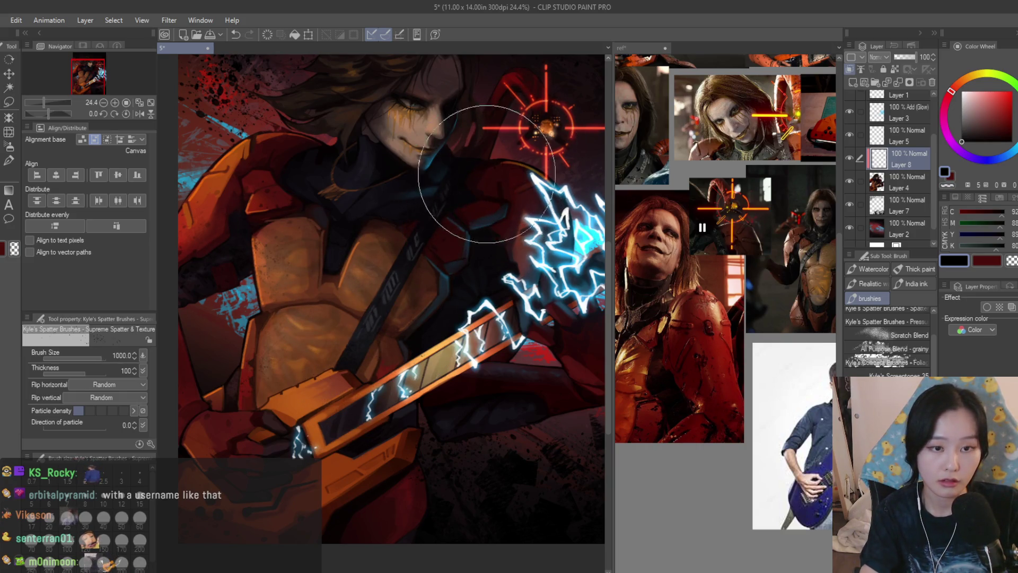
scroll(524, 421, "down", 2)
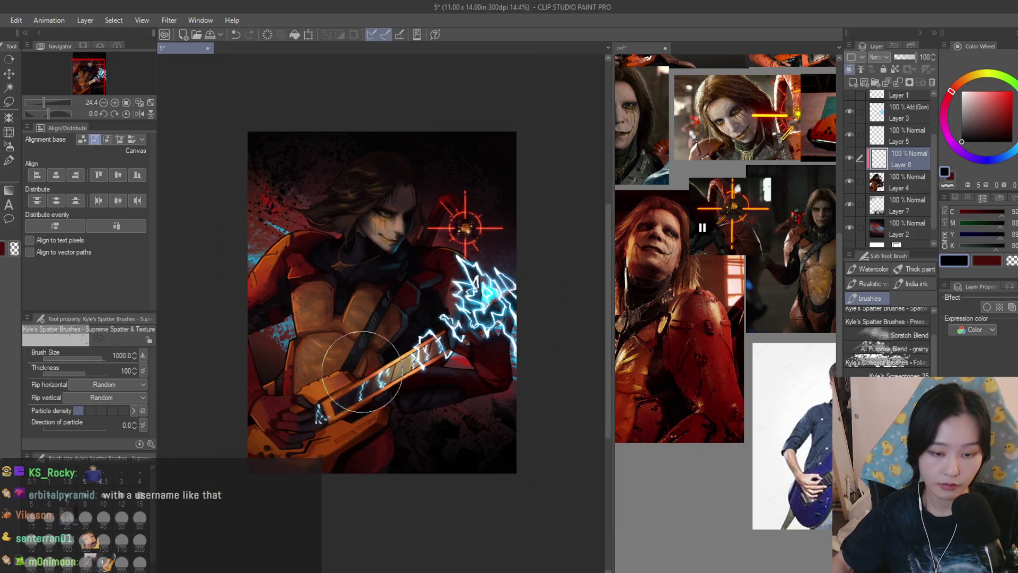
Switch to the hard airbrush at size 500
left_click(9, 146)
scroll(478, 366, "up", 3)
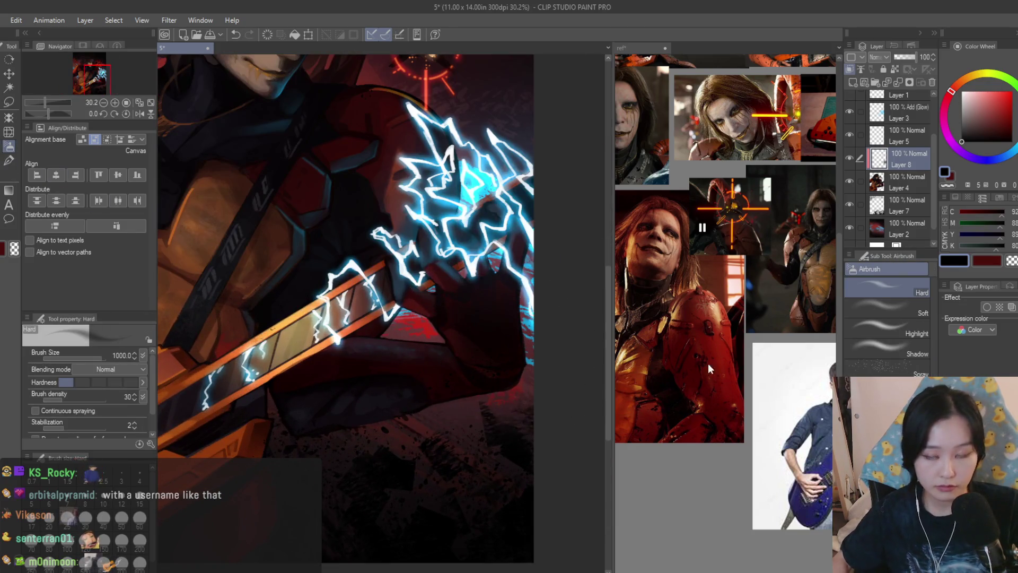
key("bracketleft")
key("bracketleft")
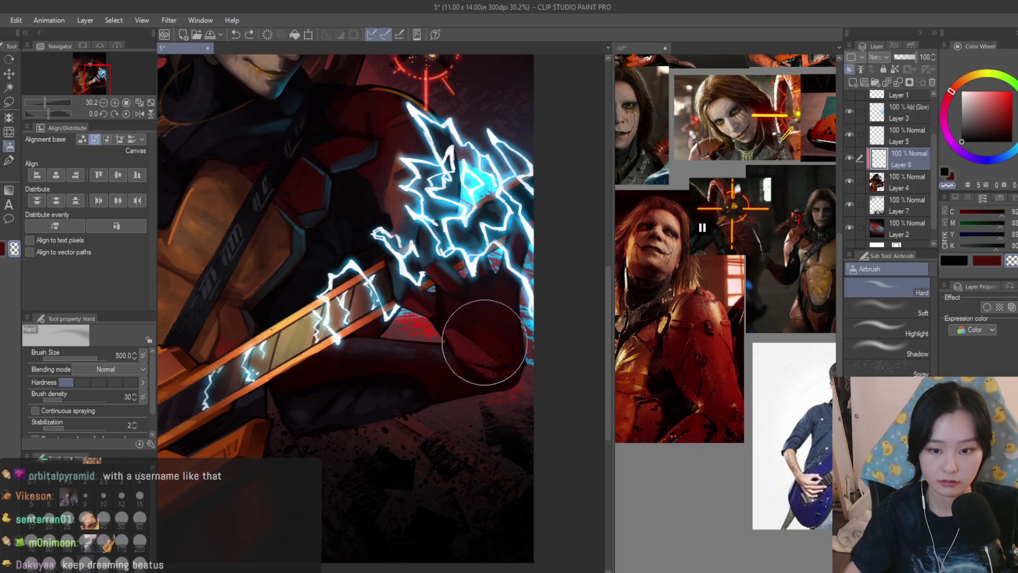
scroll(527, 398, "down", 3)
scroll(555, 317, "down", 1)
scroll(550, 280, "up", 3)
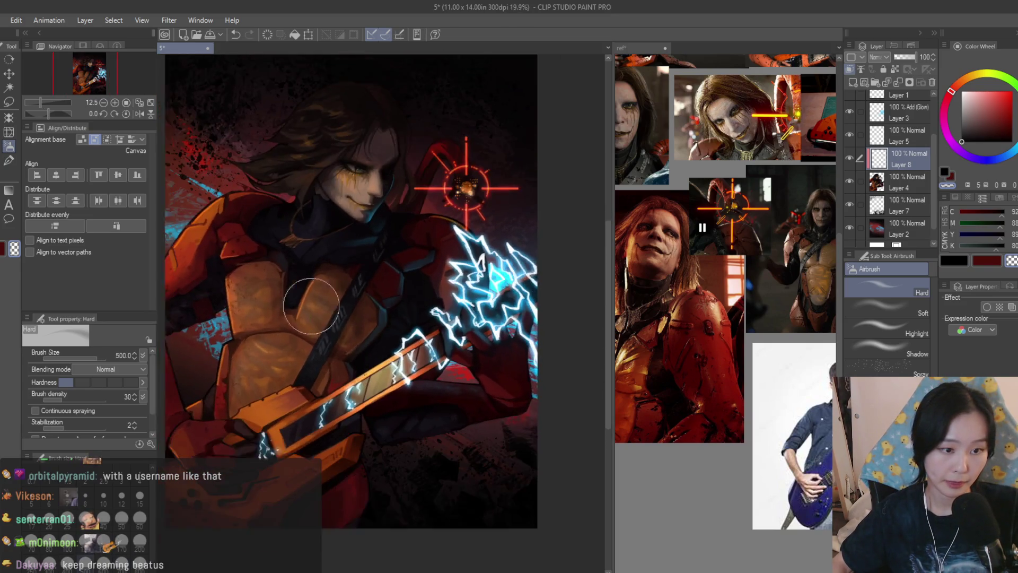
scroll(495, 295, "down", 3)
scroll(499, 297, "down", 1)
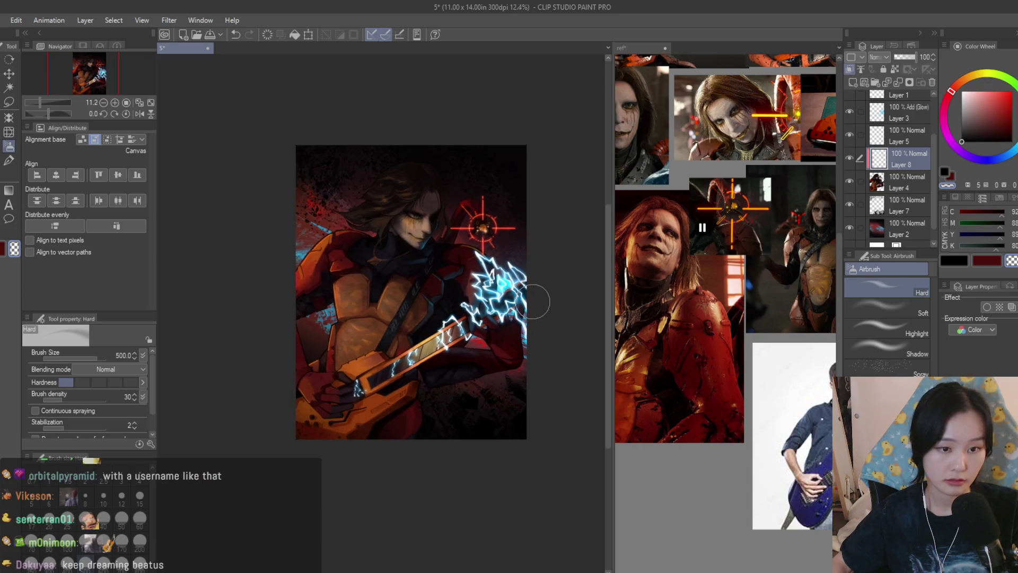
scroll(760, 330, "down", 2)
scroll(797, 230, "up", 1)
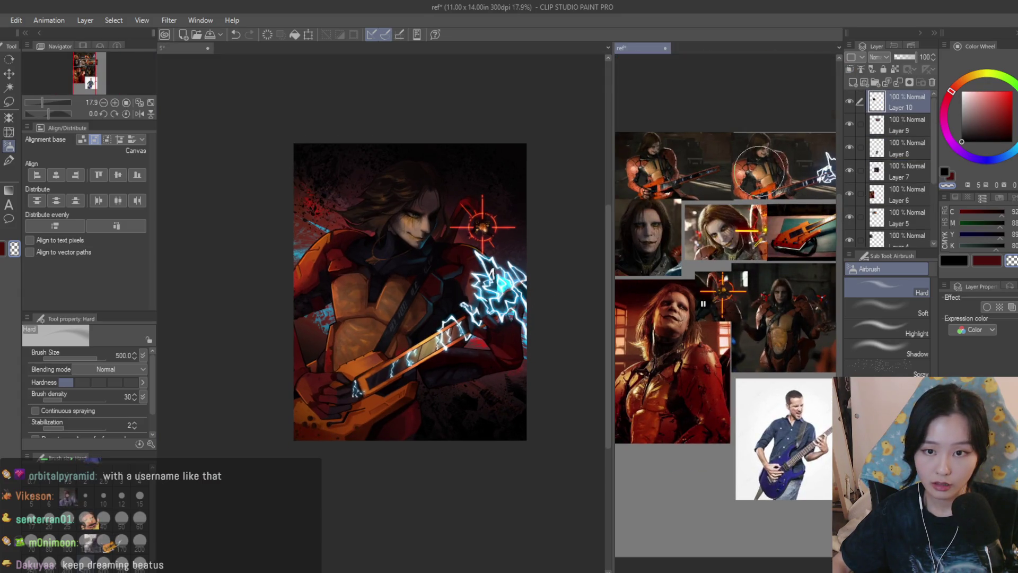
scroll(718, 388, "up", 3)
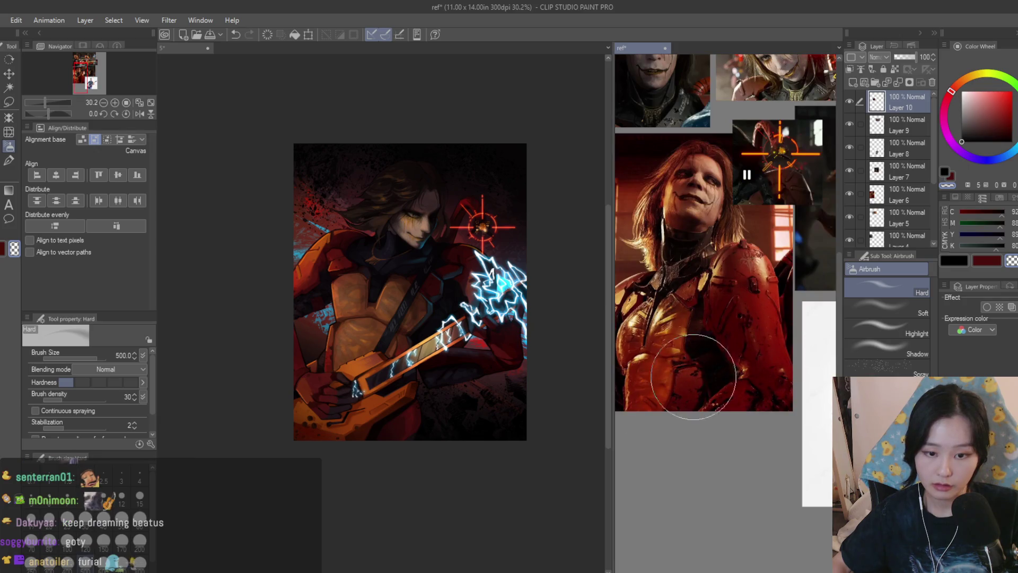
Return to the main painting and undo to remove the empty Layer 8
left_click(497, 451)
scroll(382, 372, "up", 2)
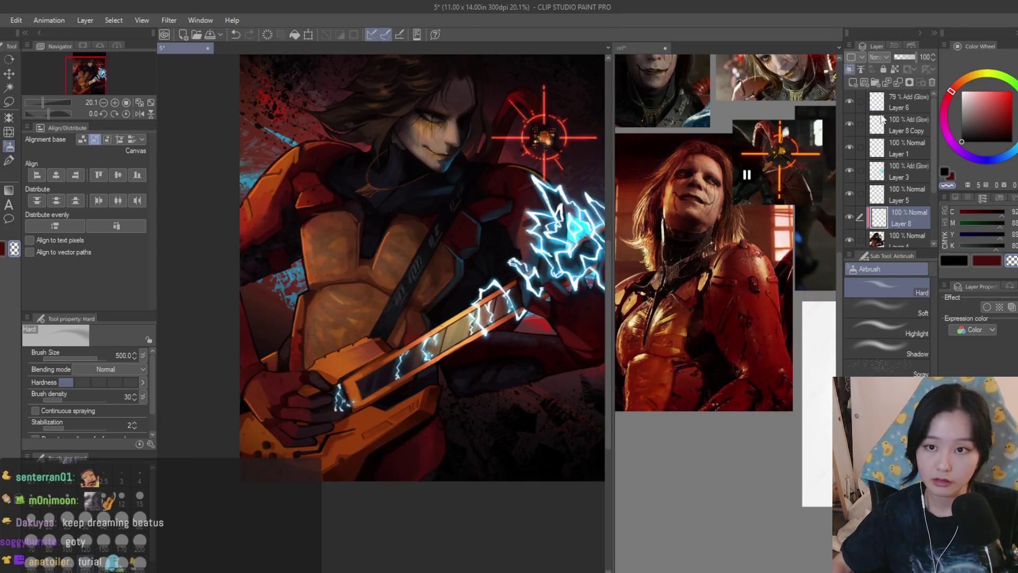
scroll(879, 224, "down", 2)
key("ctrl+z")
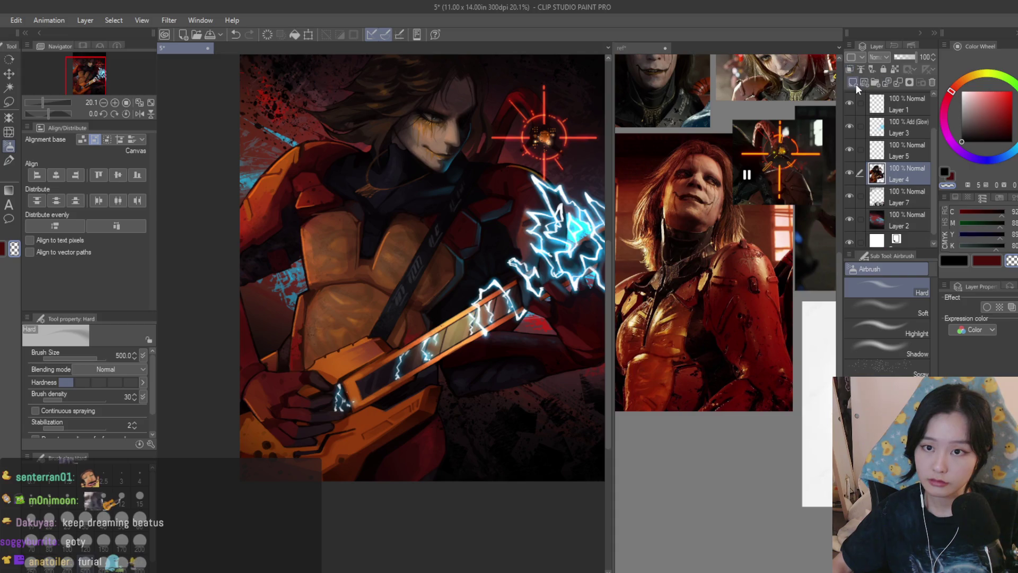
Pick light pink and lasso-select part of the chest armor plate
left_click(970, 106)
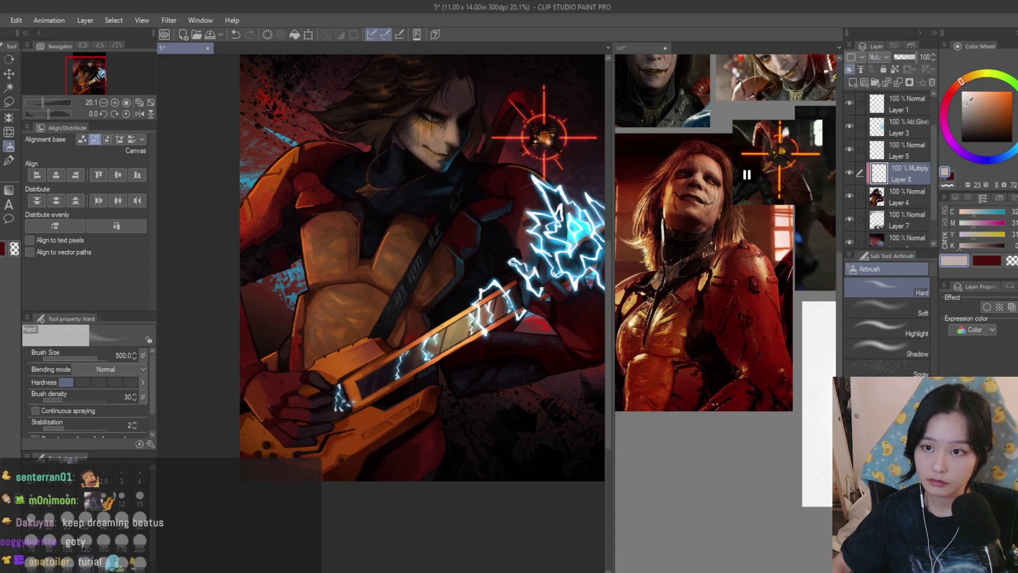
left_click(10, 161)
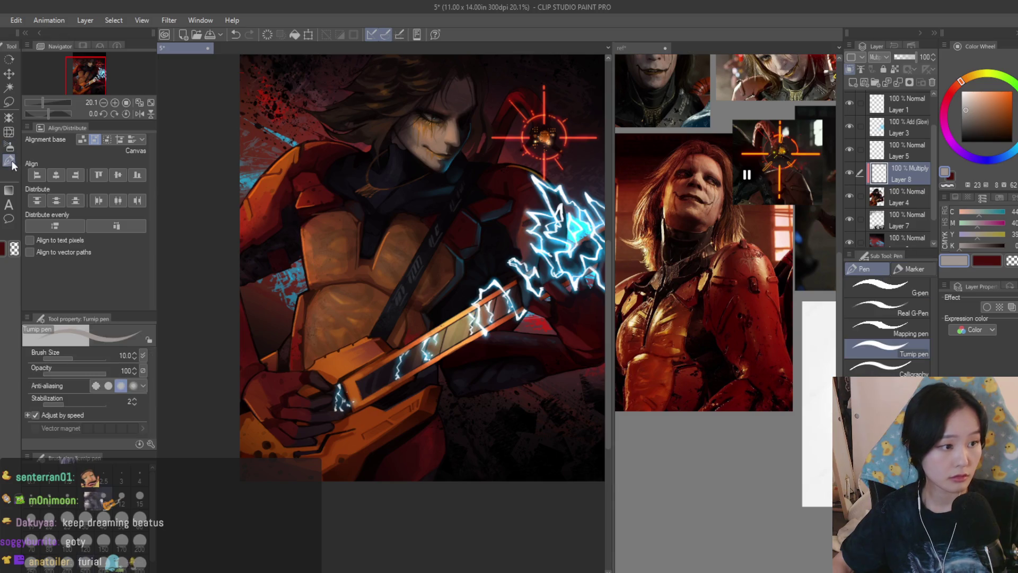
scroll(344, 310, "up", 2)
left_click(9, 101)
scroll(334, 319, "up", 3)
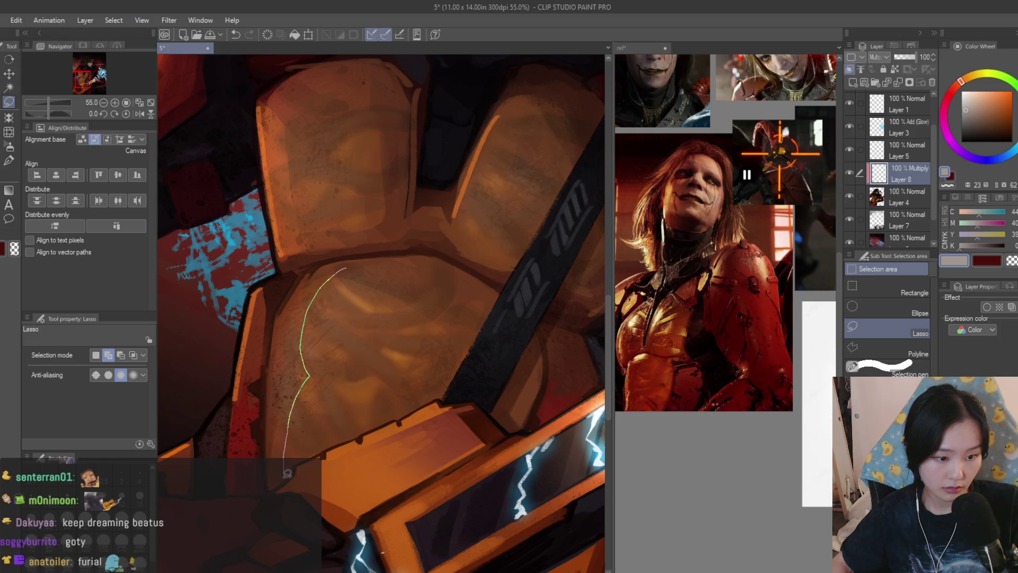
left_click_drag(423, 407, 342, 269)
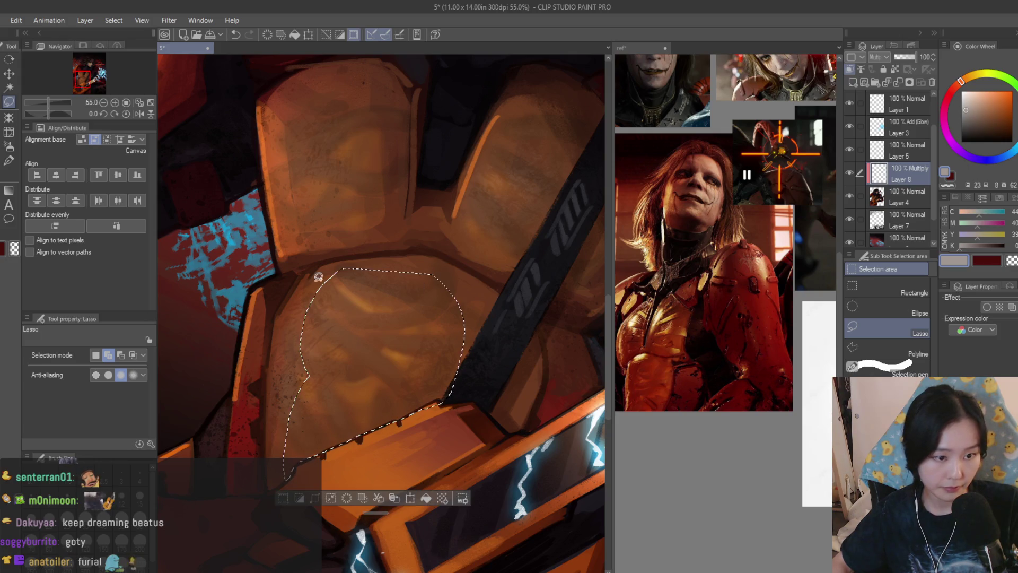
Deselect, zoom out and mirror the canvas to review the whole illustration
key("b")
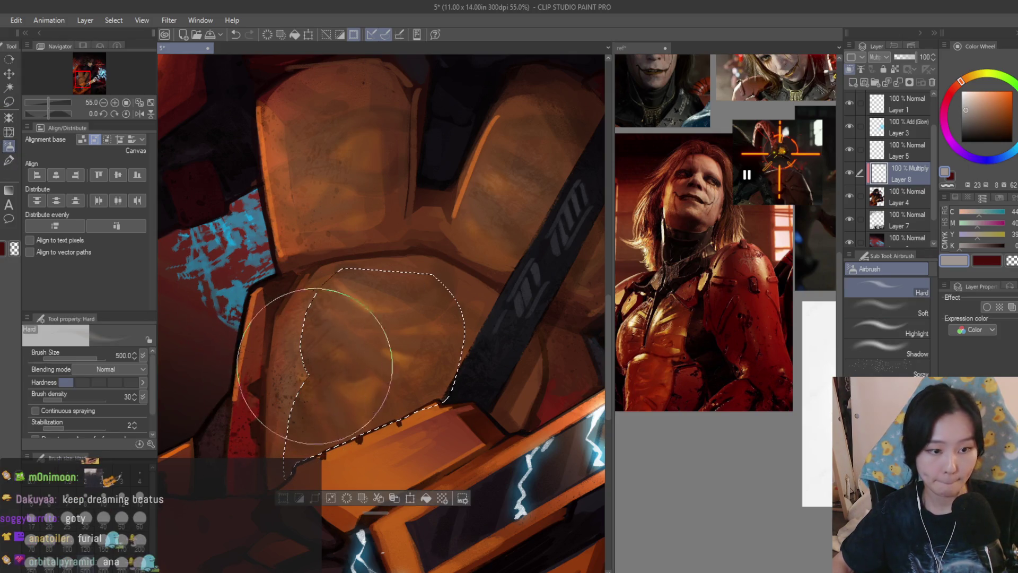
scroll(371, 355, "down", 6)
key("ctrl+d")
scroll(525, 356, "down", 1)
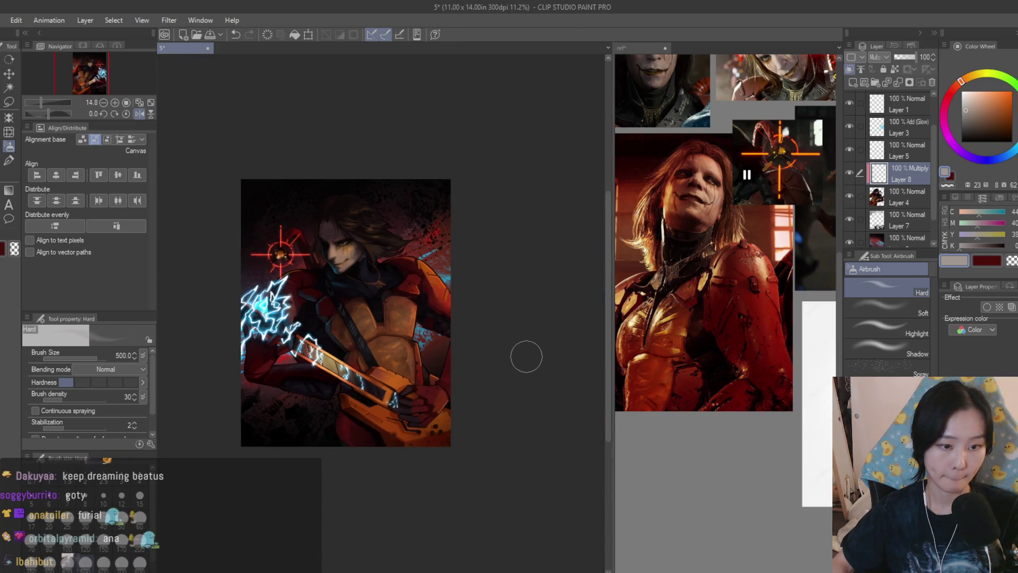
key("h")
scroll(526, 356, "up", 4)
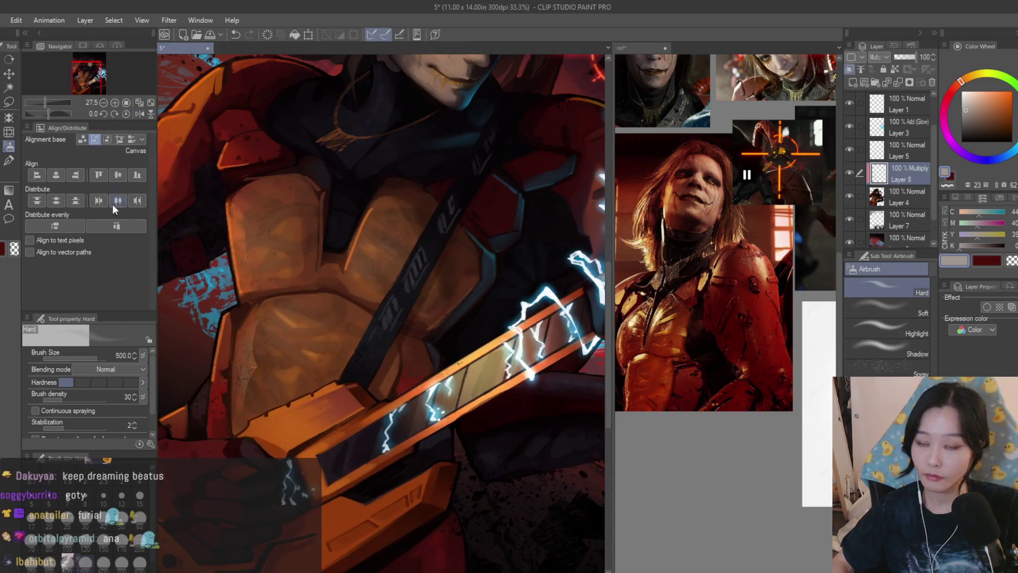
key("j")
scroll(332, 318, "up", 1)
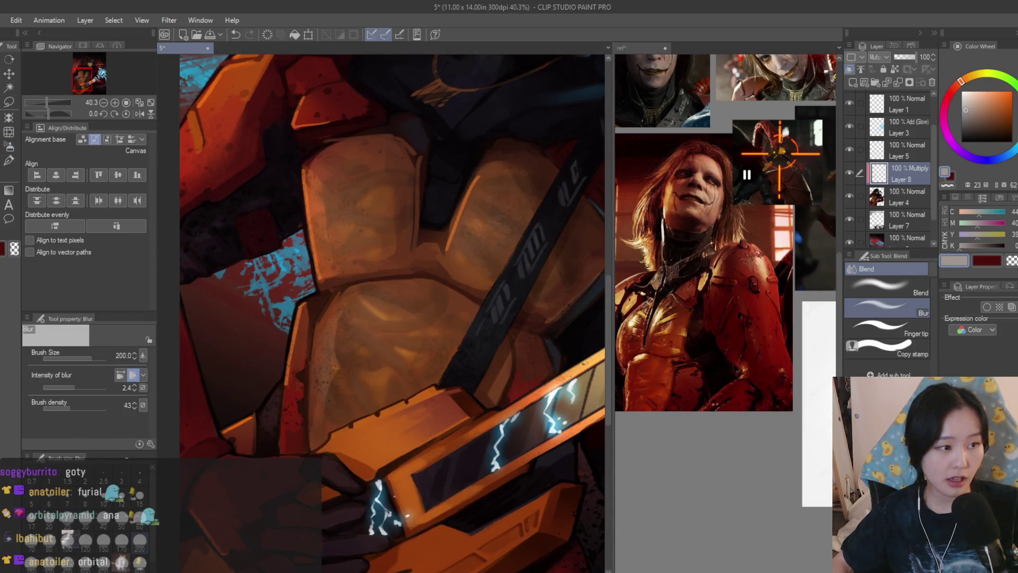
left_click(10, 100)
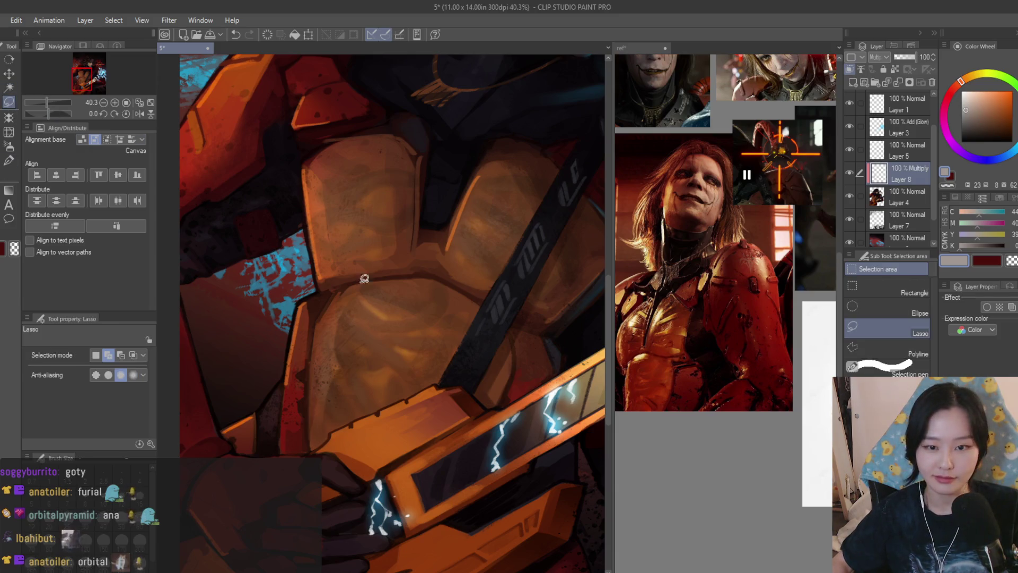
scroll(660, 432, "down", 2)
scroll(660, 432, "up", 3)
scroll(660, 432, "down", 3)
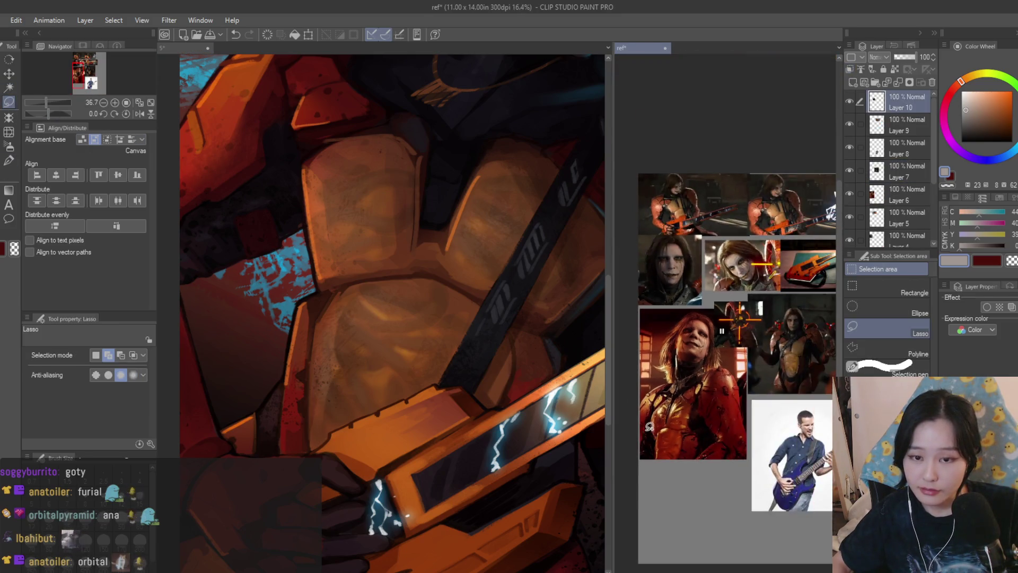
scroll(663, 419, "up", 1)
scroll(668, 401, "up", 1)
scroll(667, 400, "up", 3)
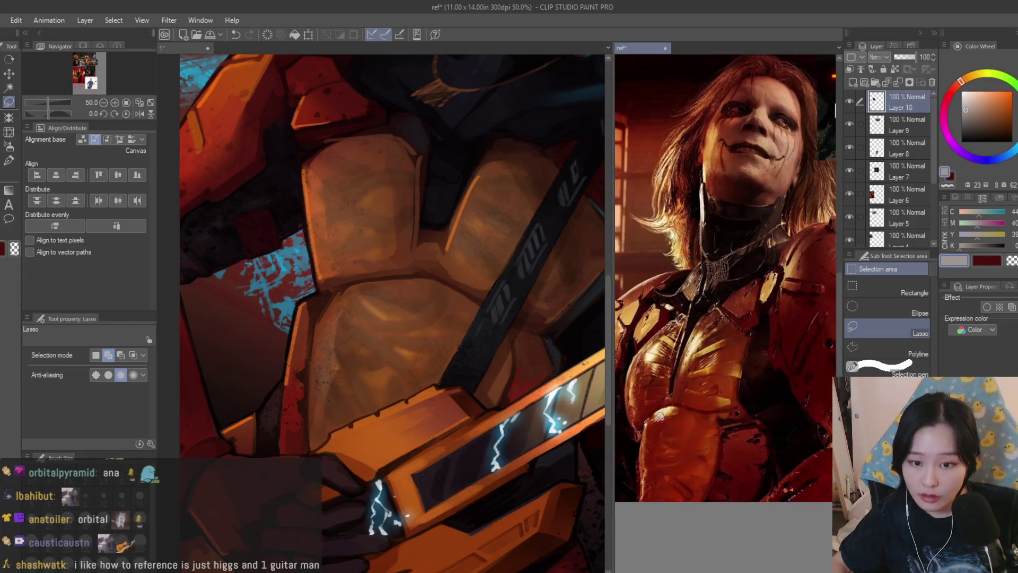
scroll(655, 423, "up", 2)
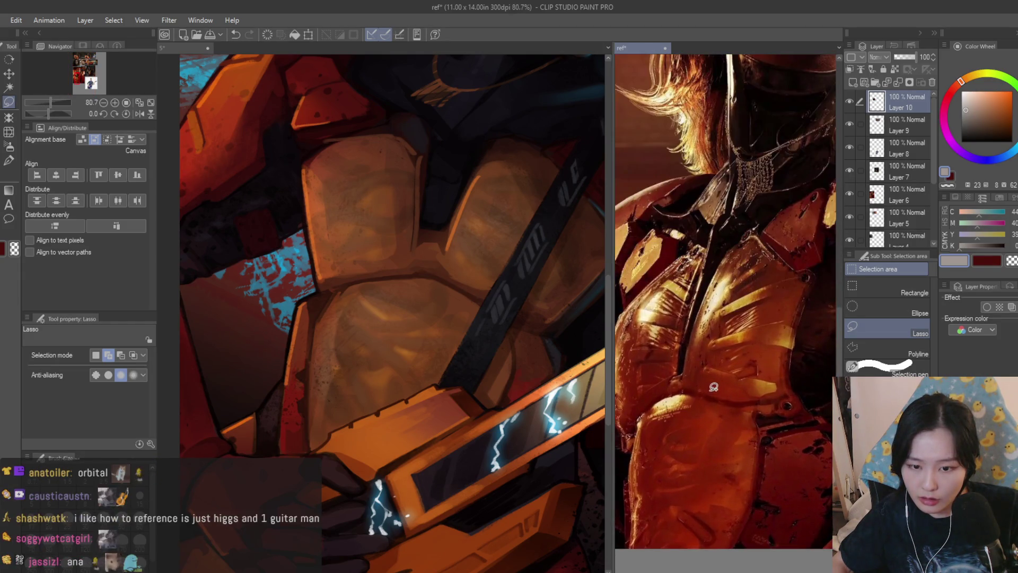
scroll(708, 371, "down", 5)
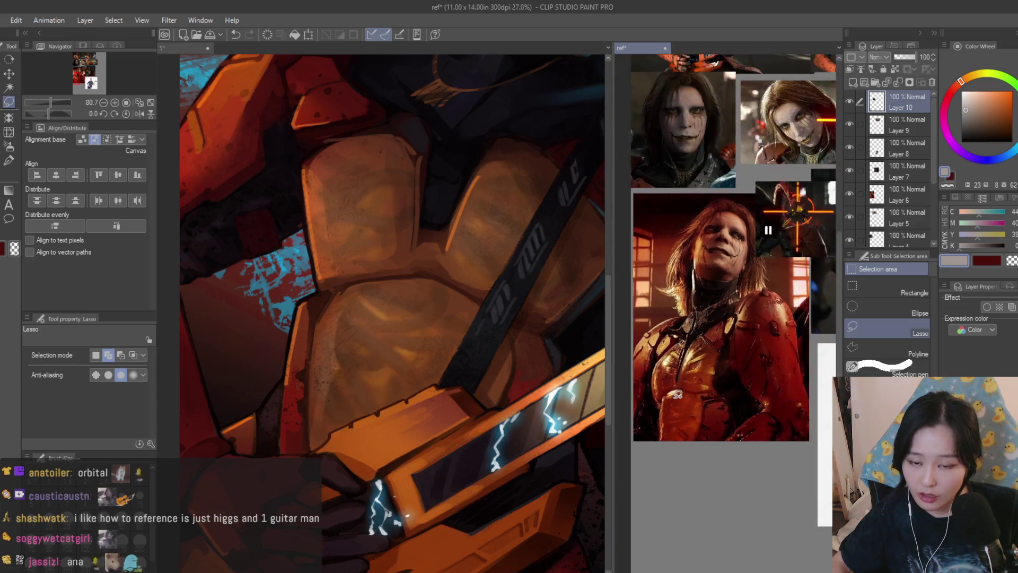
scroll(786, 320, "up", 5)
scroll(786, 321, "down", 6)
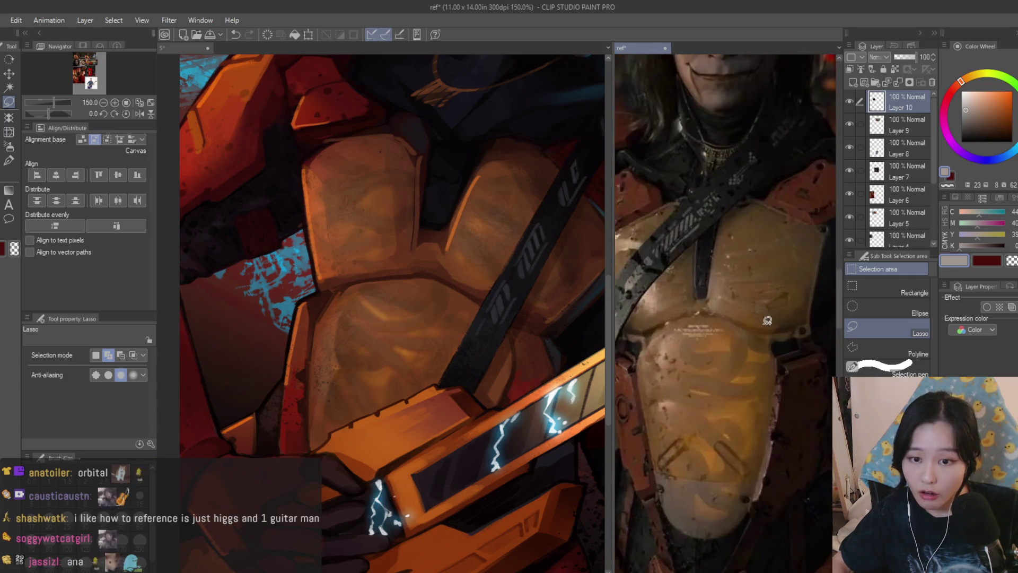
scroll(671, 366, "up", 5)
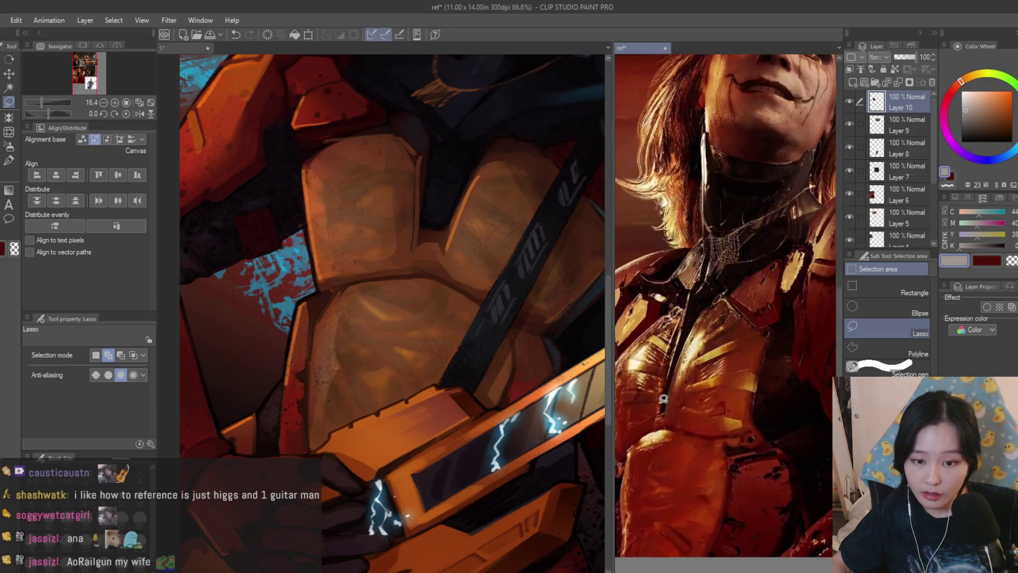
left_click(518, 318)
scroll(481, 378, "down", 3)
scroll(480, 378, "up", 2)
left_click(698, 459)
scroll(697, 459, "down", 3)
scroll(698, 459, "up", 3)
scroll(697, 459, "down", 3)
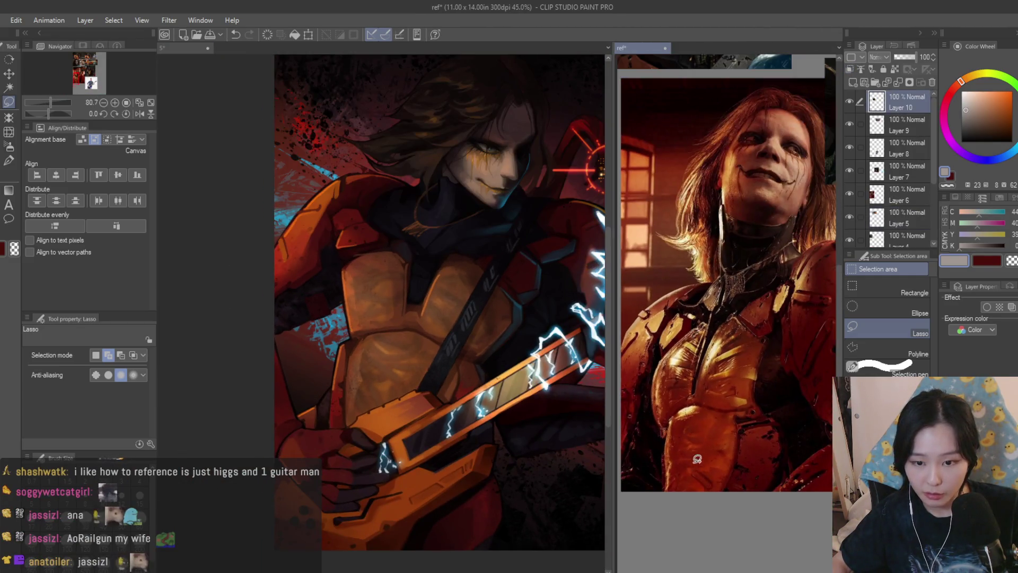
left_click(432, 341)
Save the painting and mirror the view briefly to check it
scroll(489, 284, "down", 4)
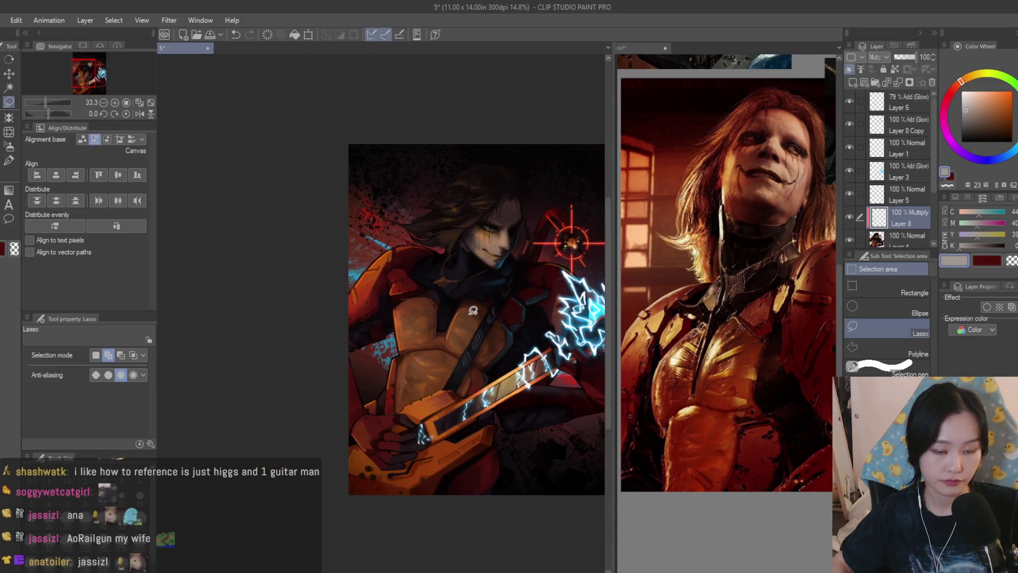
scroll(530, 238, "up", 1)
scroll(545, 218, "down", 2)
key("ctrl+s")
key("h")
scroll(532, 174, "up", 2)
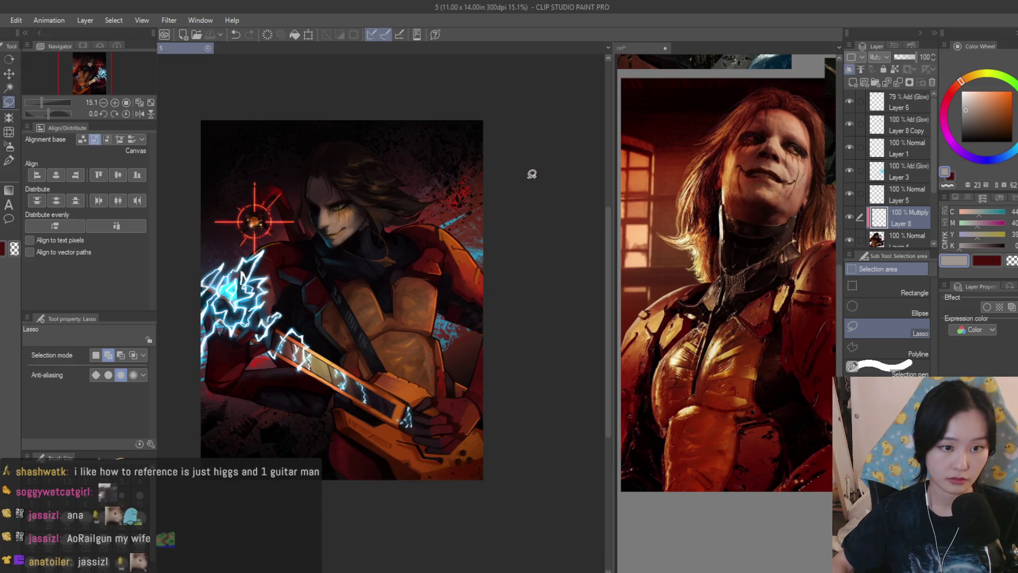
key("h")
Add a new layer above Layer 6 with orange and a size-400 soft airbrush
left_click(909, 104)
scroll(909, 199, "down", 3)
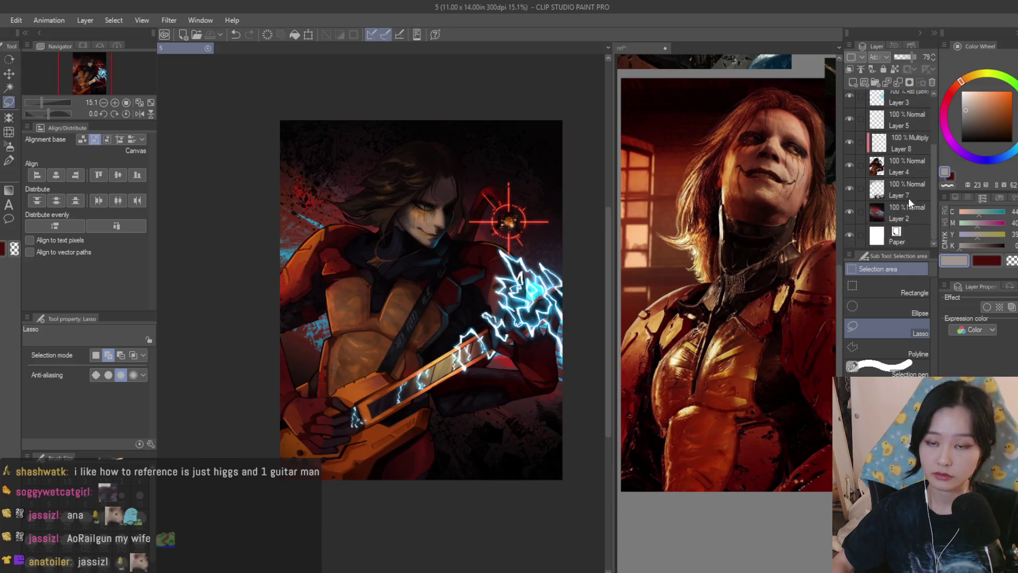
scroll(922, 198, "up", 4)
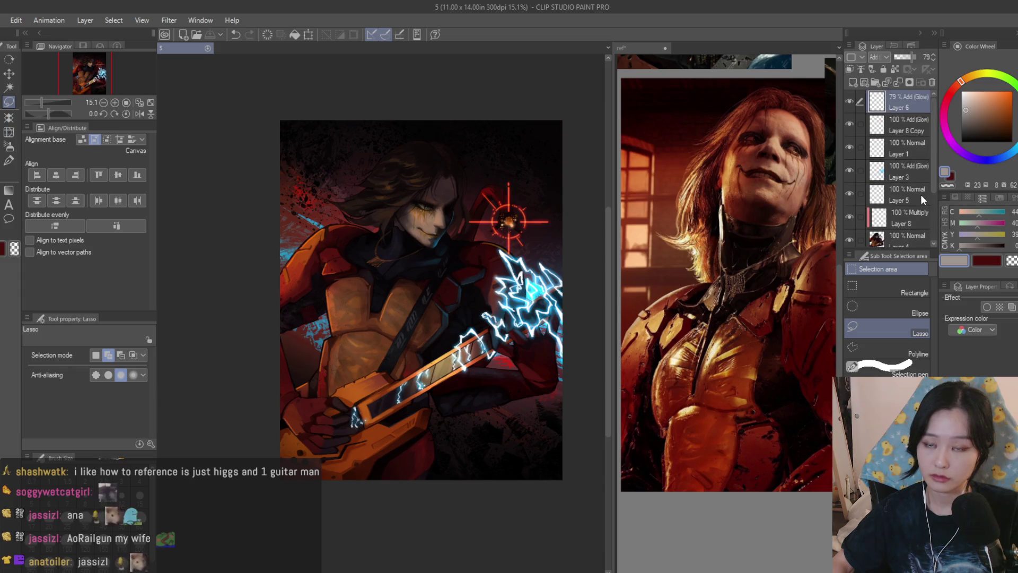
left_click(853, 83)
left_click(999, 91)
key("b")
scroll(442, 221, "up", 4)
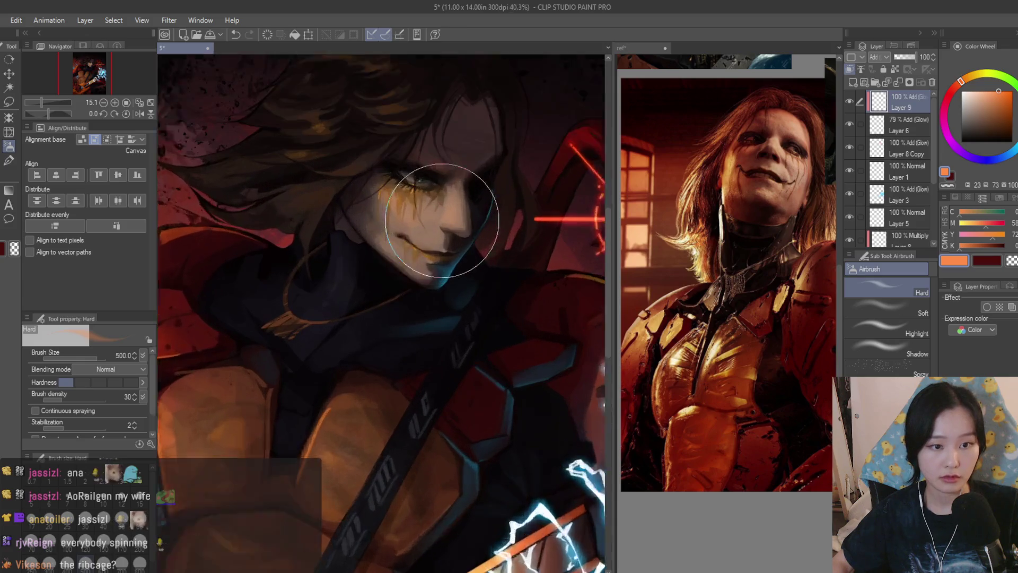
scroll(442, 220, "up", 1)
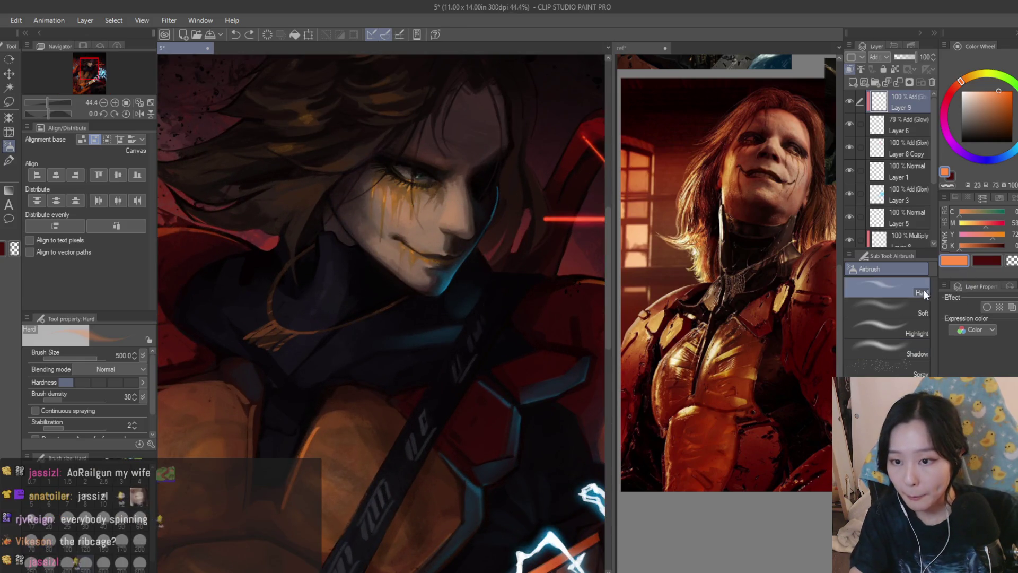
left_click(910, 311)
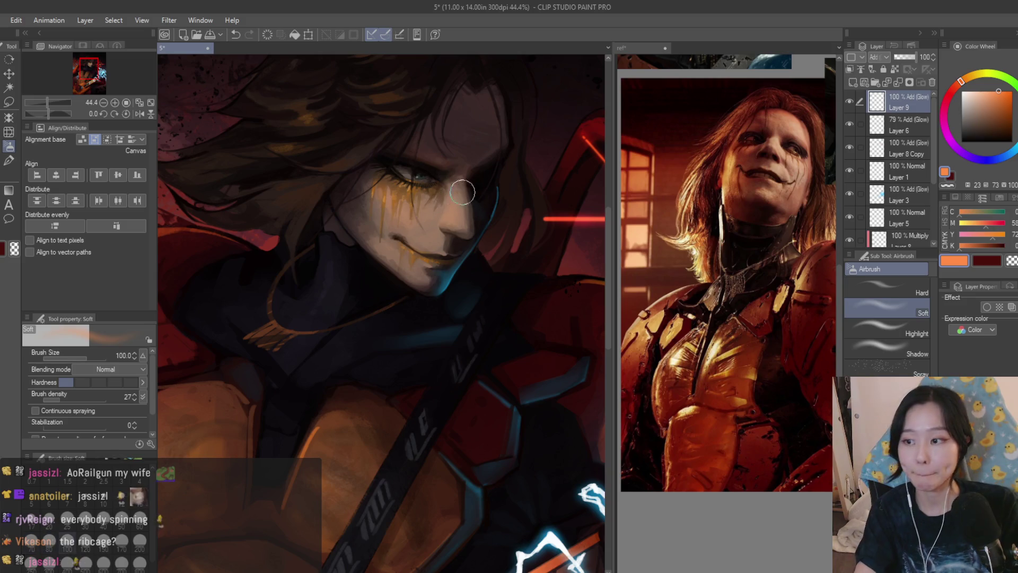
key("bracketright")
key("bracketright")
key("bracketright")
Glance at the reference document, then return to the main painting canvas
left_click(639, 48)
scroll(737, 425, "up", 5)
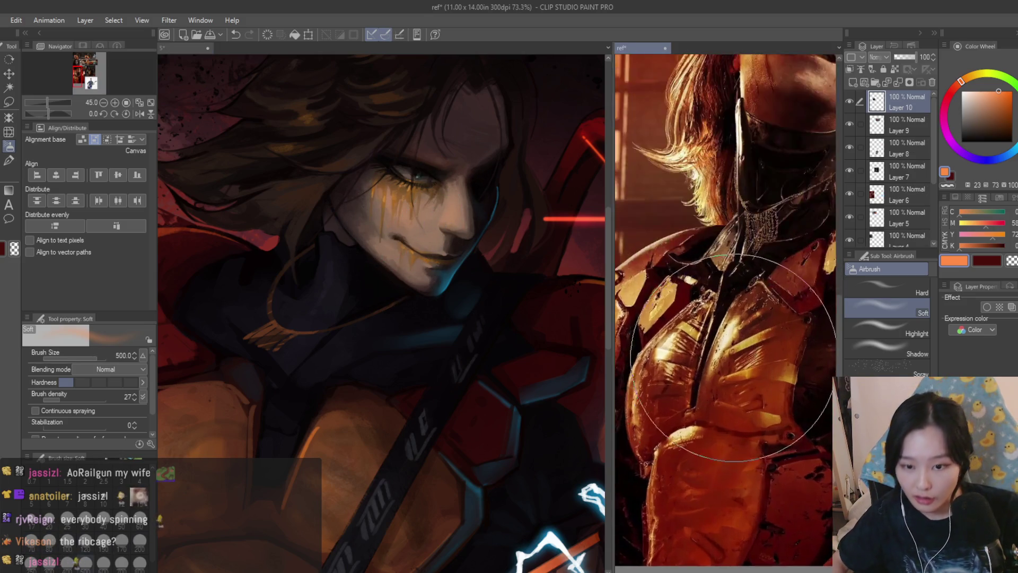
left_click(371, 232)
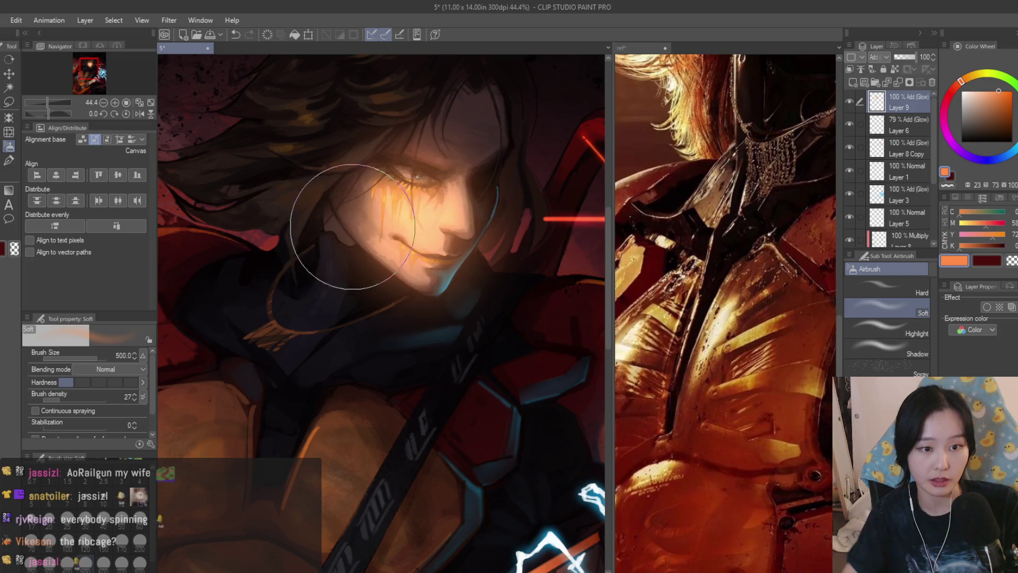
scroll(372, 225, "down", 4)
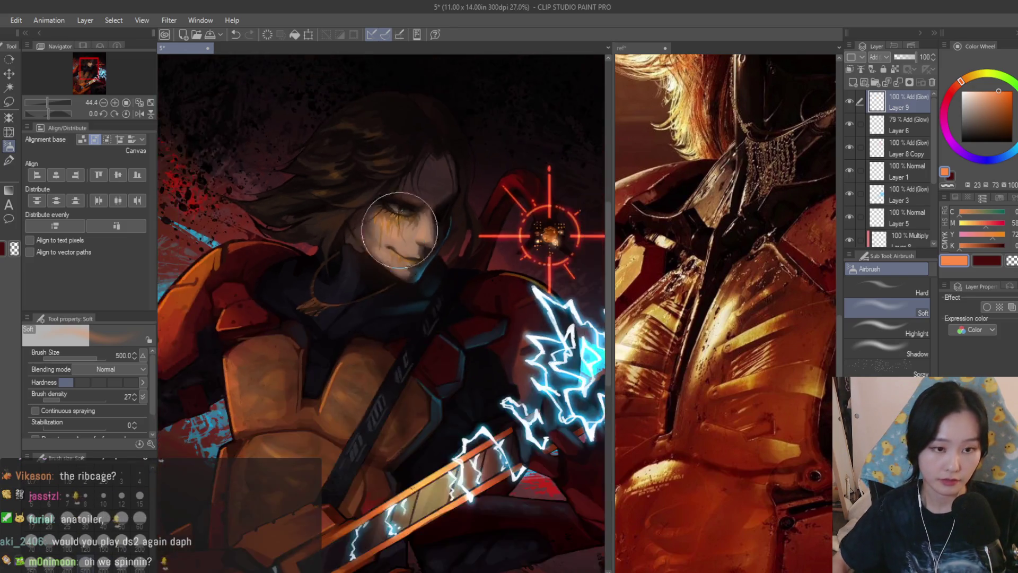
scroll(372, 216, "up", 3)
Airbrush soft orange glow over the shoulder, face and chest armour
mouse_move(285, 217)
left_mouse_down()
mouse_move(318, 273)
mouse_move(391, 182)
left_mouse_up()
scroll(458, 361, "down", 5)
scroll(458, 361, "up", 4)
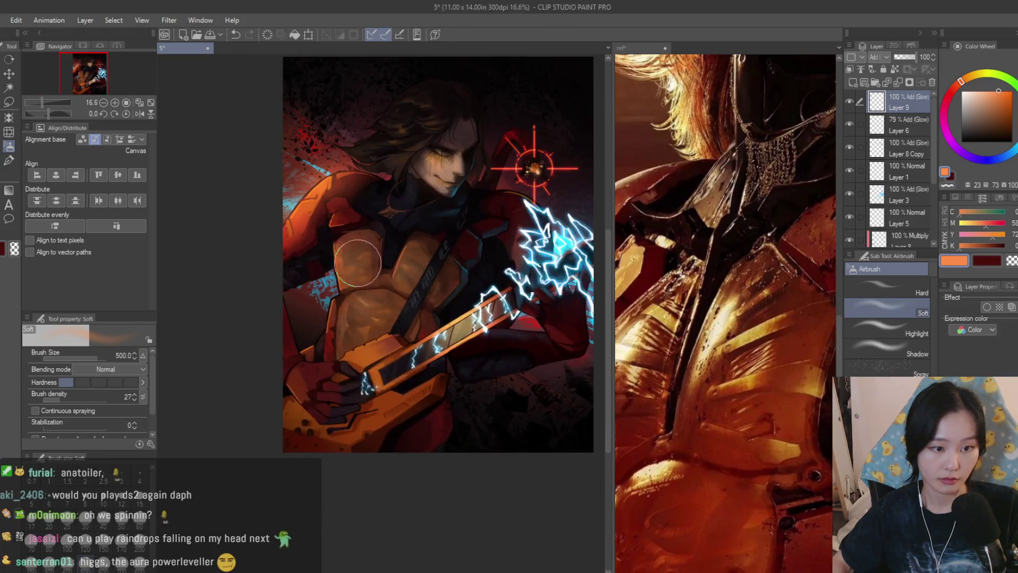
mouse_move(318, 227)
left_mouse_down()
mouse_move(340, 302)
mouse_move(337, 200)
mouse_move(364, 245)
left_mouse_up()
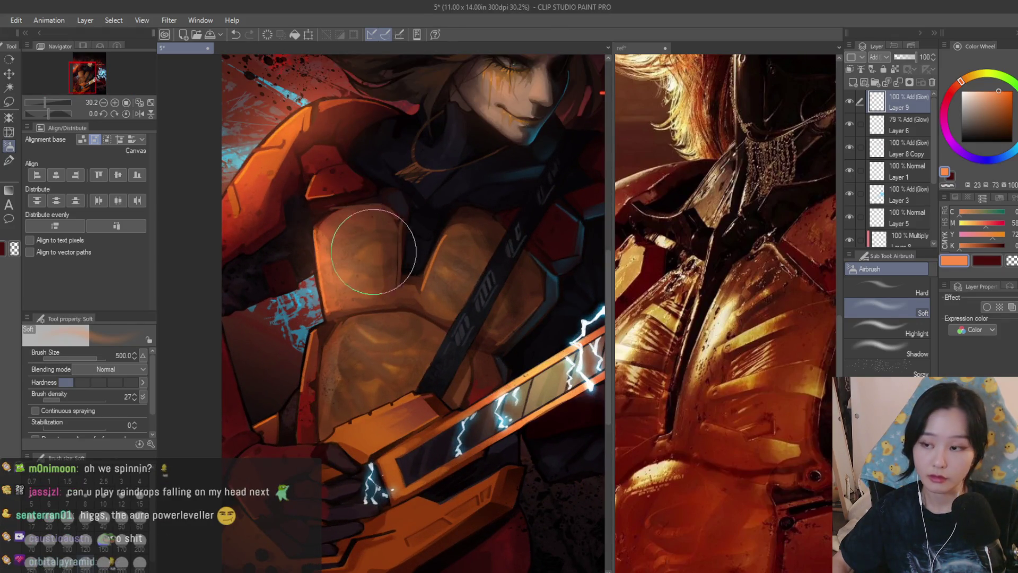
scroll(360, 355, "down", 3)
scroll(360, 356, "up", 3)
mouse_move(336, 352)
left_mouse_down()
mouse_move(312, 375)
mouse_move(445, 224)
left_mouse_up()
scroll(445, 223, "down", 5)
scroll(370, 260, "up", 4)
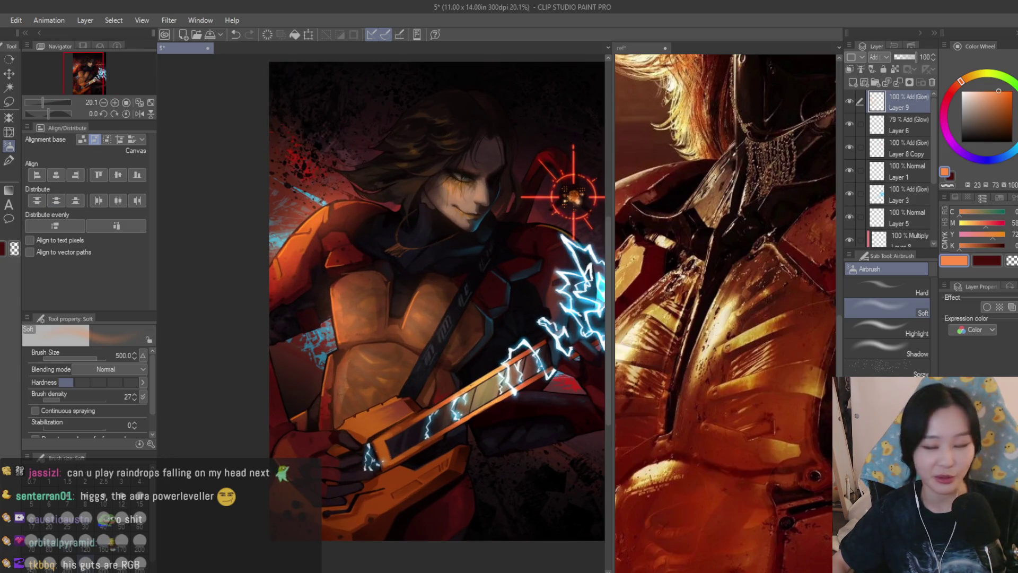
Mirror the view and set the Layer 9 glow to 85% opacity
scroll(449, 352, "down", 2)
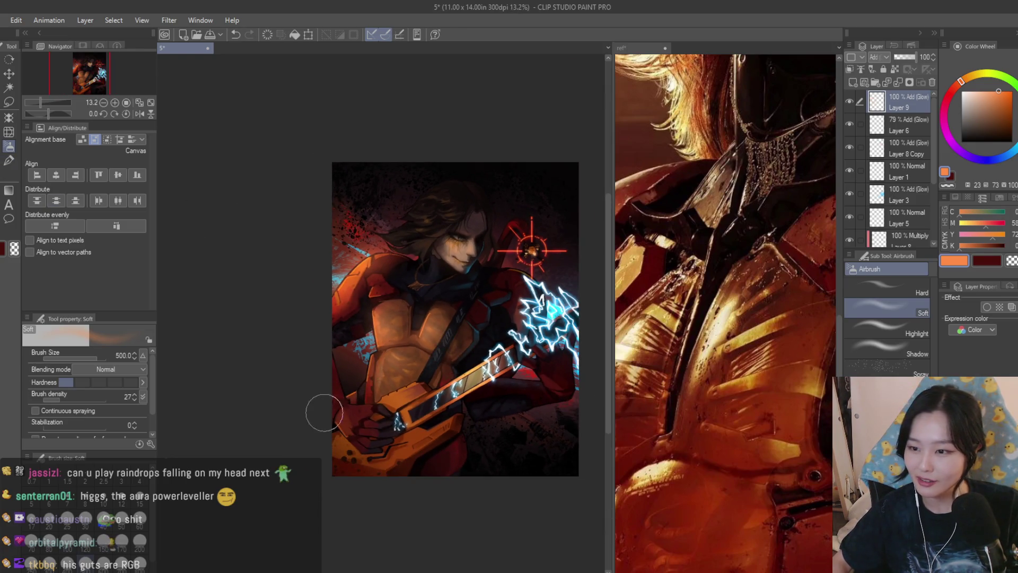
scroll(325, 413, "up", 2)
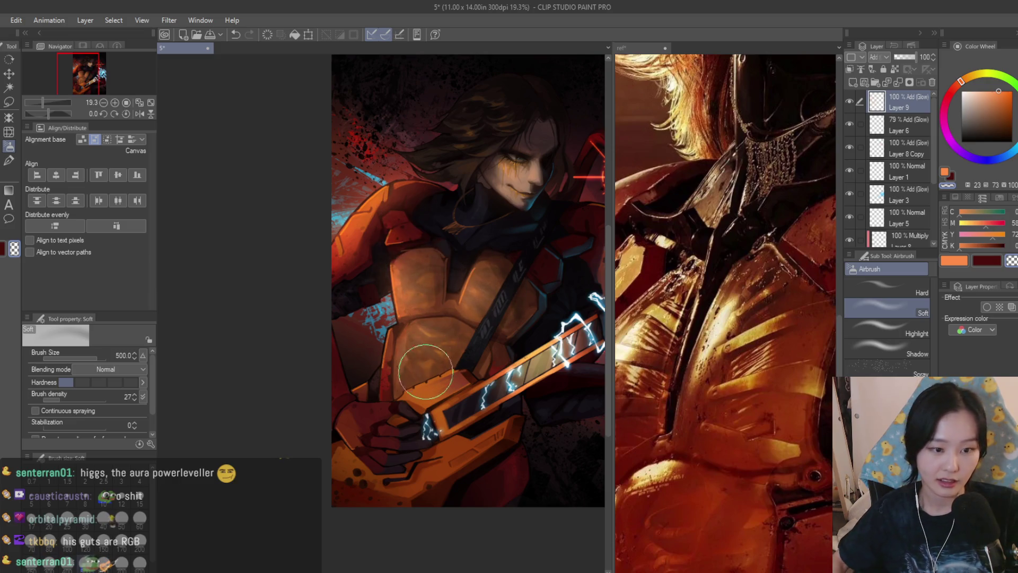
scroll(404, 282, "down", 3)
key("h")
key("h")
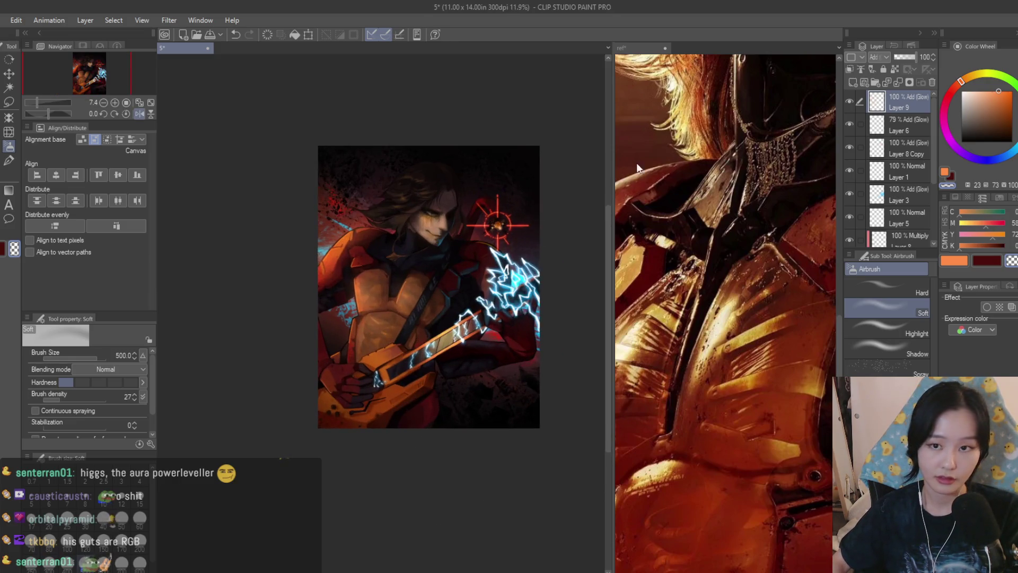
left_click_drag(906, 57, 889, 58)
left_click(915, 62)
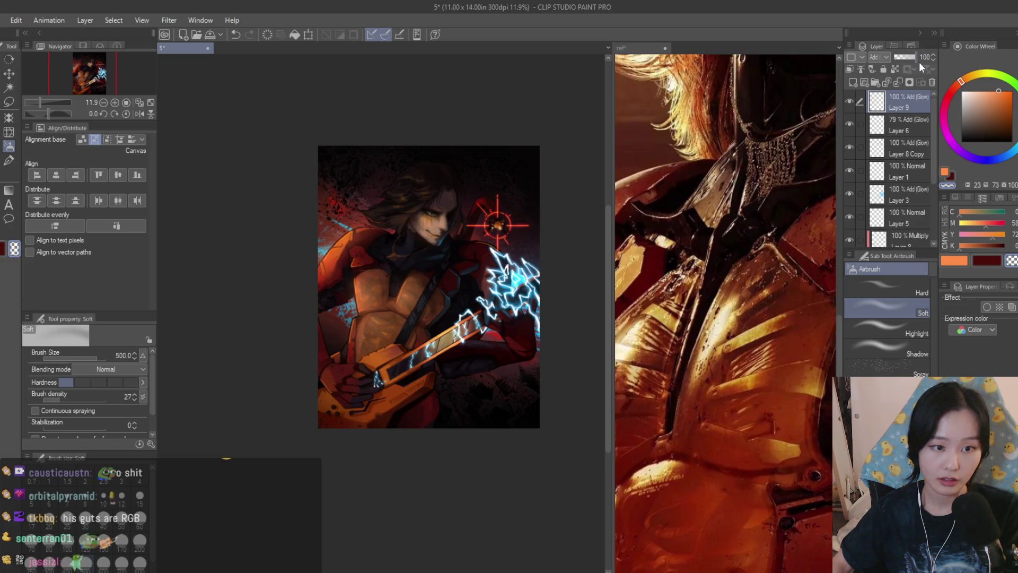
scroll(400, 198, "up", 5)
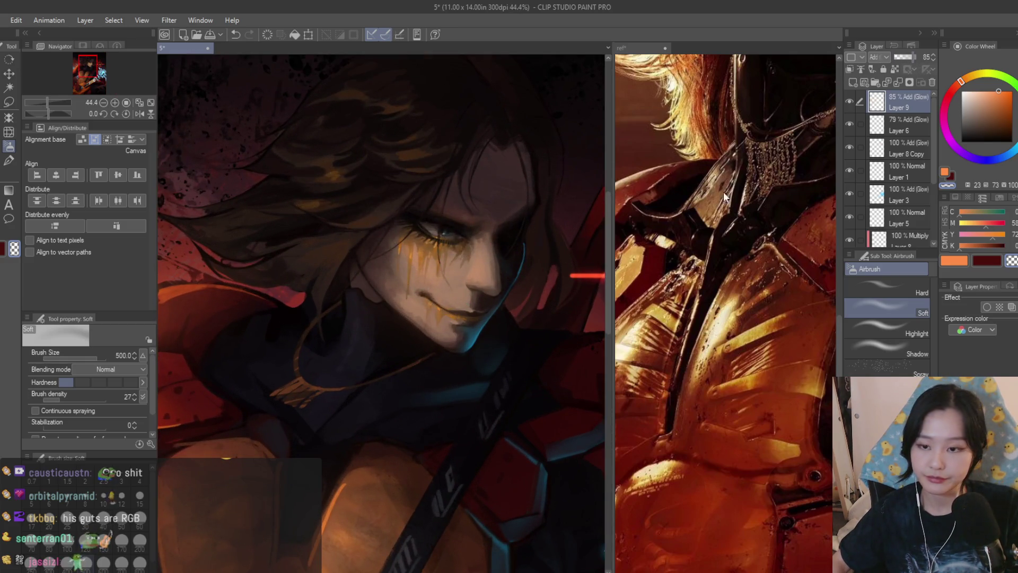
Shrink the airbrush and paint orange glow along the lower lashes and cheek
scroll(466, 284, "up", 4)
scroll(477, 201, "up", 2)
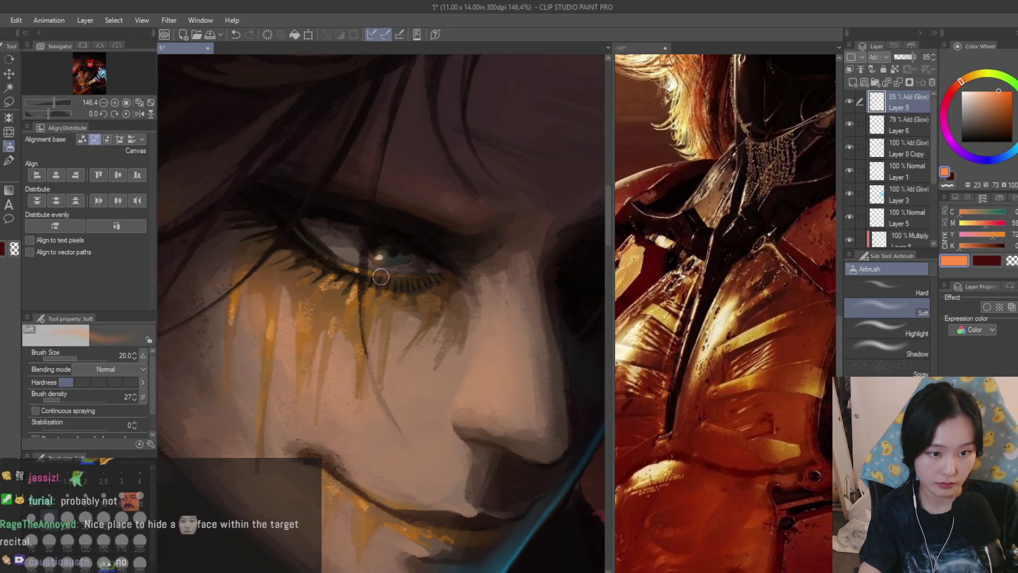
key("bracketleft")
mouse_move(380, 256)
left_mouse_down()
mouse_move(342, 266)
mouse_move(371, 274)
left_mouse_up()
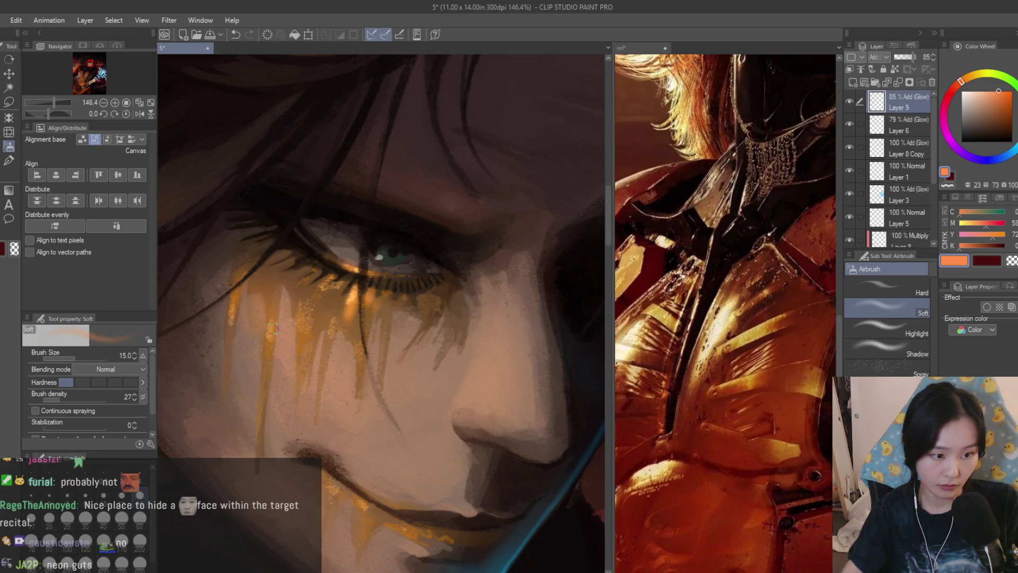
left_click_drag(272, 321, 270, 334)
Check the reference collage, then return to the main painting
scroll(401, 246, "down", 5)
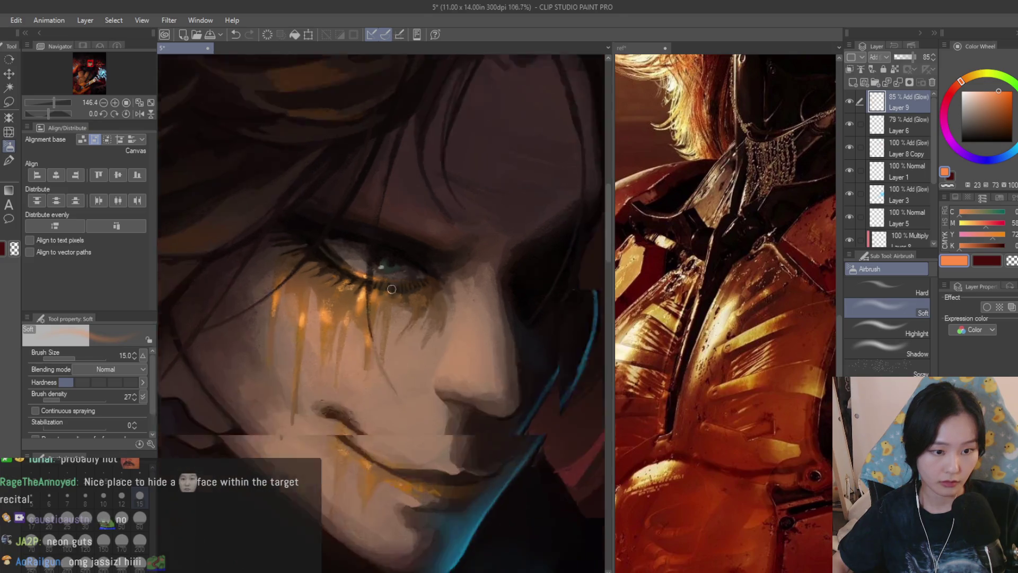
scroll(495, 254, "down", 4)
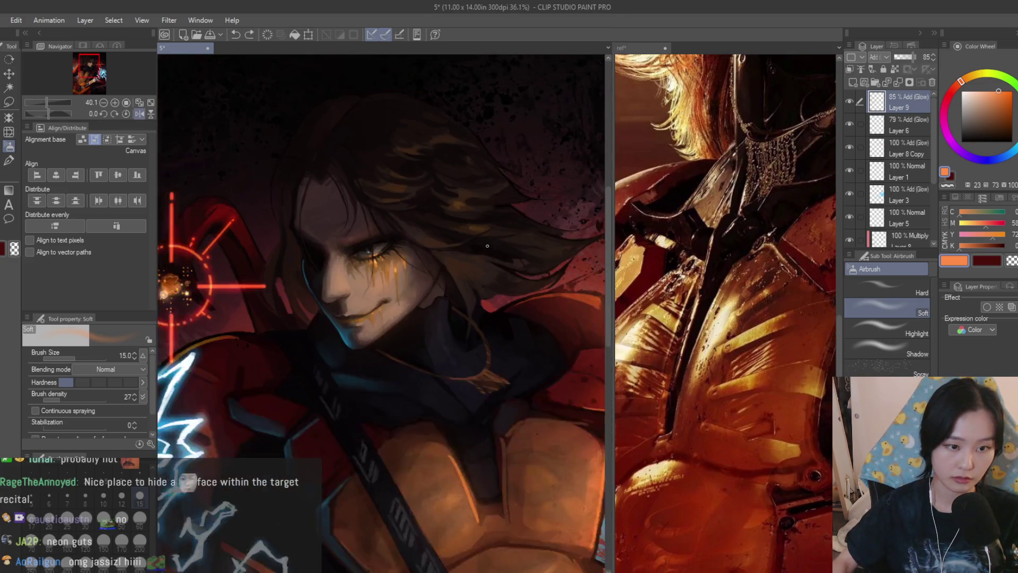
scroll(541, 262, "up", 2)
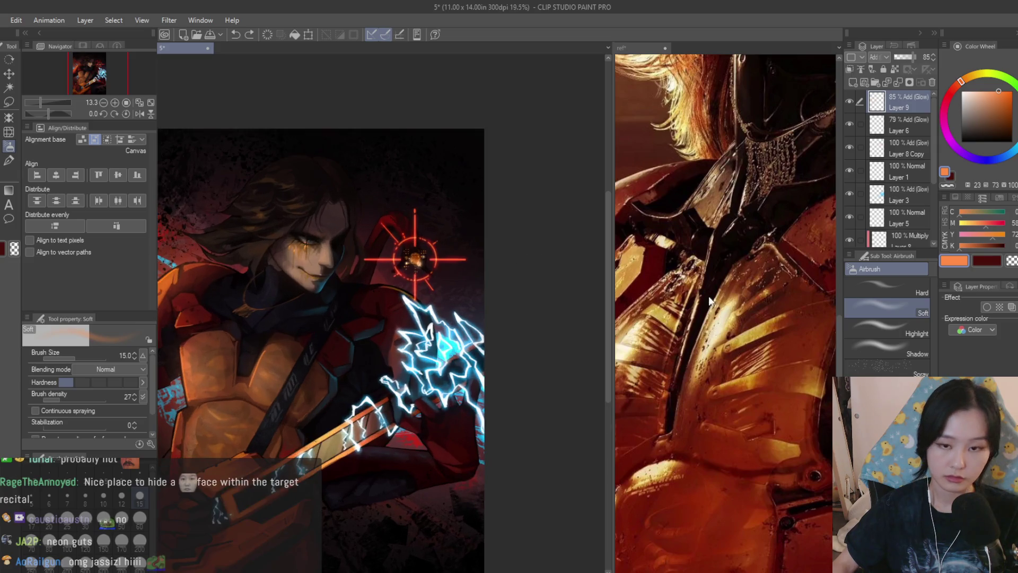
left_click(655, 336)
scroll(654, 335, "down", 4)
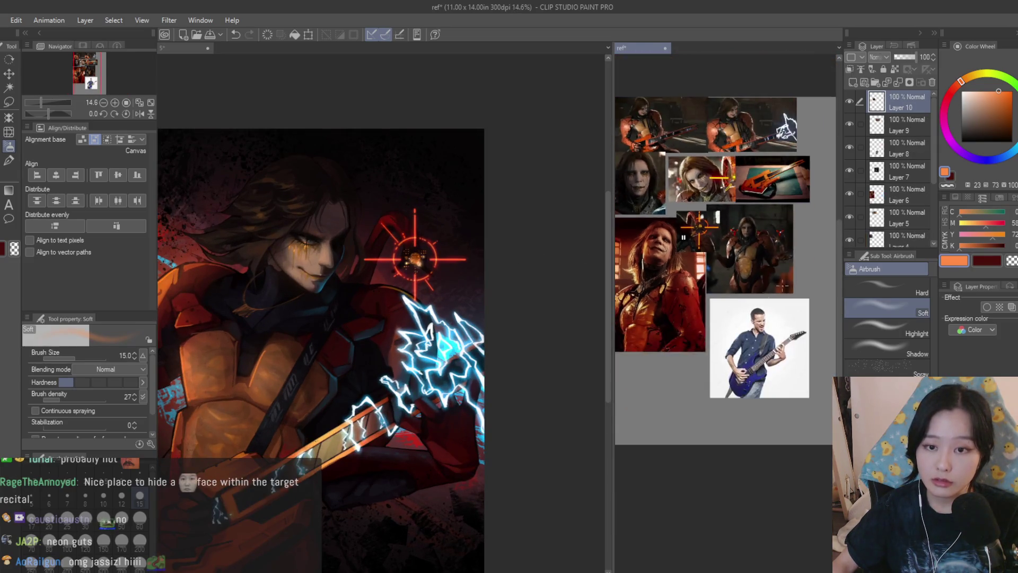
scroll(690, 297, "up", 3)
left_click(392, 111)
scroll(308, 297, "up", 8)
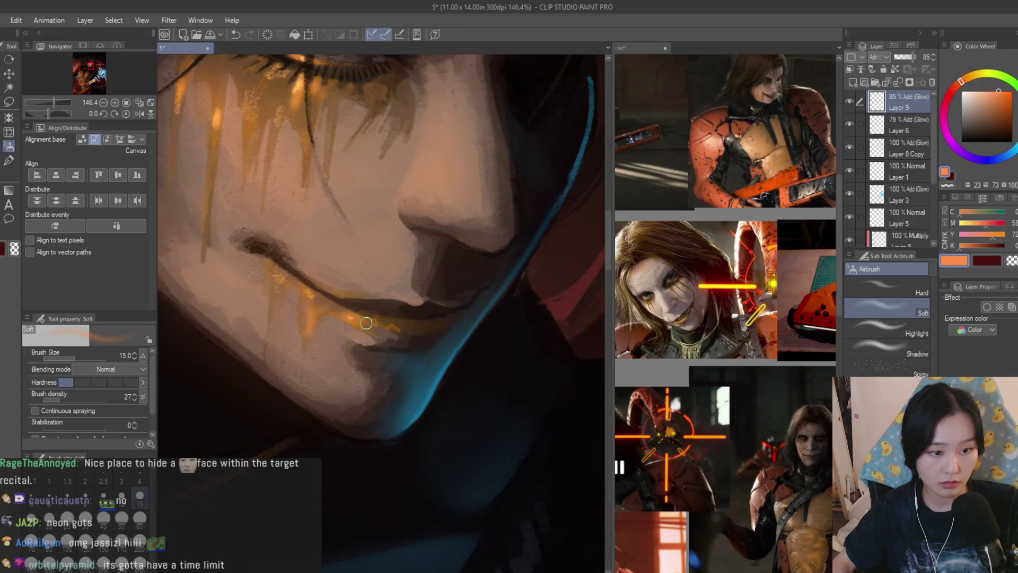
scroll(271, 268, "down", 6)
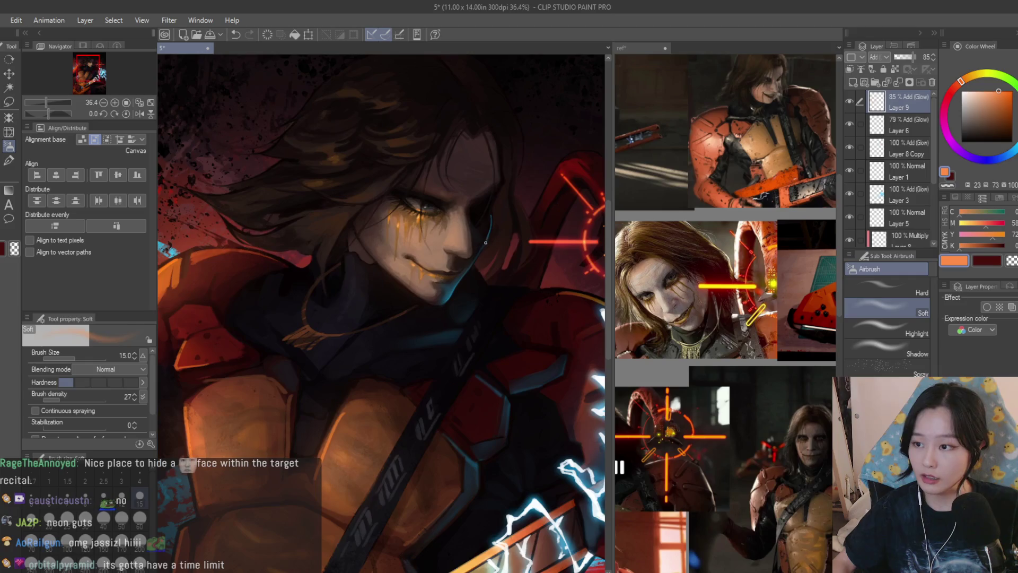
scroll(423, 207, "down", 3)
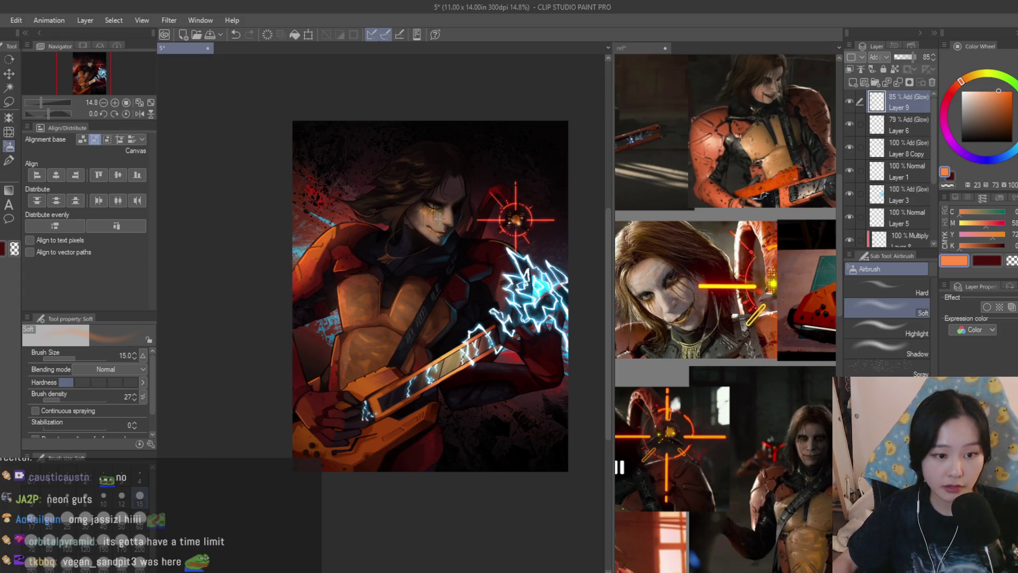
scroll(425, 297, "up", 3)
scroll(774, 330, "down", 2)
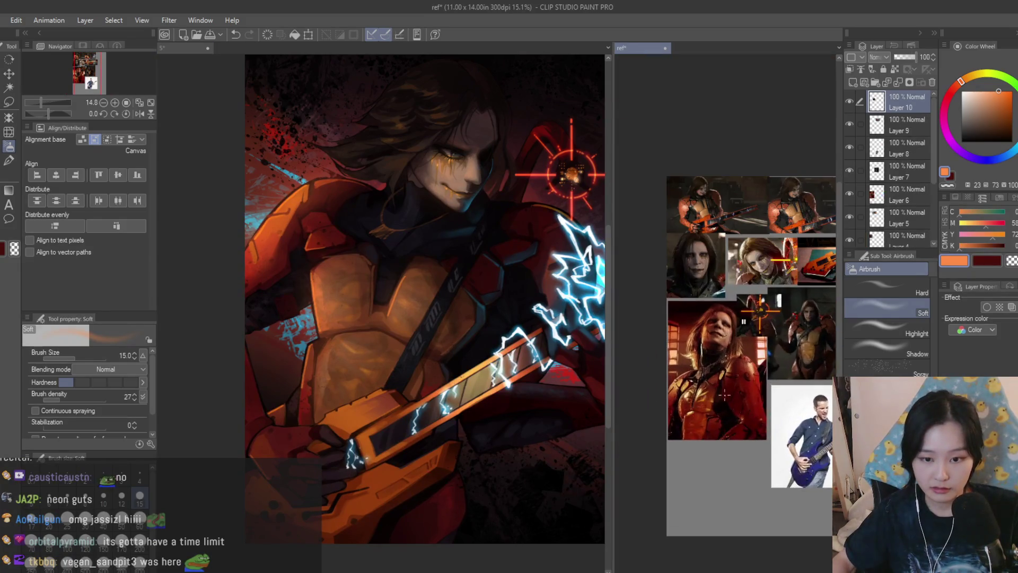
scroll(774, 330, "up", 3)
scroll(330, 333, "up", 5)
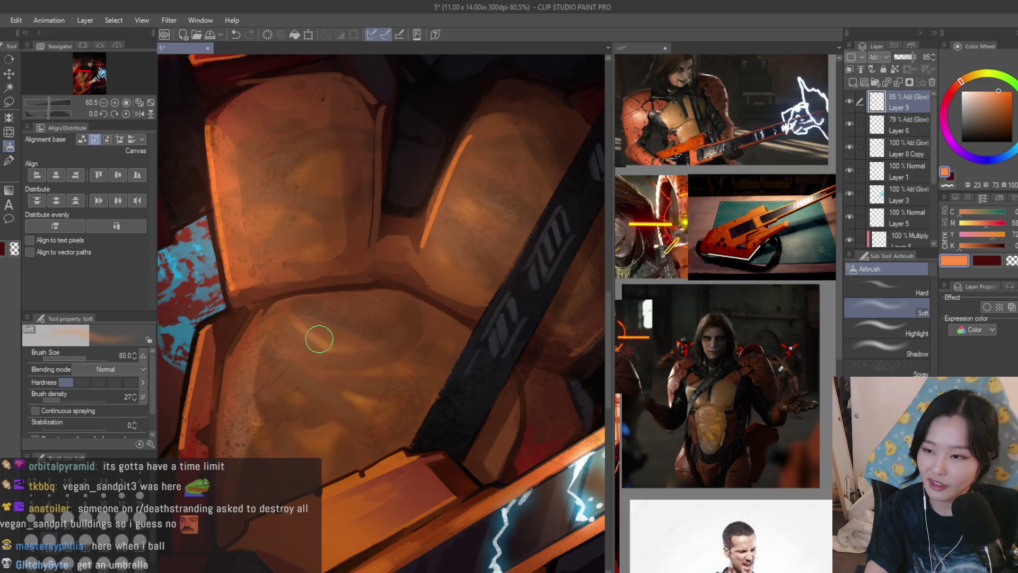
Brighten the left edge of the chest armour plate with a smaller soft airbrush
key("bracketright")
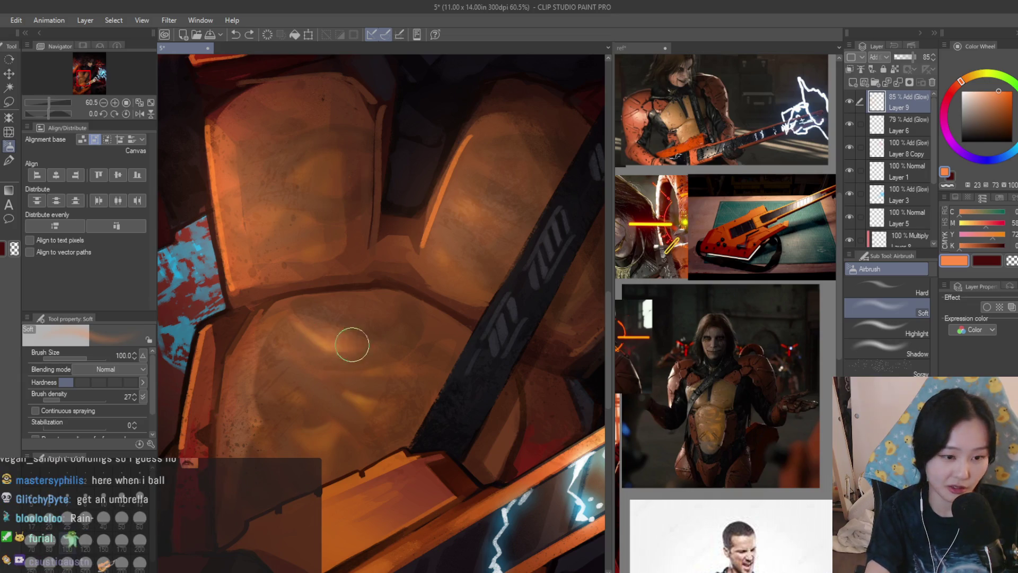
key("bracketleft")
key("bracketleft")
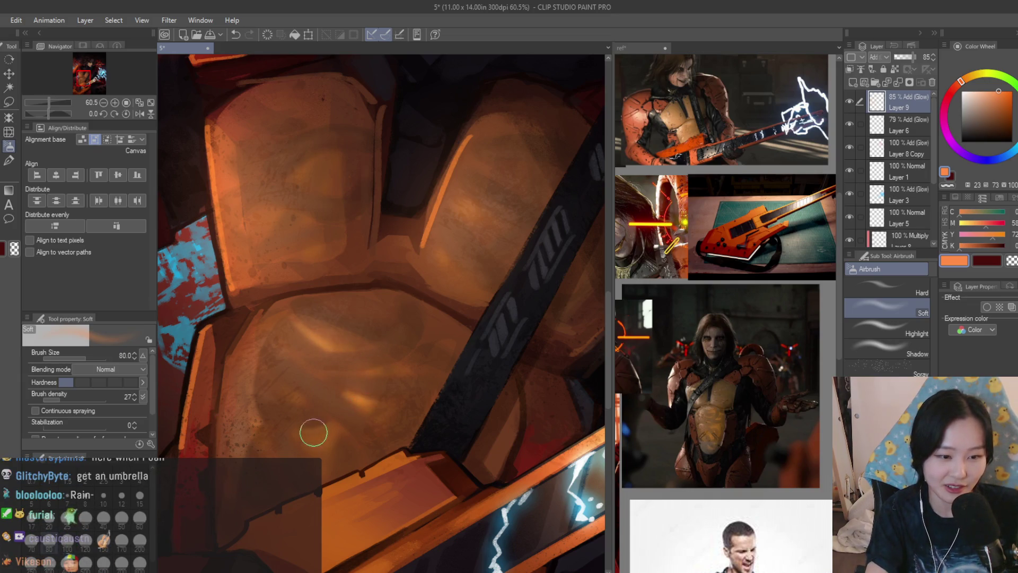
key("bracketleft")
left_click_drag(214, 205, 236, 297)
scroll(212, 147, "down", 5)
scroll(244, 159, "up", 4)
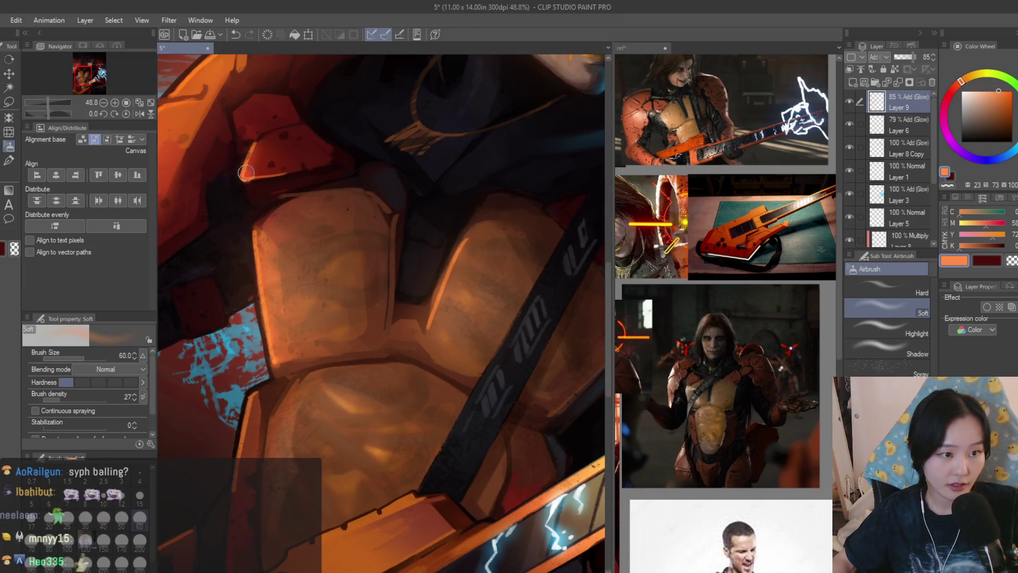
scroll(372, 273, "down", 2)
scroll(372, 274, "down", 5)
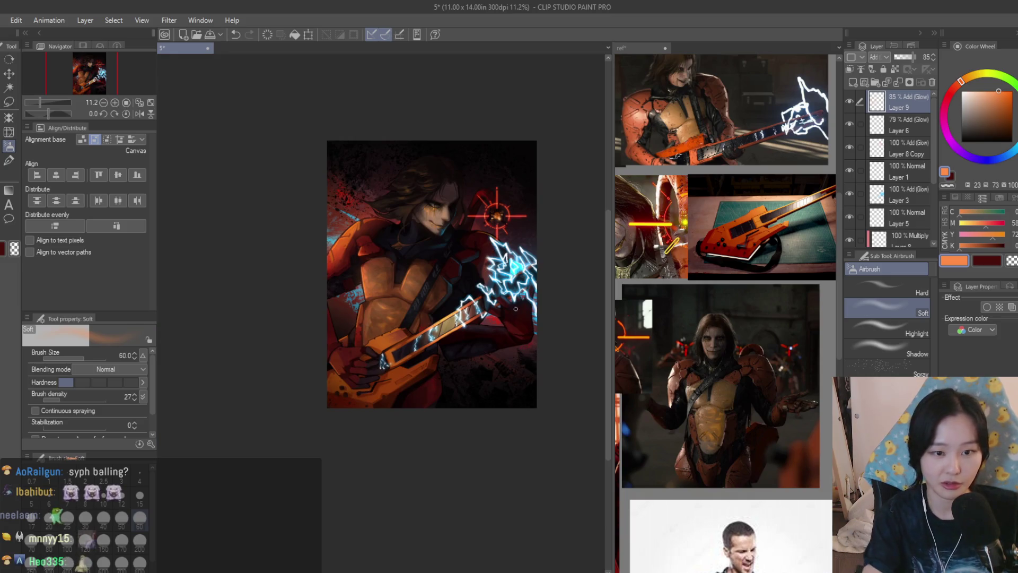
Pick cyan and dab a soft glow onto the guitar neck, undoing a stray hand stroke
left_click(512, 268, "alt")
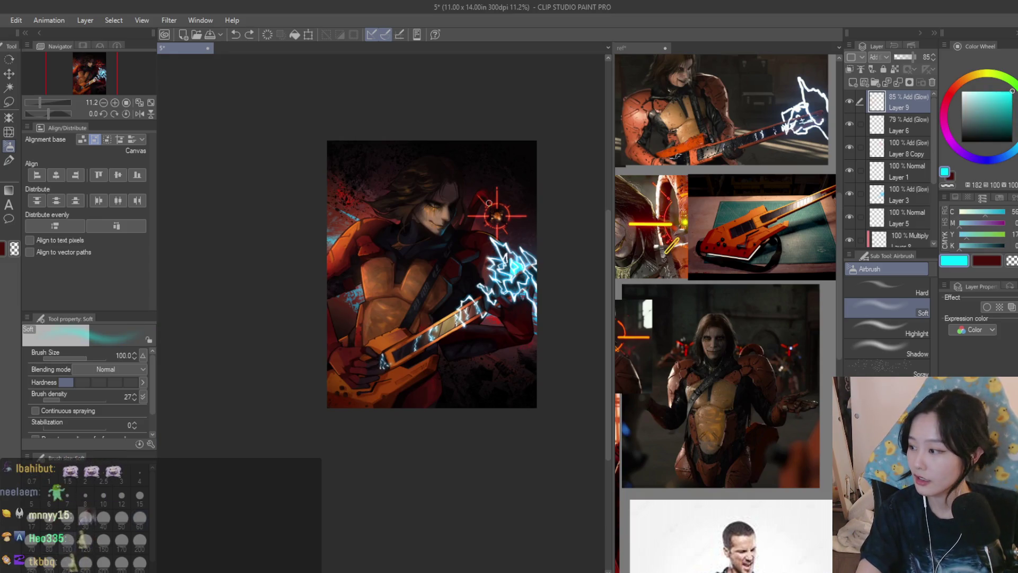
key("bracketright")
key("bracketright")
key("bracketright")
mouse_move(519, 275)
left_mouse_down()
mouse_move(511, 266)
mouse_move(514, 276)
left_mouse_up()
key("bracketright")
key("ctrl+z")
key("bracketleft")
key("bracketleft")
key("bracketleft")
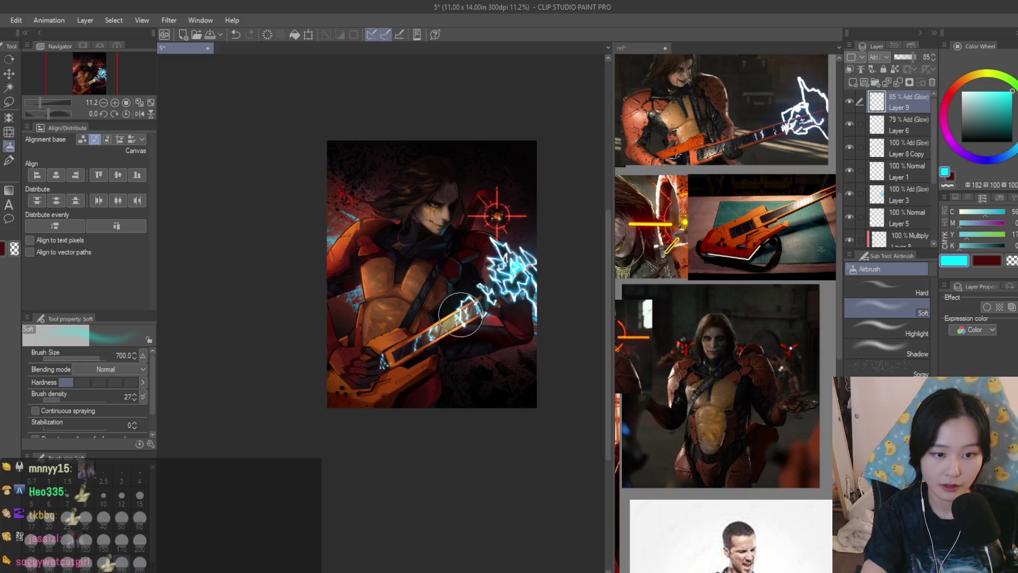
left_click(431, 333)
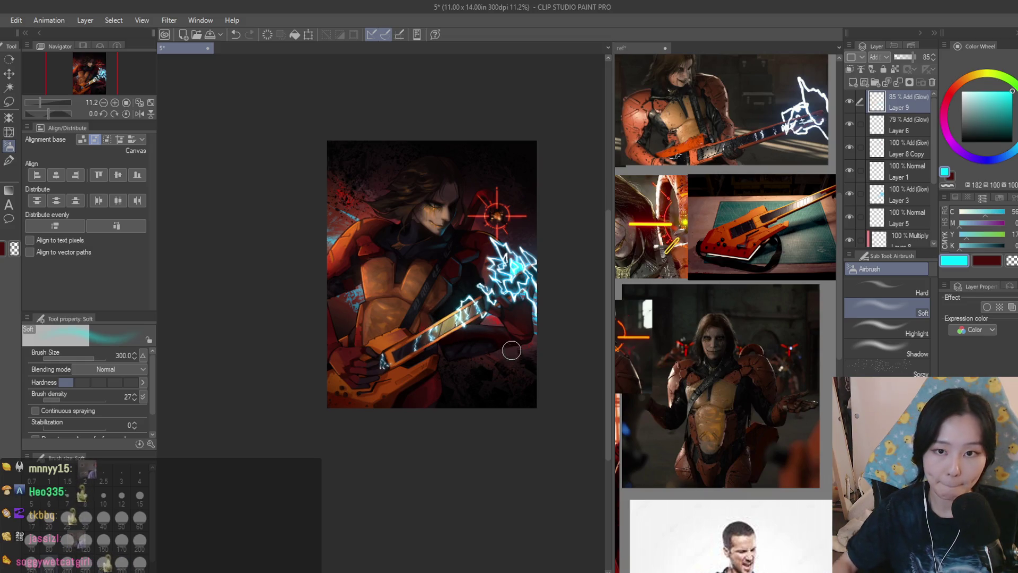
scroll(536, 250, "up", 1)
Mirror the view to check, flip it back, and save the painting
key("h")
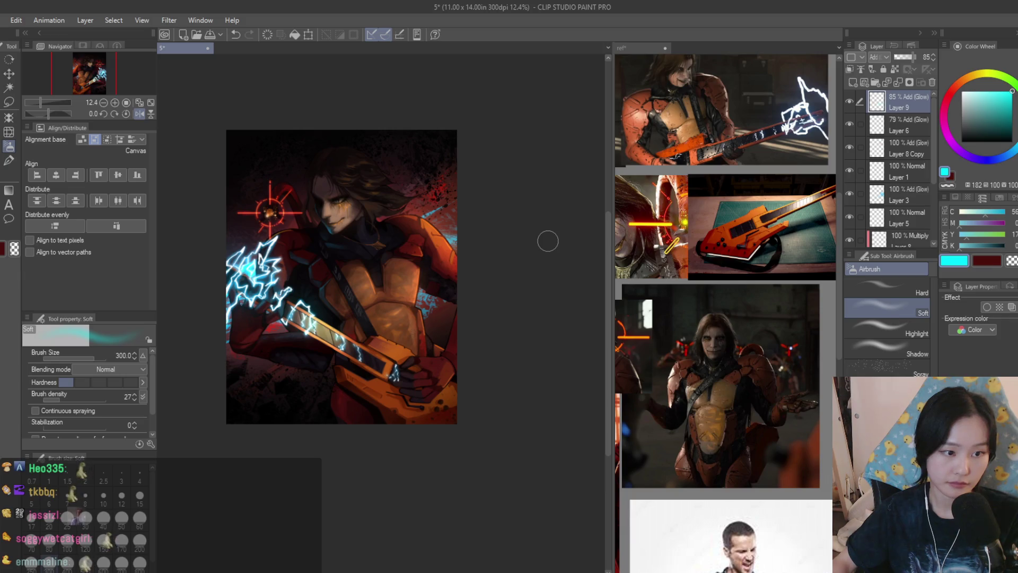
key("h")
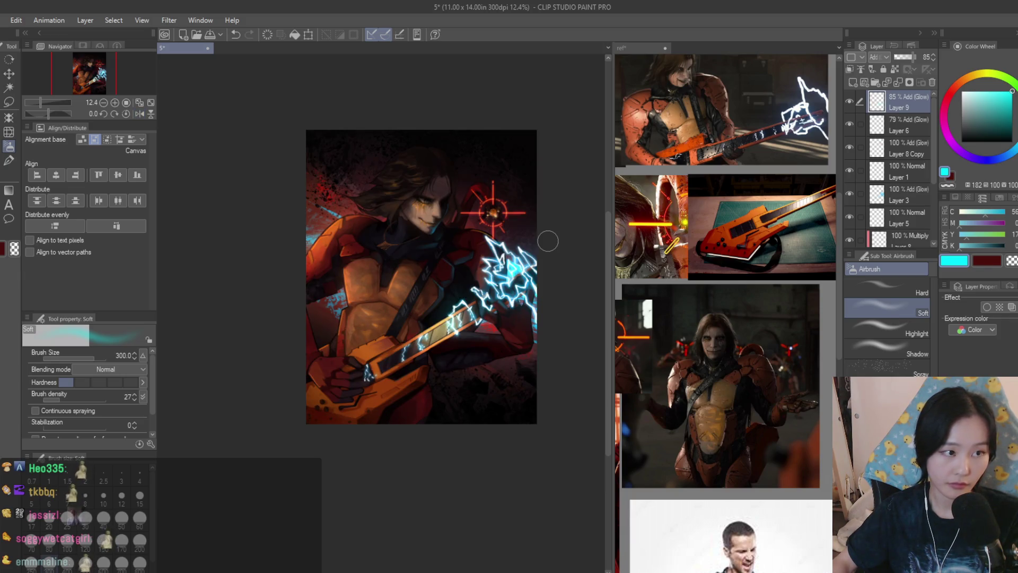
scroll(471, 168, "up", 3)
key("ctrl+s")
scroll(508, 157, "up", 1)
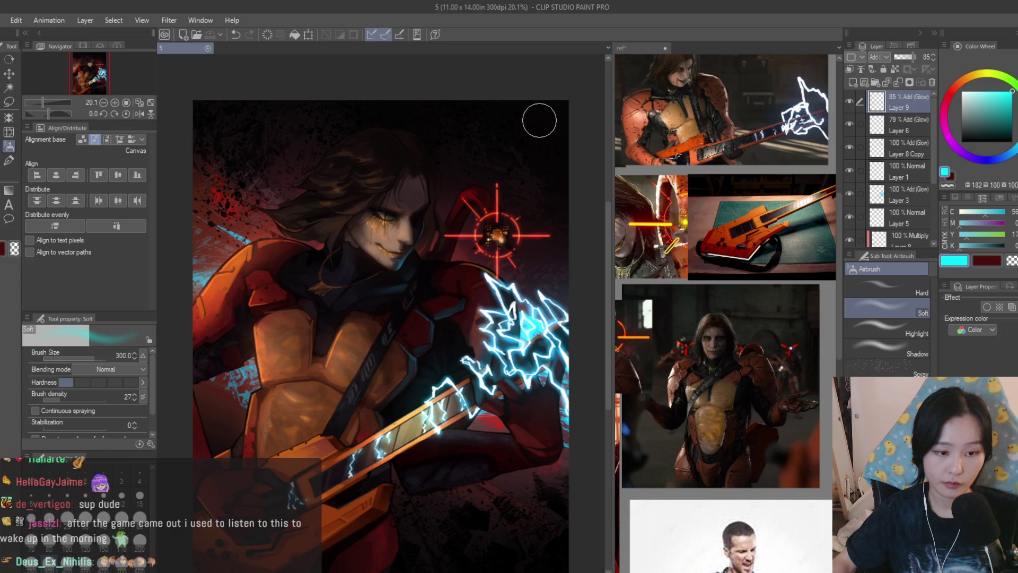
scroll(534, 195, "down", 3)
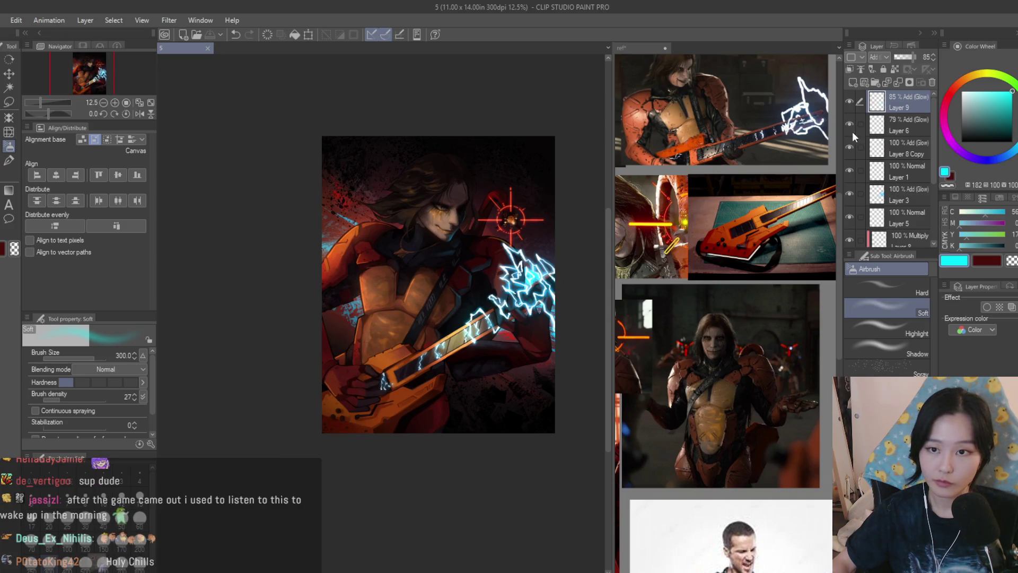
Set Layer 1's blending mode to Add (Glow)
scroll(893, 161, "down", 3)
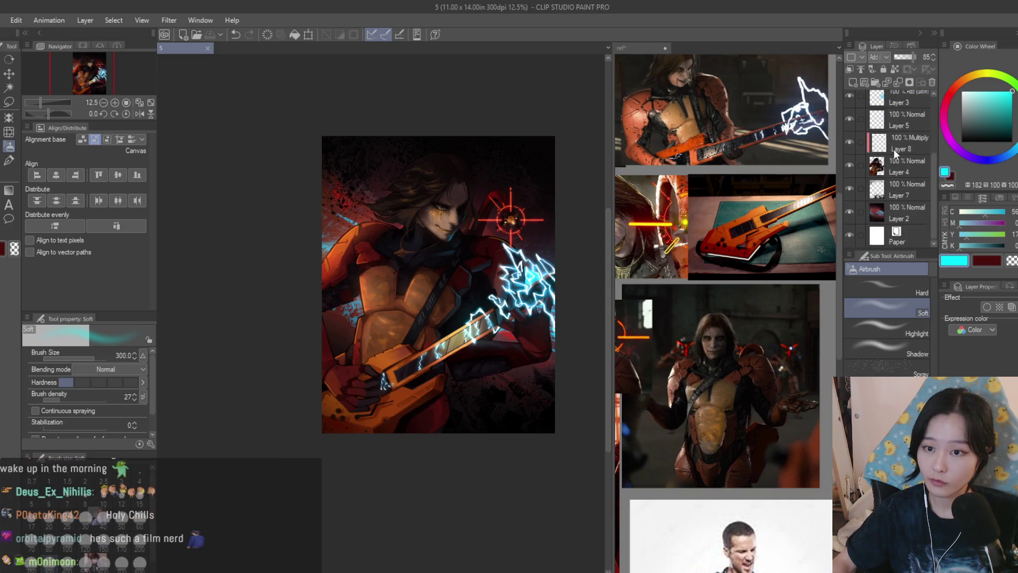
scroll(894, 153, "up", 3)
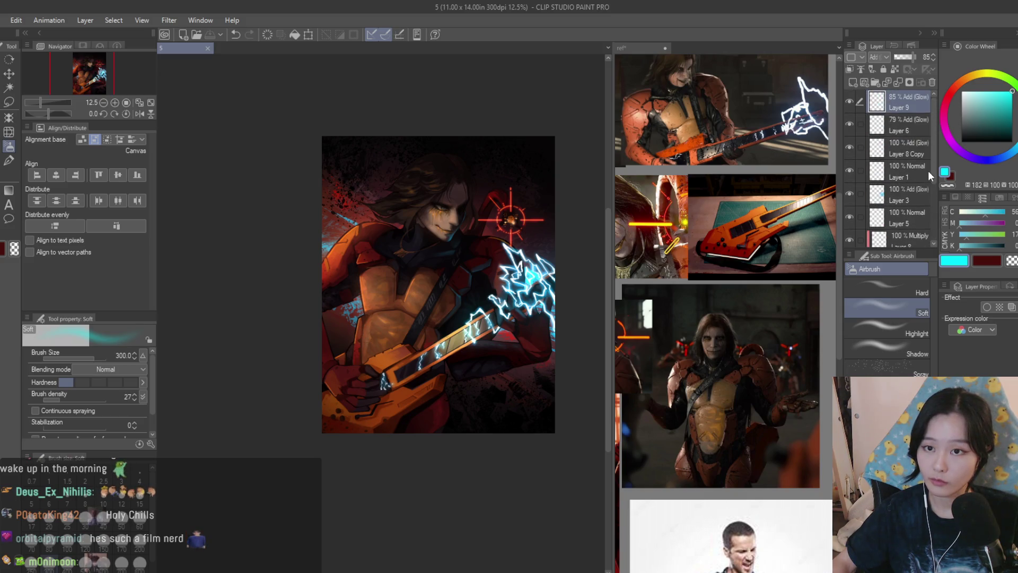
left_click(849, 173)
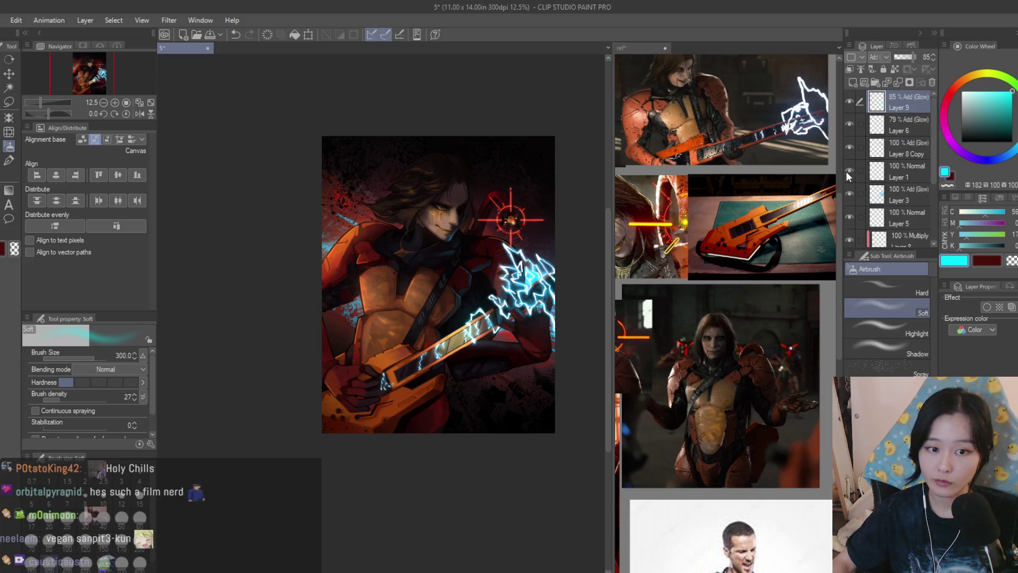
left_click(895, 176)
key("ctrl+z")
Merge glow Layers 9, 6, 8 Copy and 1 into Layer 3, set to Add (Glow)
left_click(887, 192)
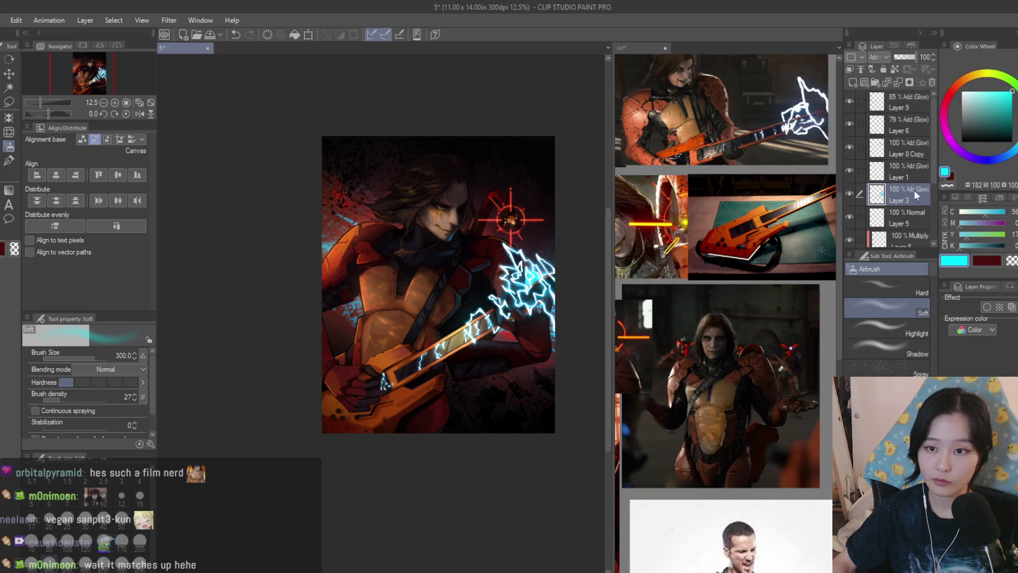
left_click(913, 106, "shift")
left_click(886, 82)
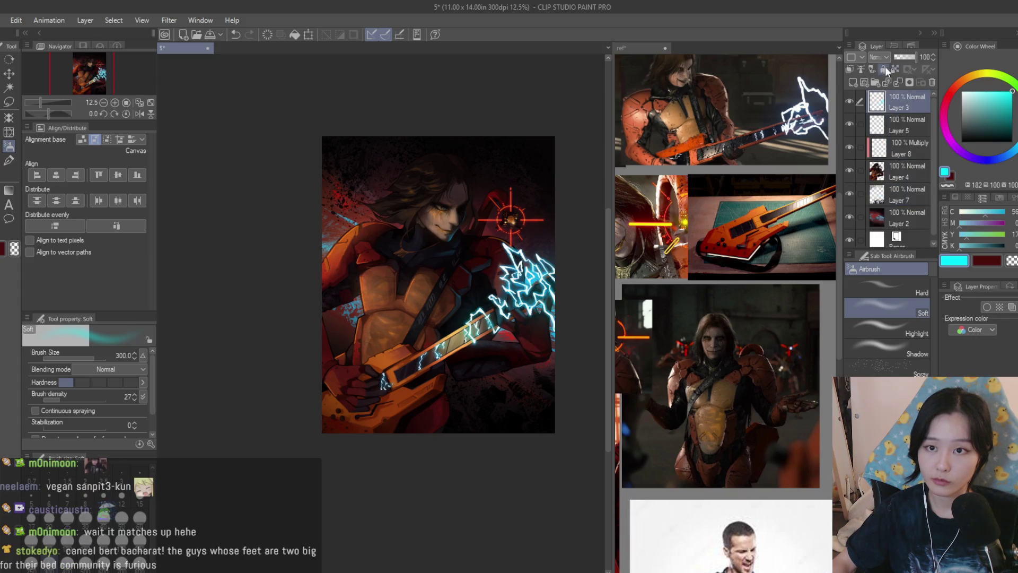
key("ctrl+z")
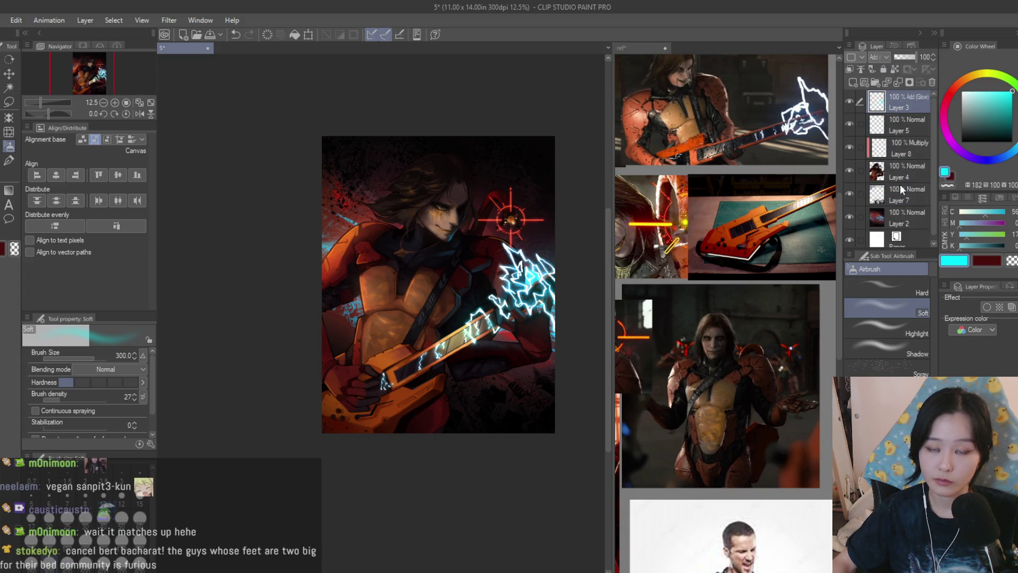
Merge Layers 5, 8 and 4 into a single layer
left_click(909, 130)
key("ctrl+t")
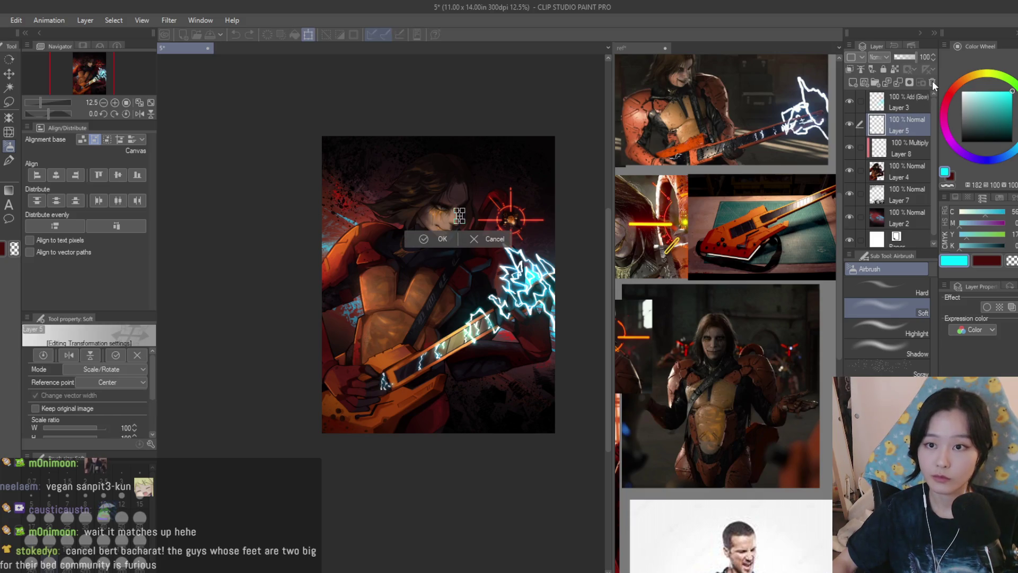
scroll(459, 212, "up", 8)
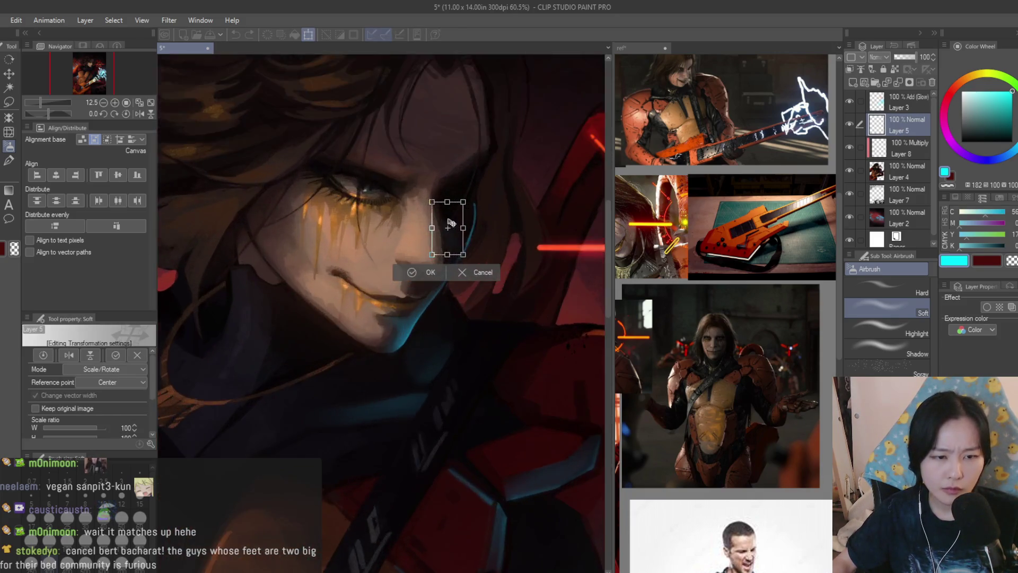
key("Return")
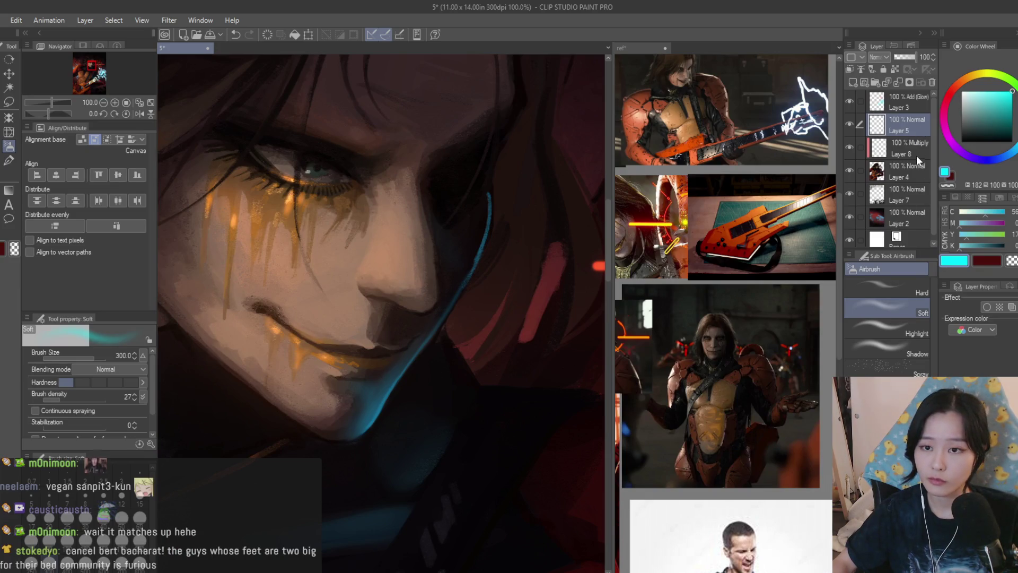
left_click(910, 182, "shift")
key("shift+alt+e")
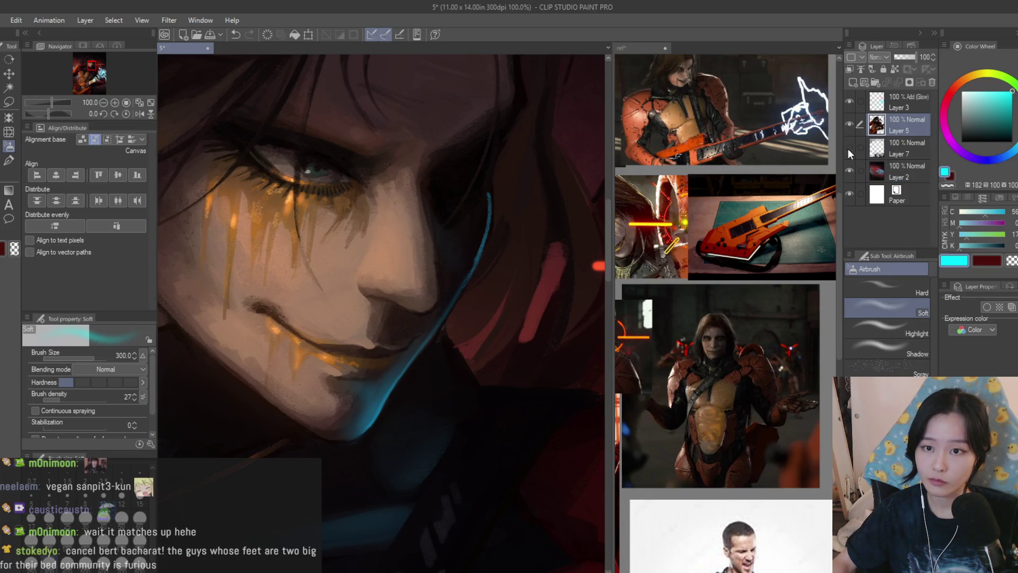
Merge Layer 7 down into Layer 2 and save the painting
left_click(902, 149)
scroll(448, 192, "down", 8)
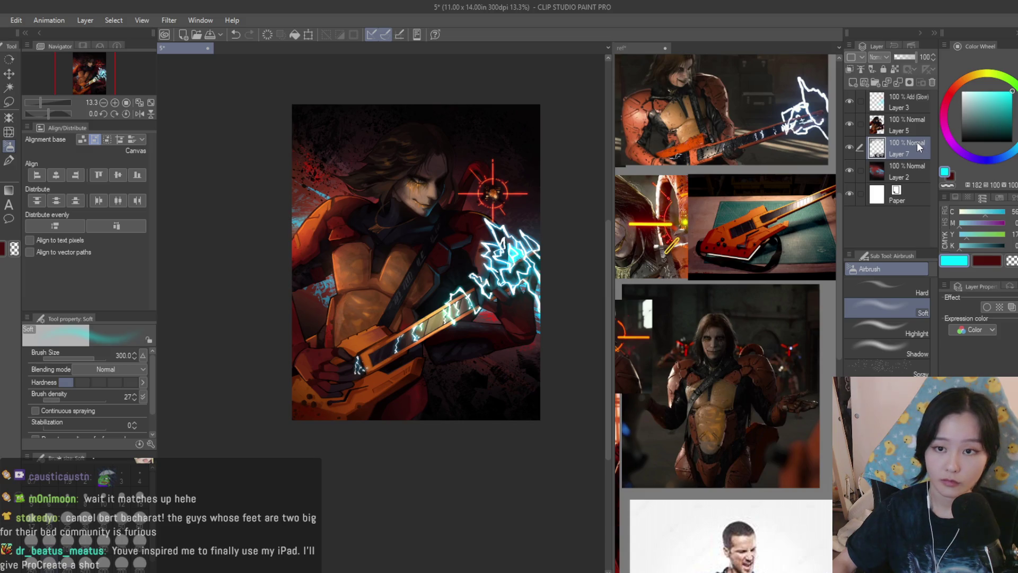
key("ctrl+e")
scroll(337, 265, "down", 1)
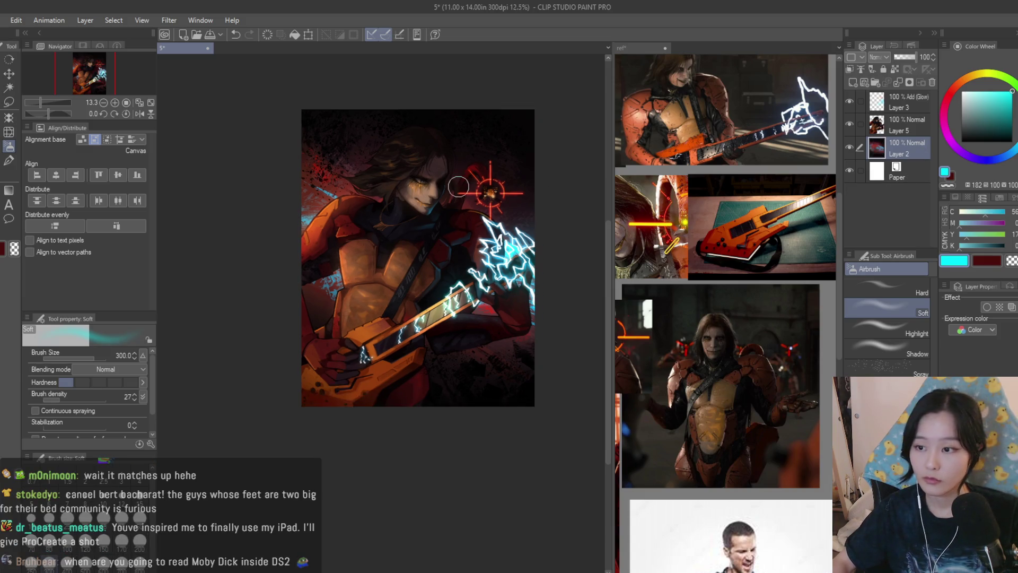
key("ctrl+s")
Mirror the canvas view to check the composition, then restore it
key("h")
scroll(509, 149, "up", 1)
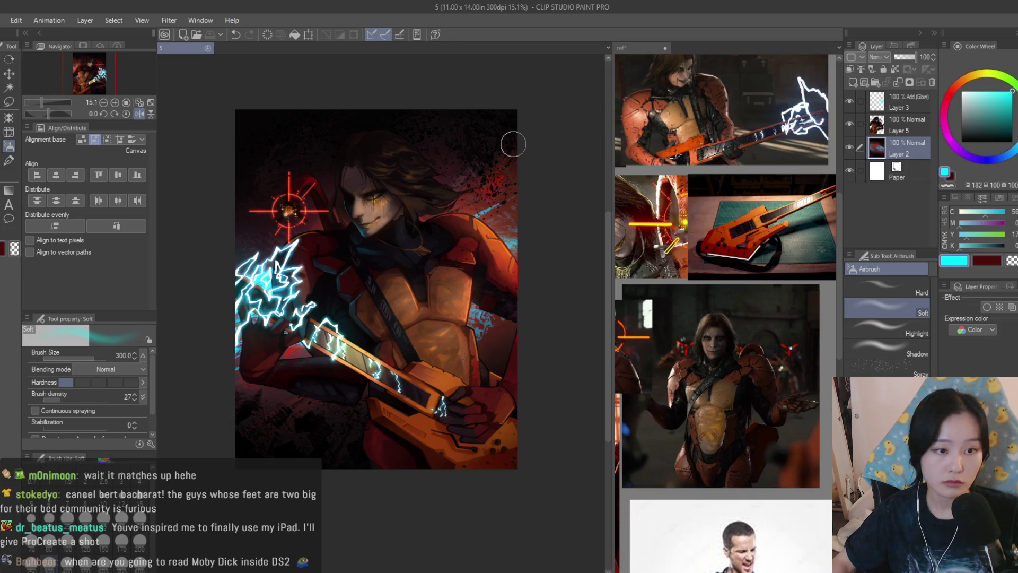
key("h")
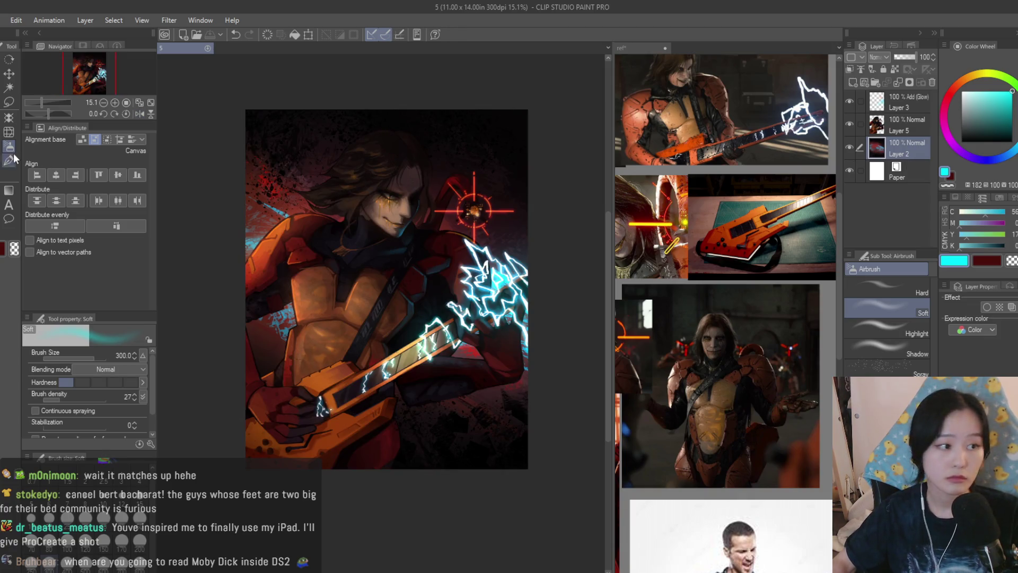
scroll(416, 257, "up", 3)
Pick a bright saturated red and enlarge the soft airbrush to 1500
left_click(416, 256, "alt")
left_click_drag(993, 123, 1012, 100)
key("bracketright")
key("bracketright")
key("bracketright")
left_click_drag(347, 214, 336, 91)
scroll(448, 262, "down", 4)
key("bracketright")
key("bracketright")
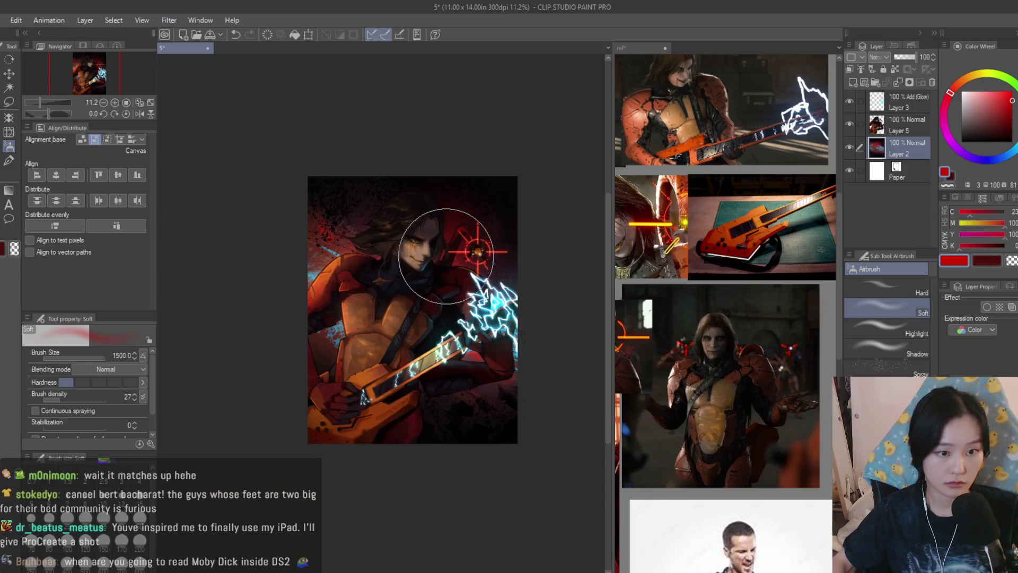